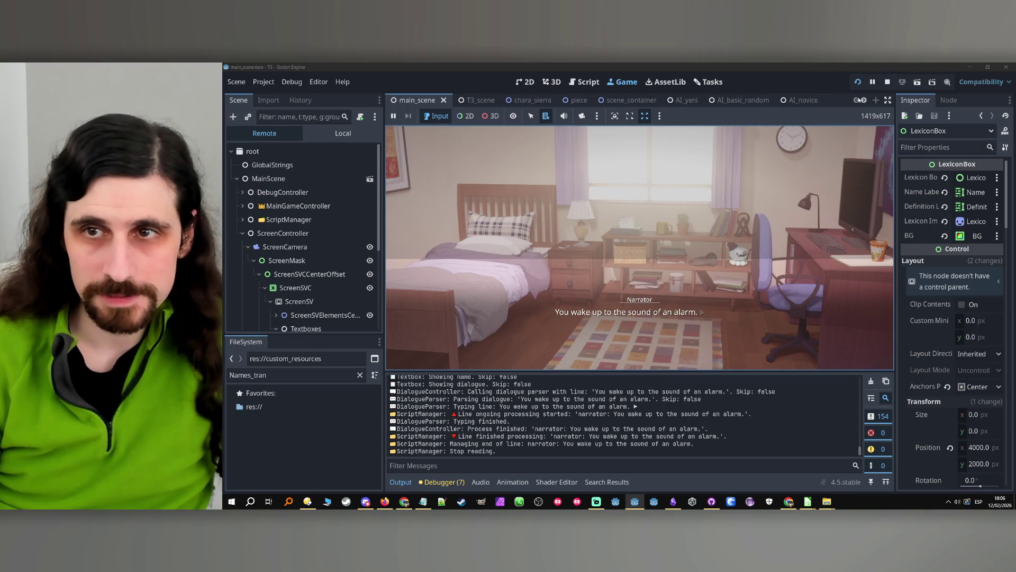
- Stop the test run and hide the BG node under LexiconBoxContainer in main_scene
left_click(889, 82)
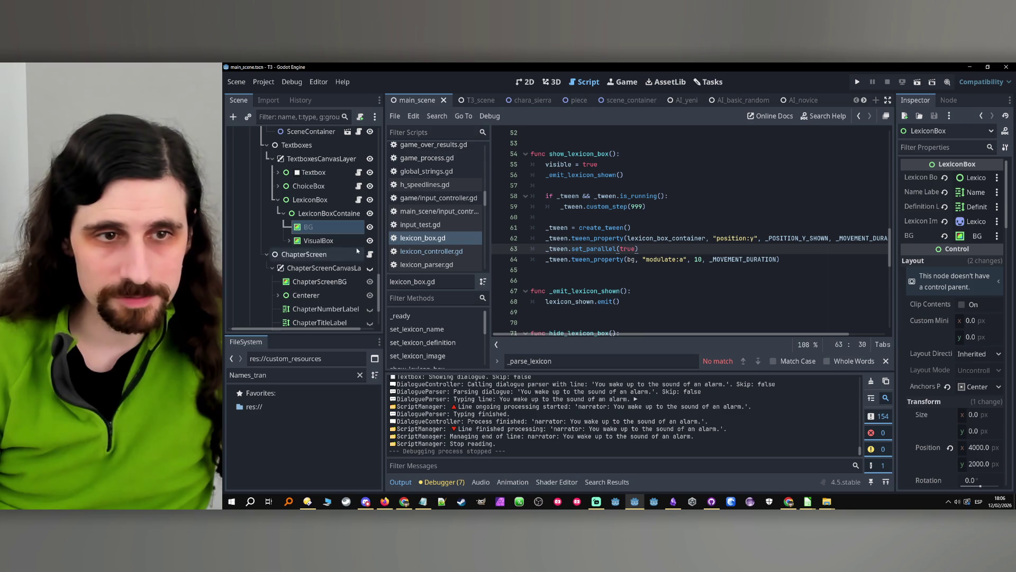
left_click(339, 230)
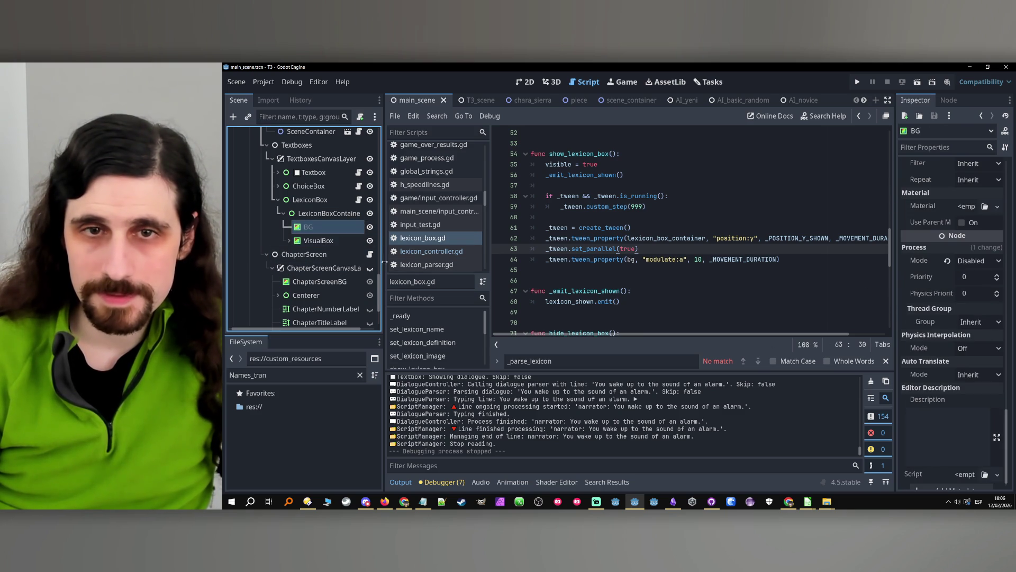
left_click(370, 227)
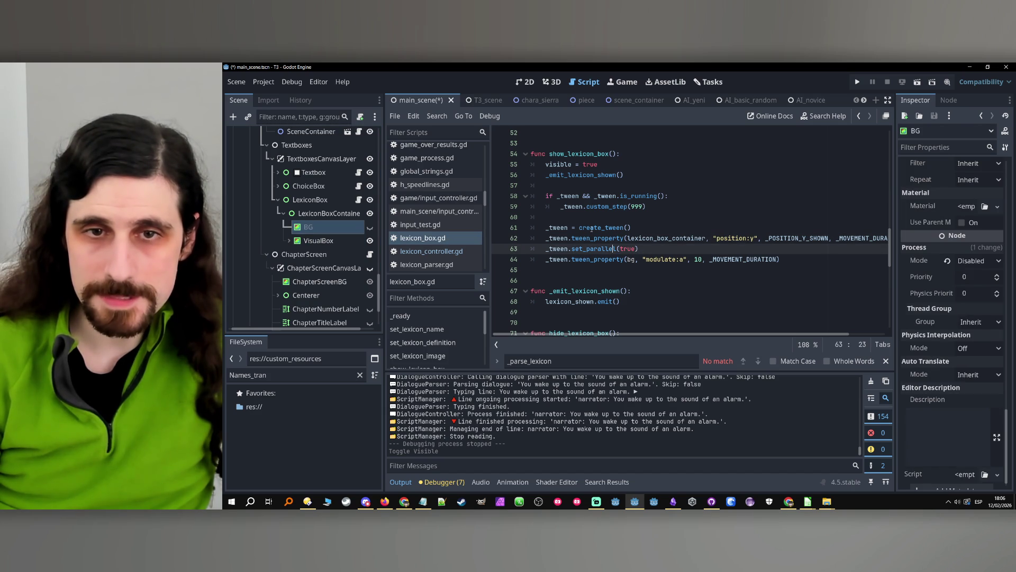
- Insert 'bg.visible = true' on a new line above the tween check in show_lexicon_box
left_click(589, 219)
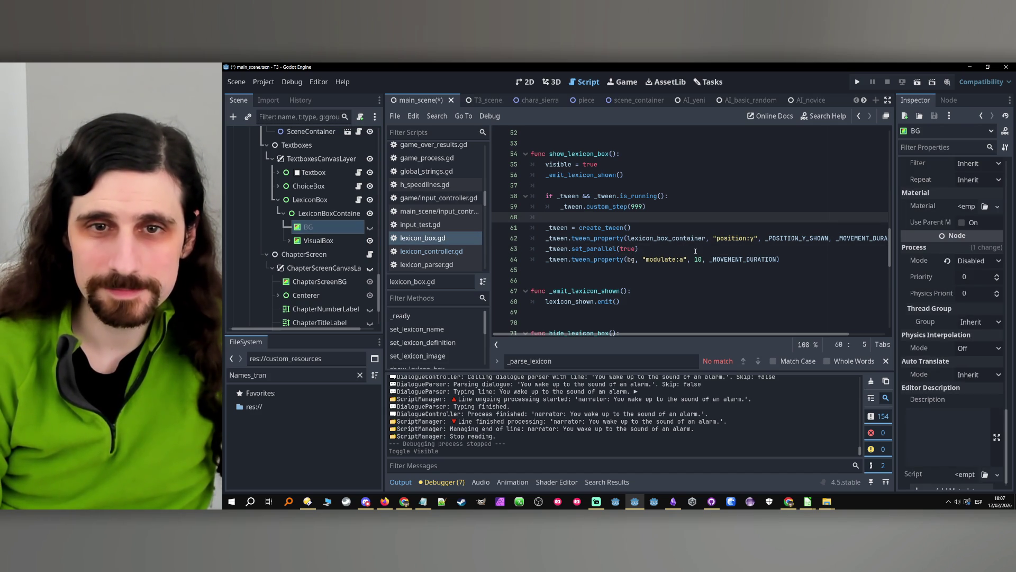
key("Up")
key("Up")
key("Up")
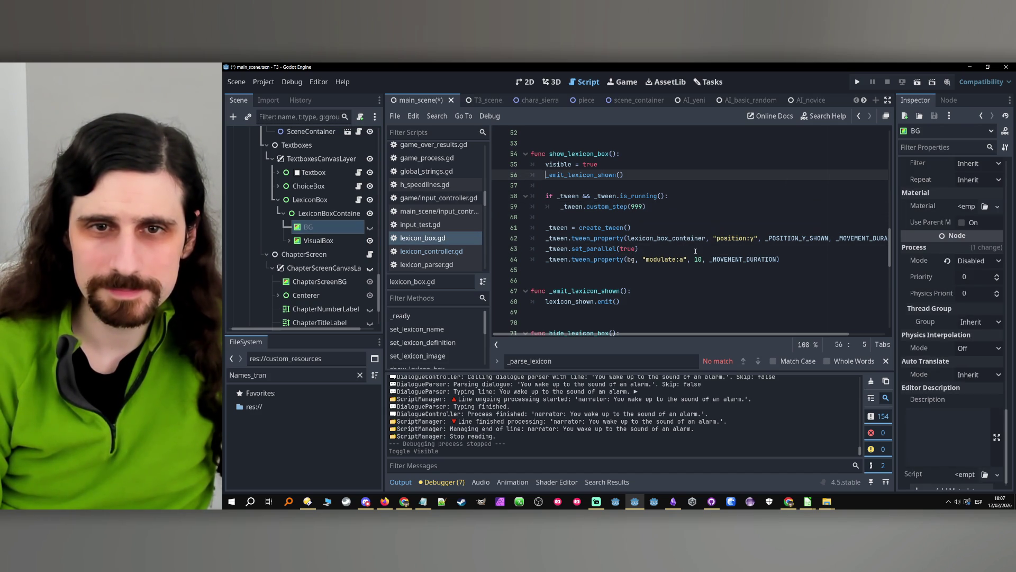
key("Down")
key("Return")
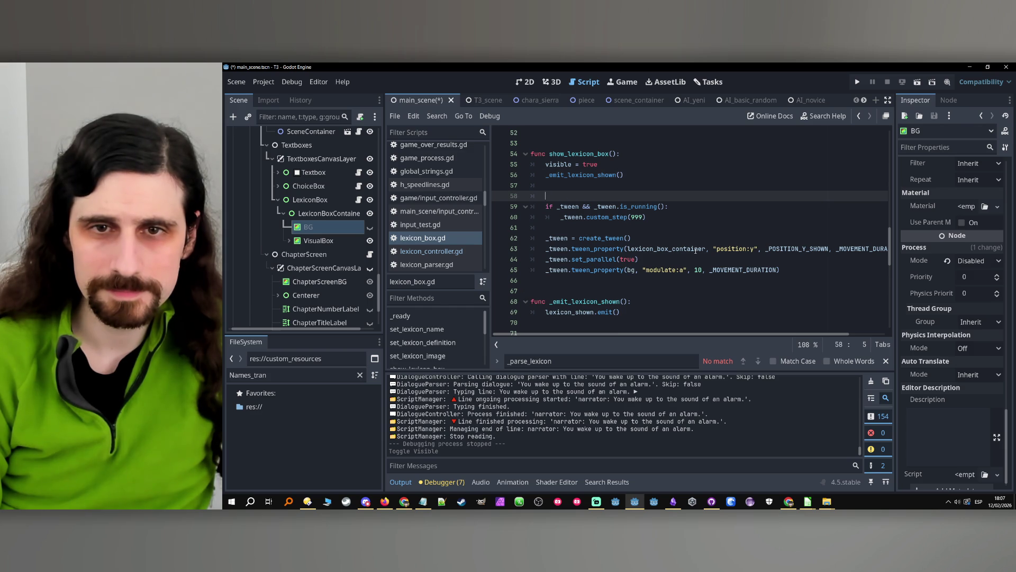
key("Return")
key("Up")
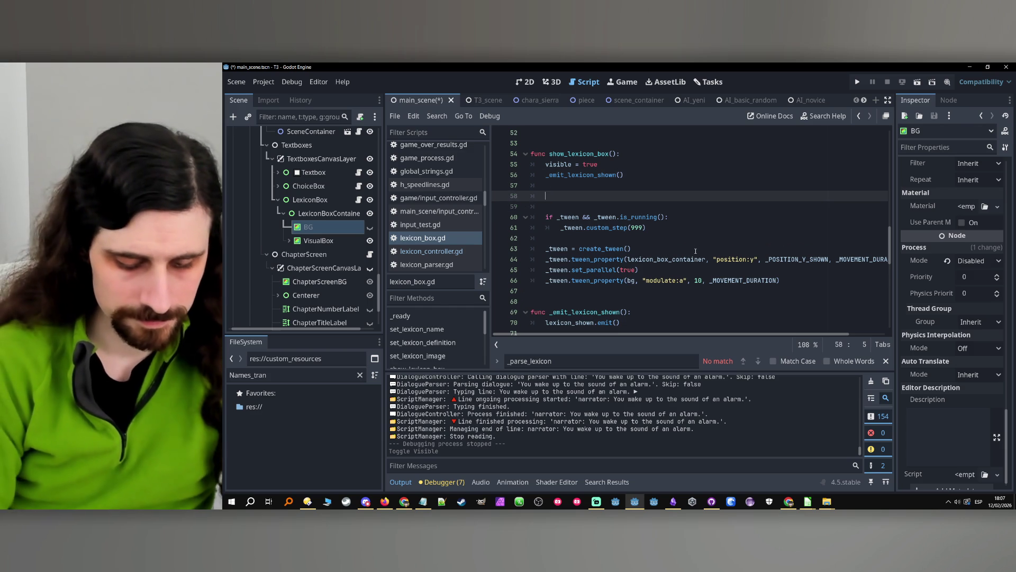
type("bg.visible = t")
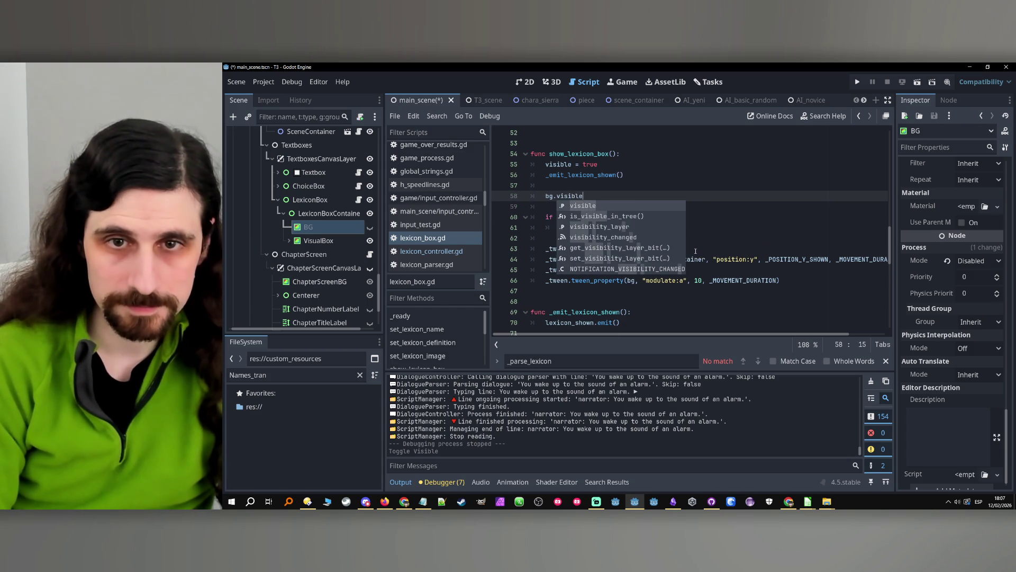
type("rue")
key("Return")
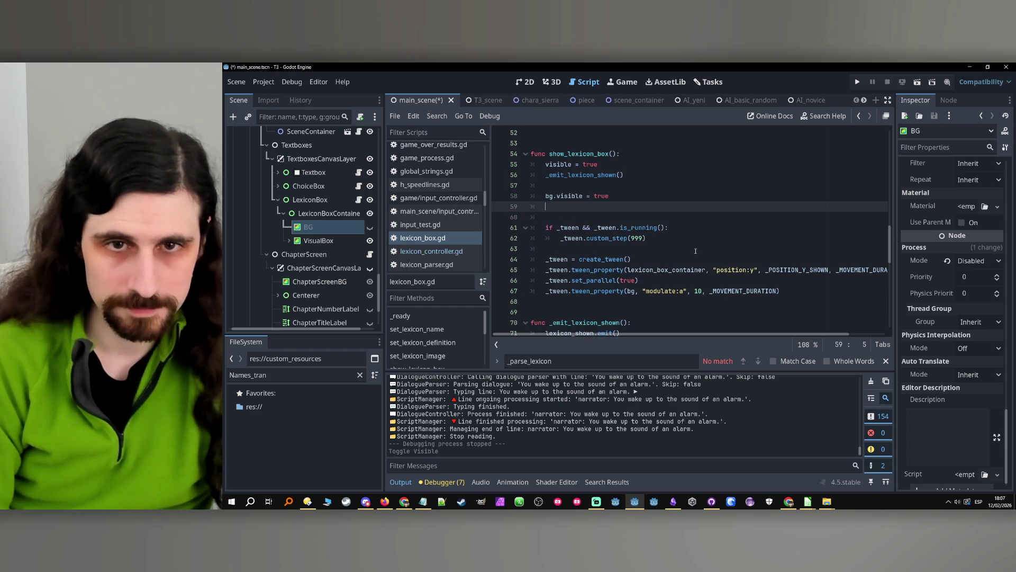
- Add 'bg.modulate.a = 0' below it, save the script, and relaunch the game
type("bg.modulate = co")
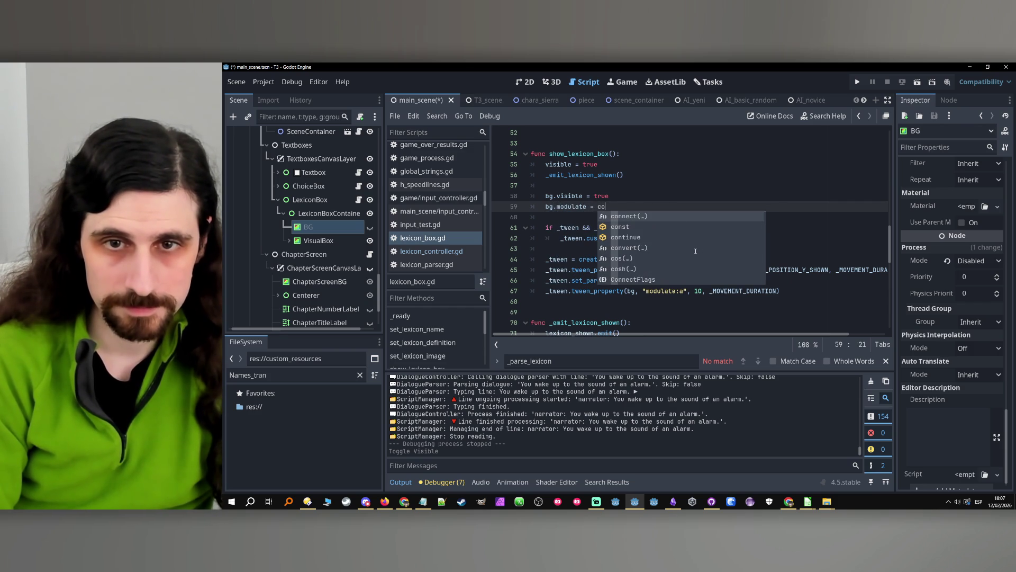
key("BackSpace")
key("BackSpace")
key("BackSpace")
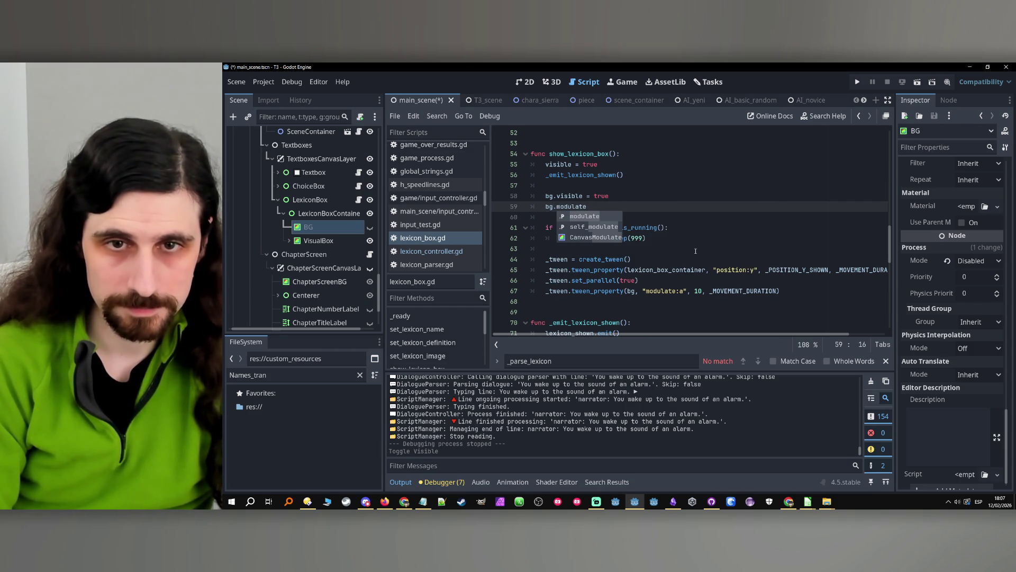
type(".a = 0")
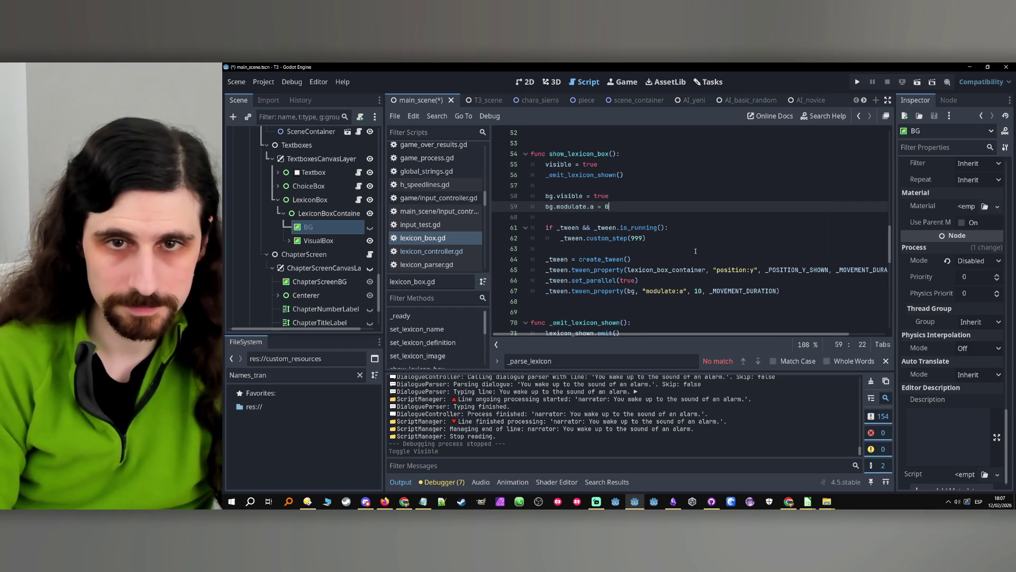
left_click(695, 248)
key("ctrl+s")
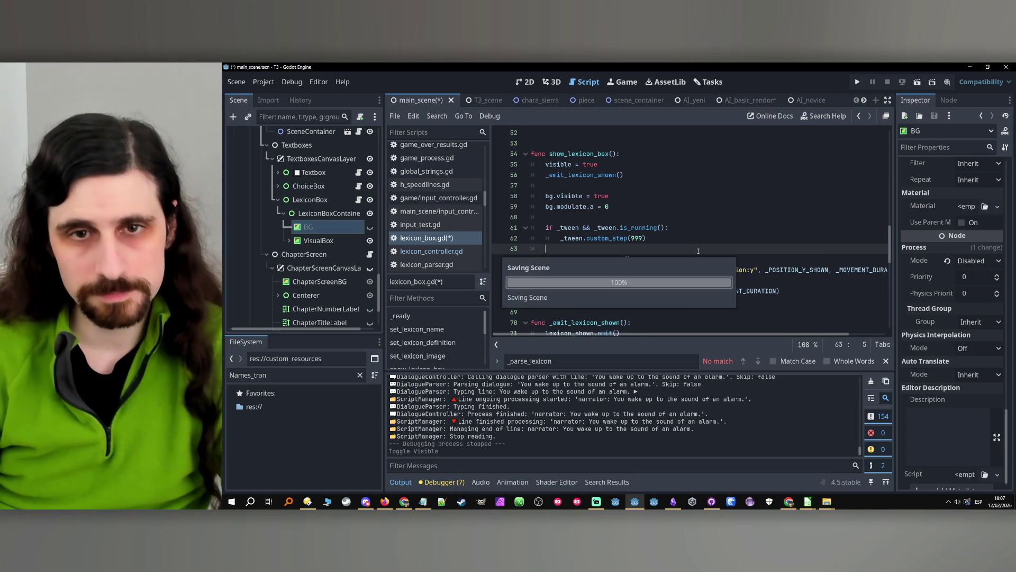
left_click(778, 280)
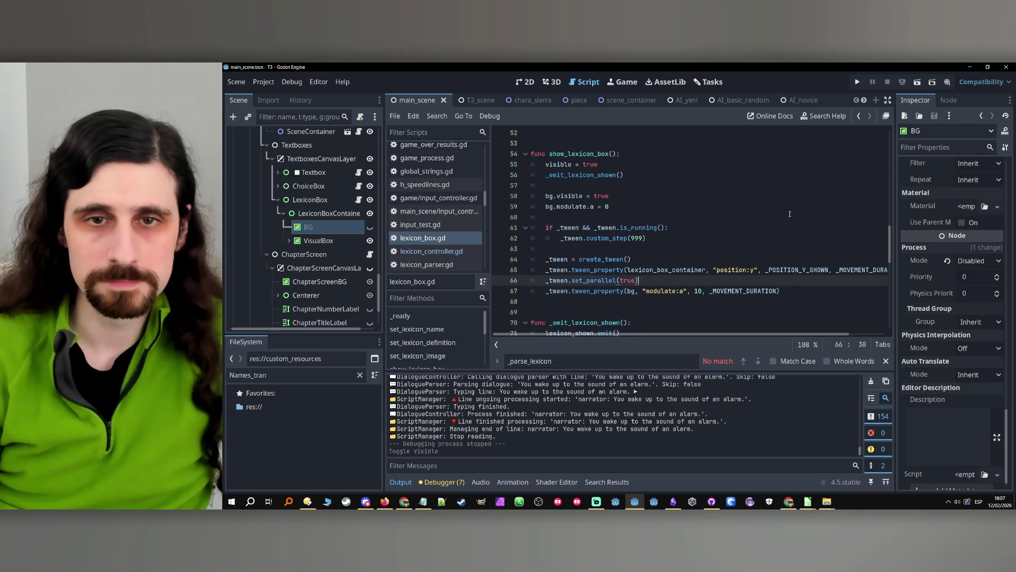
left_click(859, 82)
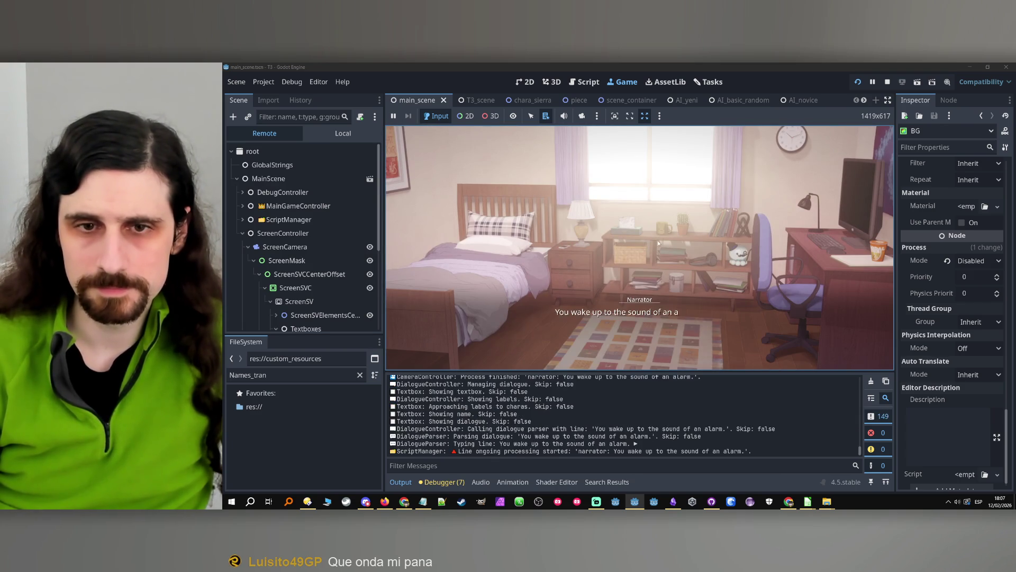
left_click(659, 243)
left_click(658, 243)
left_click(658, 244)
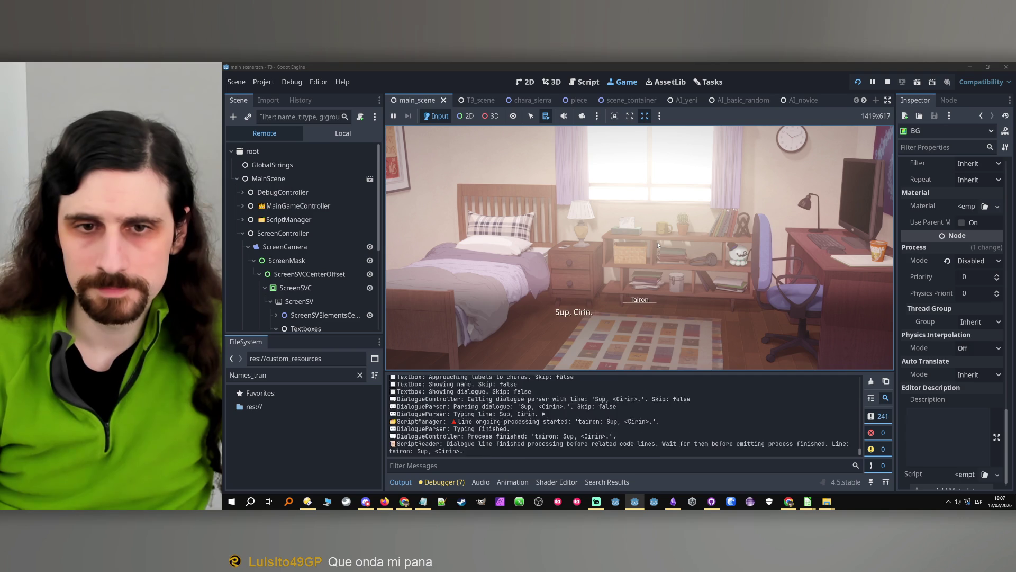
left_click(640, 299)
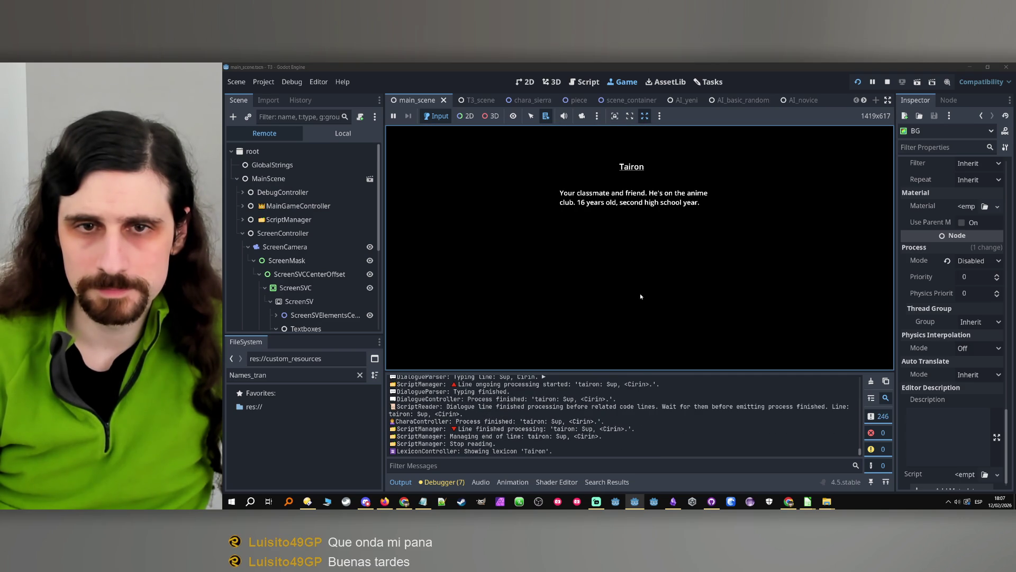
scroll(317, 265, "down", 5)
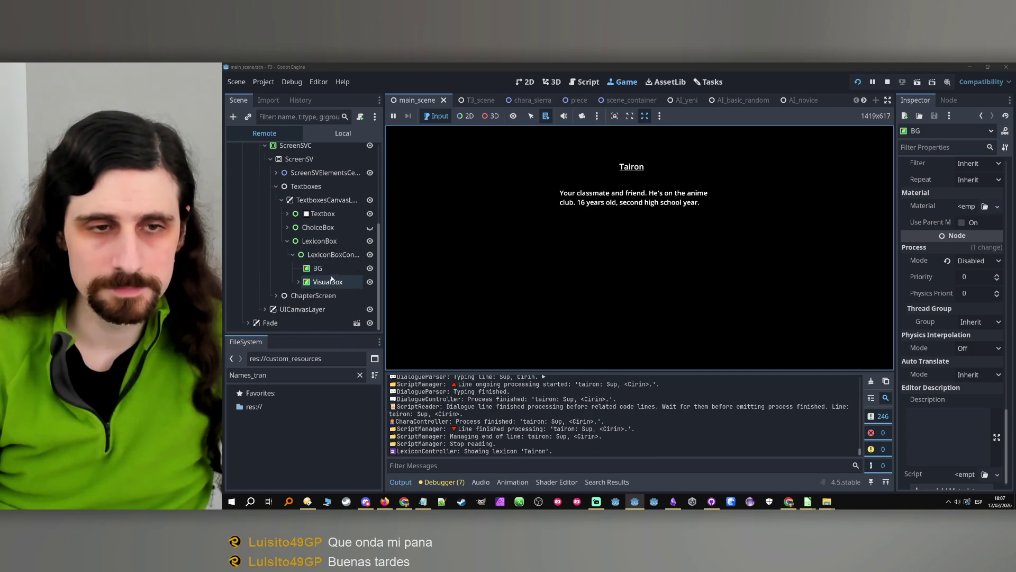
left_click(319, 269)
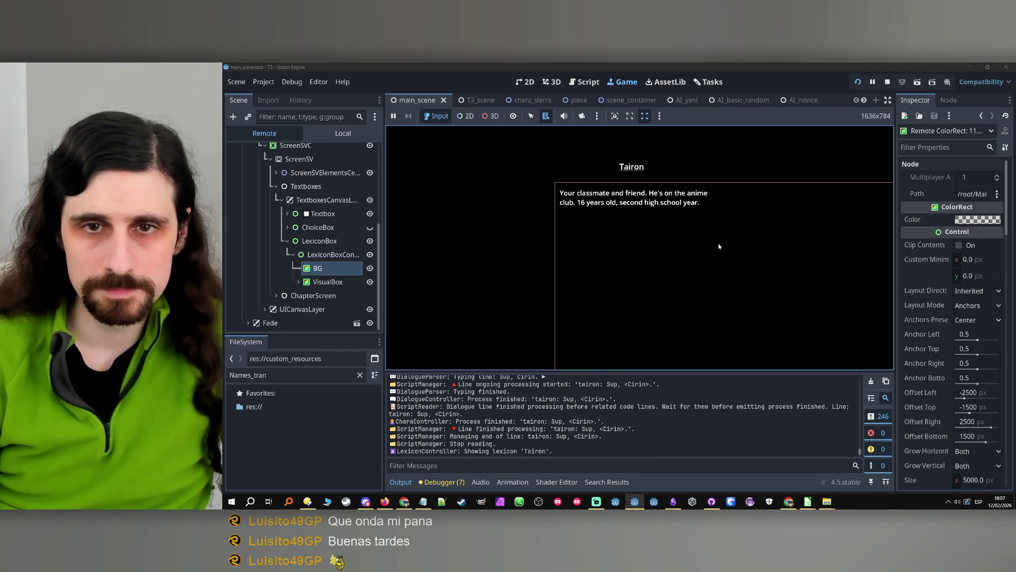
left_click(890, 82)
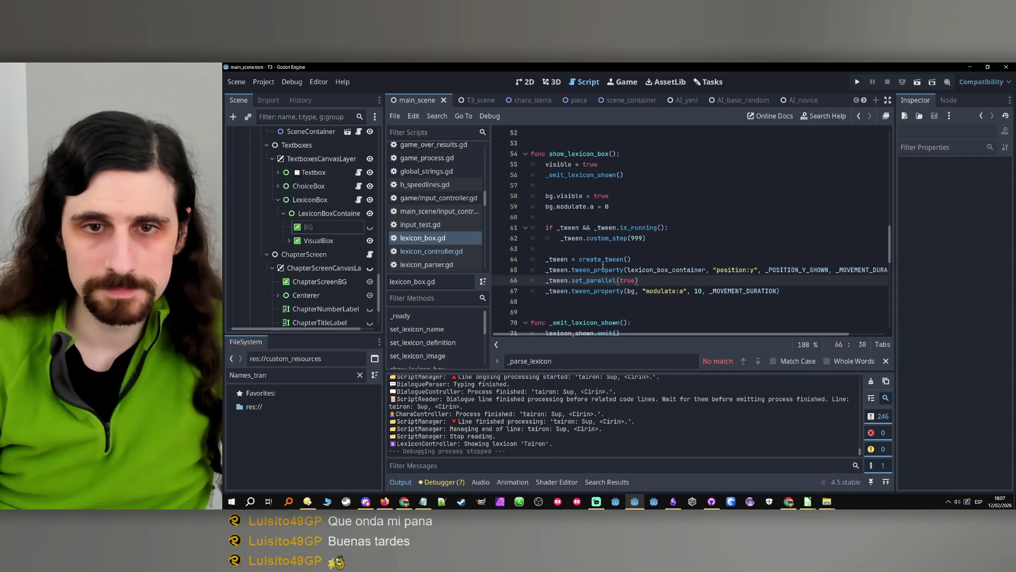
- Move BG directly under LexiconBox, above LexiconBoxContainer, and reset its anchors to Center
left_click(323, 227)
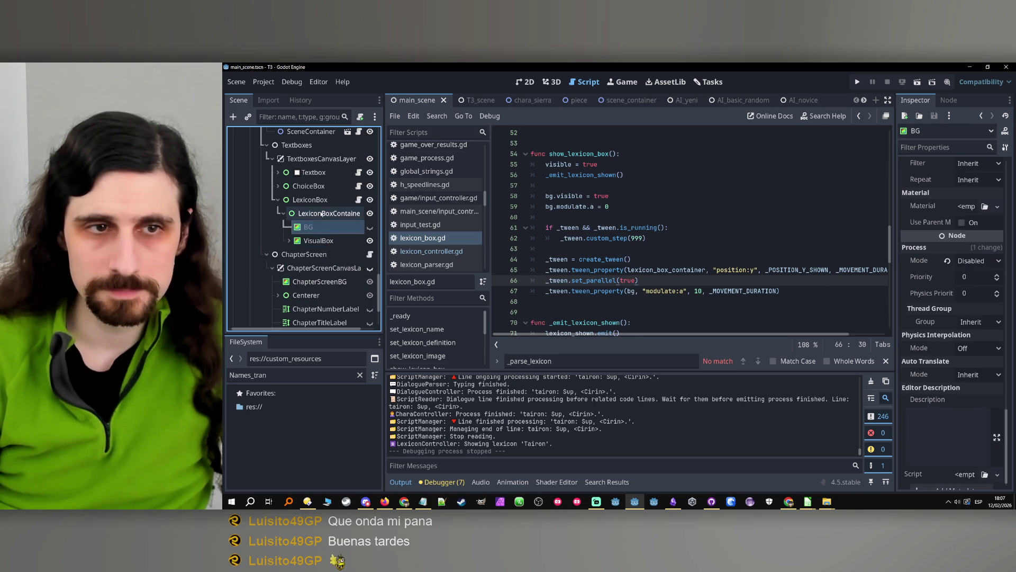
left_click(300, 227)
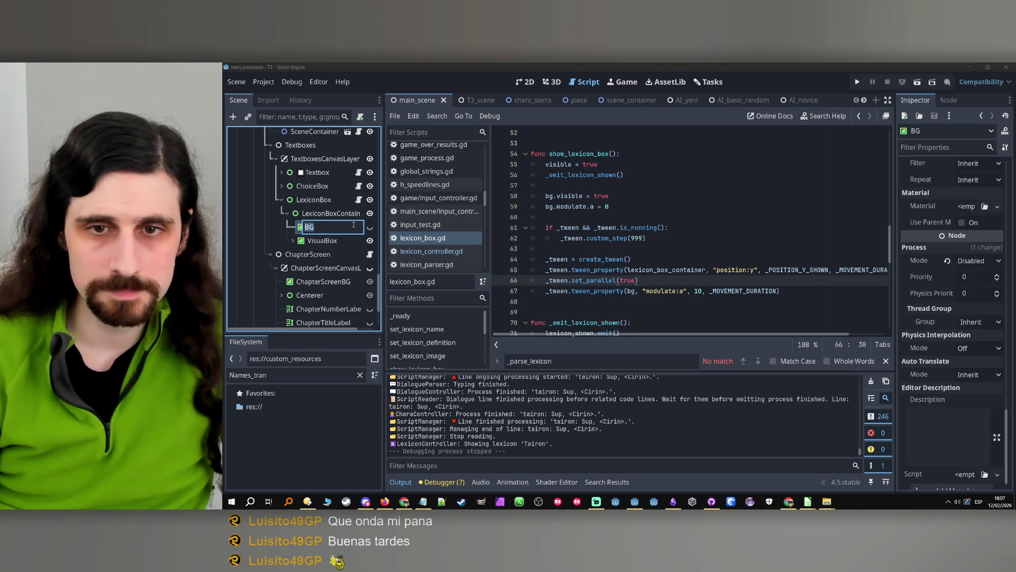
left_click(681, 283)
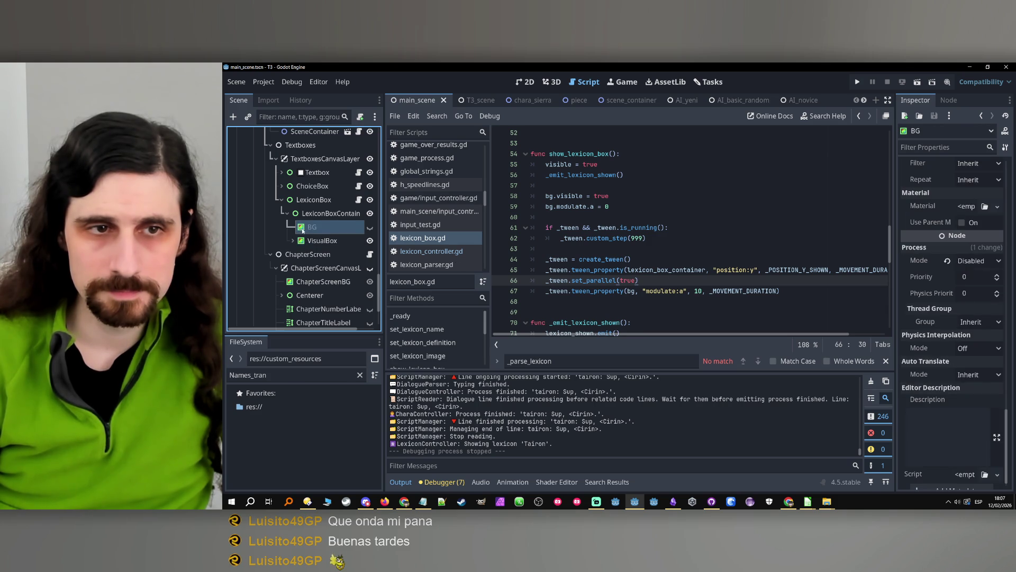
left_click_drag(303, 212, 299, 214)
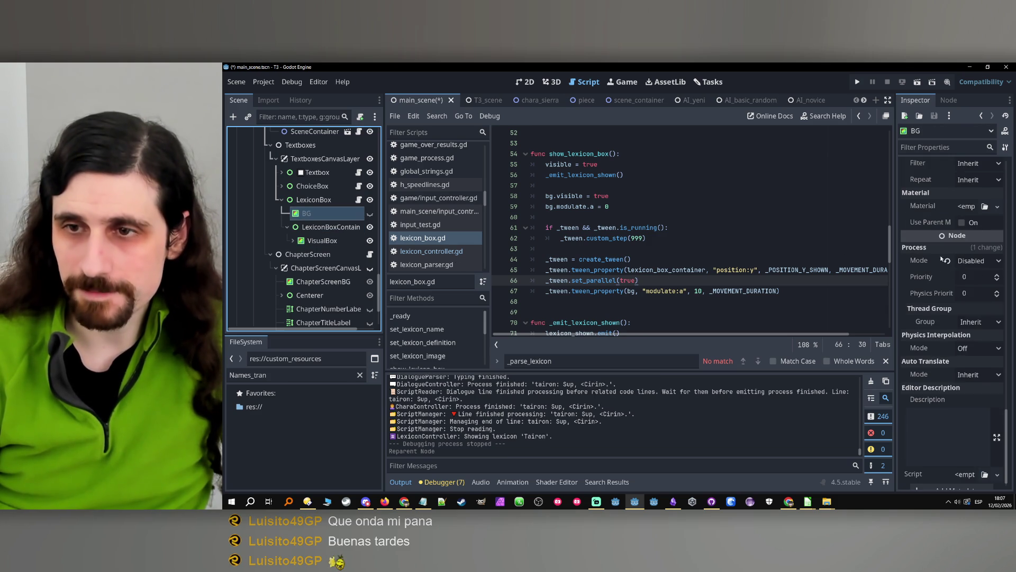
scroll(957, 244, "up", 10)
scroll(941, 325, "down", 3)
left_click(976, 244)
left_click(979, 302)
left_click(978, 245)
left_click(976, 401)
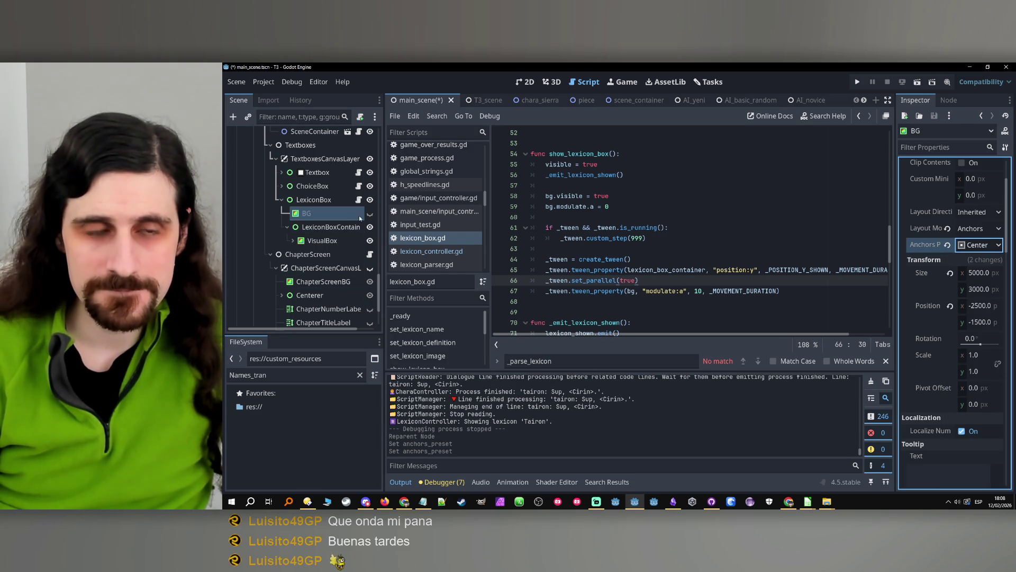
- Change the BG fade value on line 67 from 10 to 0.1, save, and rerun the game
left_click(651, 216)
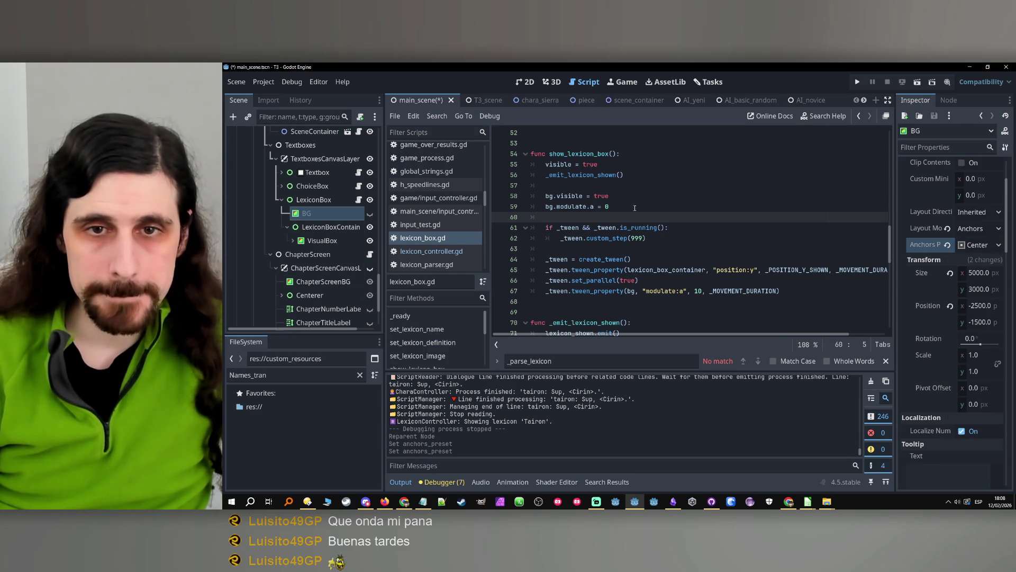
left_click(635, 208)
left_click(700, 292)
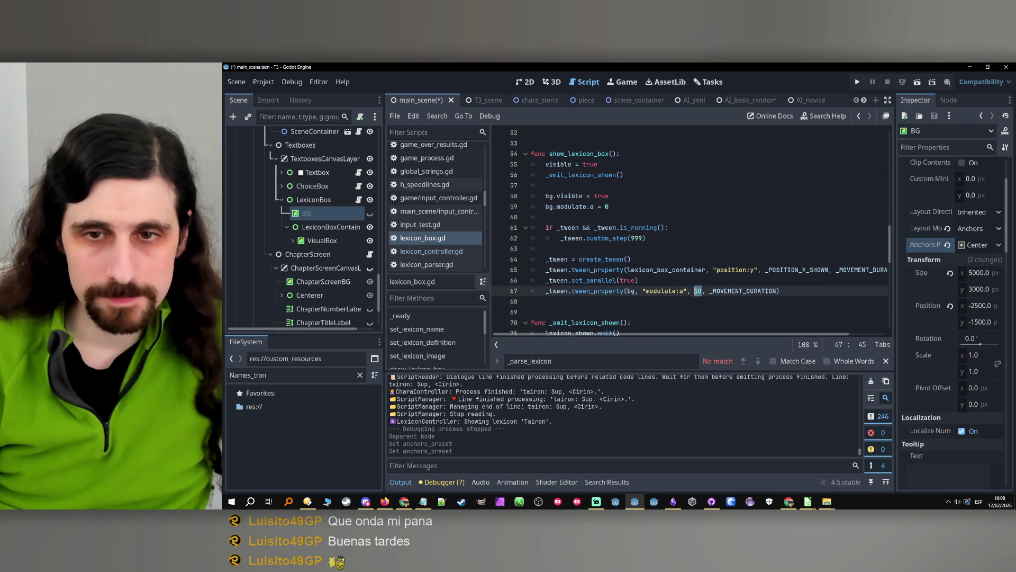
type("0.1")
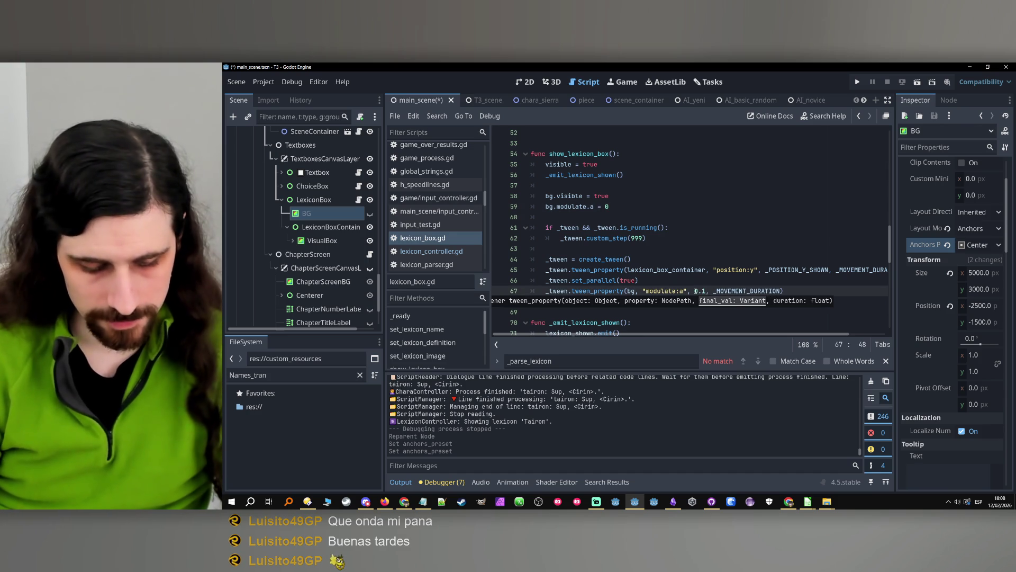
key("ctrl+s")
left_click(652, 248)
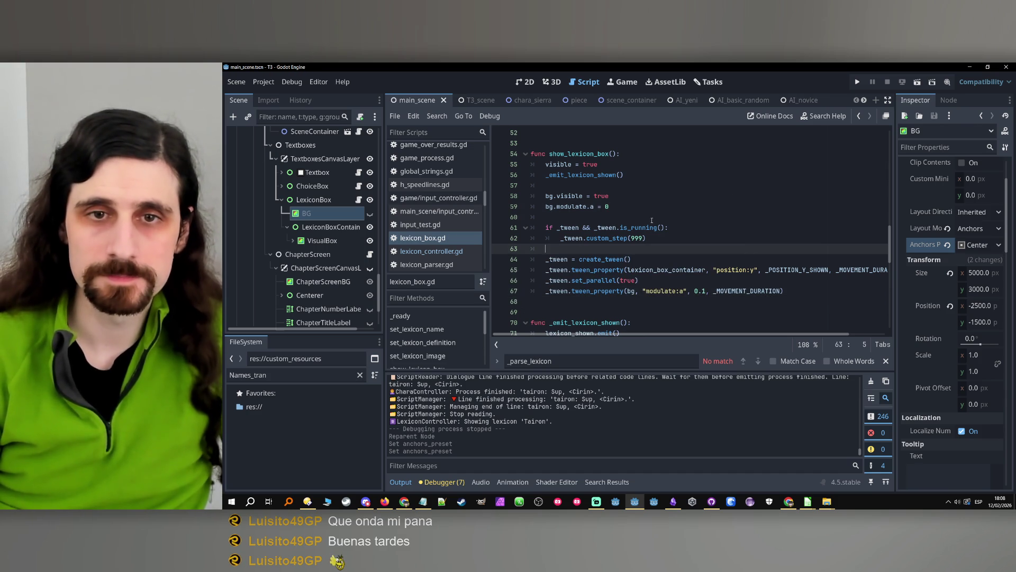
left_click(674, 207)
left_click(859, 83)
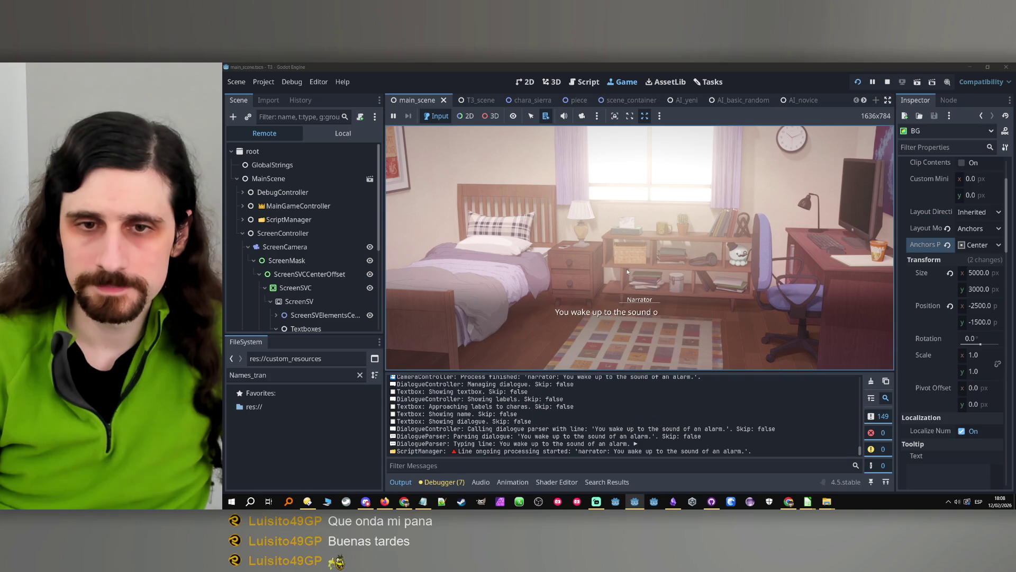
- Toggle the Narrator lexicon box in-game, inspect the remote BG node, then stop the game
left_click(638, 304)
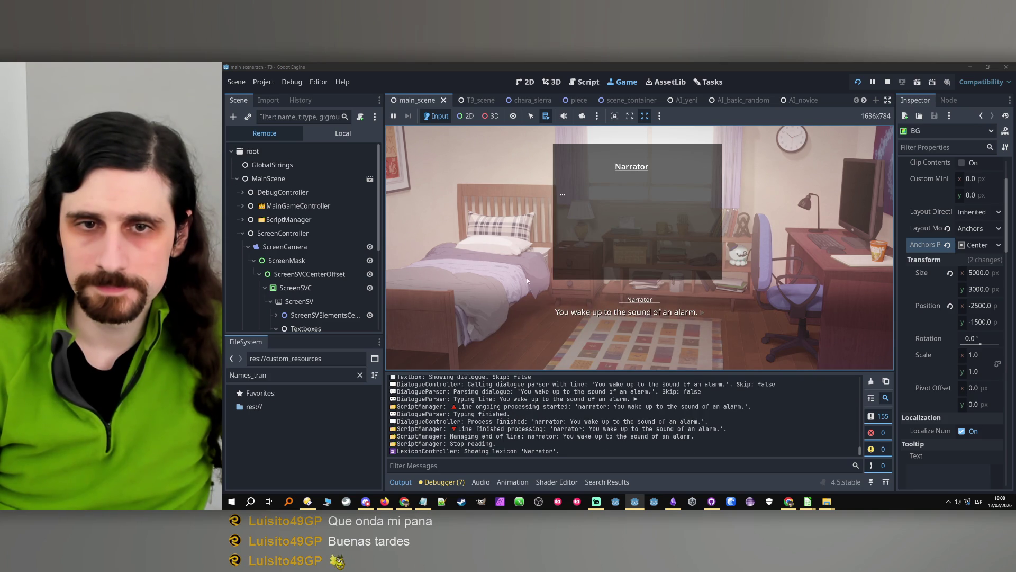
left_click(582, 287)
left_click(647, 300)
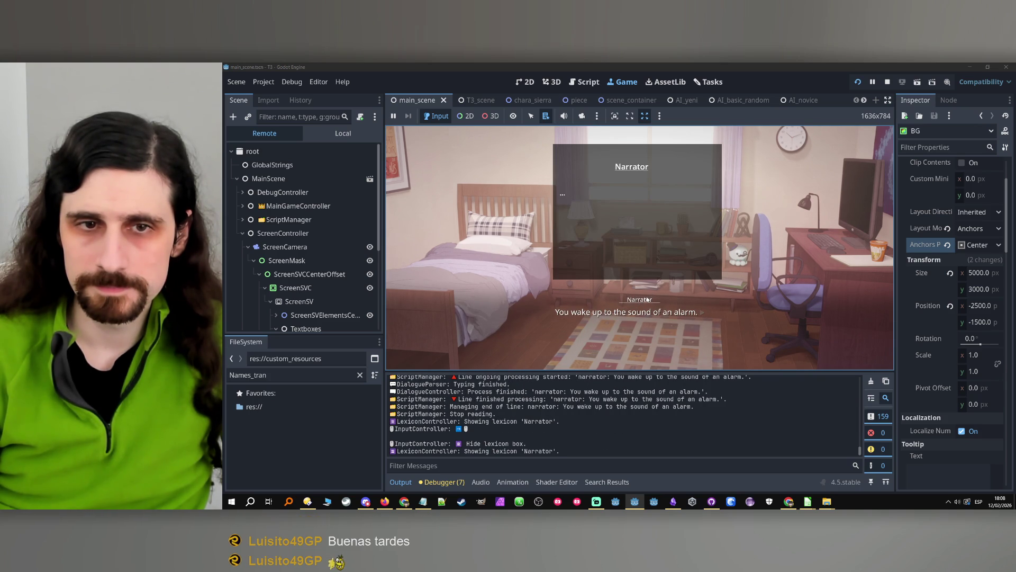
scroll(317, 254, "down", 5)
left_click(319, 258)
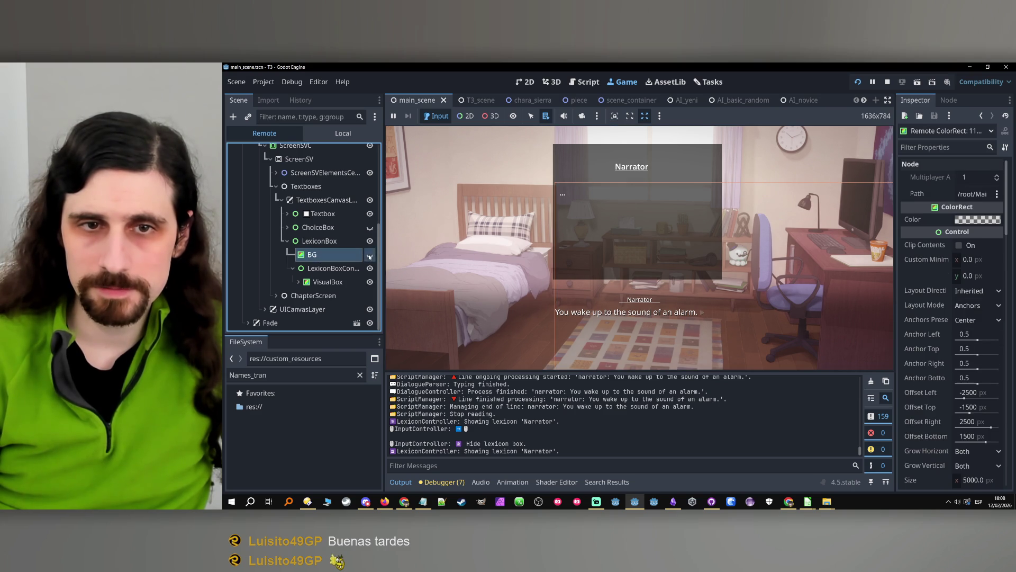
left_click(888, 83)
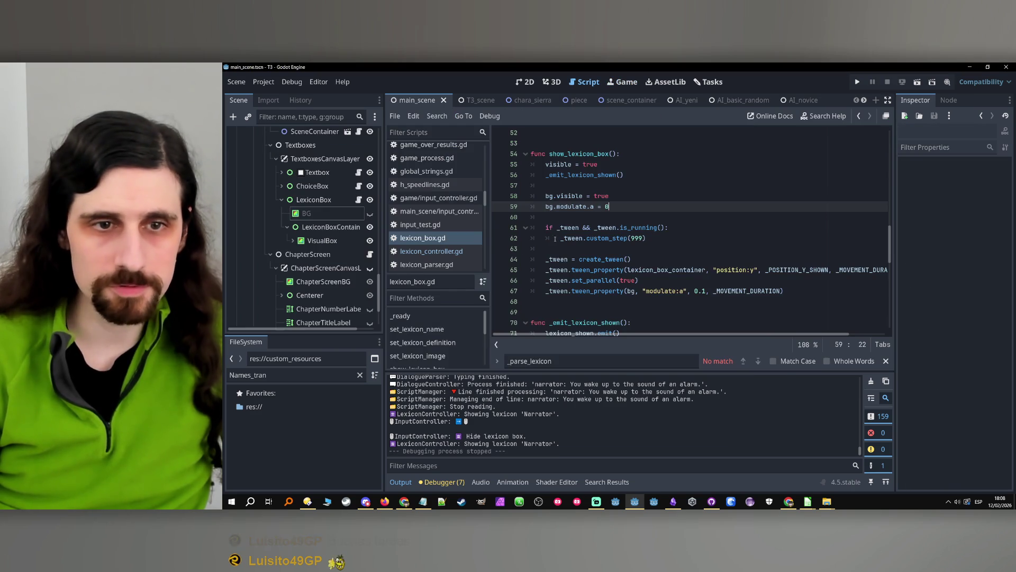
- Change the BG fade target on line 67 from 0.1 to 0.2
left_click(642, 249)
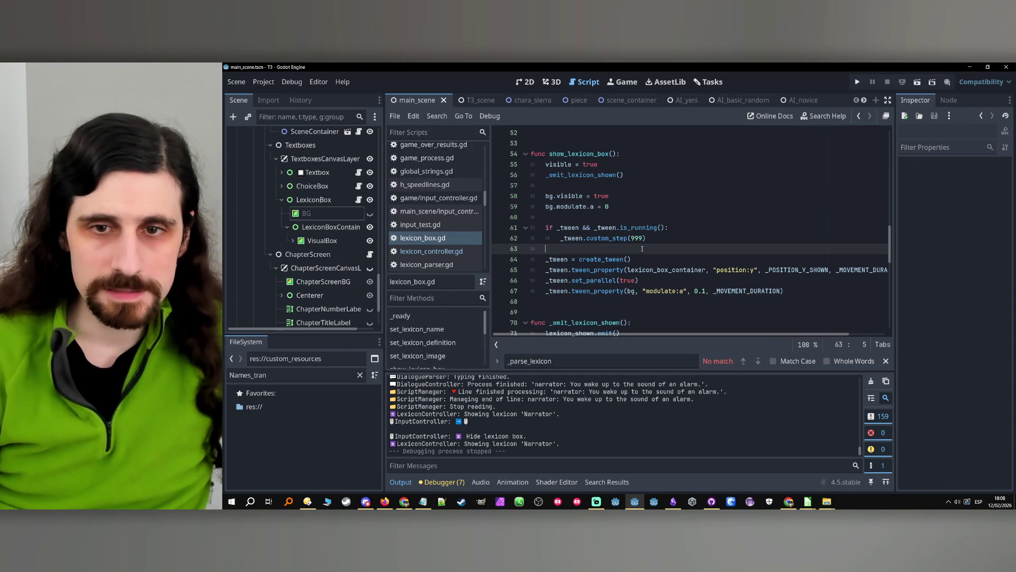
left_click(700, 292)
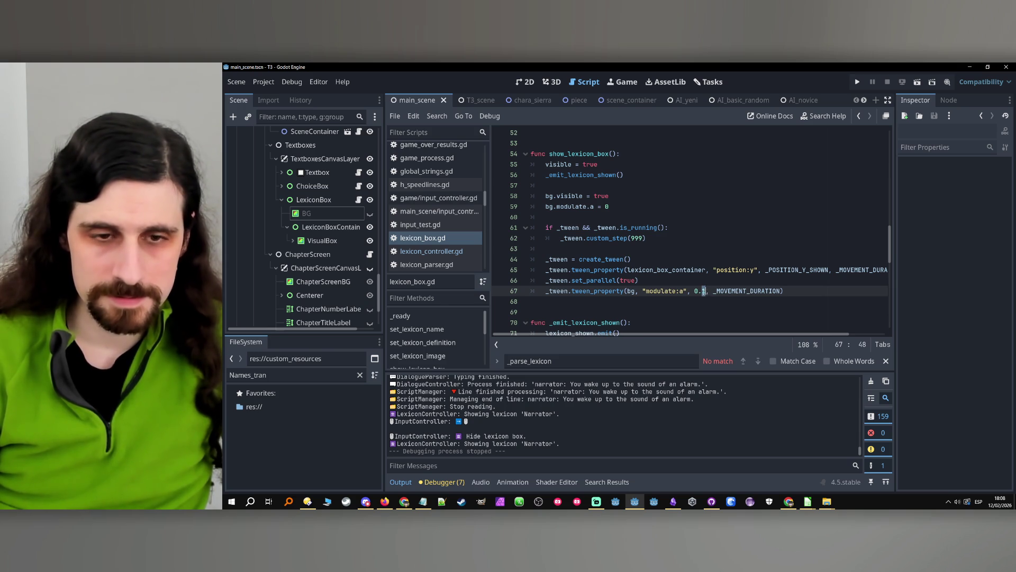
type("2")
left_click(720, 282)
left_click(810, 292)
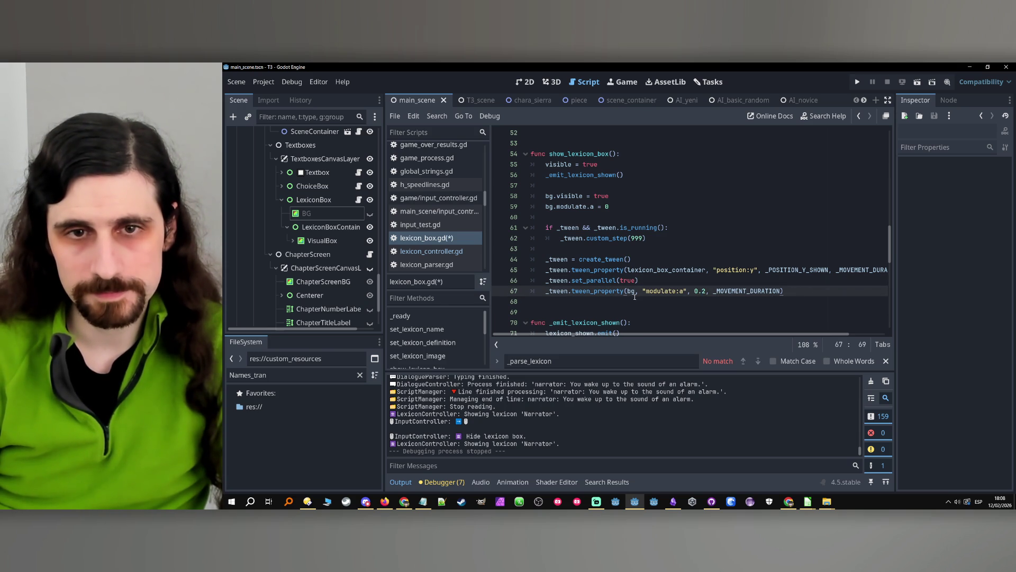
- Add line 60 'bg.process_mode = ' with autocomplete toward PROCESS_MODE_DISABLED, then select BG
double_click(550, 207)
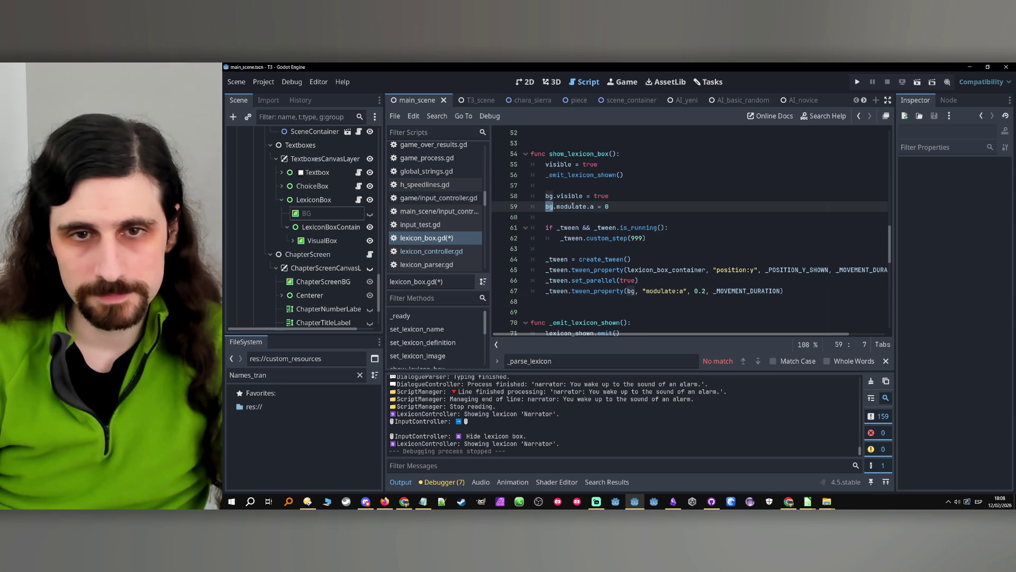
key("End")
key("Return")
type("bg")
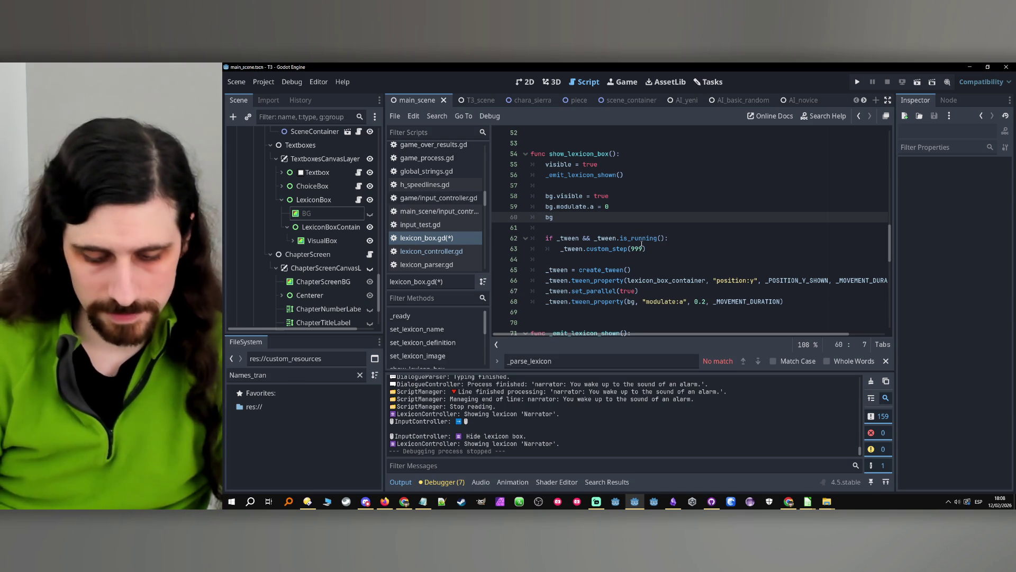
type(".pp")
key("BackSpace")
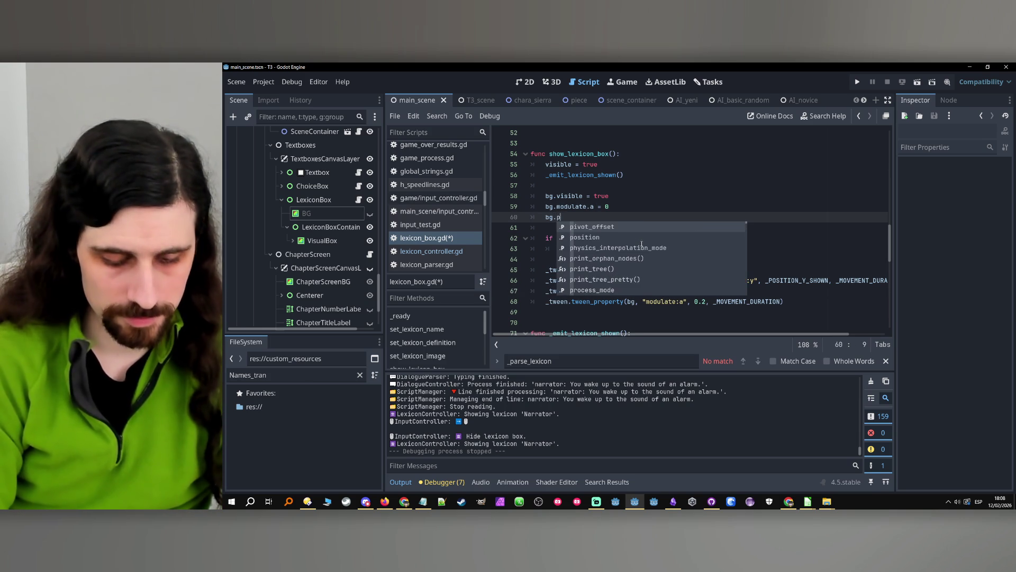
type("rocess")
key("Return")
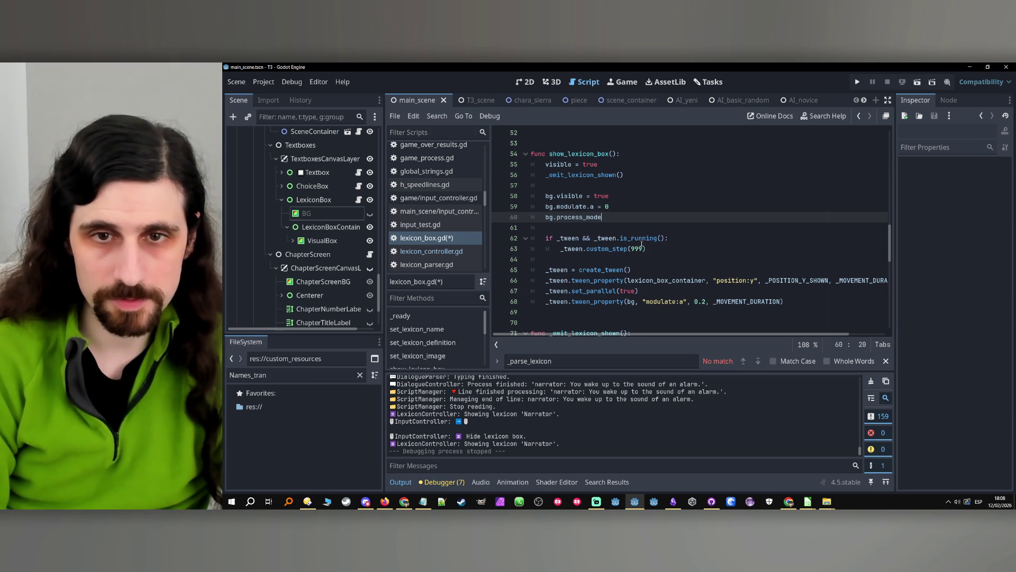
type(" = p")
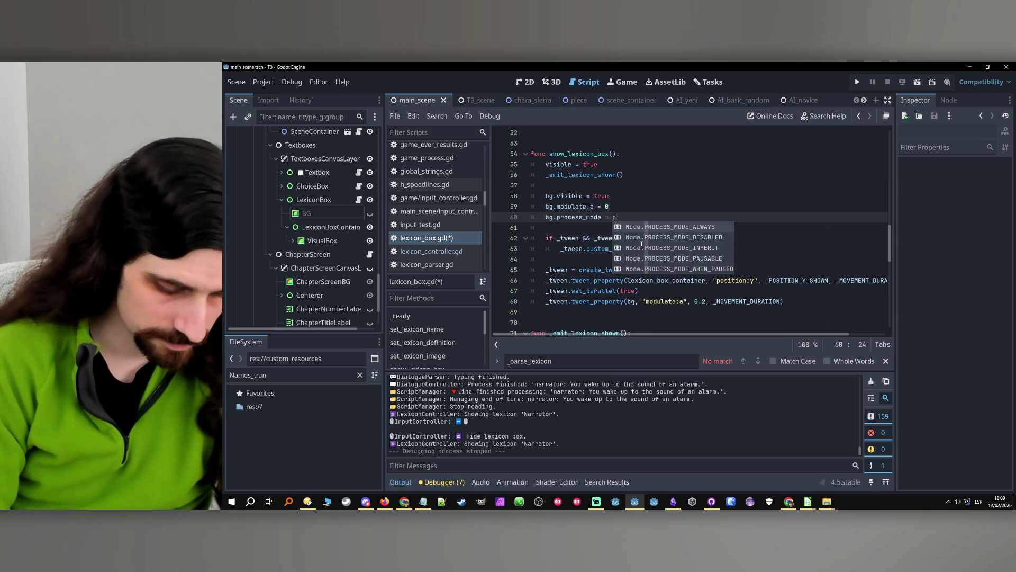
type(" process")
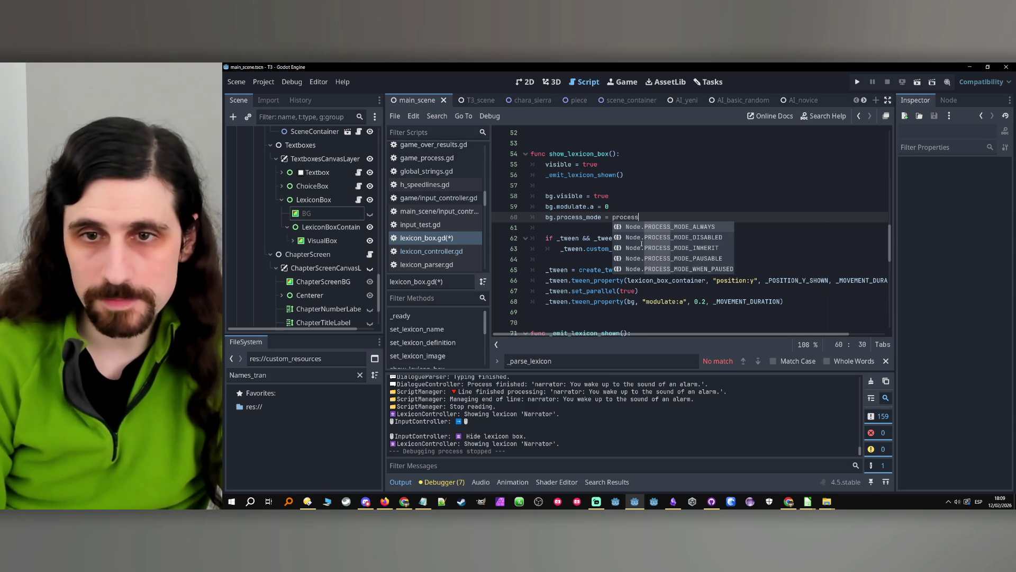
key("Up")
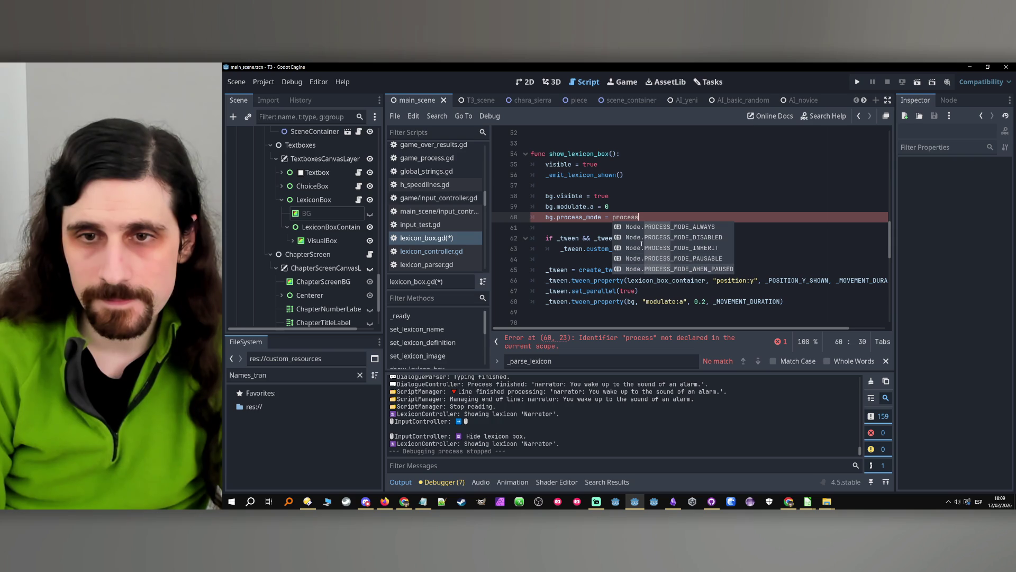
left_click(318, 213)
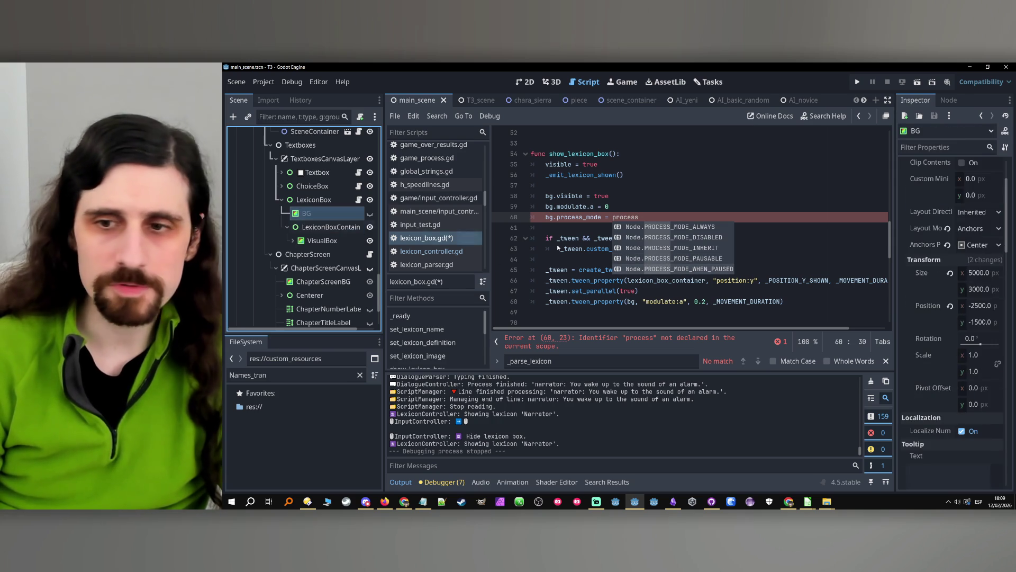
- In the Inspector, keep BG's process mode Disabled and set its mouse filter to Ignore
left_click(979, 252)
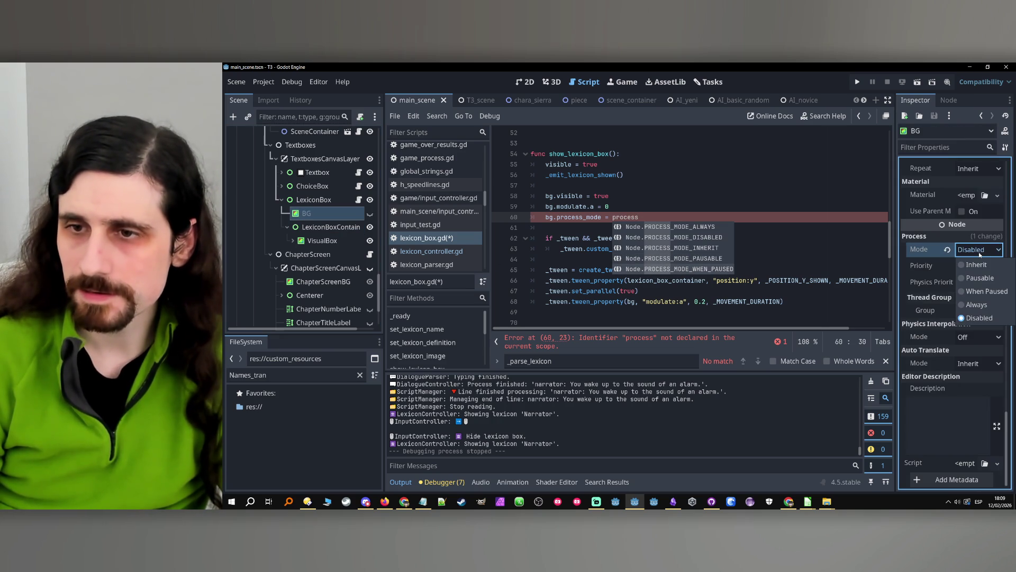
left_click(980, 253)
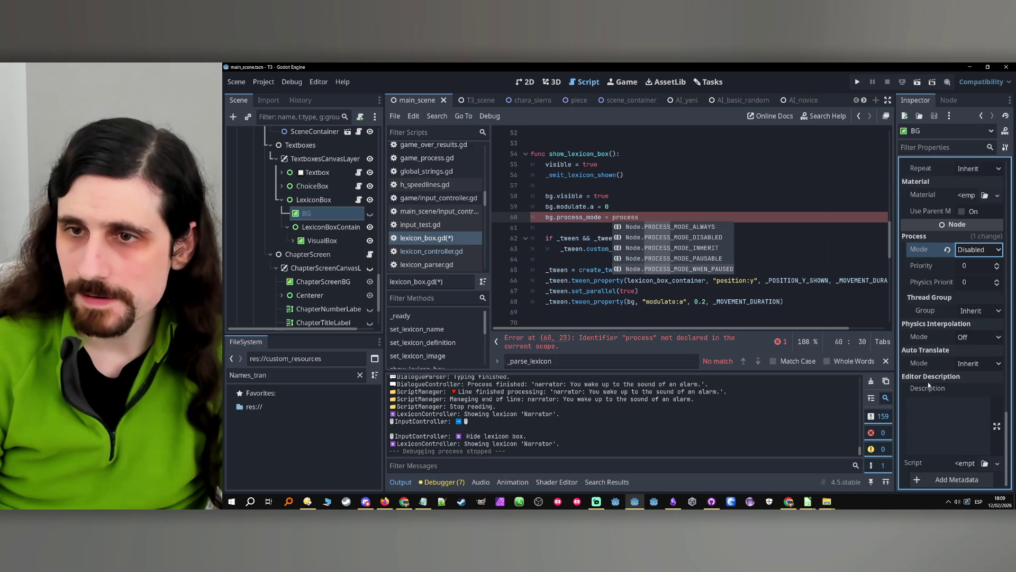
scroll(929, 382, "up", 5)
scroll(929, 381, "up", 10)
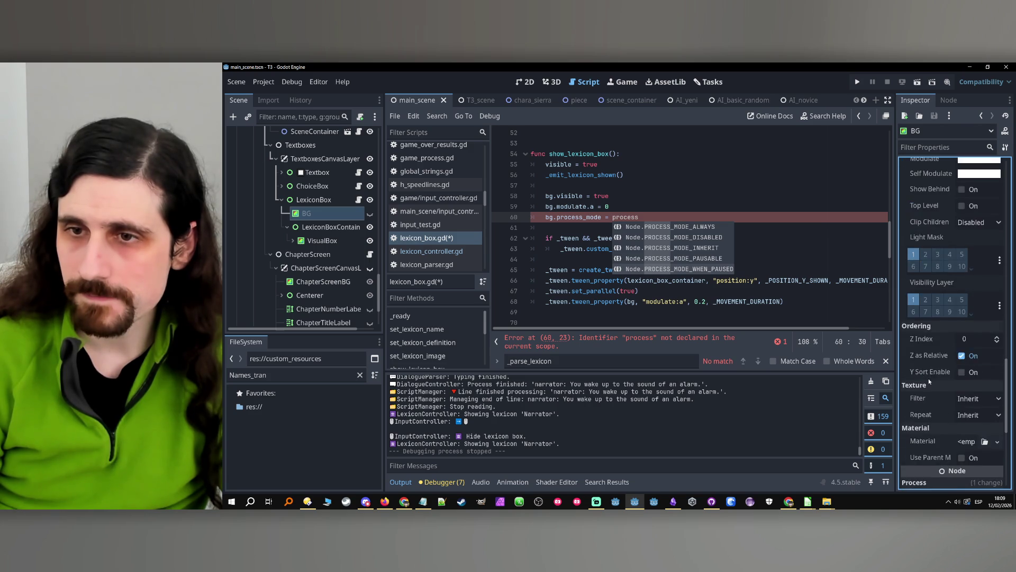
scroll(930, 381, "down", 3)
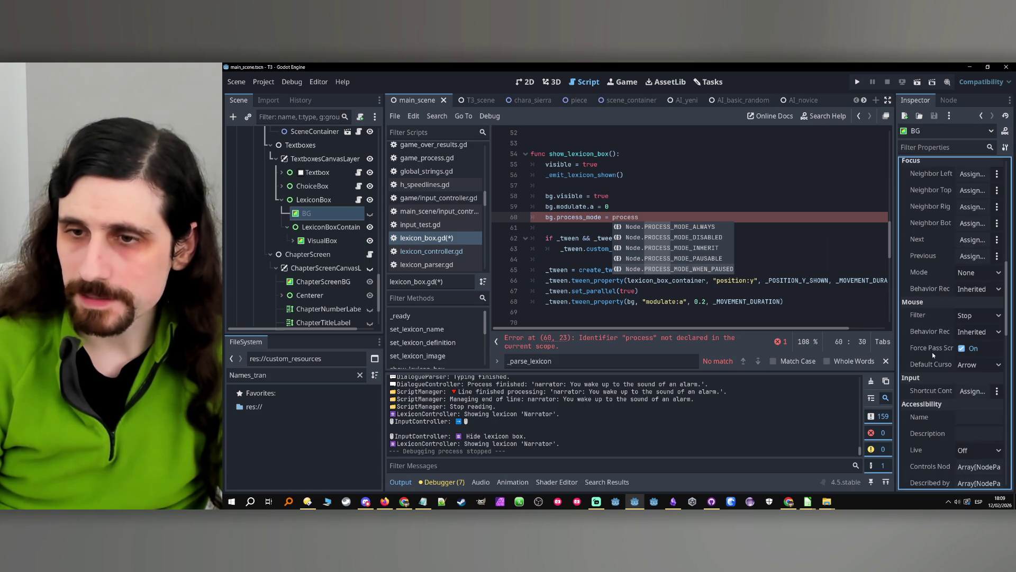
left_click(972, 317)
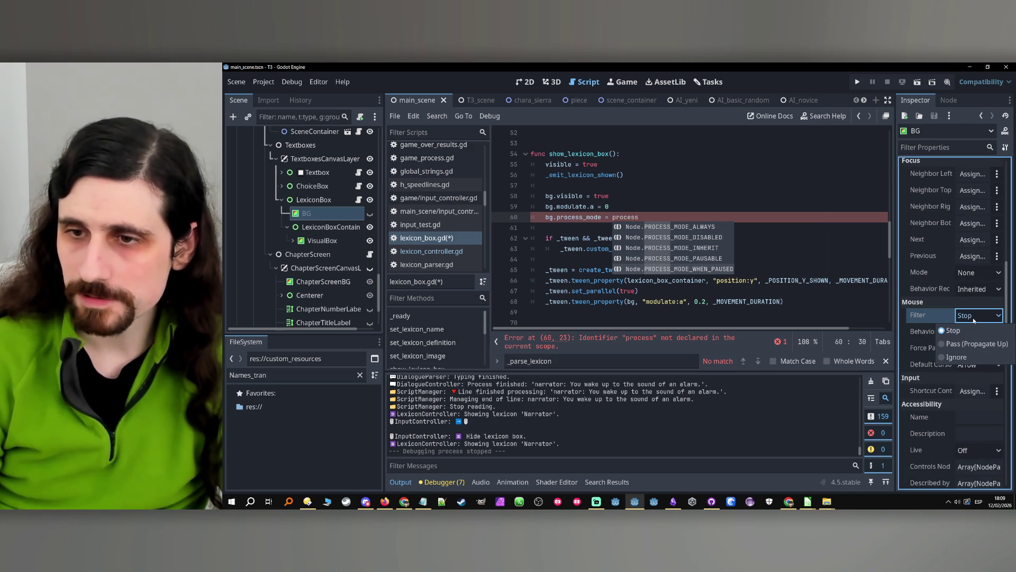
left_click(968, 357)
- Replace line 60 with 'bg.mouse_filter = Control.MOUSE_FILTER_STOP' and save the script
left_click(663, 217)
double_click(663, 218)
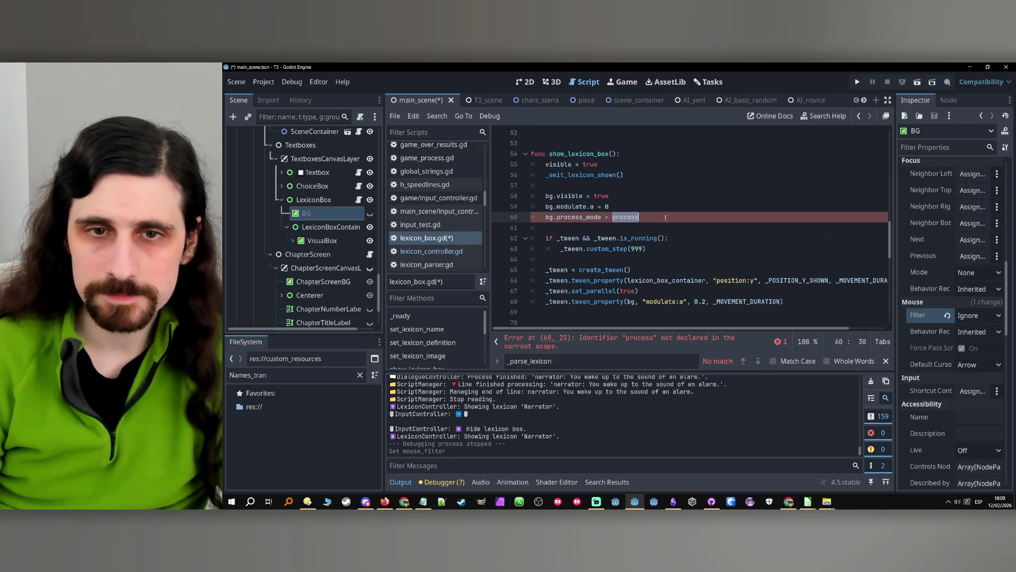
left_click_drag(563, 220, 557, 219)
type("mouse")
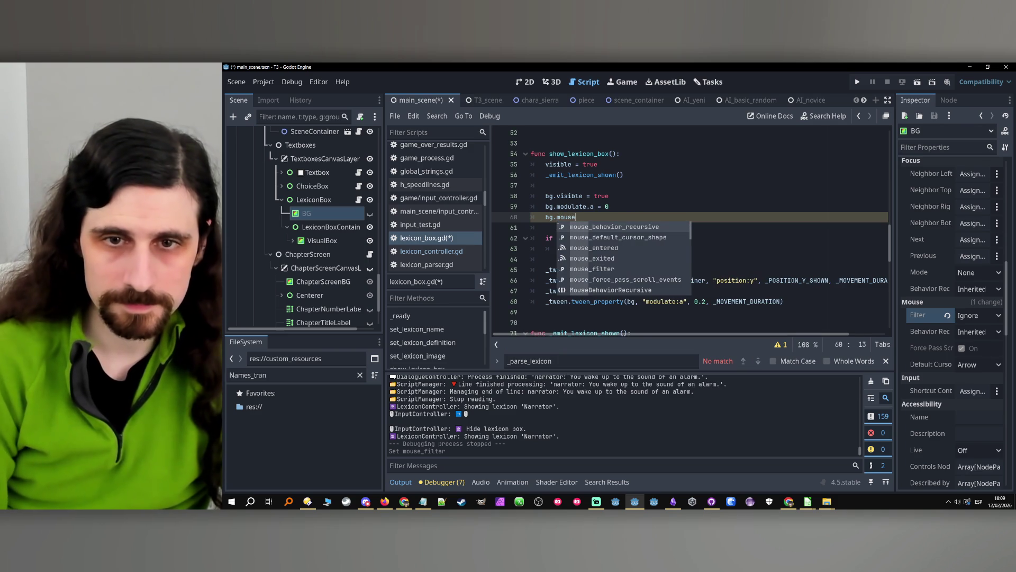
key("Down")
key("Down")
key("Down")
key("Return")
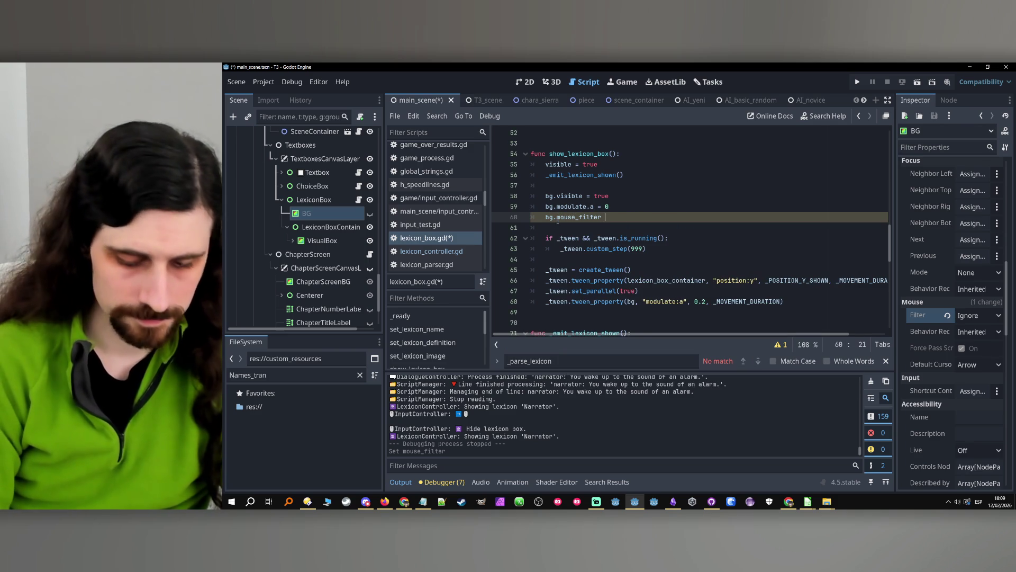
type("= mo")
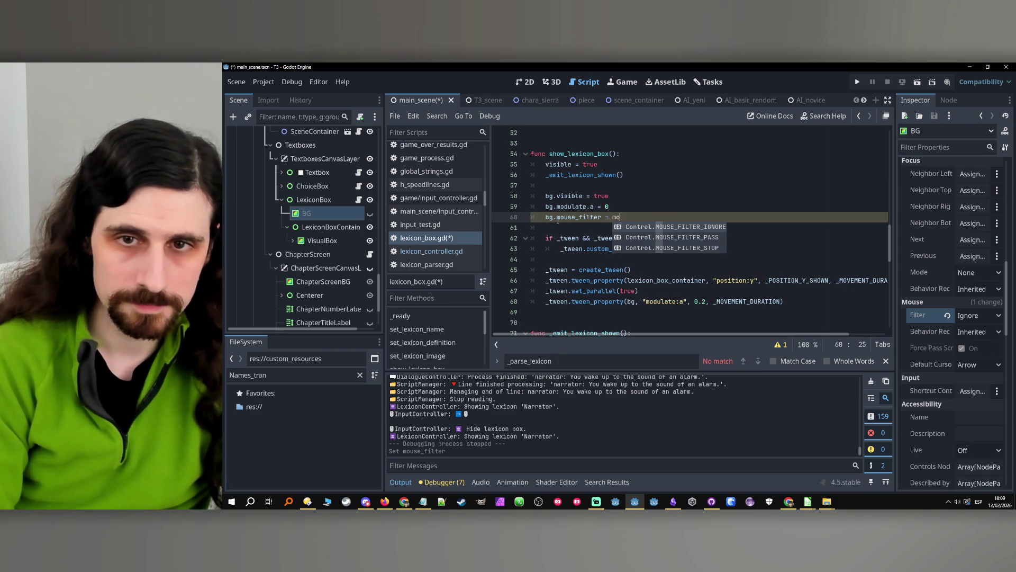
key("Down")
key("Down")
key("Return")
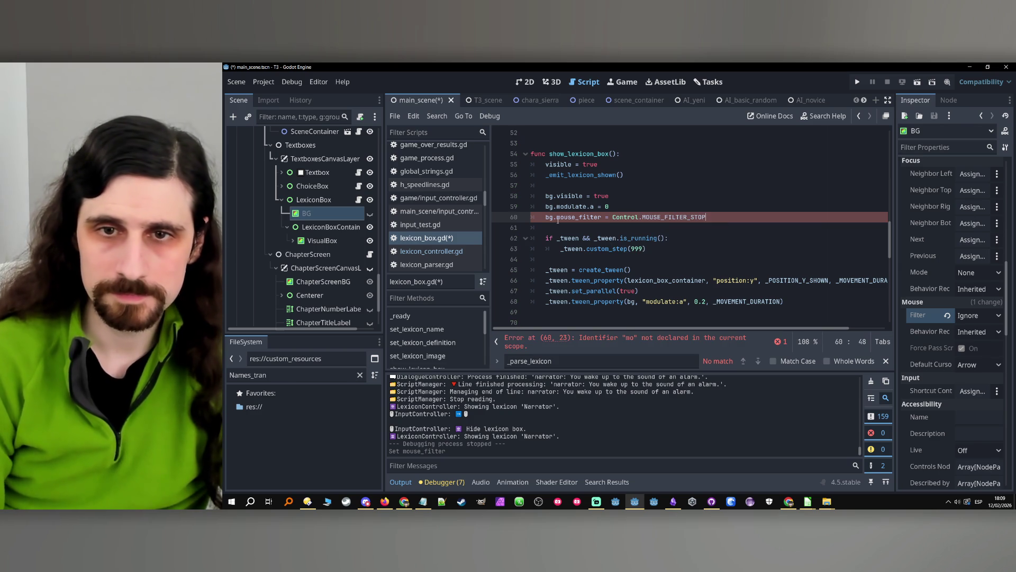
key("ctrl+s")
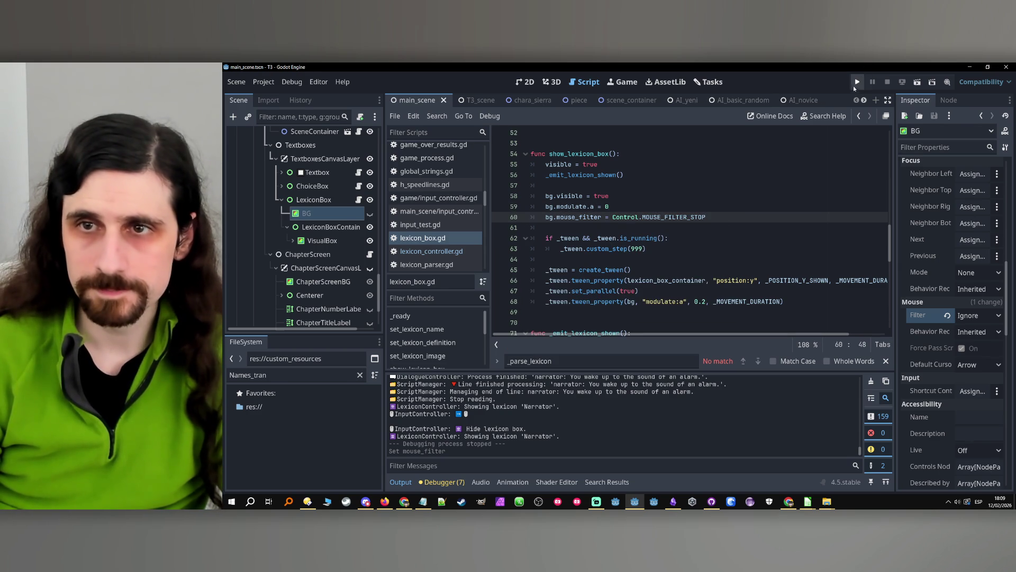
- Run the game, open, close and reopen the Narrator lexicon box, then stop
left_click(857, 82)
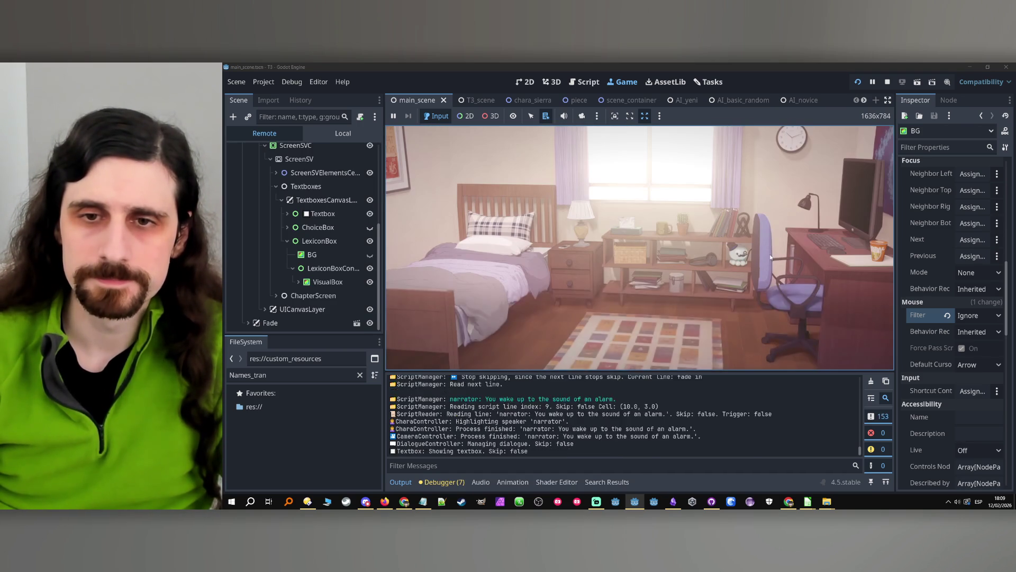
left_click(638, 300)
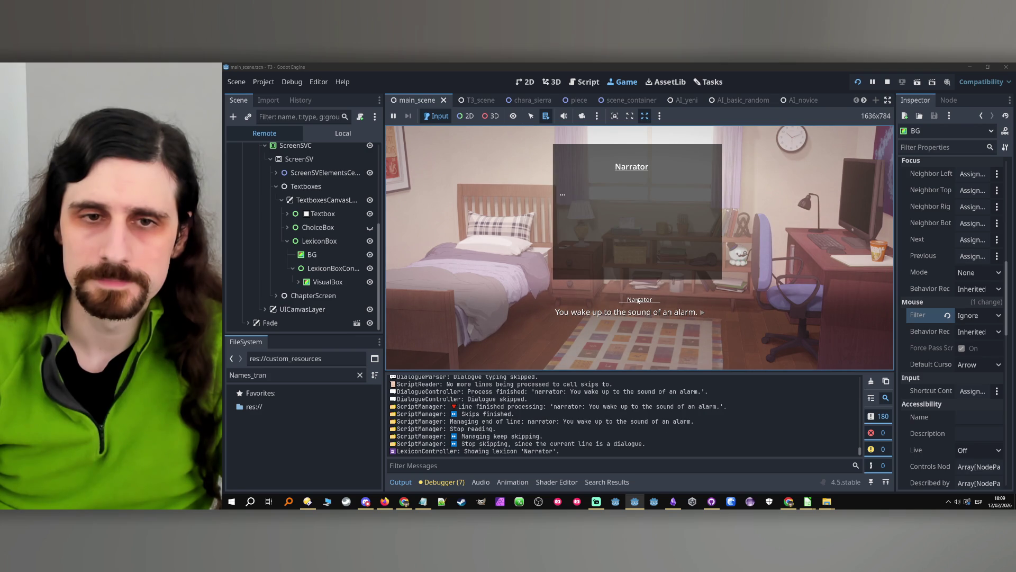
left_click(499, 290)
left_click(644, 299)
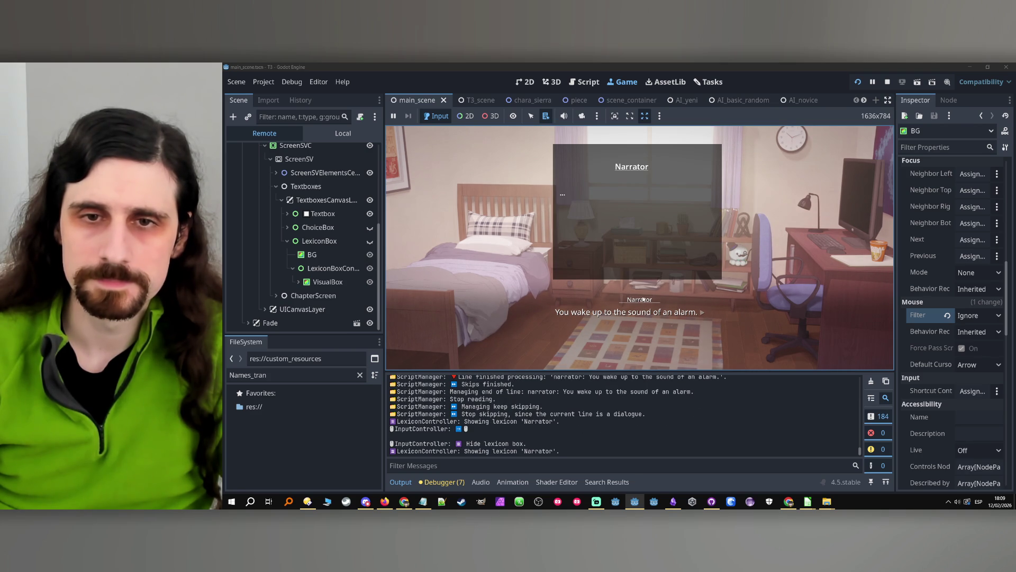
left_click(888, 82)
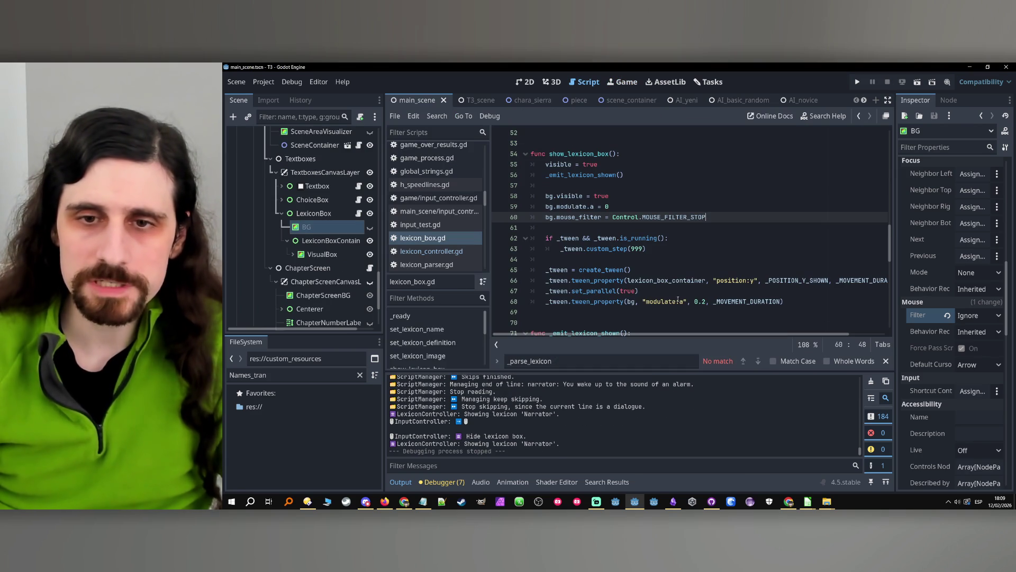
- Set the line 68 fade target from 0.2 to 10.0, save, and test it in-game
scroll(688, 299, "down", 1)
left_click_drag(706, 271, 698, 271)
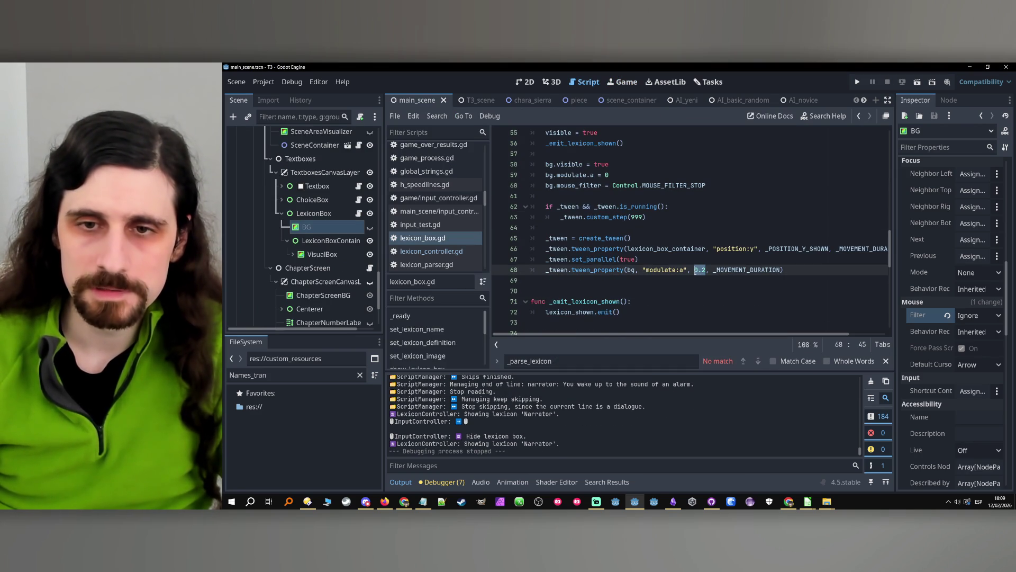
type("10.0")
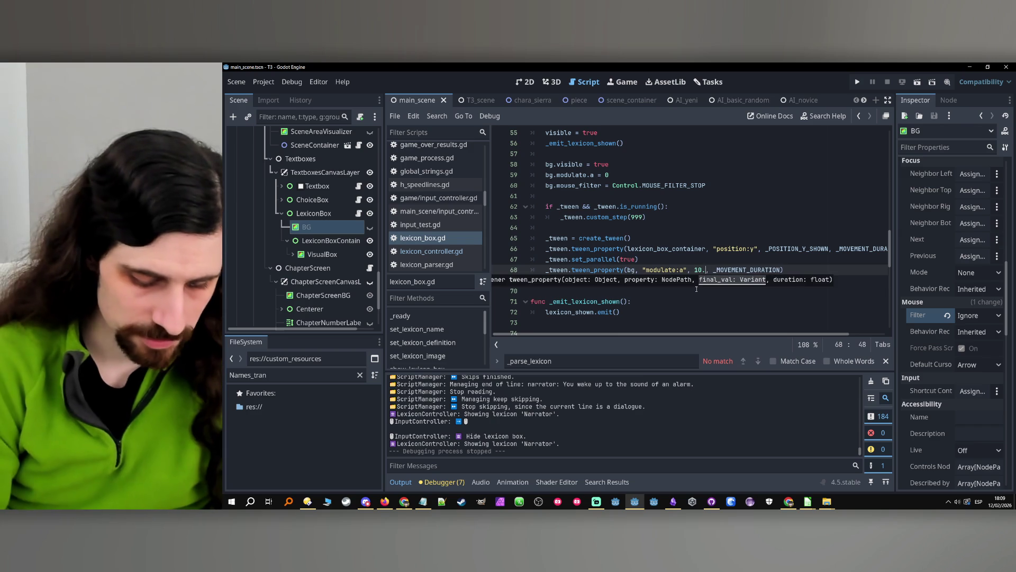
left_click(747, 258)
key("ctrl+s")
left_click(858, 82)
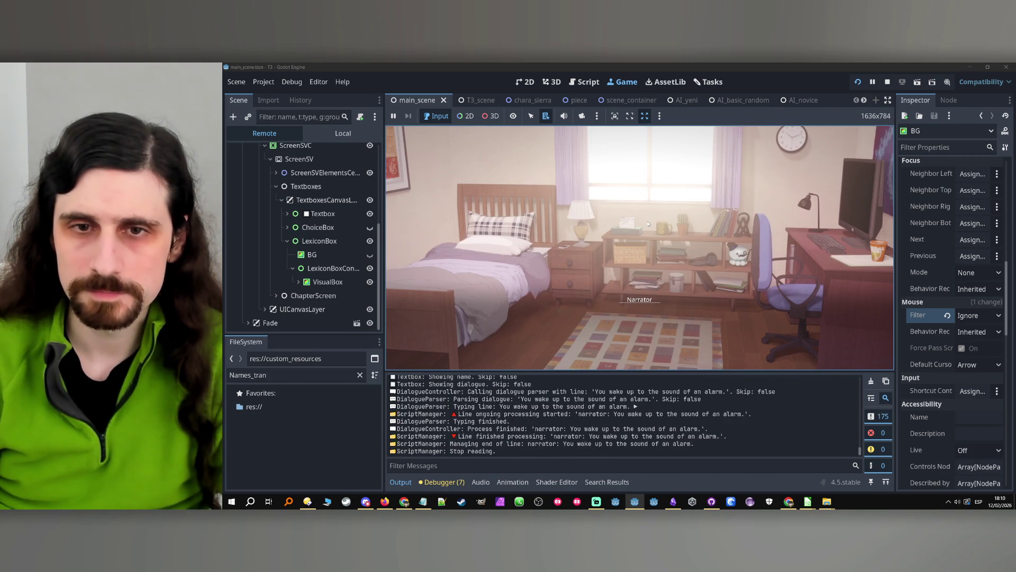
left_click(637, 304)
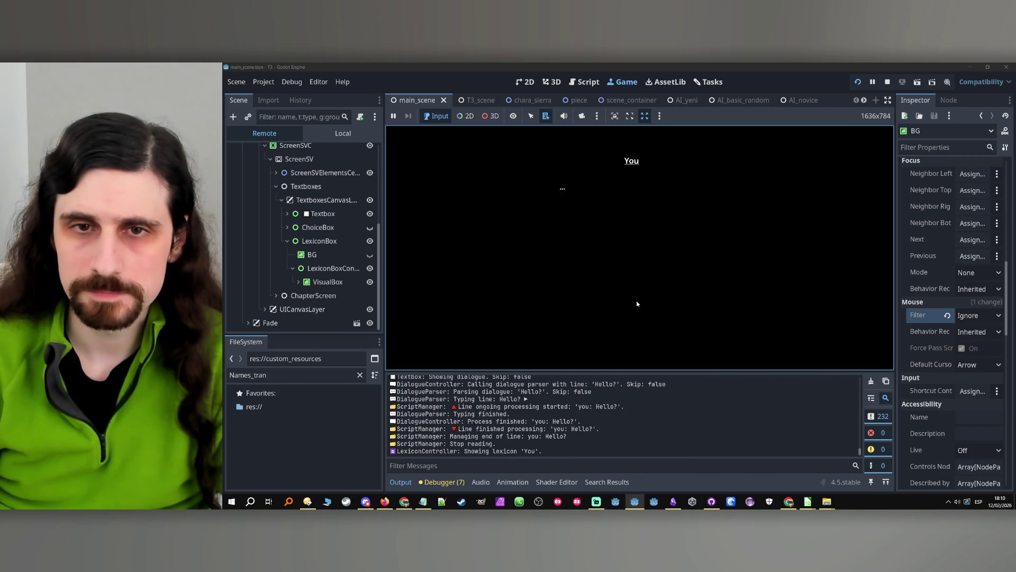
left_click(886, 82)
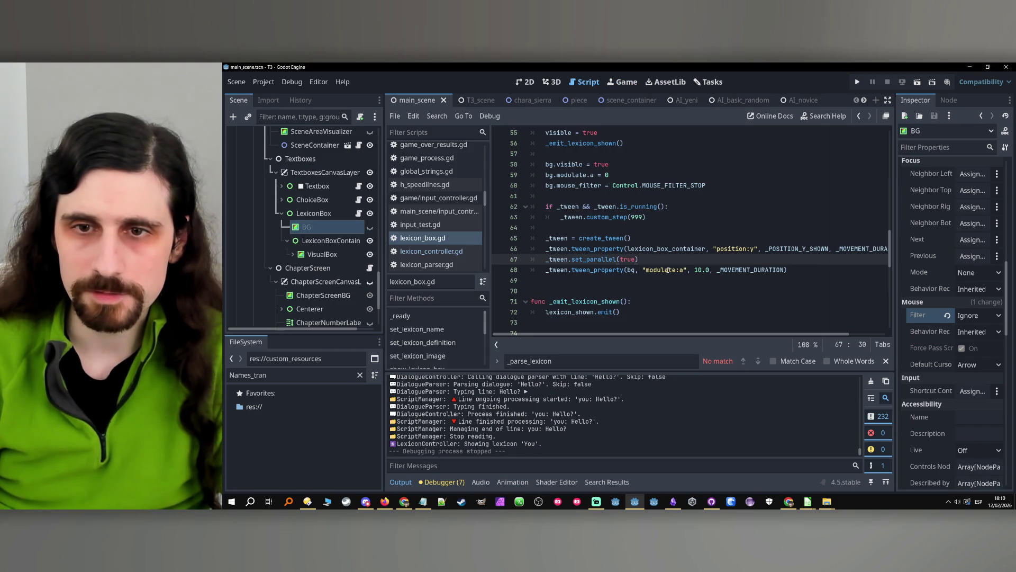
- Change the fade target on line 68 to 0.5 and relaunch the game
double_click(708, 270)
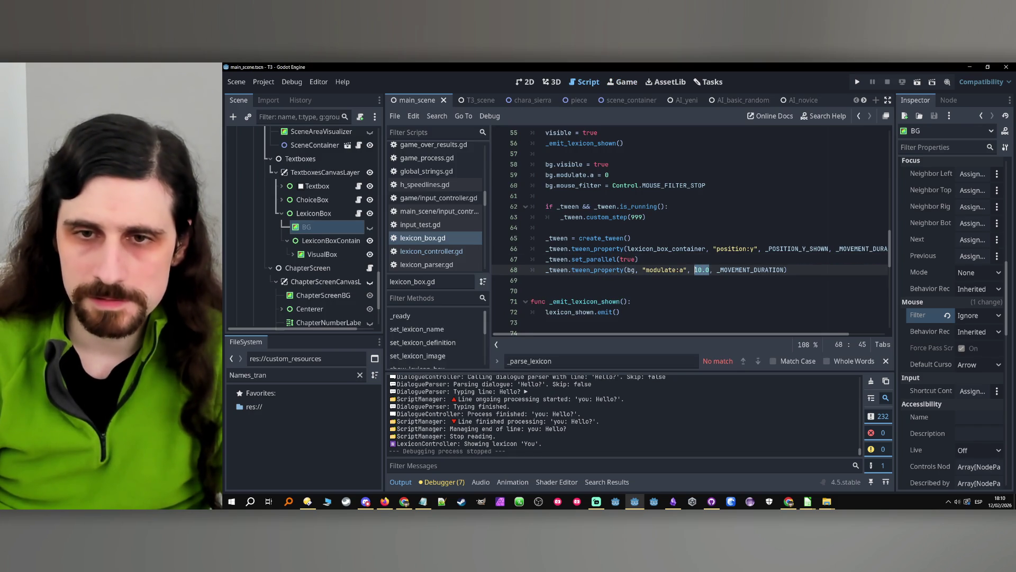
type("0")
key("Escape")
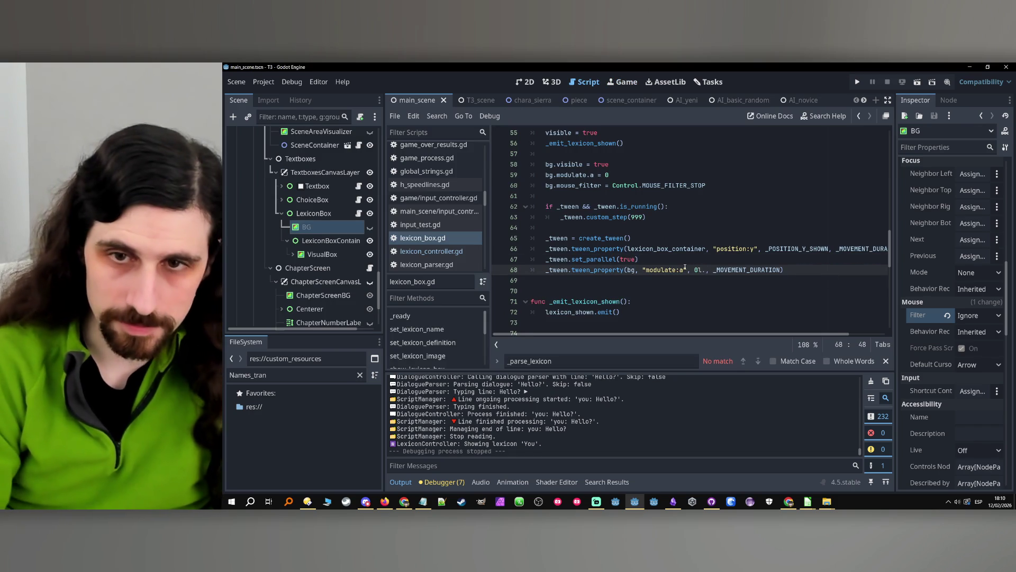
type(".5")
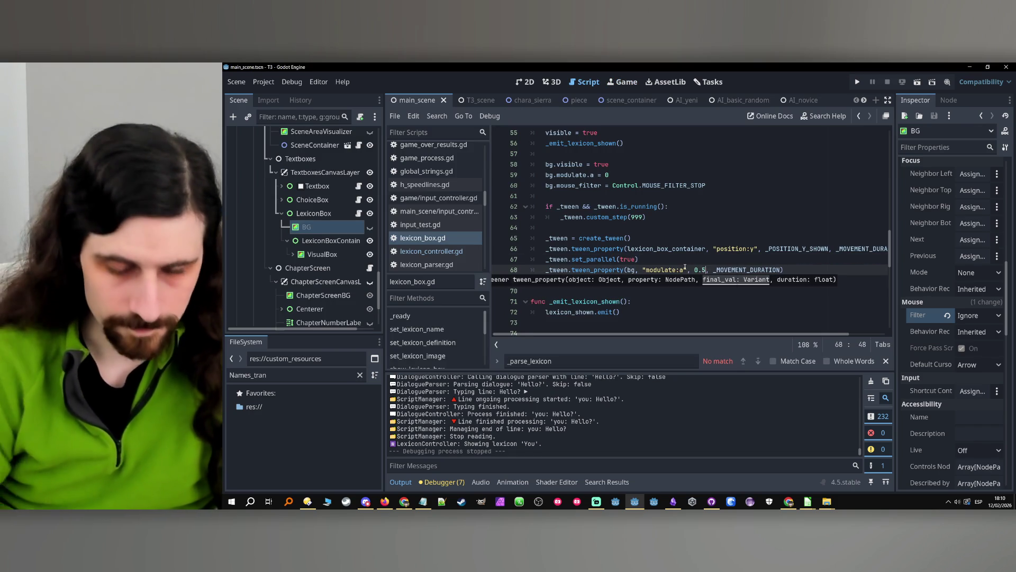
left_click(857, 81)
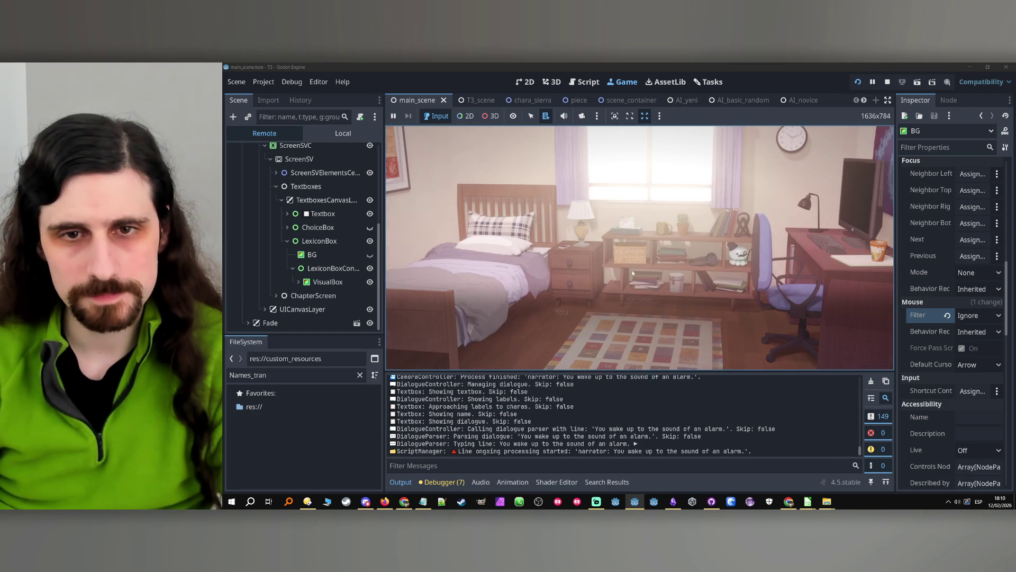
left_click(642, 303)
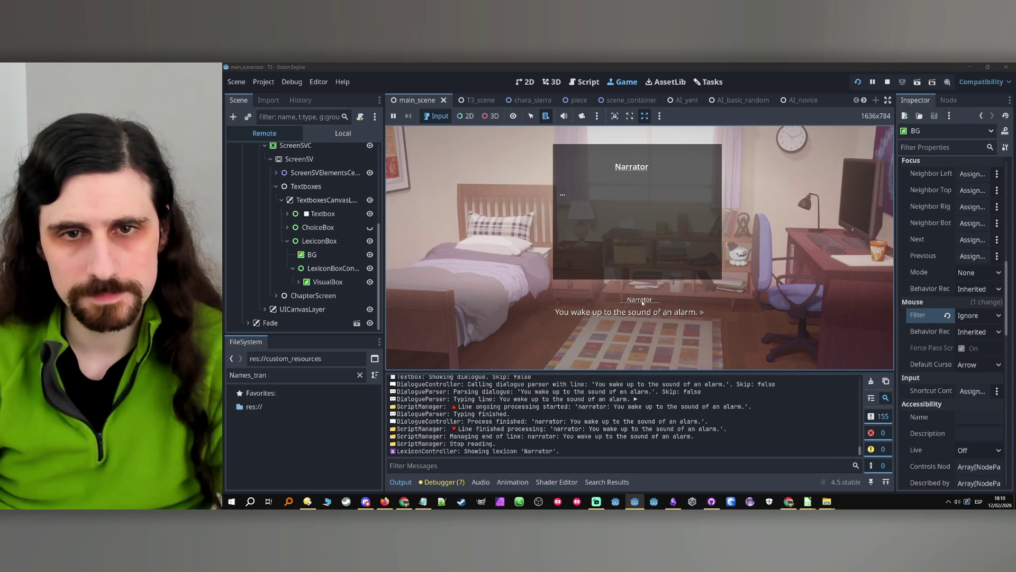
left_click(722, 290)
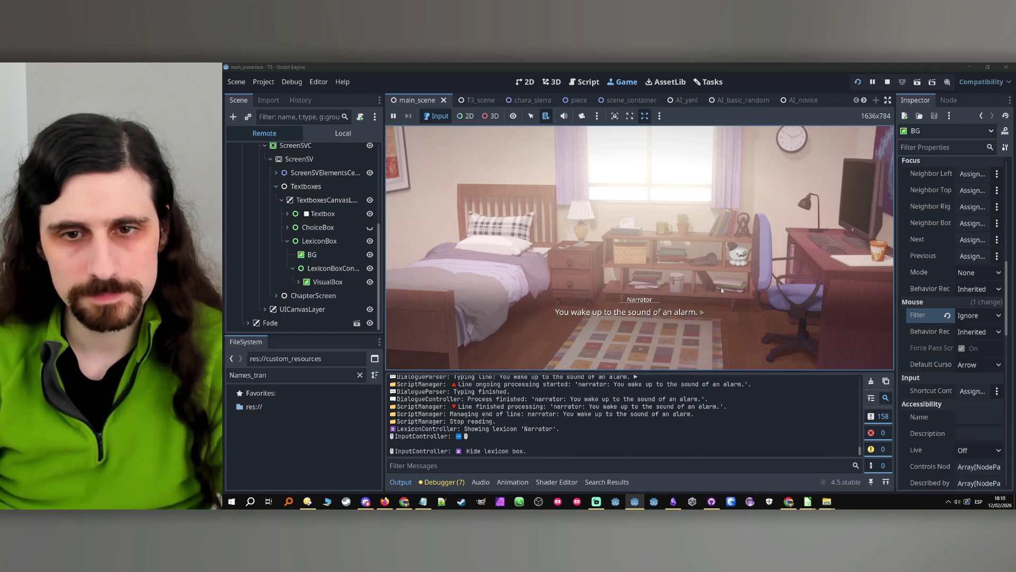
left_click(648, 302)
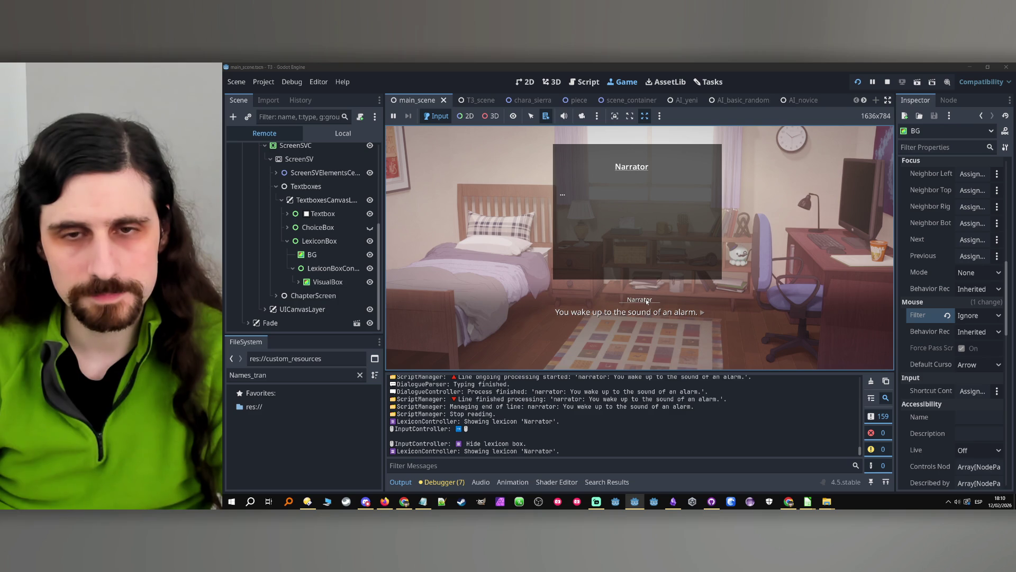
left_click(647, 300)
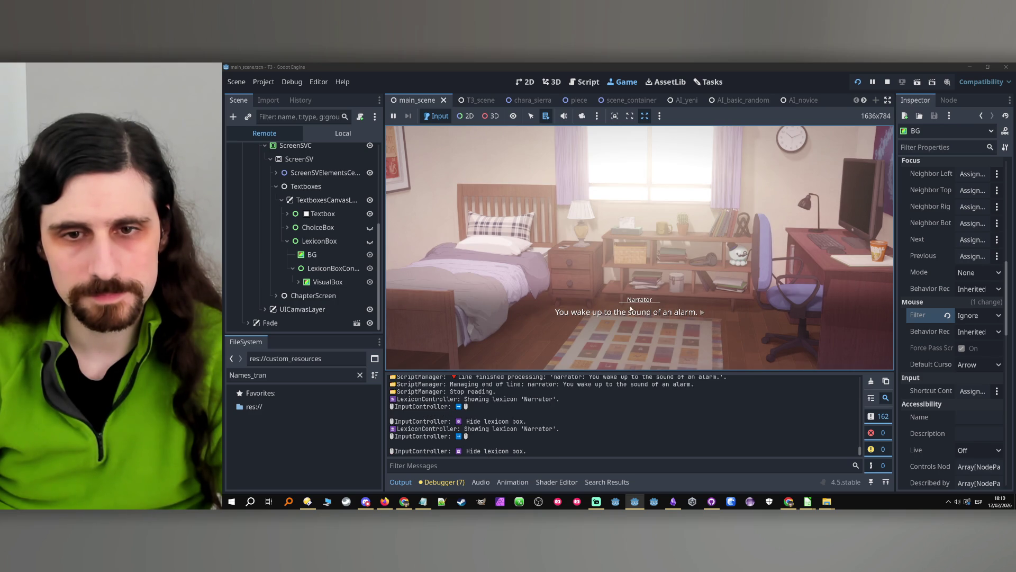
left_click(631, 307)
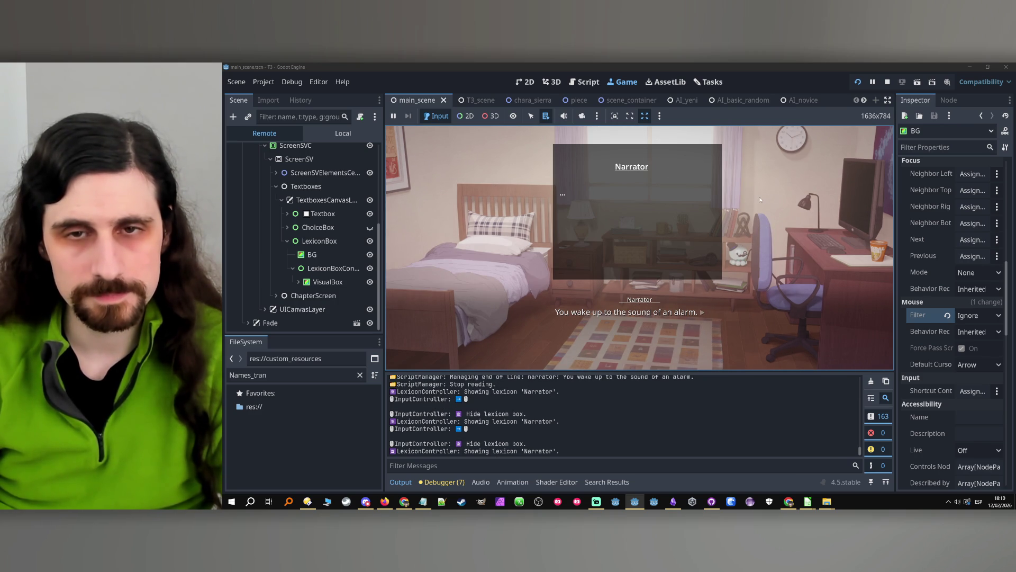
left_click(629, 288)
left_click(634, 300)
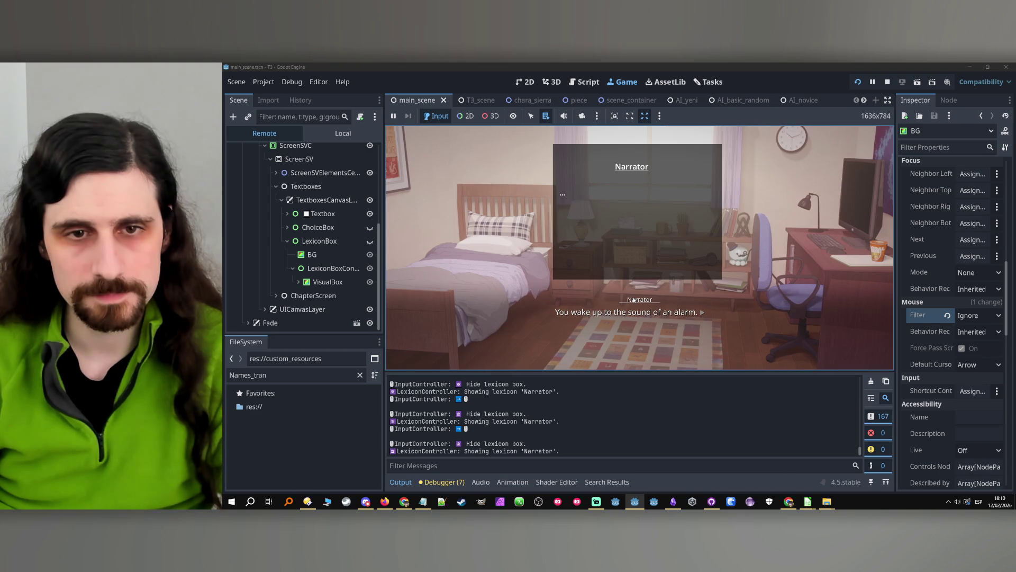
left_click(655, 280)
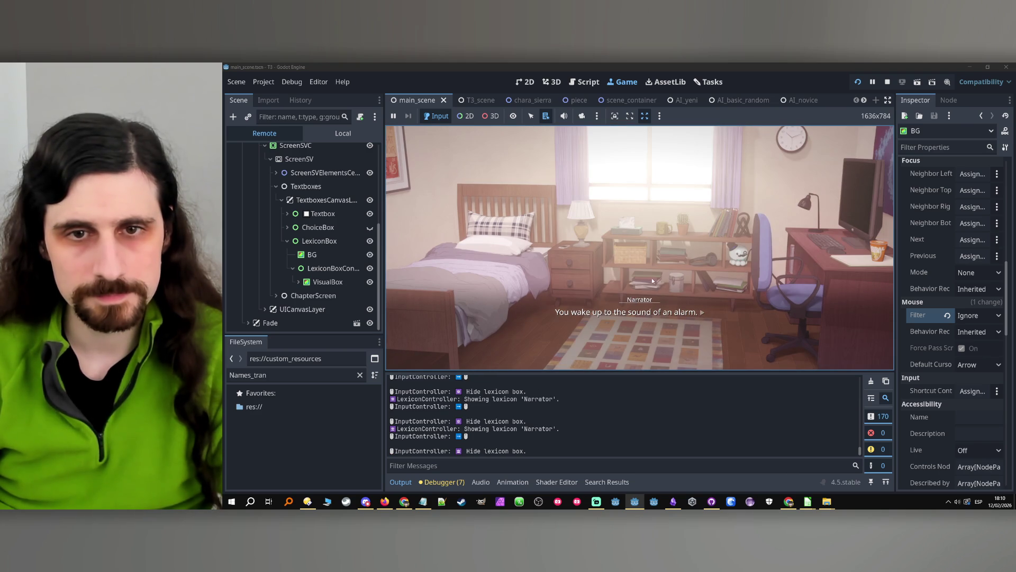
left_click(645, 299)
left_click(588, 292)
left_click(650, 302)
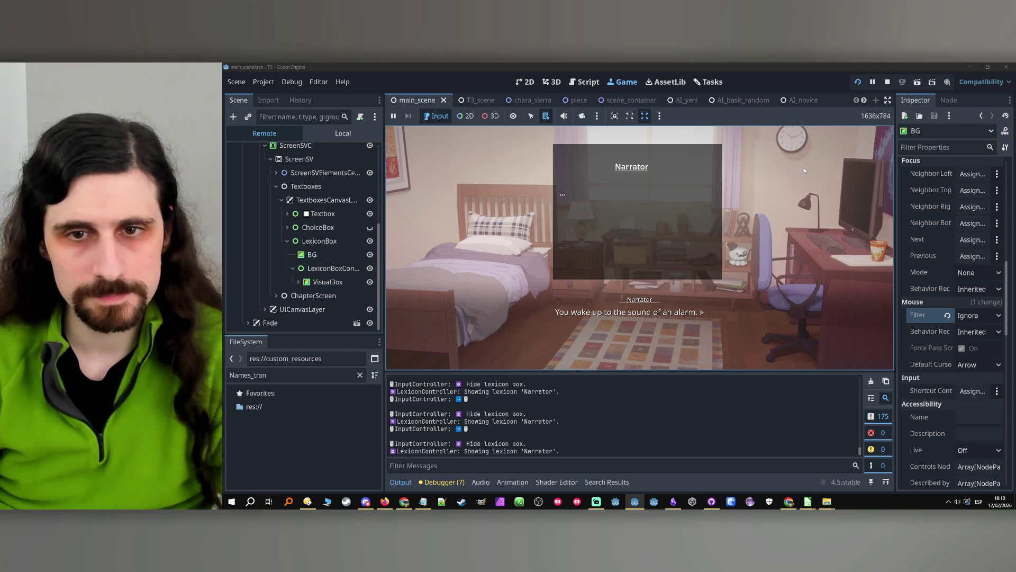
left_click(885, 82)
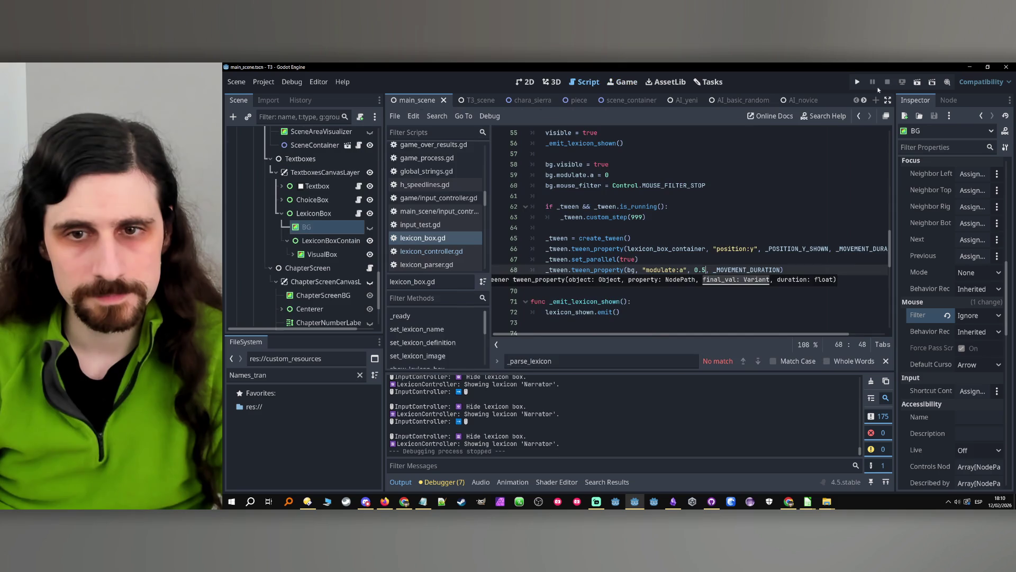
- Change the BG fade target from 0.5 to 0.9 and run the game
left_click(701, 270)
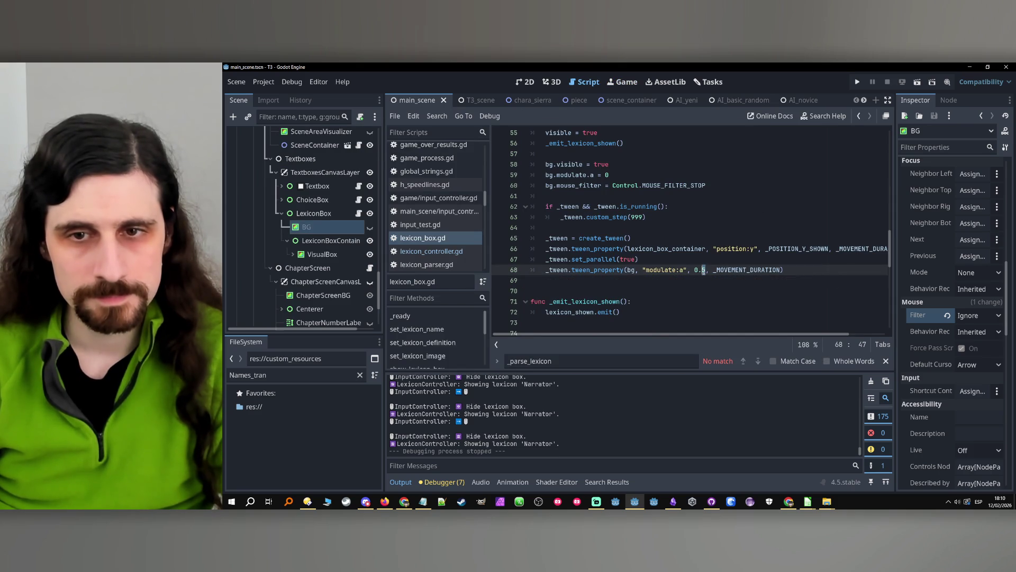
key("Delete")
type("9")
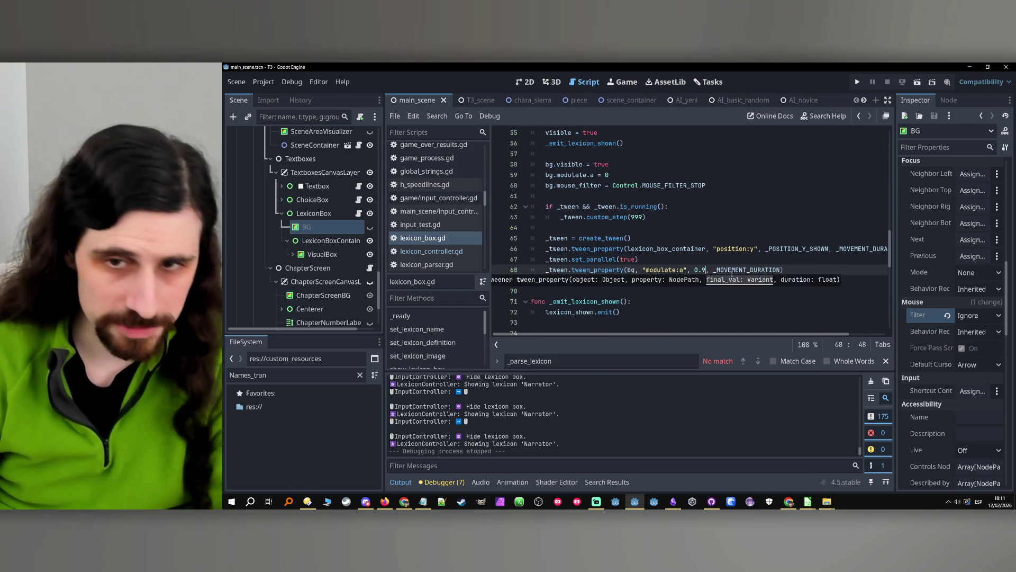
left_click(799, 272)
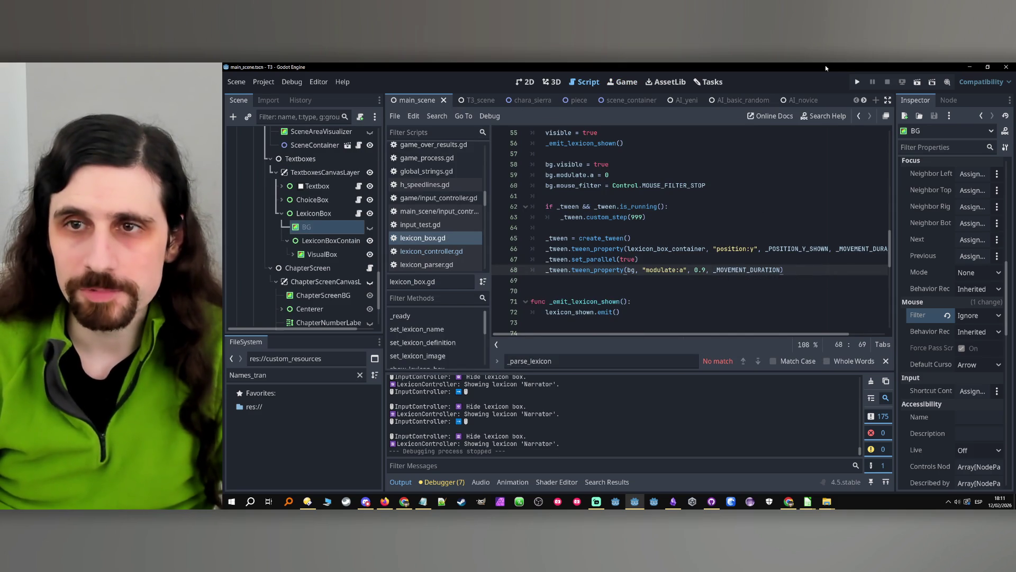
left_click(856, 82)
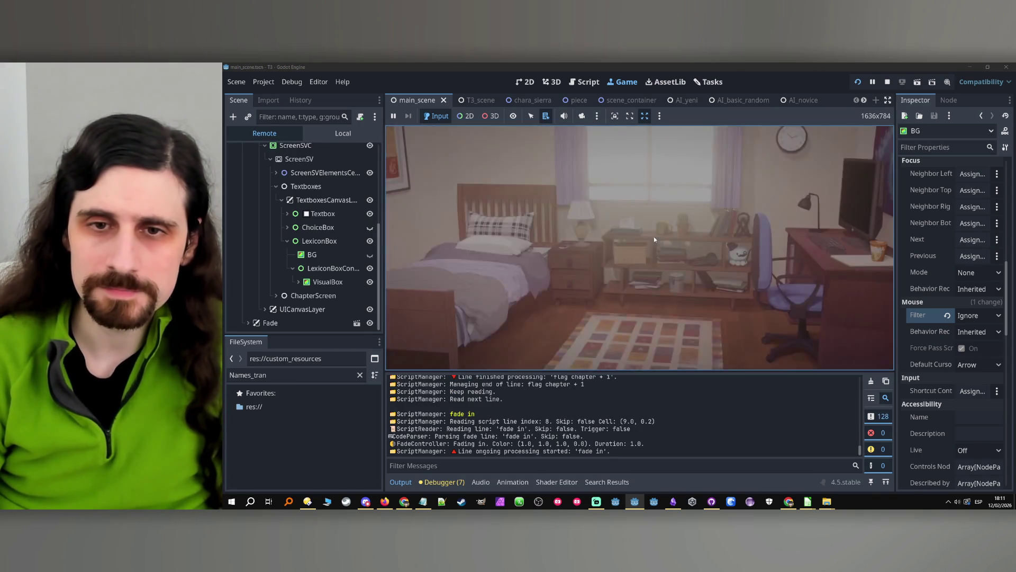
- Advance the dialogue and toggle the Narrator lexicon box open and closed several times
left_click(650, 246)
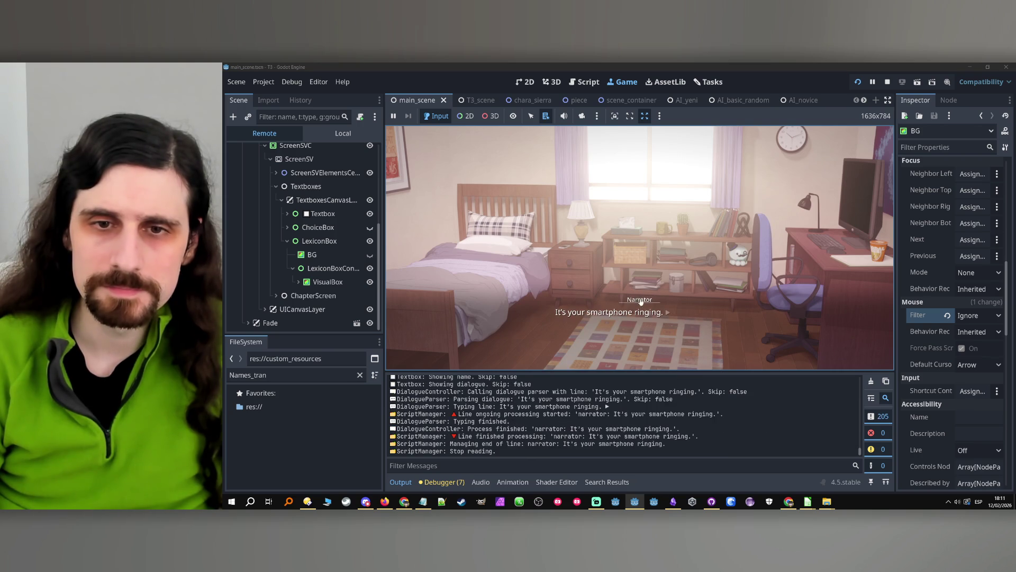
left_click(641, 301)
left_click(640, 300)
left_click(640, 300)
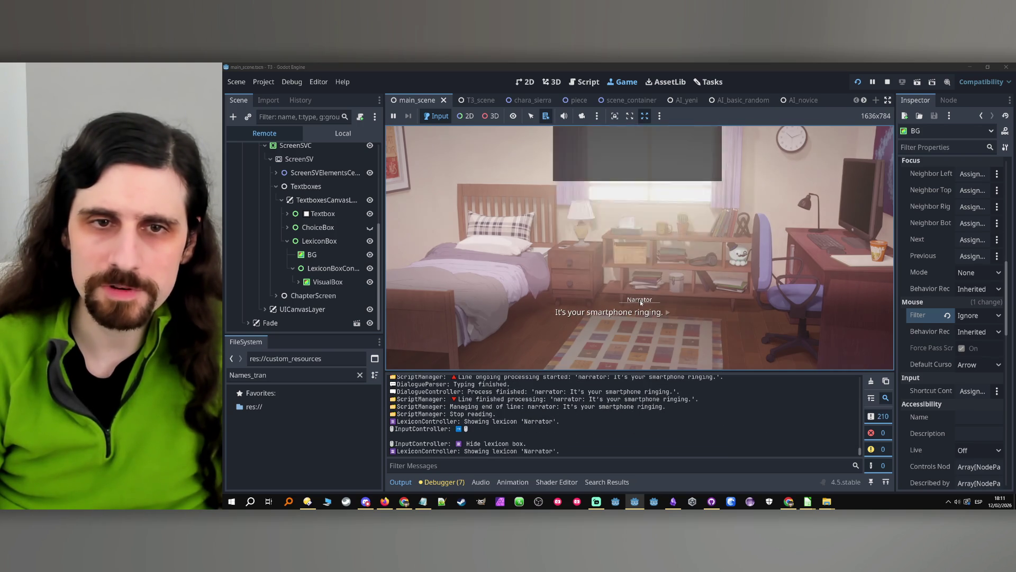
left_click(640, 301)
mouse_move(638, 303)
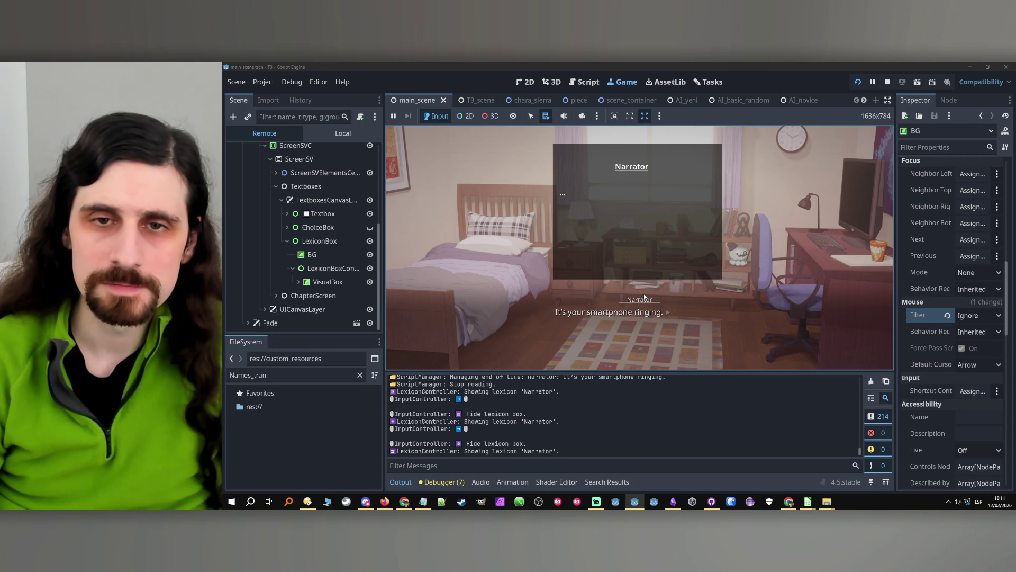
left_click(645, 300)
- Collapse VisualBox in the remote tree while closing and reopening the Narrator lexicon box
mouse_move(644, 303)
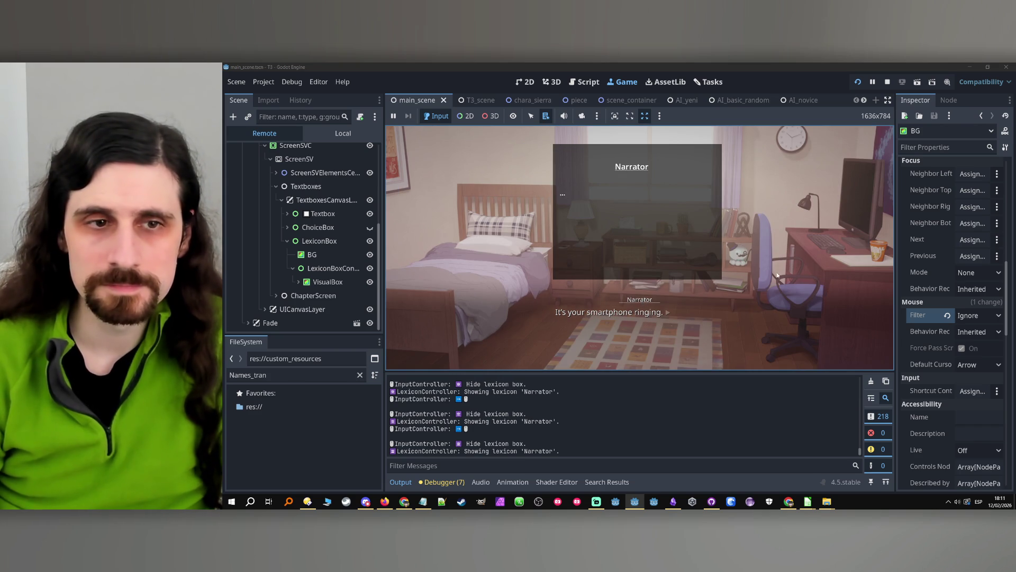
left_click(341, 283)
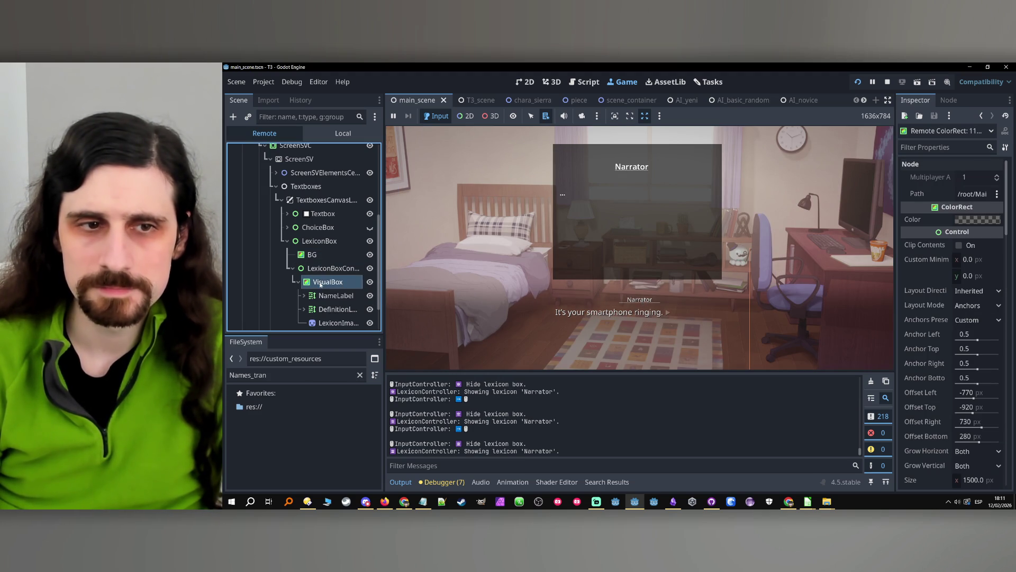
left_click(299, 282)
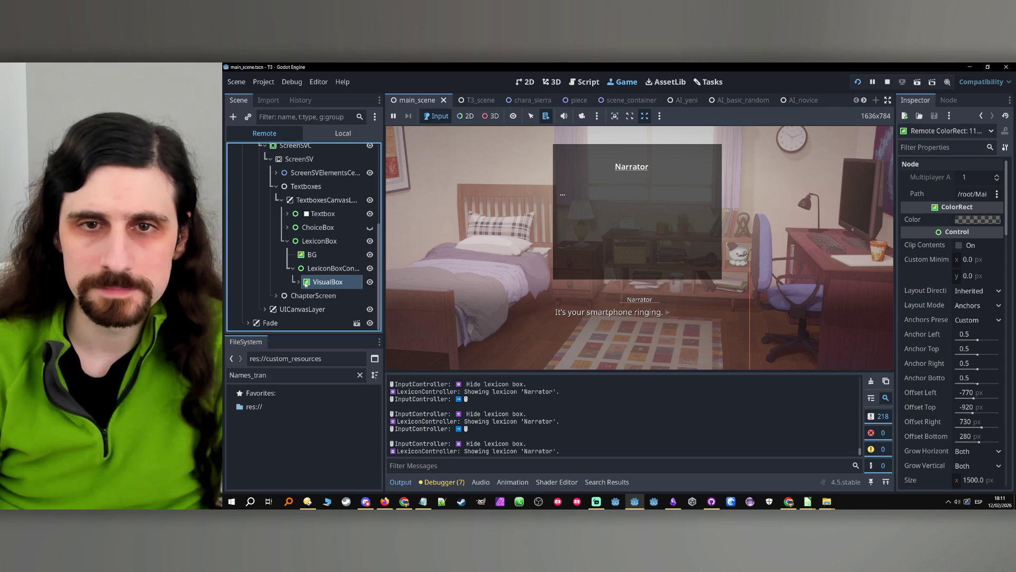
left_click(607, 290)
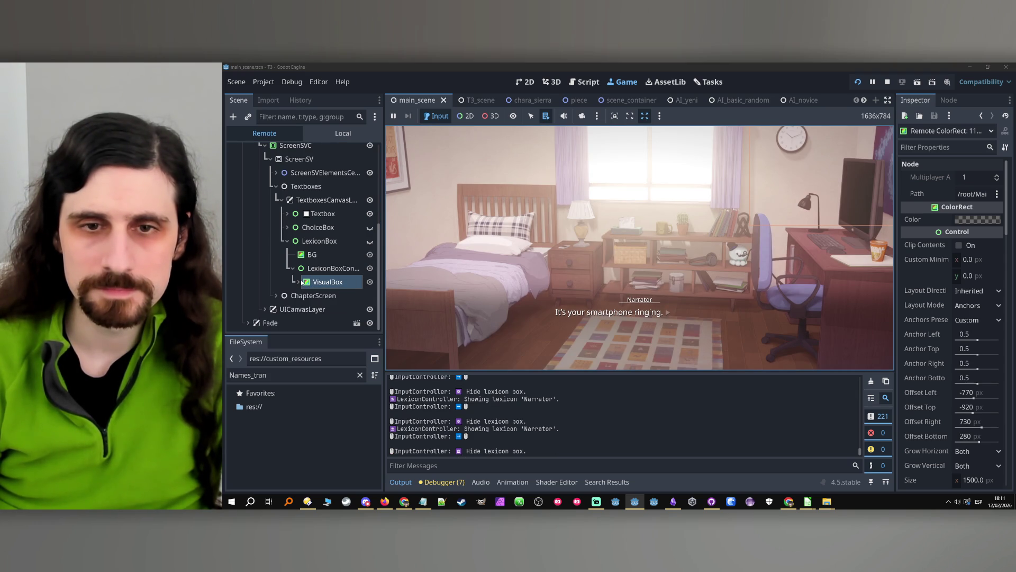
left_click(298, 283)
left_click(299, 283)
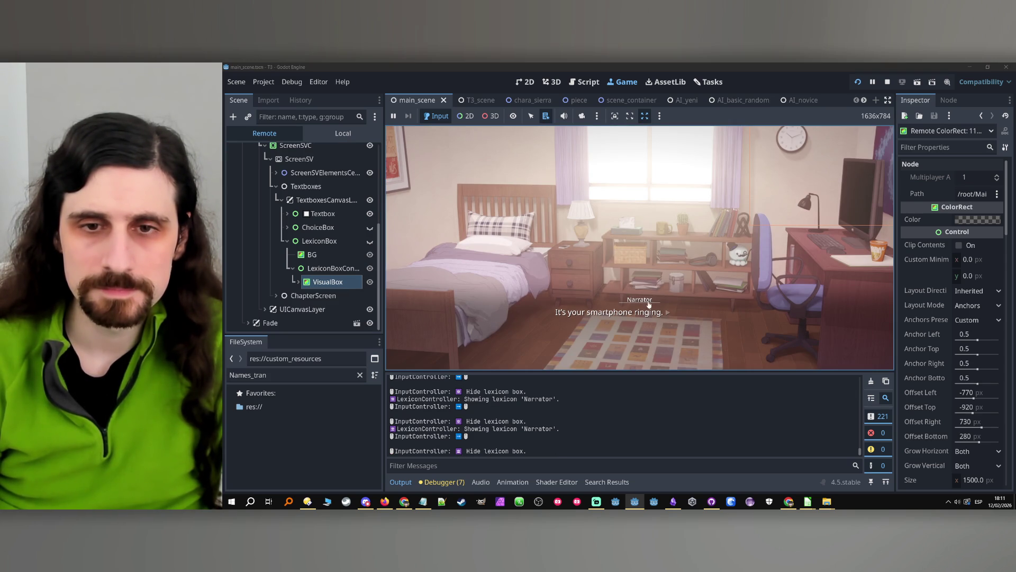
left_click(649, 304)
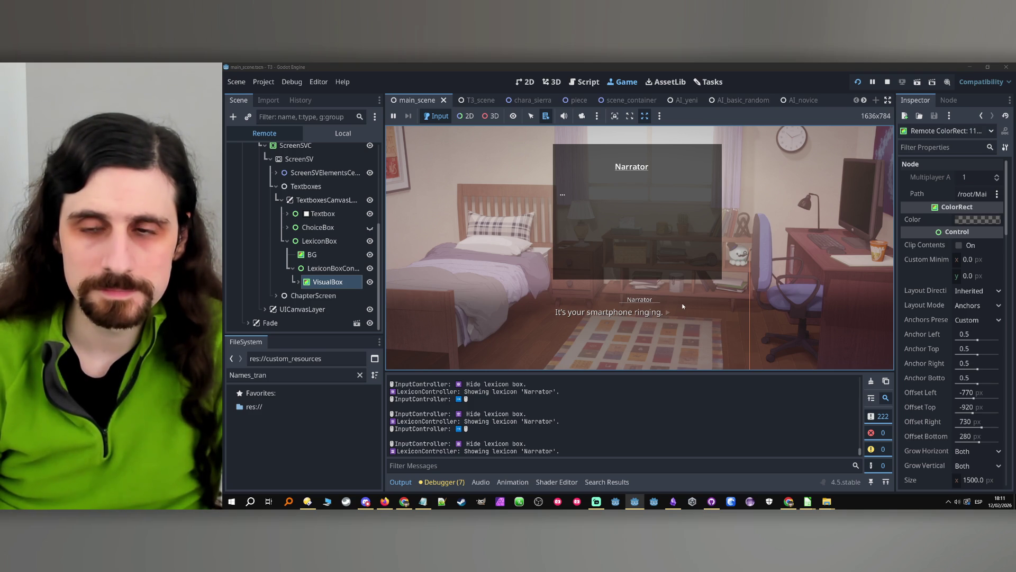
left_click(682, 303)
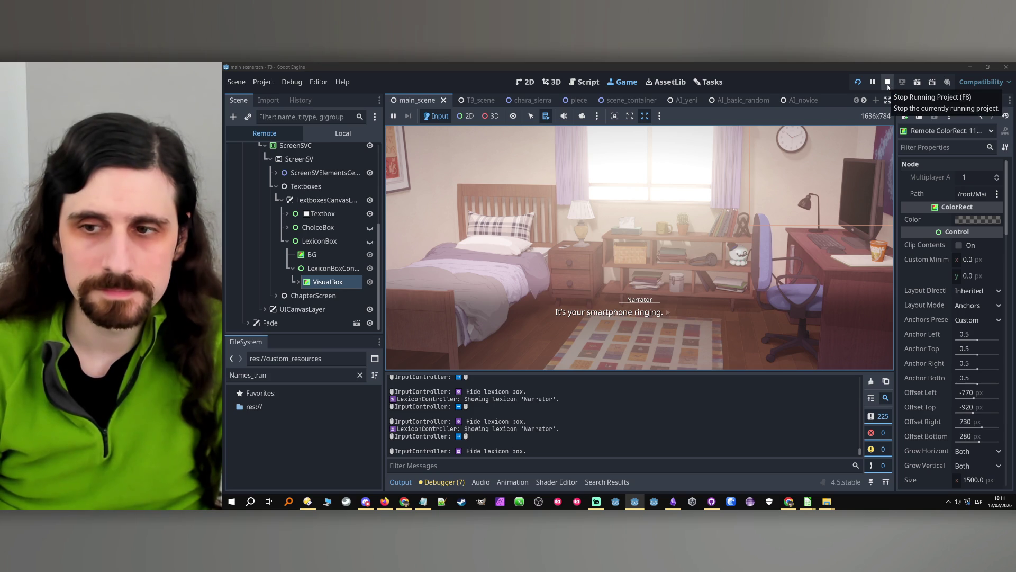
- Stop the game, hide the VisualBox node, and select BG
left_click(887, 83)
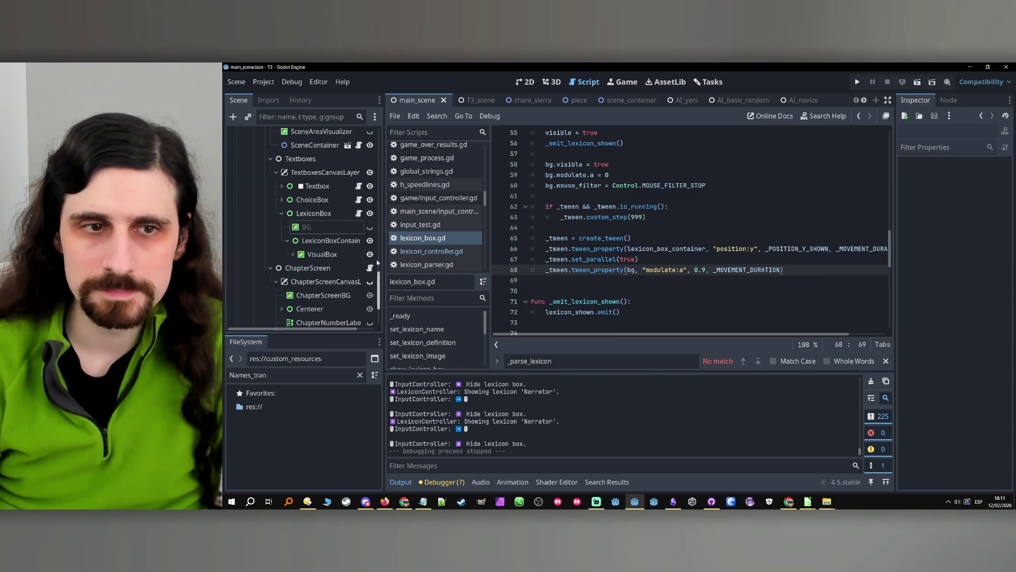
left_click(322, 254)
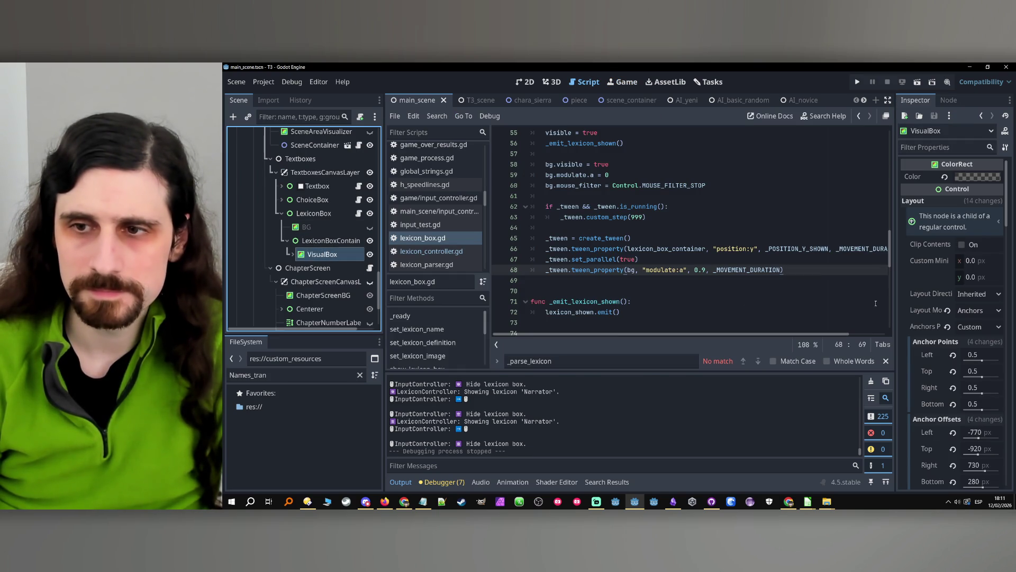
scroll(898, 298, "down", 2)
scroll(899, 298, "up", 2)
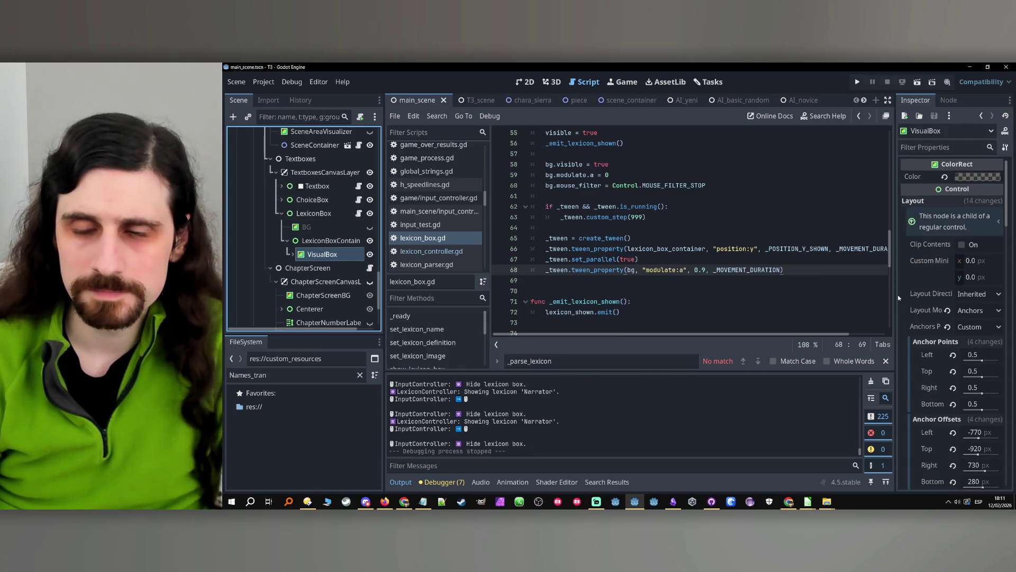
left_click(370, 254)
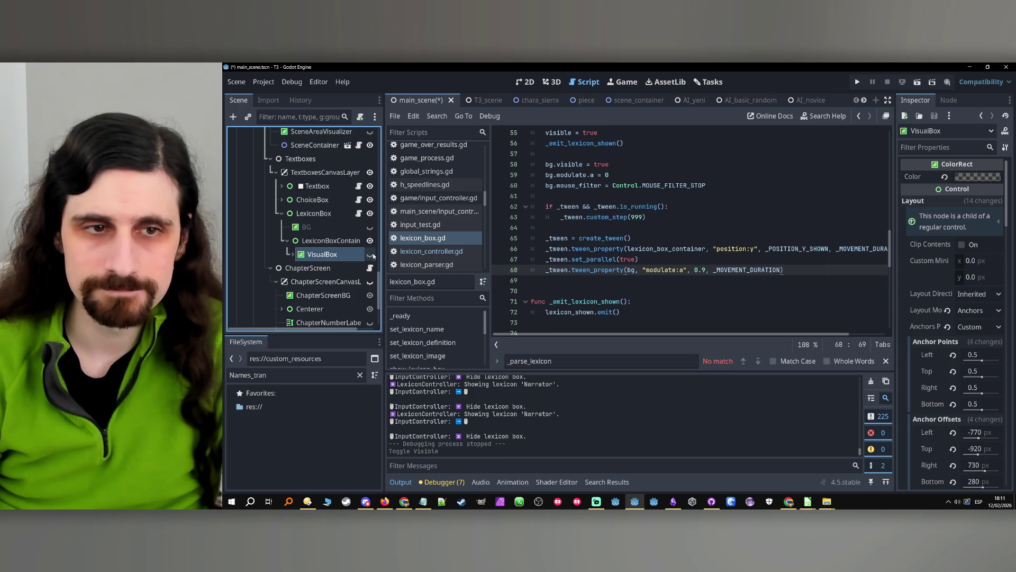
left_click(332, 229)
- Change the line 68 fade target from 0.9 to 2.0, save, and rerun
left_click_drag(694, 270, 707, 270)
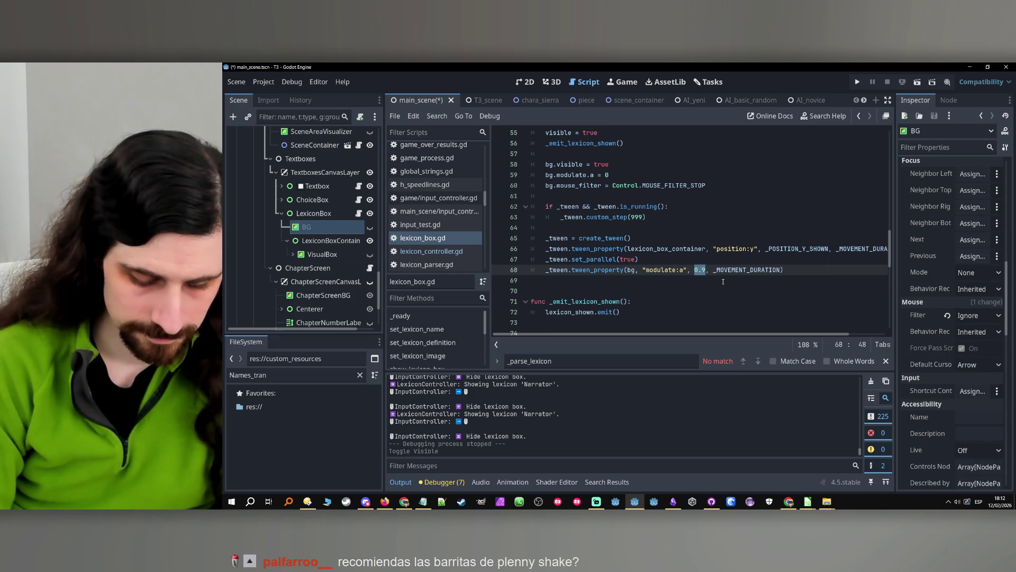
type("2.0")
key("ctrl+s")
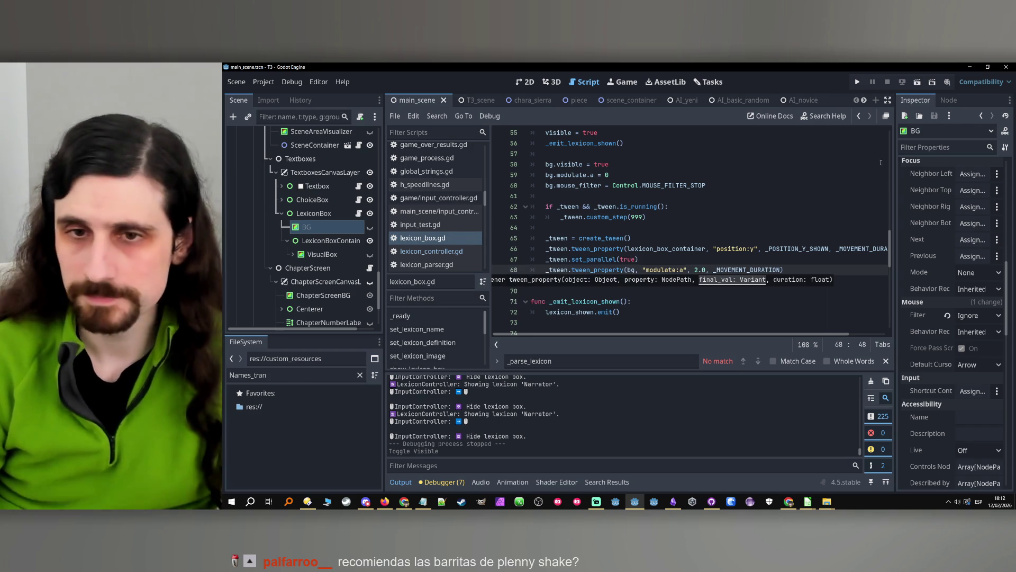
left_click(858, 82)
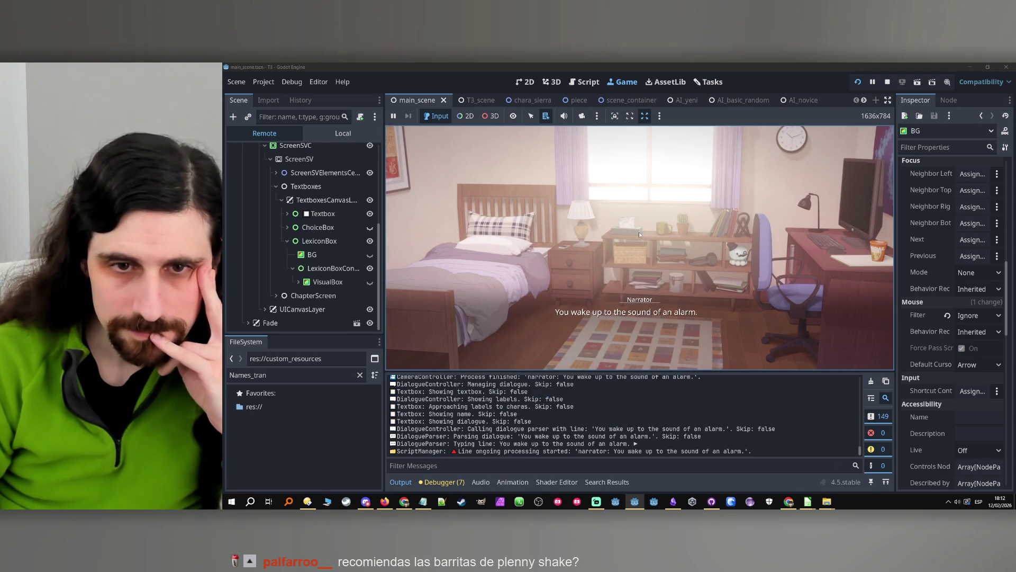
- Open the Narrator lexicon in-game to see the scene dim with the box hidden, then stop
left_click(640, 301)
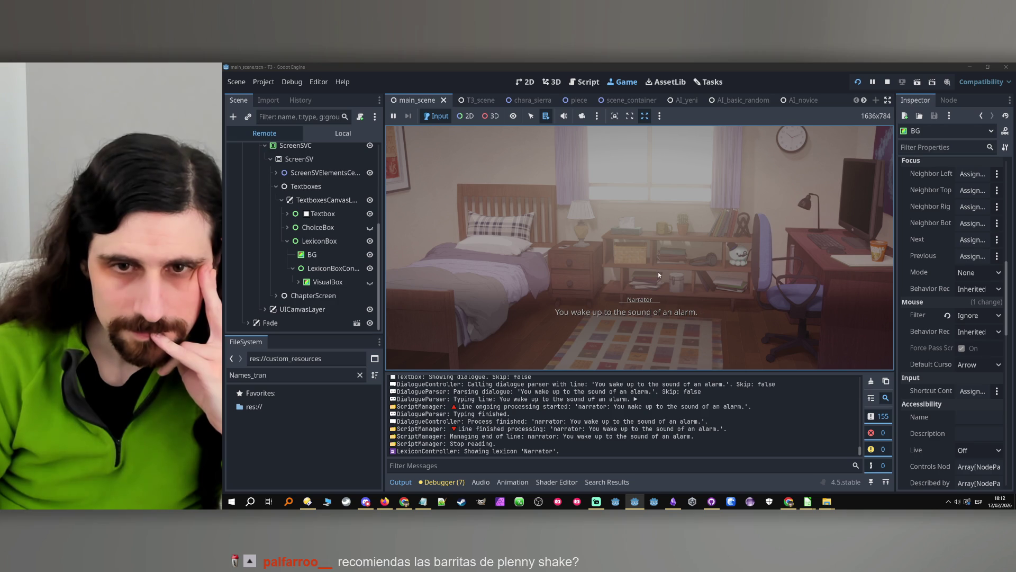
left_click(887, 82)
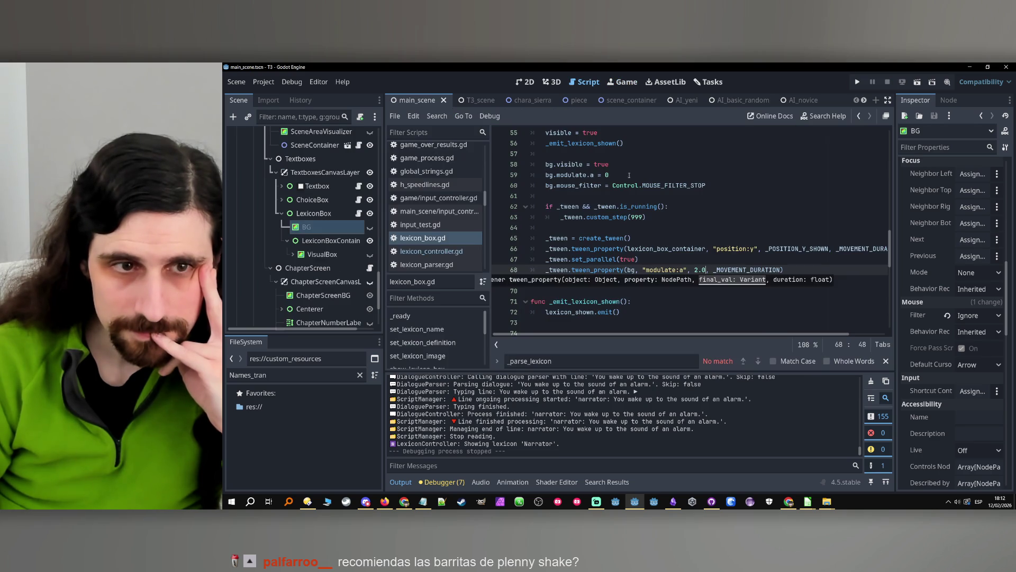
- Unhide VisualBox and lower its colour alpha to semi-transparent black 00000096
left_click(317, 255)
left_click(370, 254)
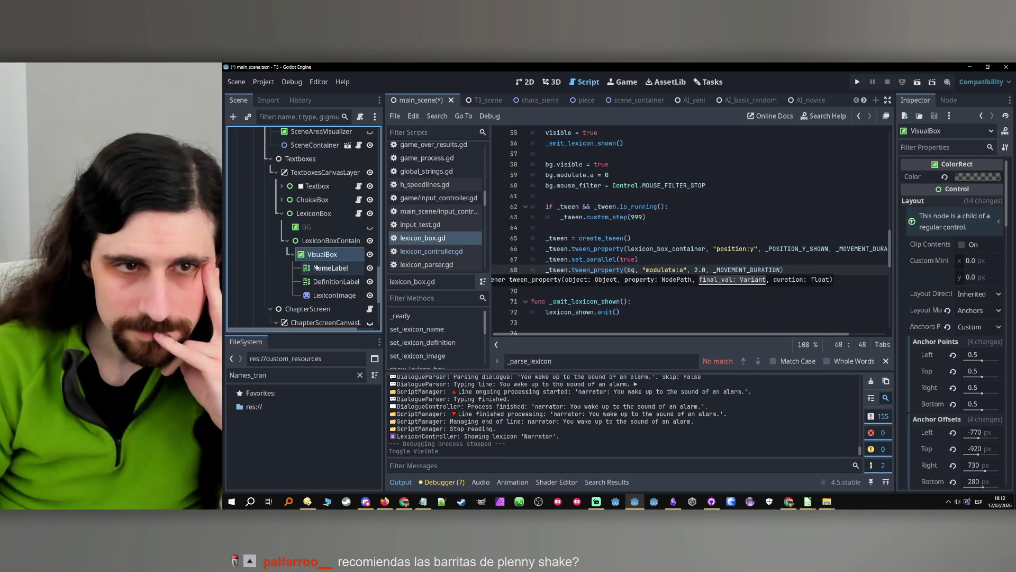
scroll(910, 313, "down", 2)
scroll(952, 205, "up", 2)
left_click(964, 178)
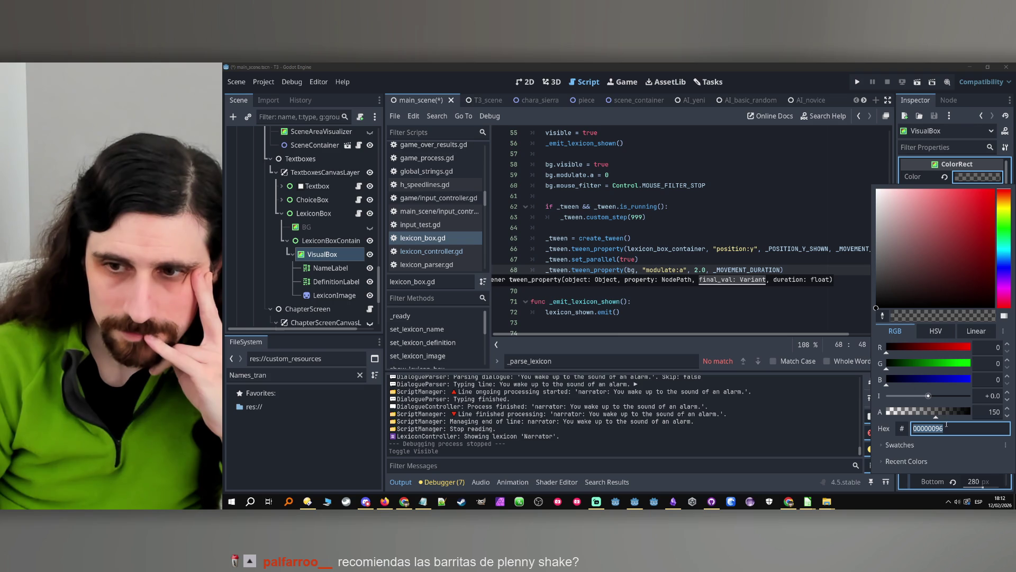
left_click_drag(938, 417, 887, 413)
left_click(858, 82)
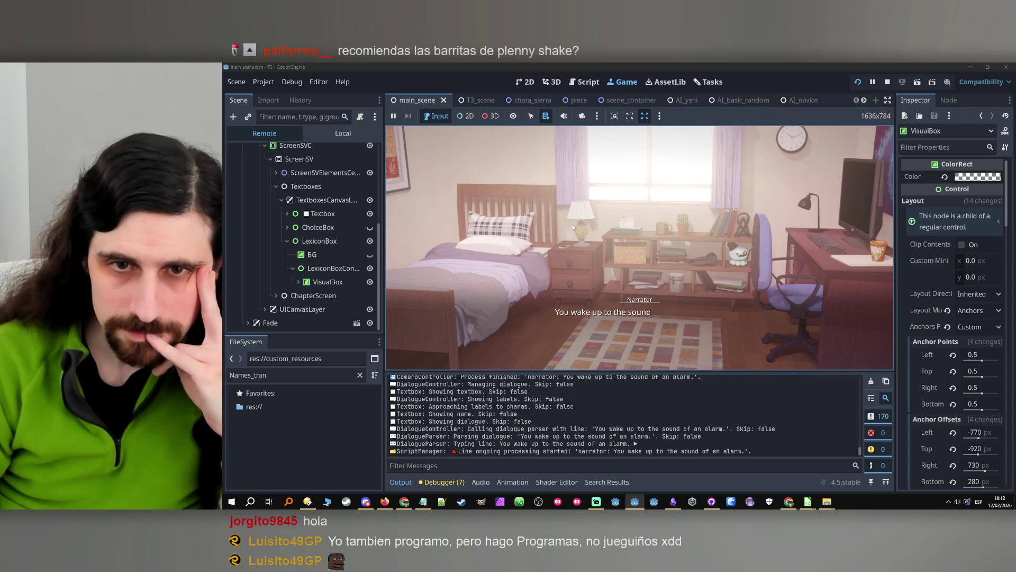
- Open and close the Narrator lexicon box four times to check its fade, then stop the game
left_click(635, 302)
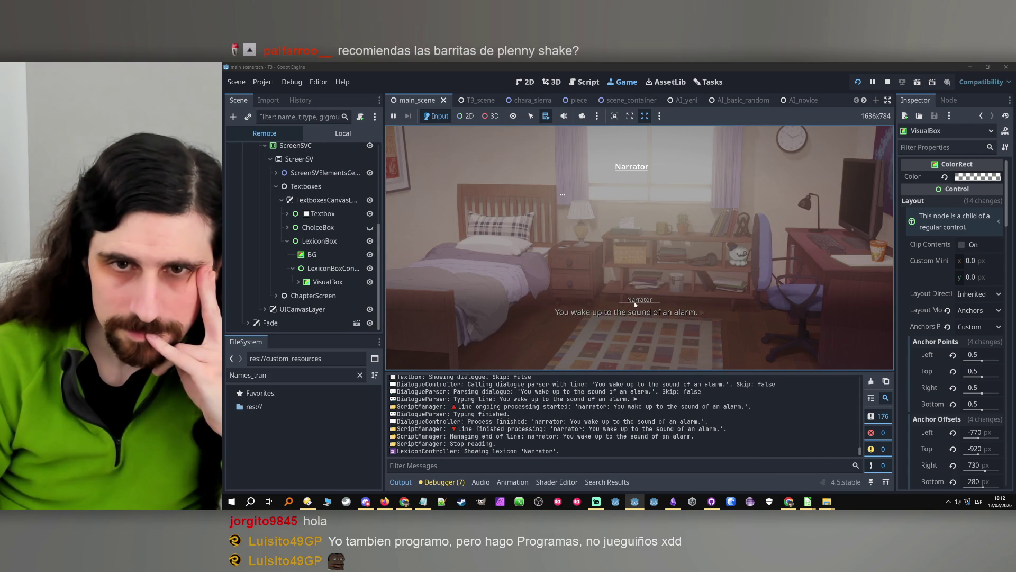
left_click(636, 296)
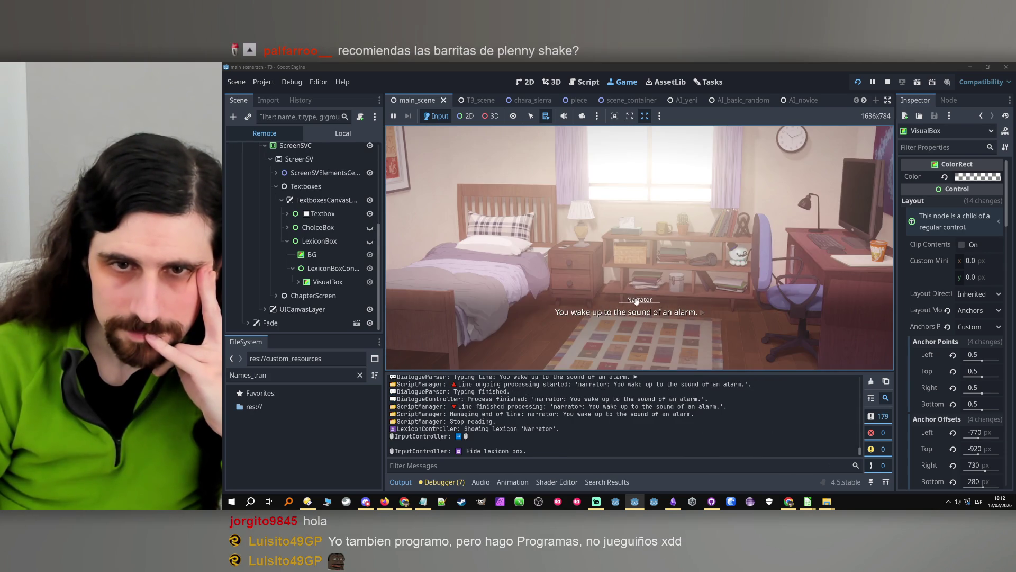
left_click(640, 294)
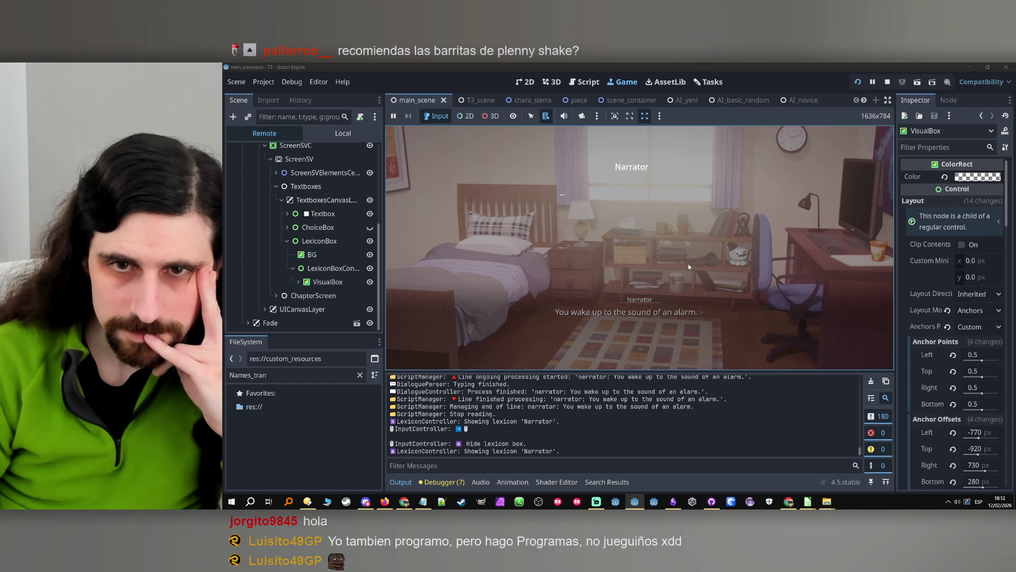
left_click(639, 303)
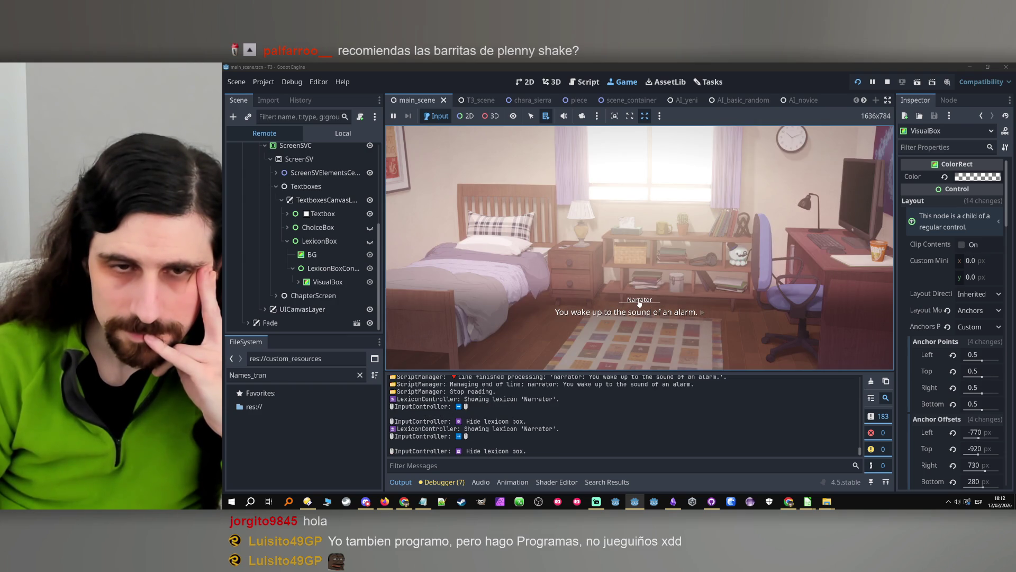
left_click(639, 303)
left_click(639, 303)
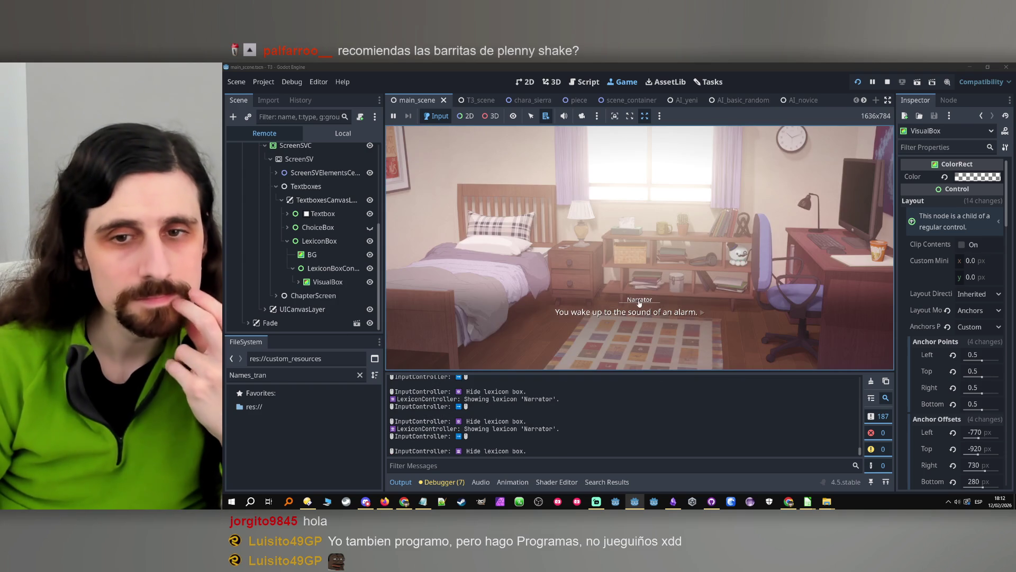
left_click(639, 303)
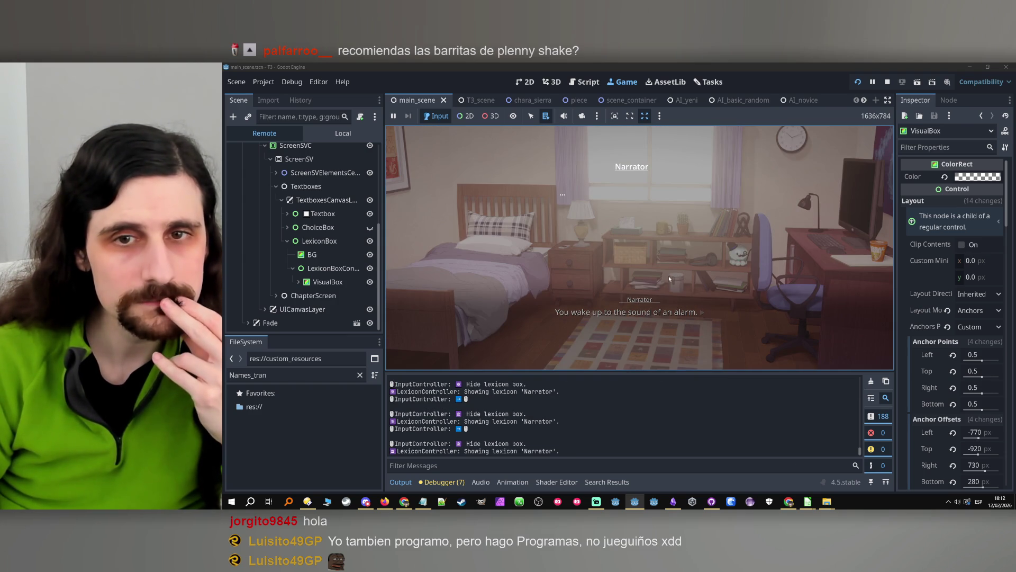
left_click(665, 277)
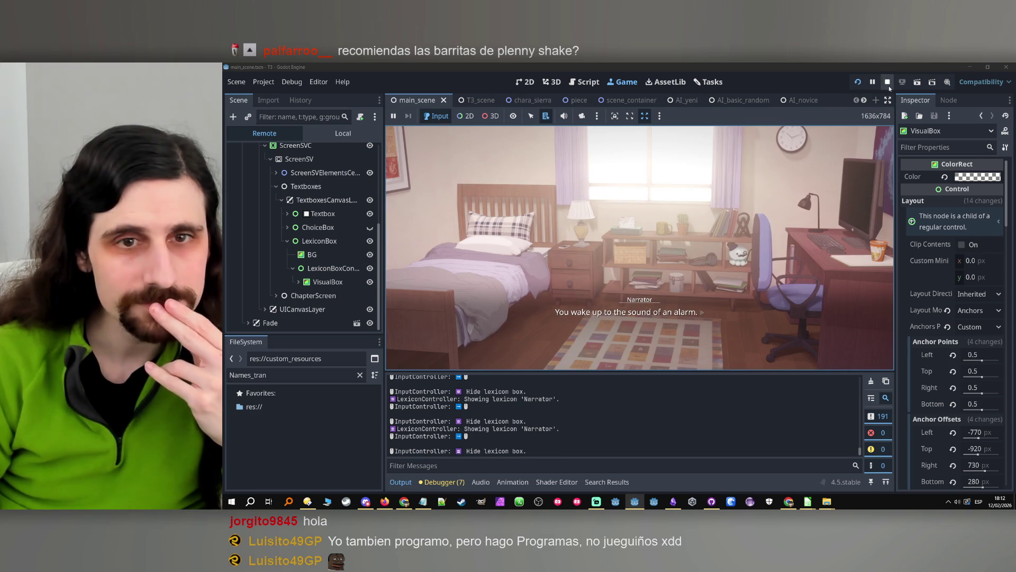
left_click(888, 84)
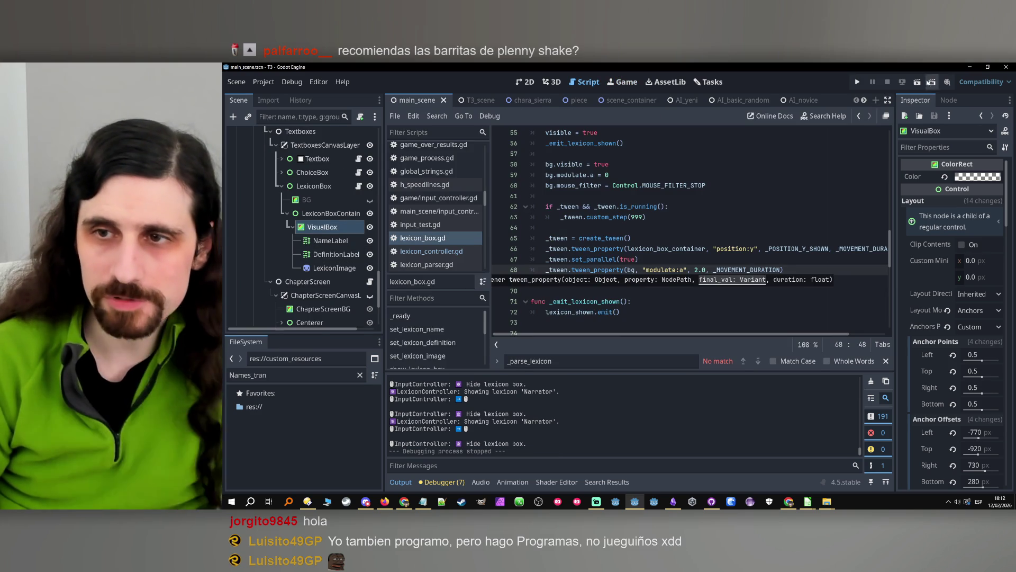
- Restore line 68's fade target to 0.9 and undo the VisualBox colour change
key("BackSpace")
key("BackSpace")
key("BackSpace")
type("0.9")
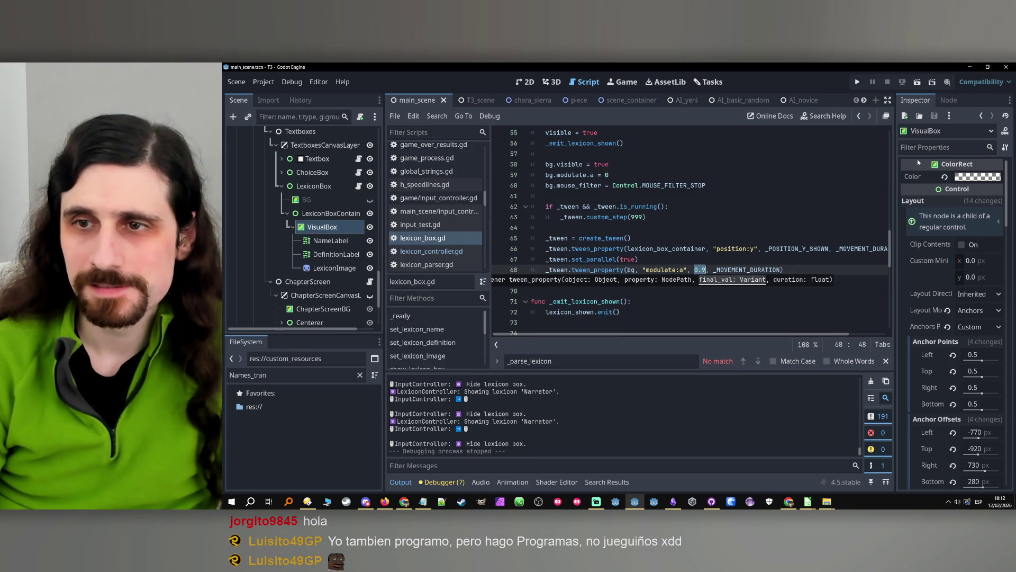
left_click(913, 180)
key("ctrl+v")
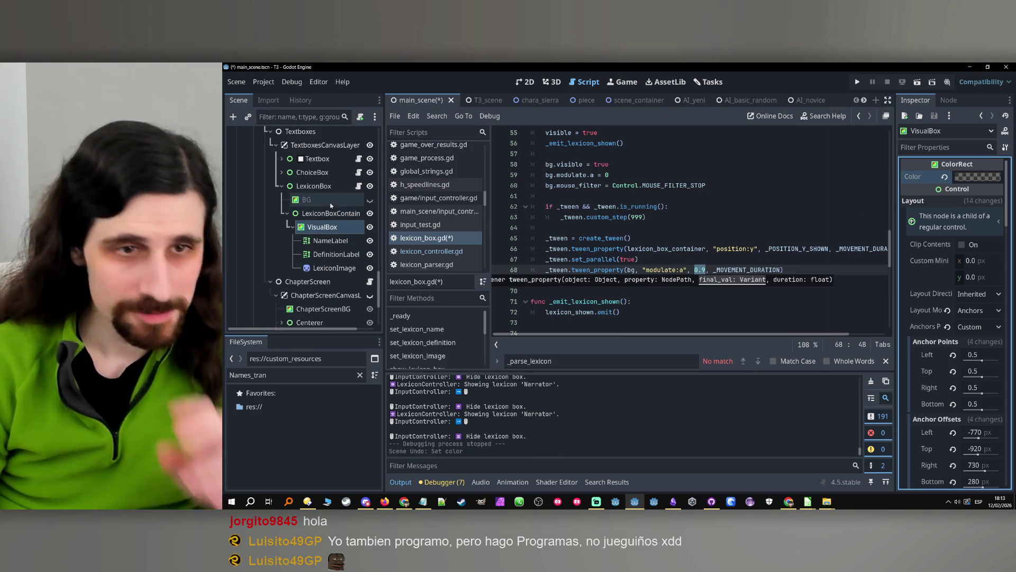
- Select LexiconBoxContainer and then the BG node to inspect BG's properties
left_click(323, 214)
key("Down")
left_click(329, 213)
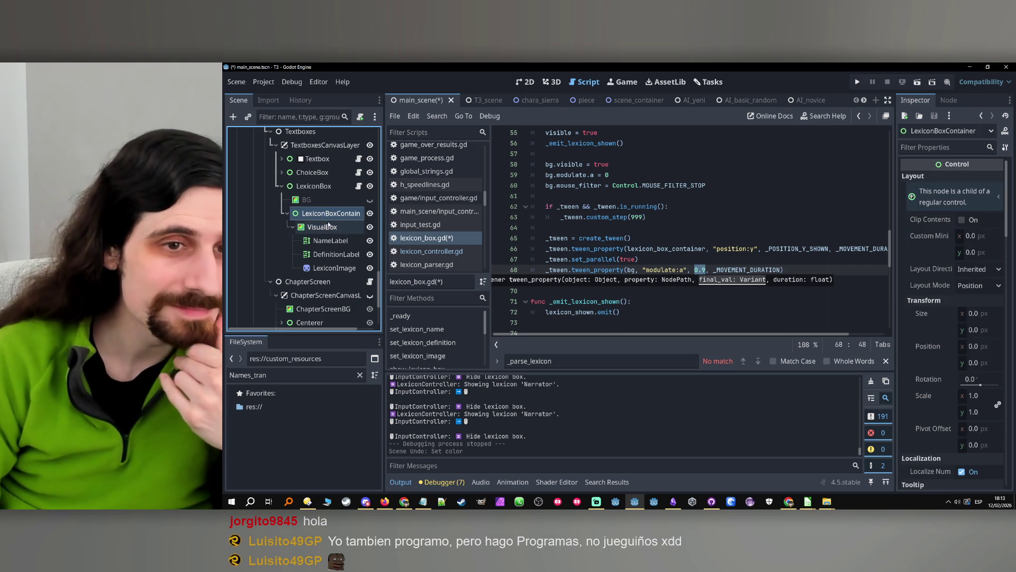
left_click(328, 227)
left_click(340, 201)
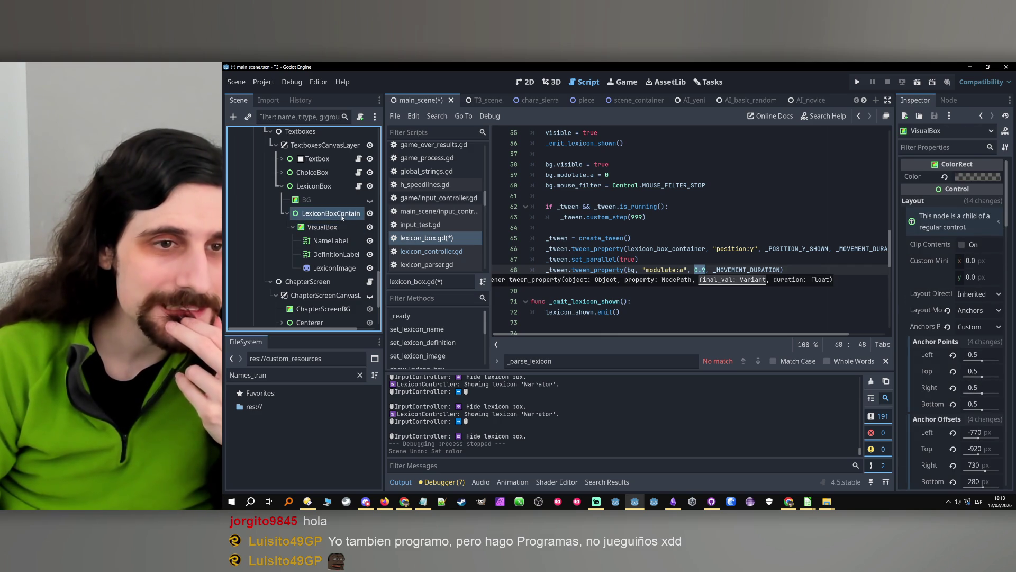
left_click(695, 260)
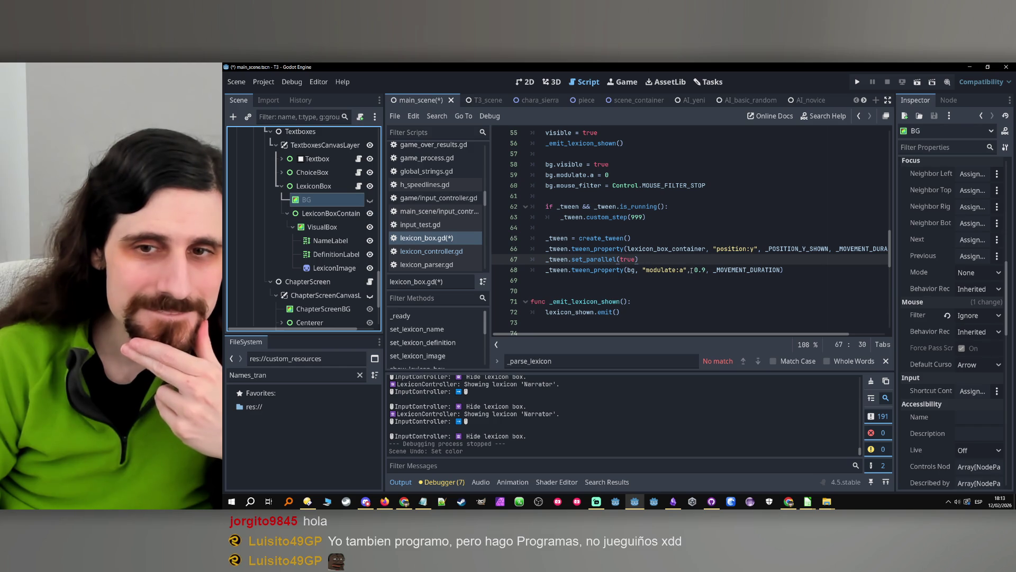
- Set line 68's modulate:a fade target to 5.0, save, and run the game
left_click(691, 270)
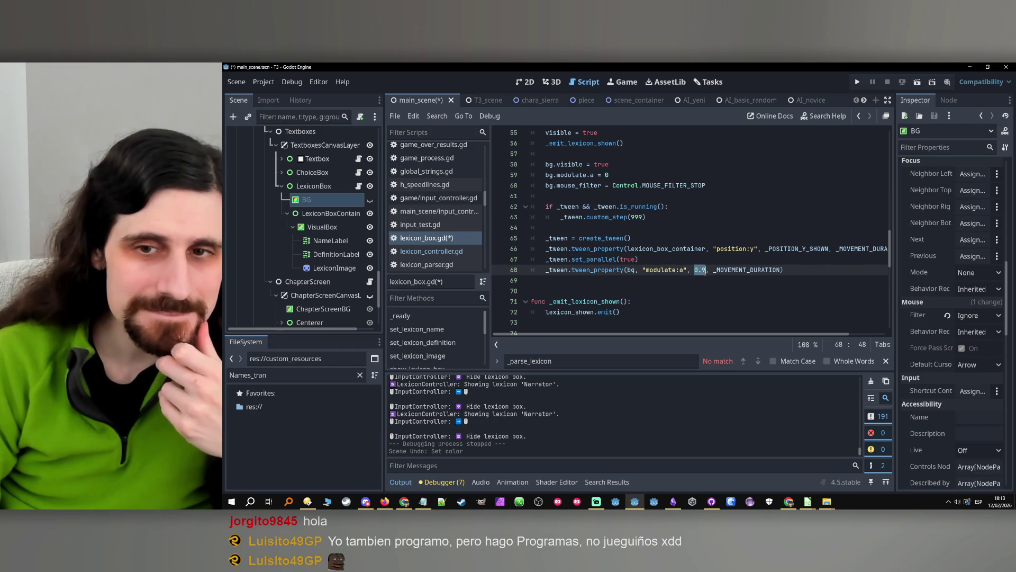
type("2.0")
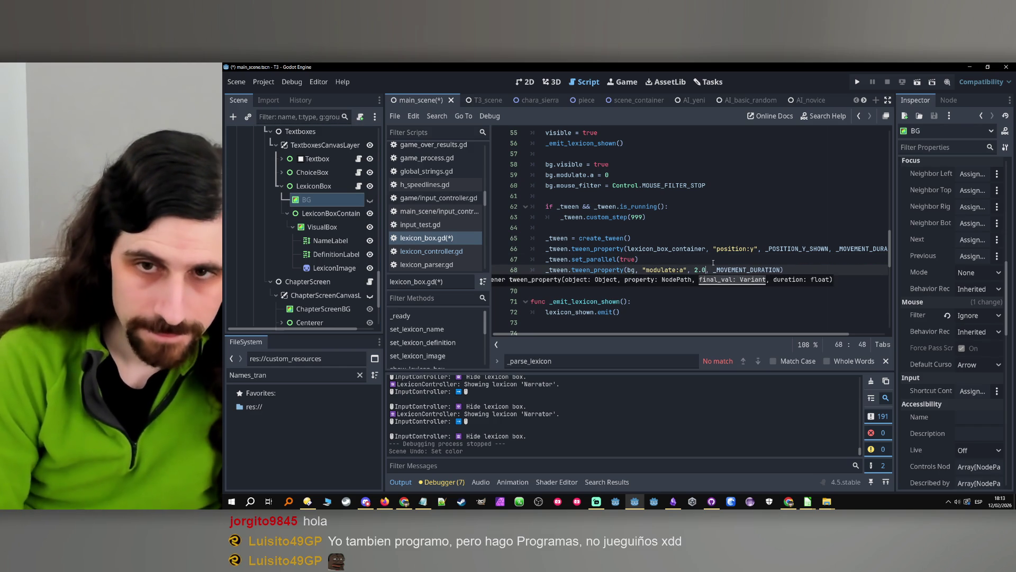
key("BackSpace")
type("5")
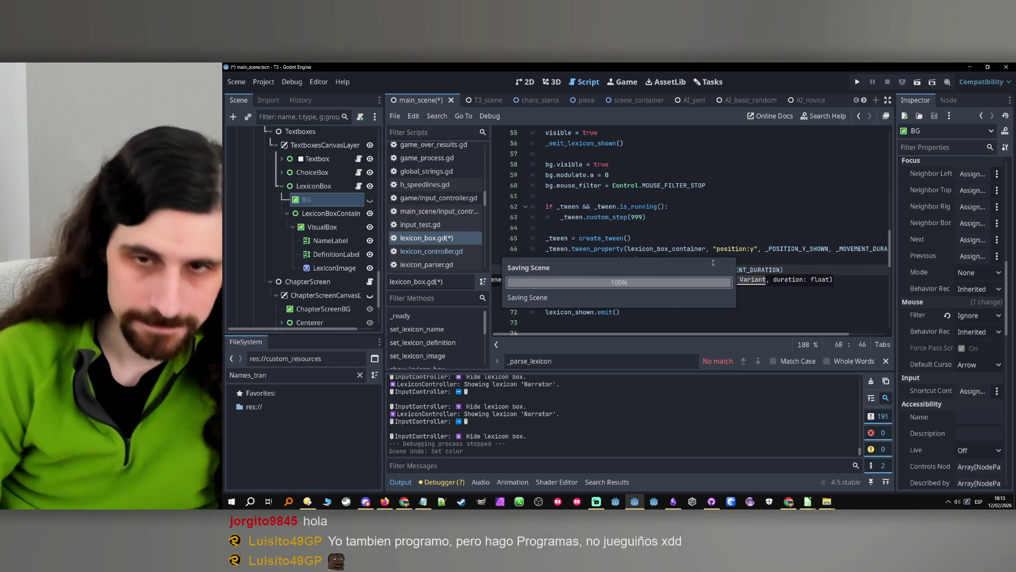
key("ctrl+s")
left_click(857, 83)
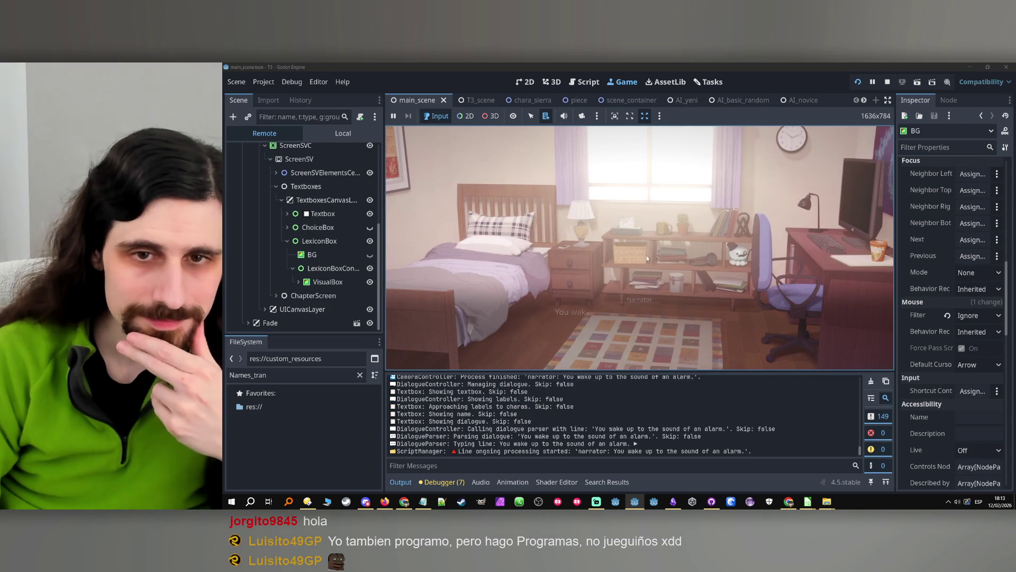
- Open the Narrator lexicon box over the heavily darkened bedroom scene
left_click(639, 300)
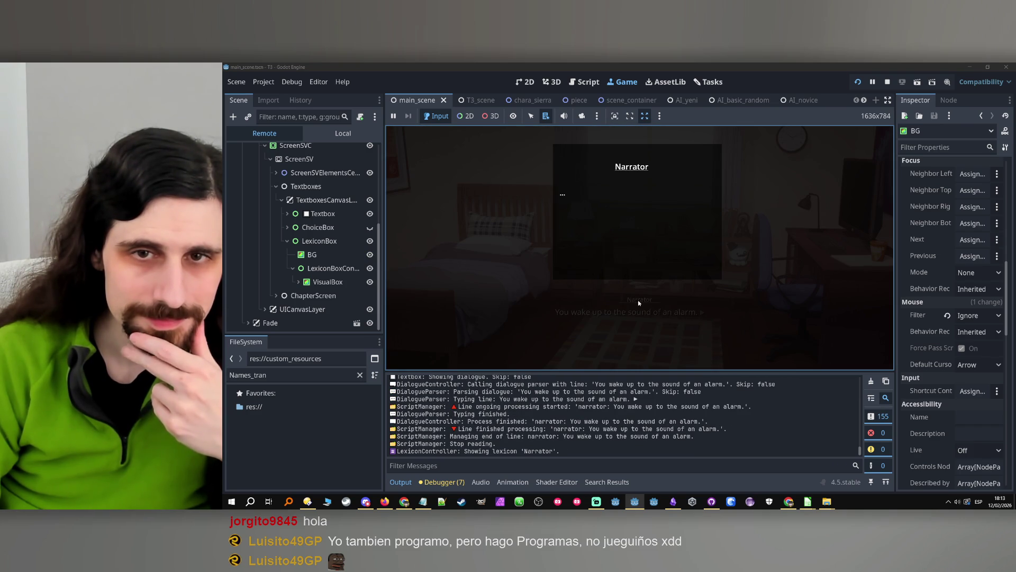
- Stop the game, change line 68's fade target from 5.0 to 2.0, and rerun
left_click(888, 83)
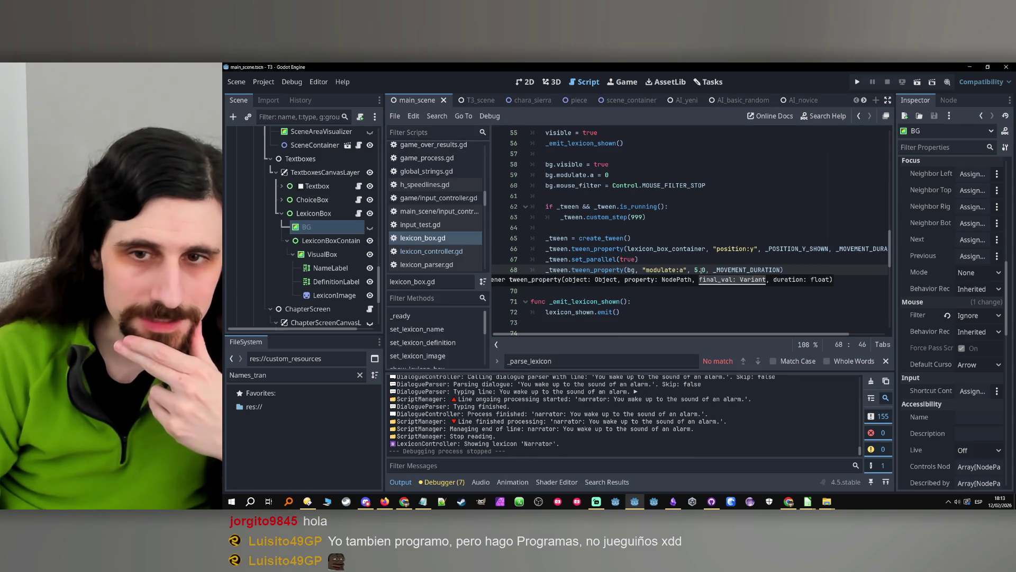
left_click(697, 270)
type("2")
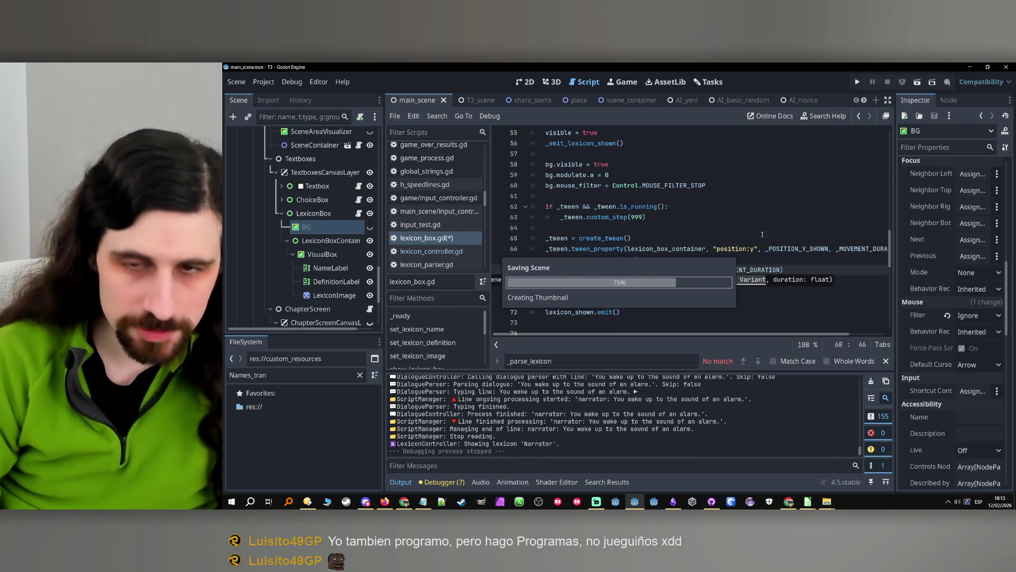
left_click(858, 82)
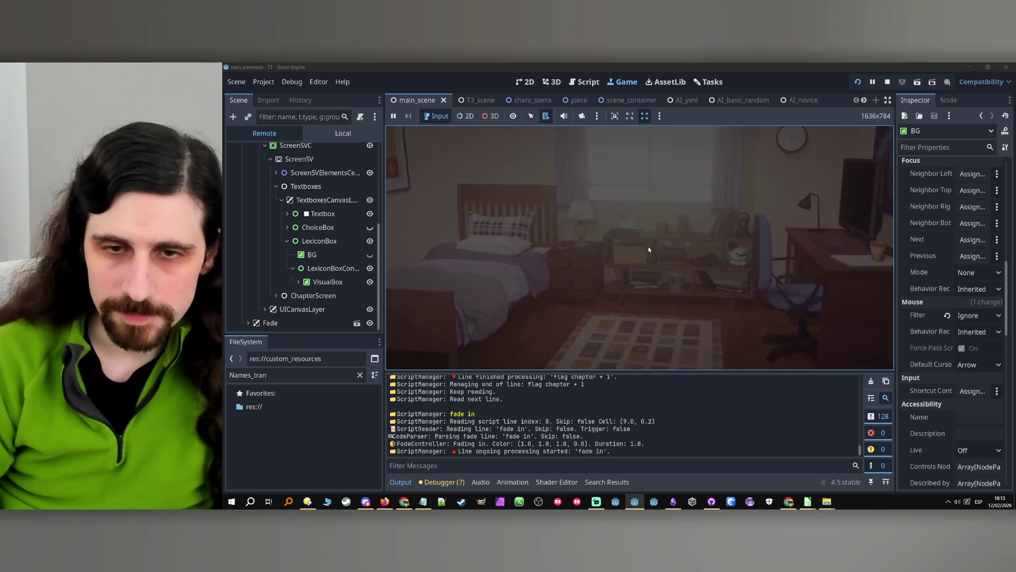
- Hide the Narrator lexicon box twice to watch it fade out, then stop the game
mouse_move(647, 302)
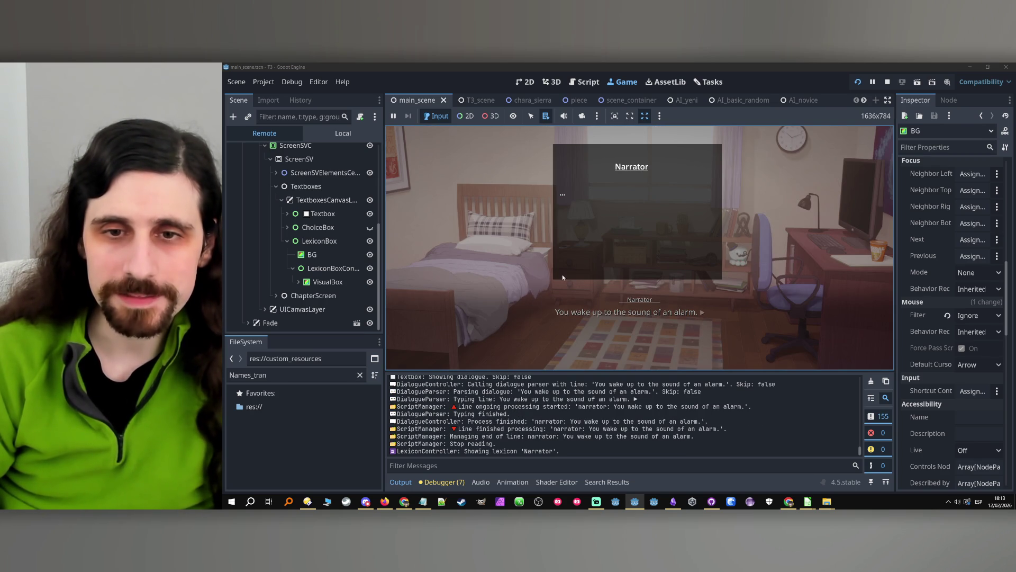
left_click(619, 312)
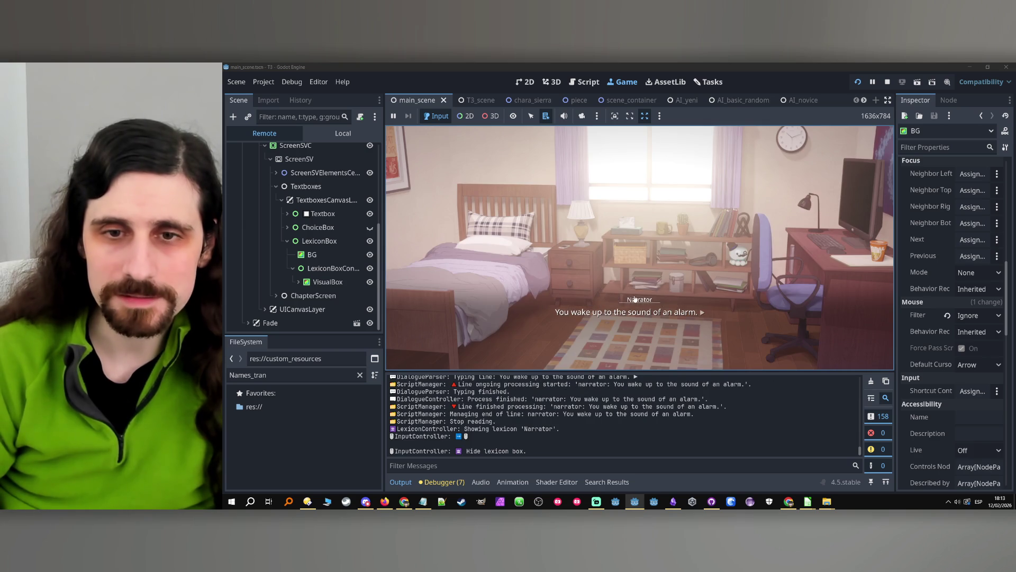
mouse_move(637, 298)
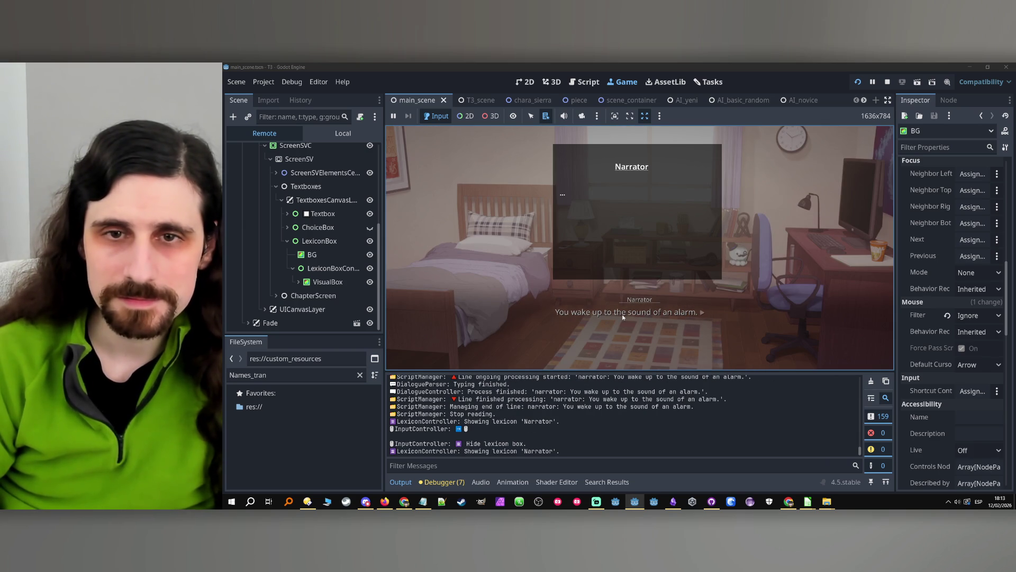
left_click(624, 317)
left_click(888, 81)
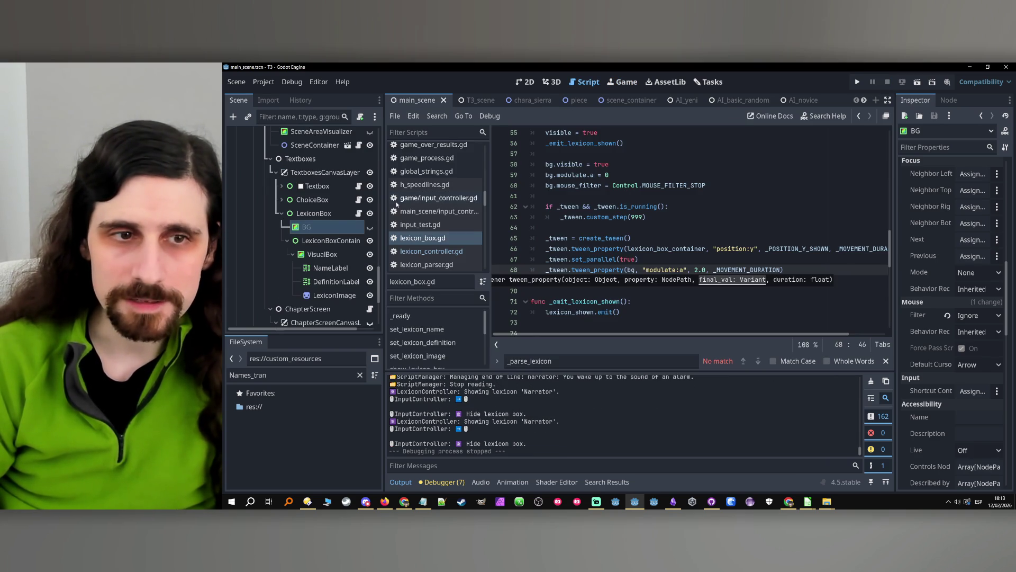
- Set the BG node's colour alpha to 0 (ffffff00) and relaunch the game
key("Up")
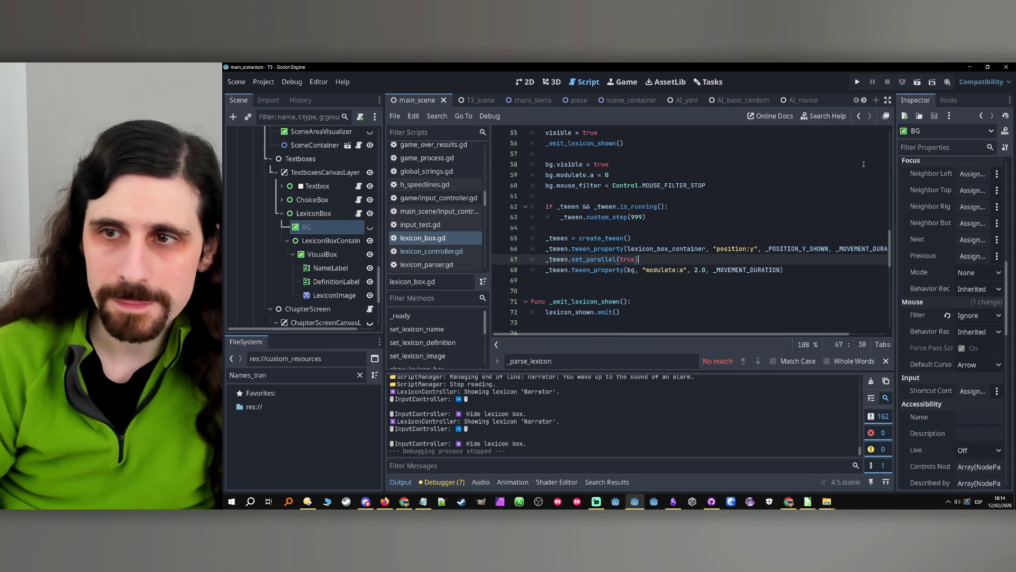
left_click(318, 228)
scroll(937, 228, "up", 5)
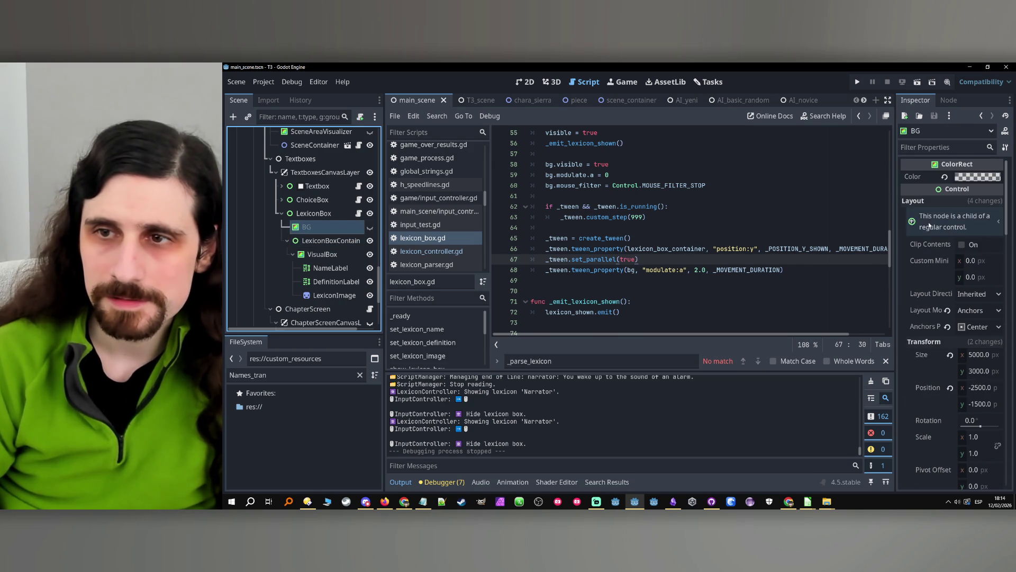
left_click(968, 180)
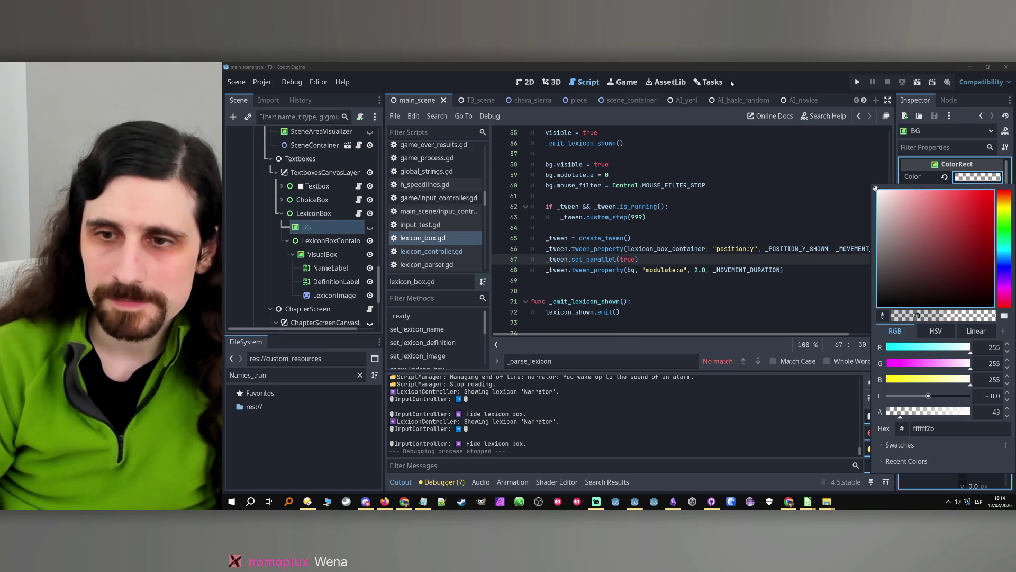
left_click_drag(926, 410, 846, 417)
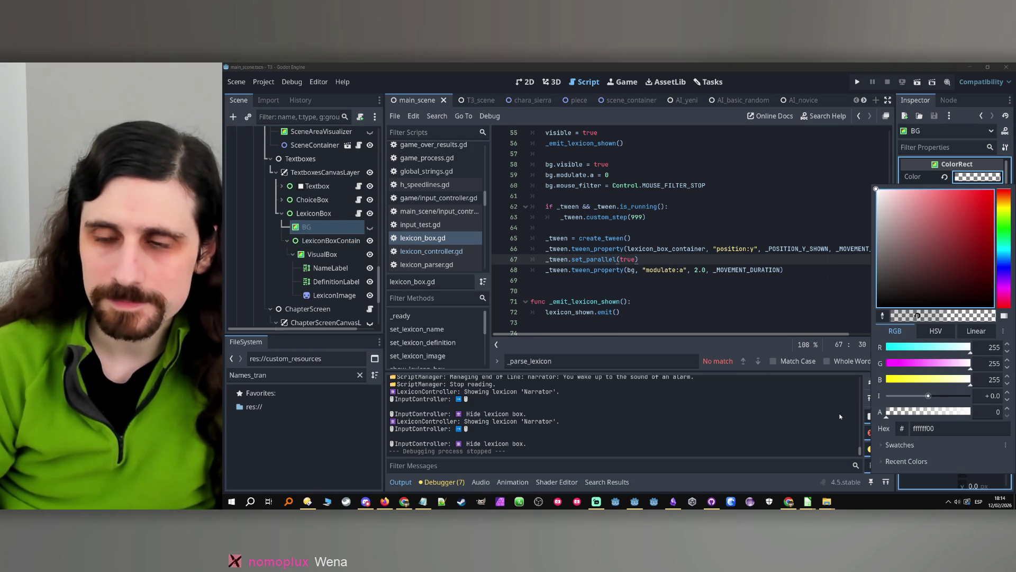
left_click(721, 97)
left_click(858, 82)
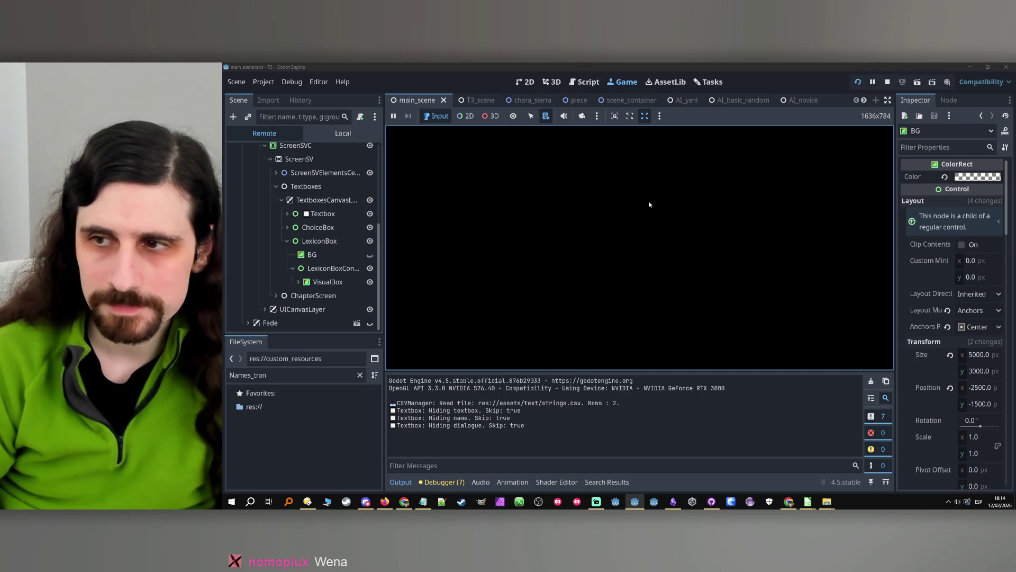
- Advance past the chapter title and toggle the Narrator lexicon box
left_click(650, 201)
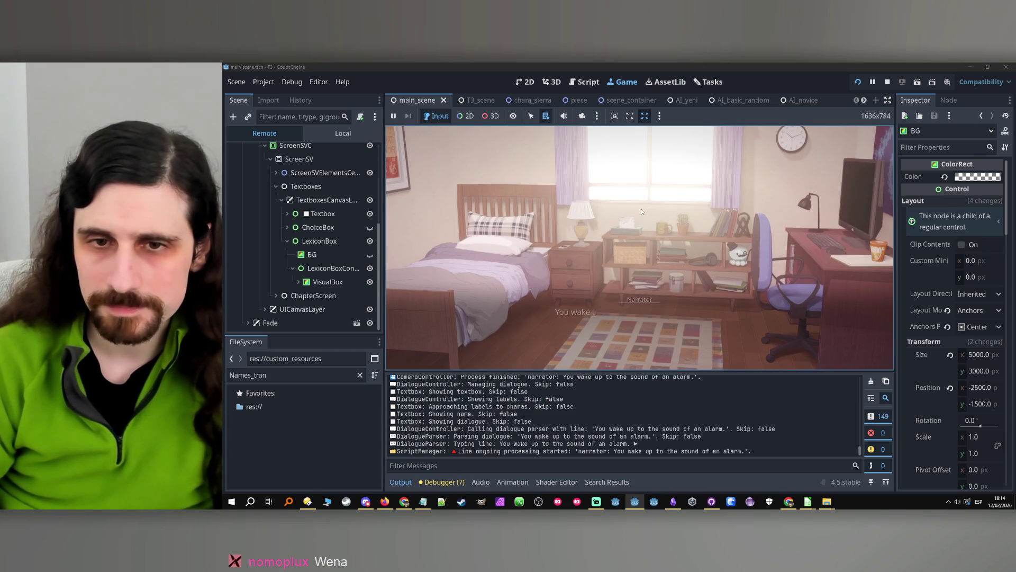
left_click(638, 300)
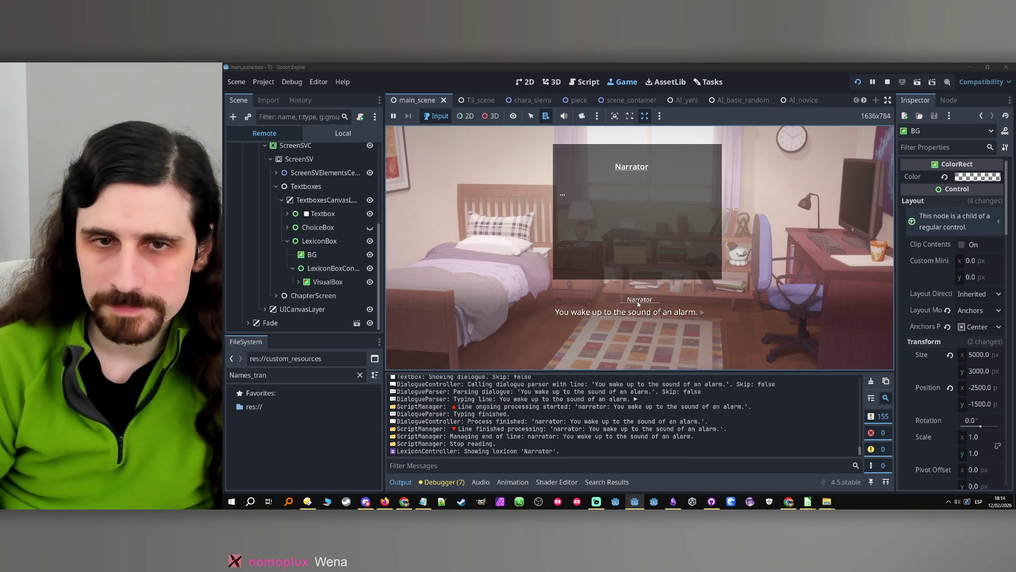
left_click(600, 301)
left_click(640, 299)
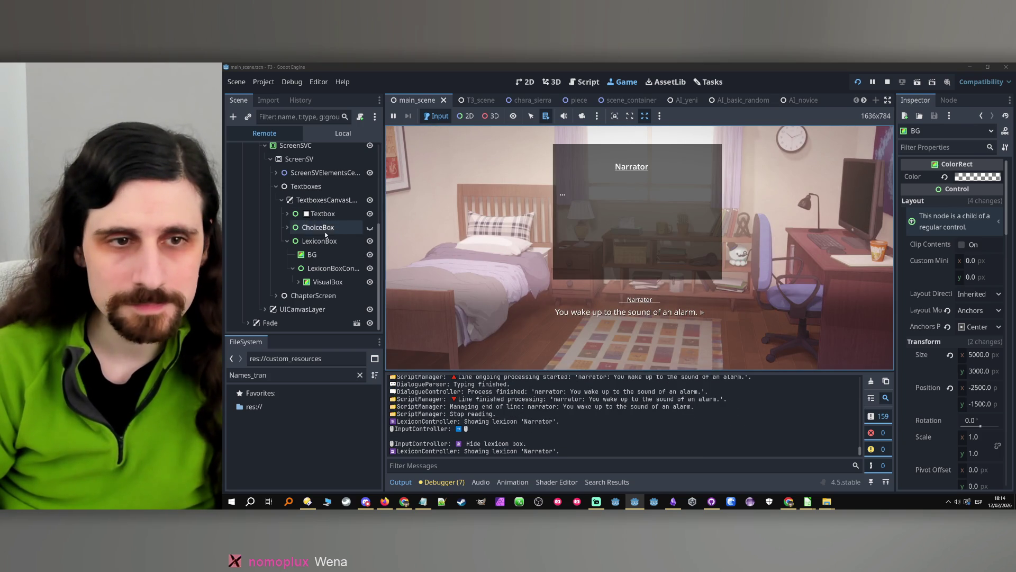
- Set the live BG node's colour alpha to 44 from the Remote tree
left_click(333, 254)
left_click(978, 219)
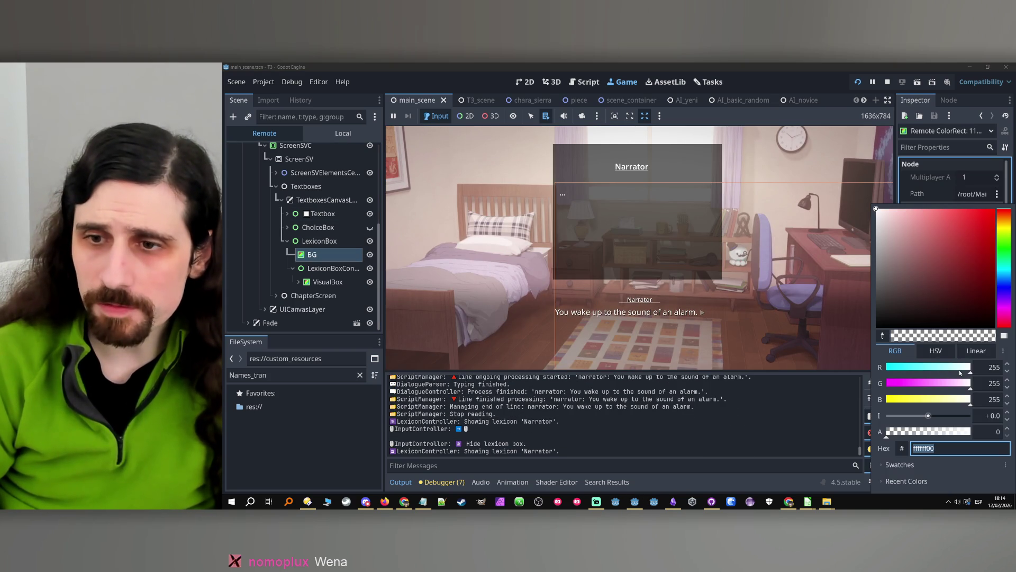
left_click_drag(893, 436, 901, 437)
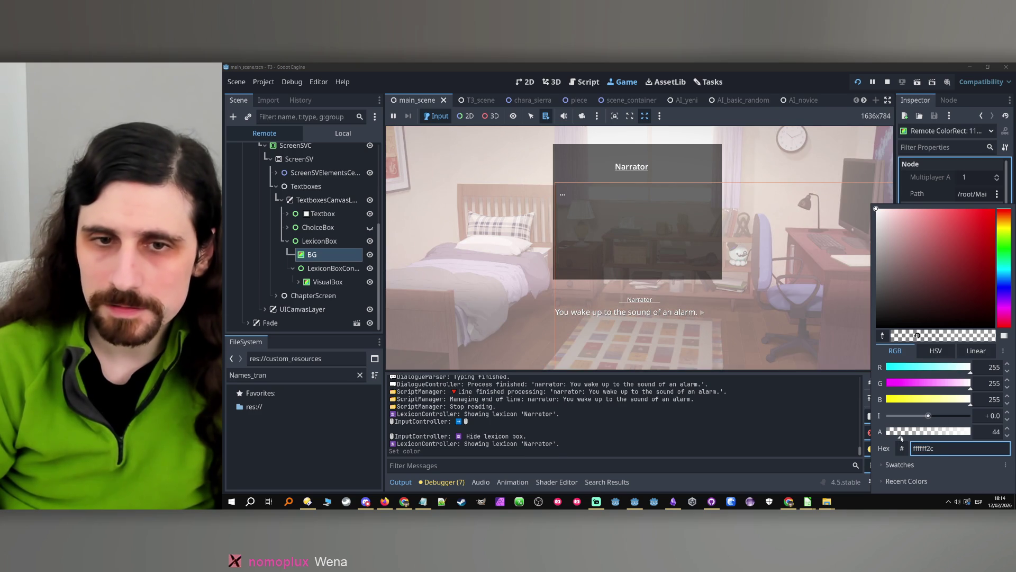
left_click(760, 65)
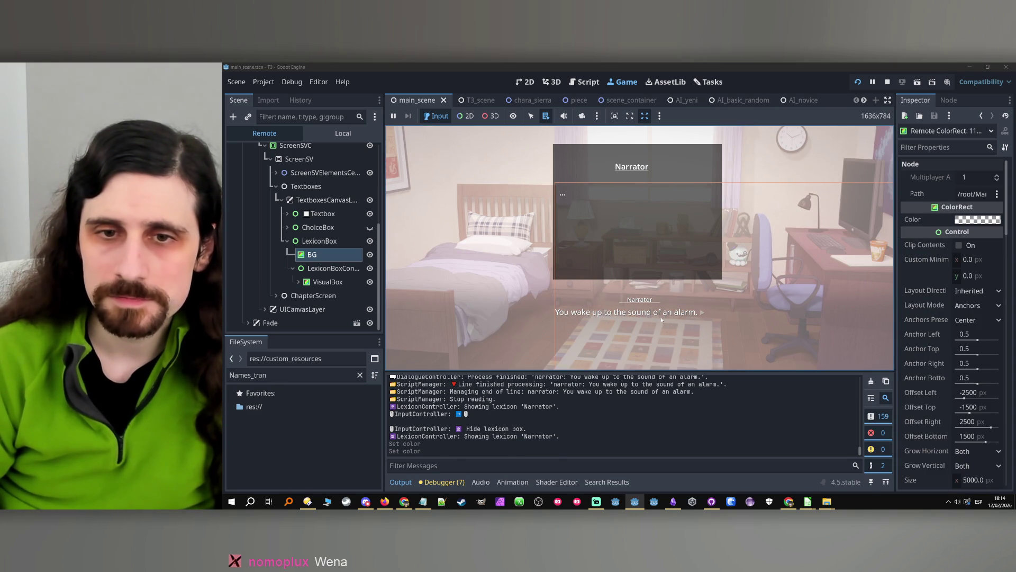
- Toggle the Narrator lexicon box several times to check the dimming, then stop the game
left_click(660, 311)
left_click(640, 302)
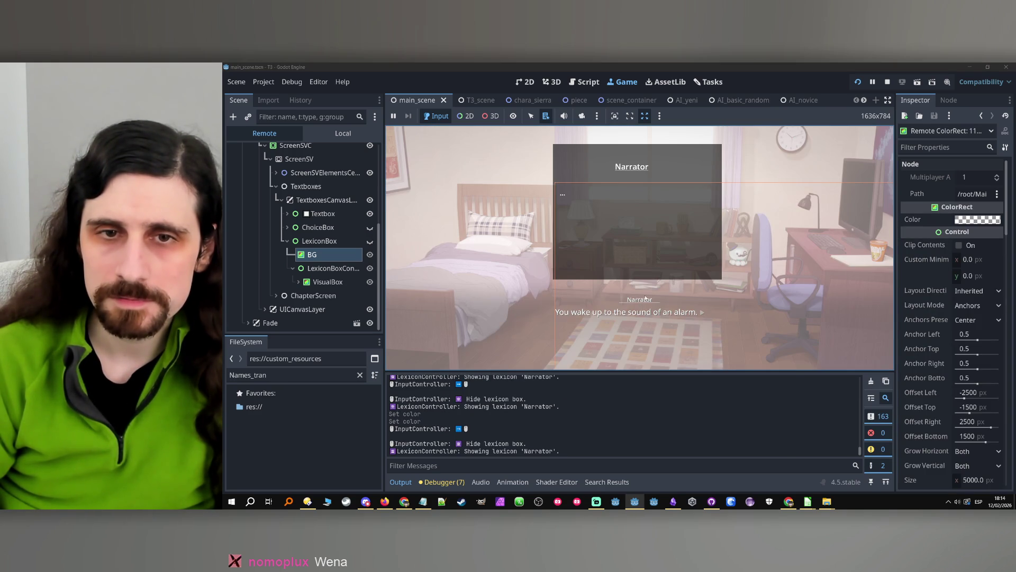
left_click(673, 312)
left_click(649, 306)
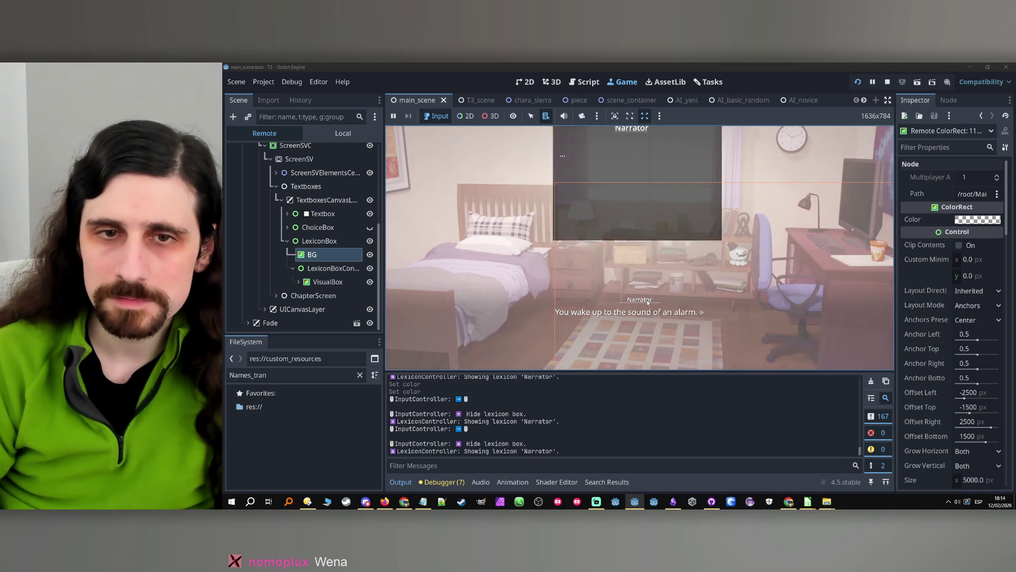
left_click(656, 312)
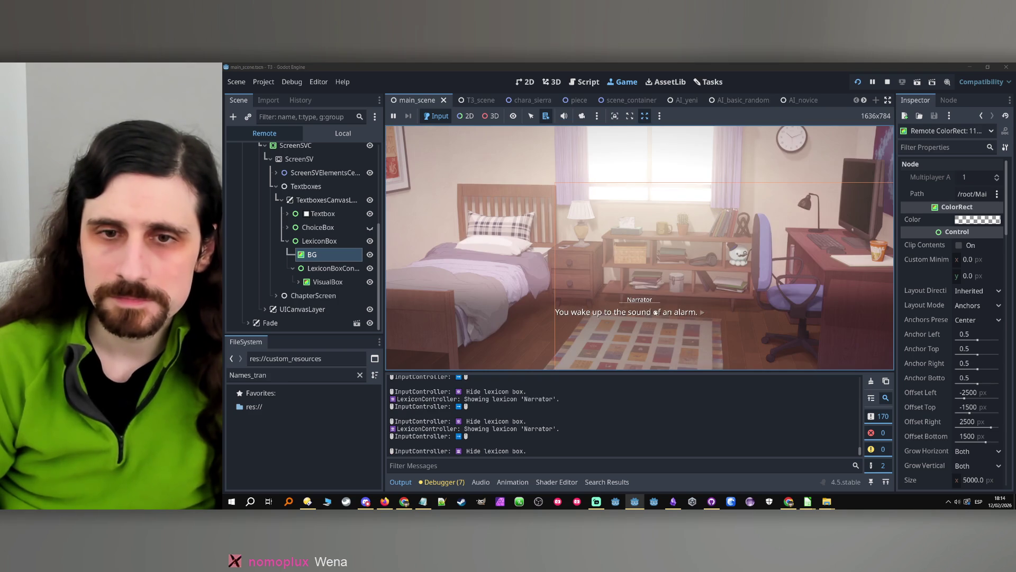
left_click(643, 300)
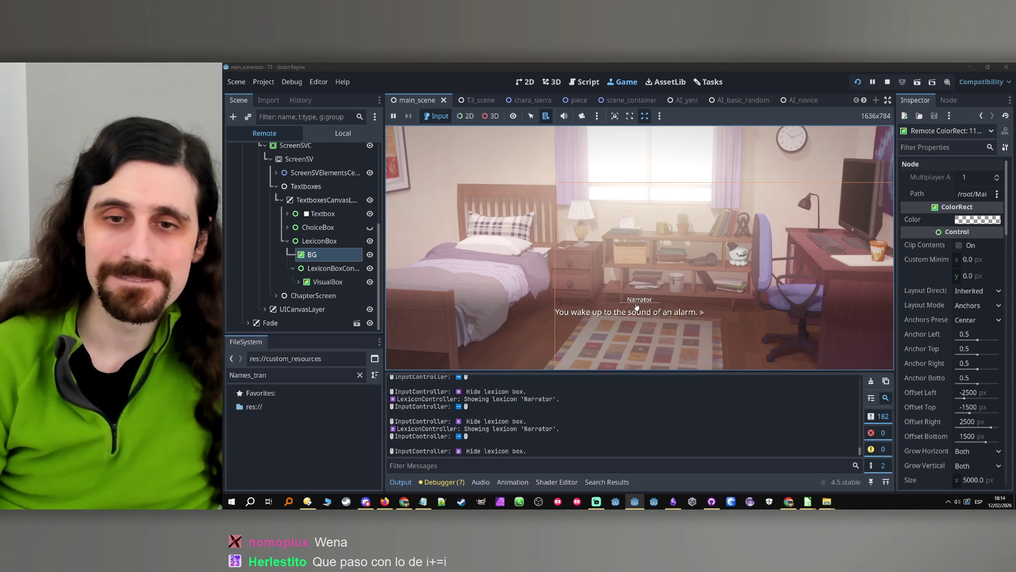
left_click(888, 81)
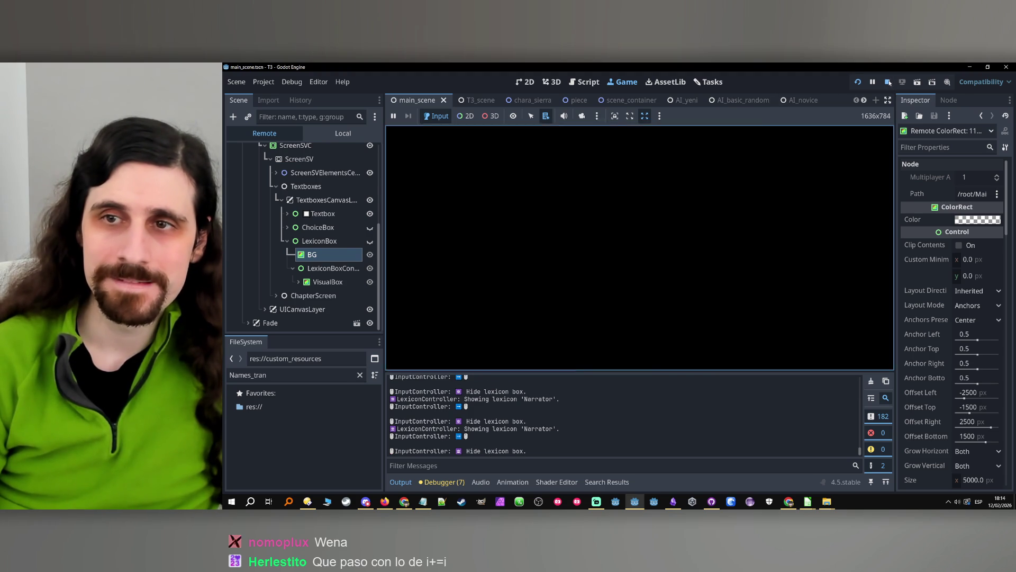
- Change the BG node's colour to white in the Inspector
left_click(329, 228)
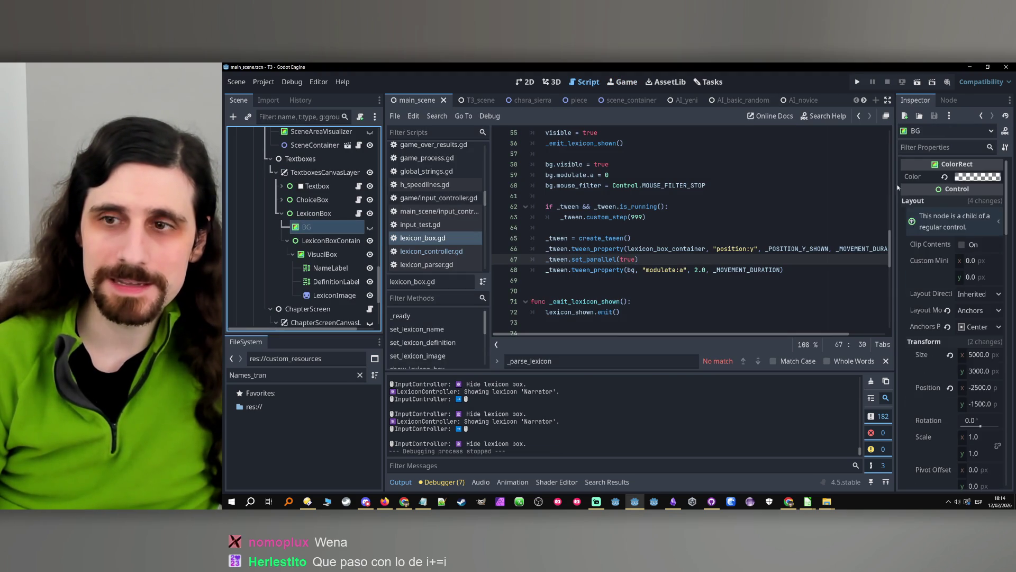
left_click(986, 178)
left_click(938, 415)
left_click(709, 272)
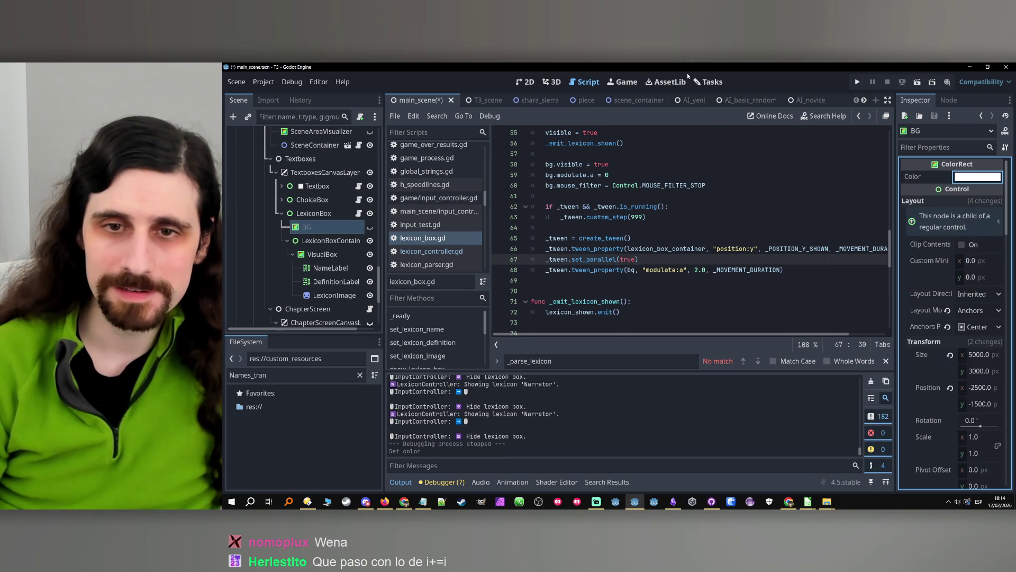
- Change the 2.0 on line 68 to 0.1 and launch the game
left_click(708, 271)
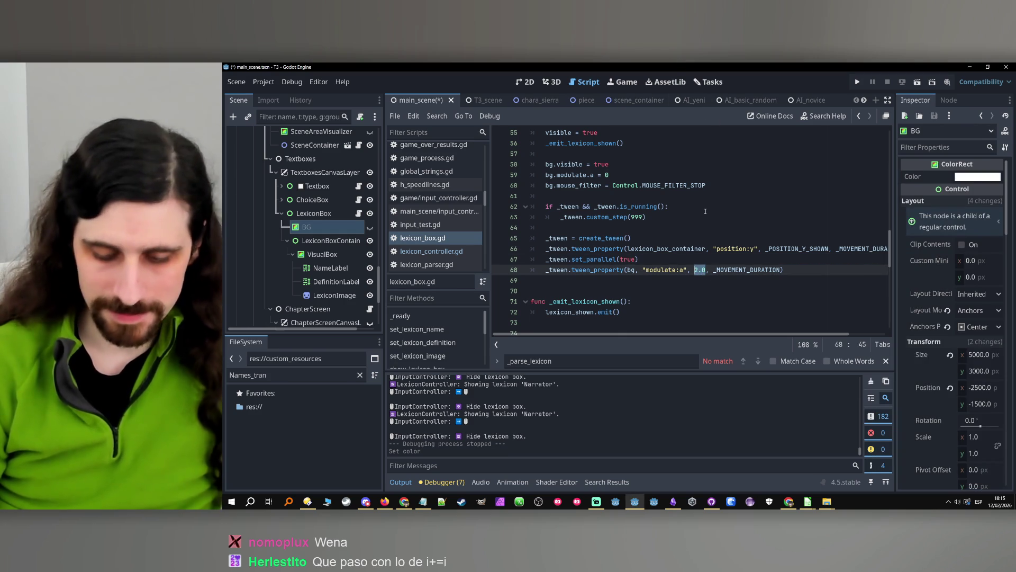
type("0.1")
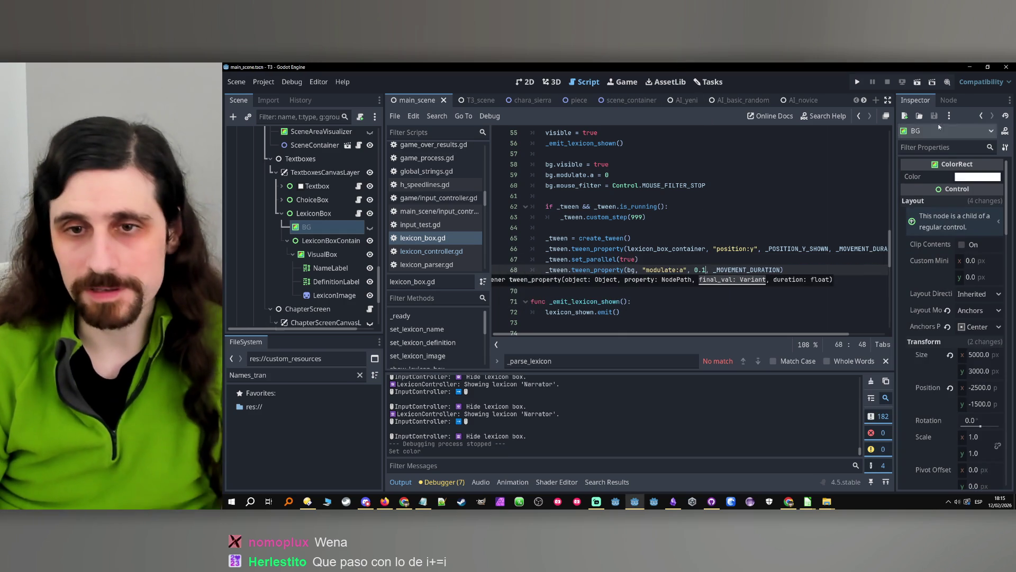
left_click(856, 86)
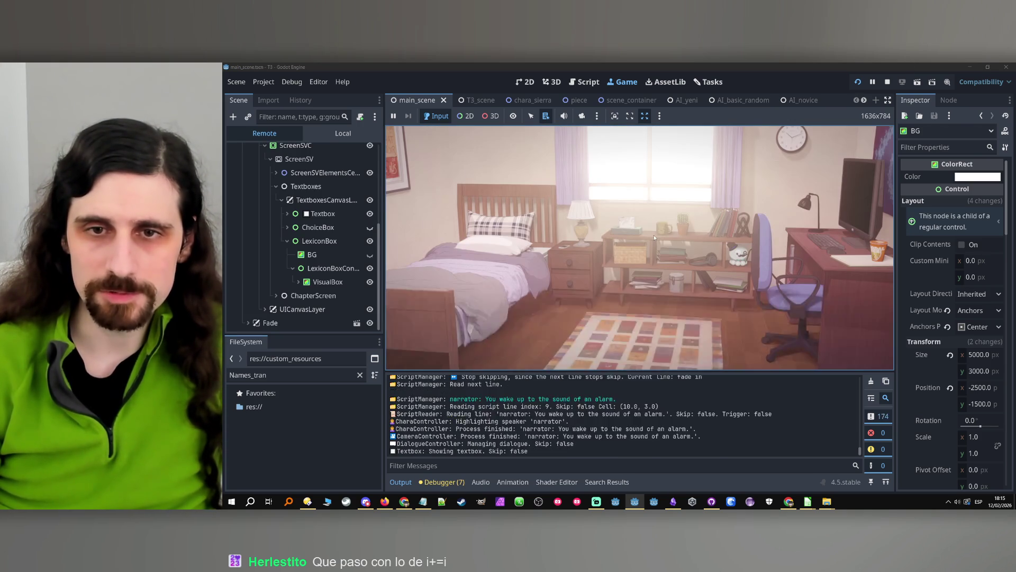
- Toggle the Narrator lexicon box, advance the dialogue, and open the Tairon lexicon card
left_click(635, 305)
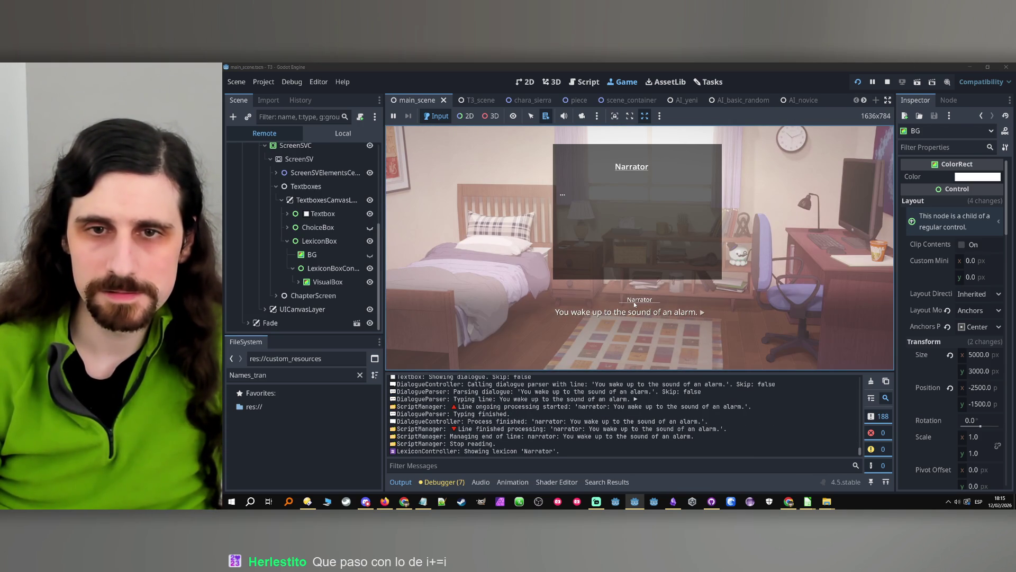
left_click(592, 317)
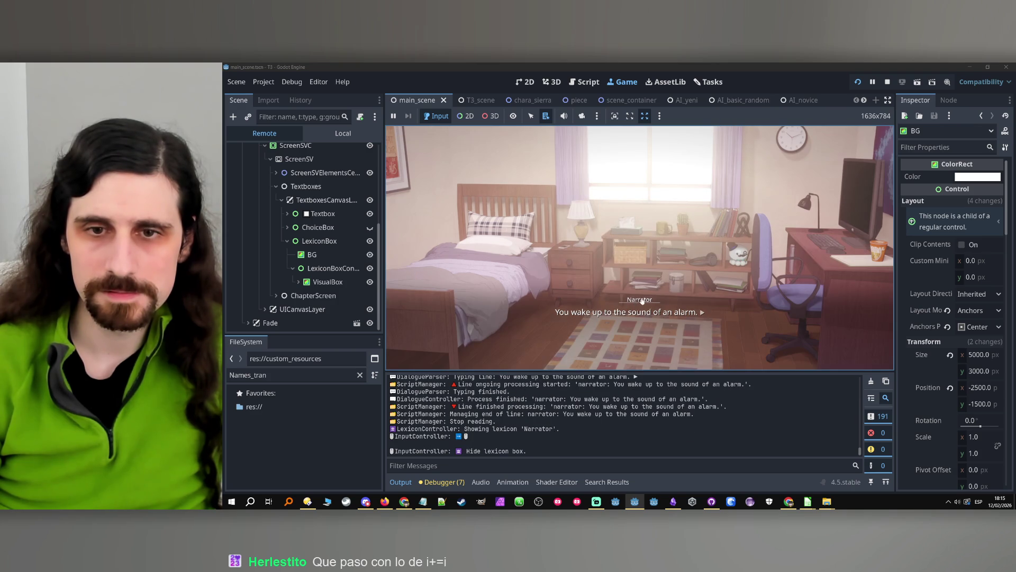
left_click(638, 303)
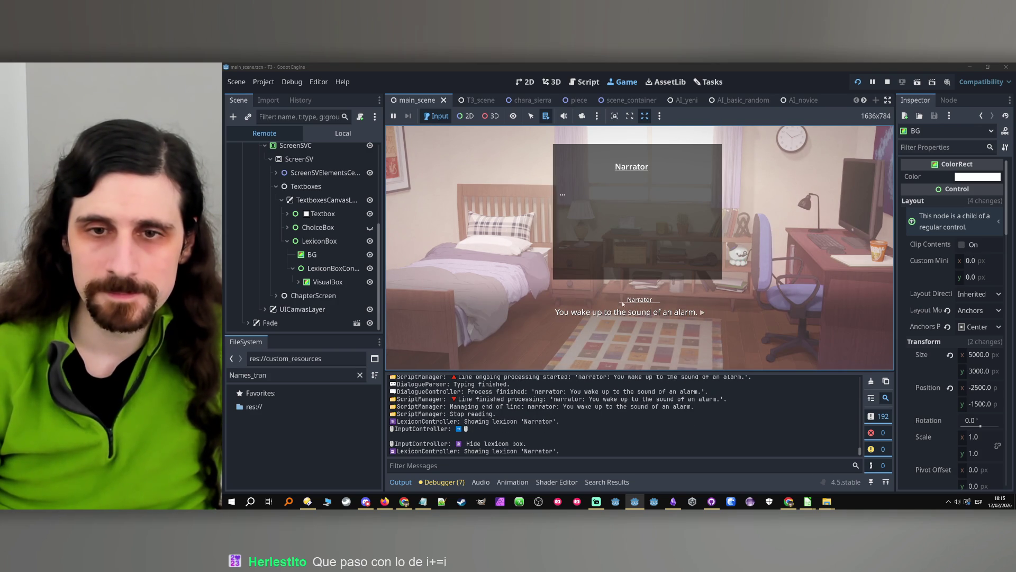
key("space")
key("space")
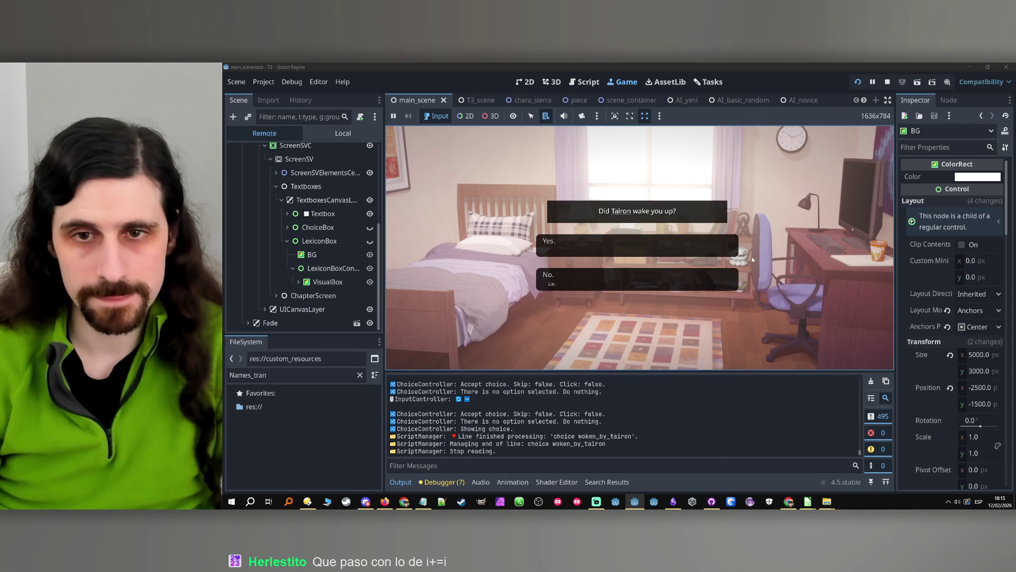
left_click(621, 213)
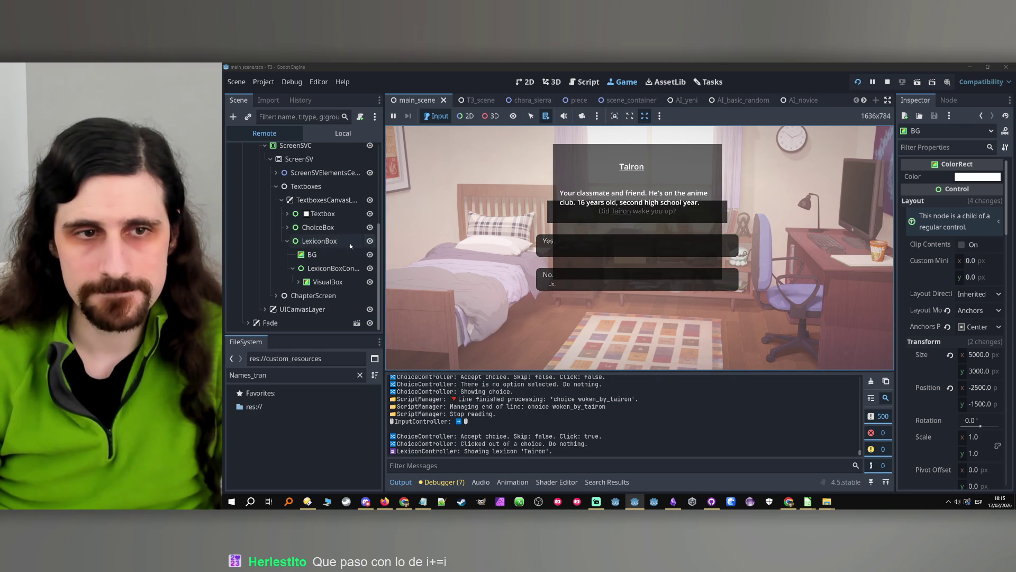
- Set the remote BG node's Modulate alpha to 100
left_click(312, 254)
scroll(917, 285, "down", 5)
scroll(916, 282, "down", 5)
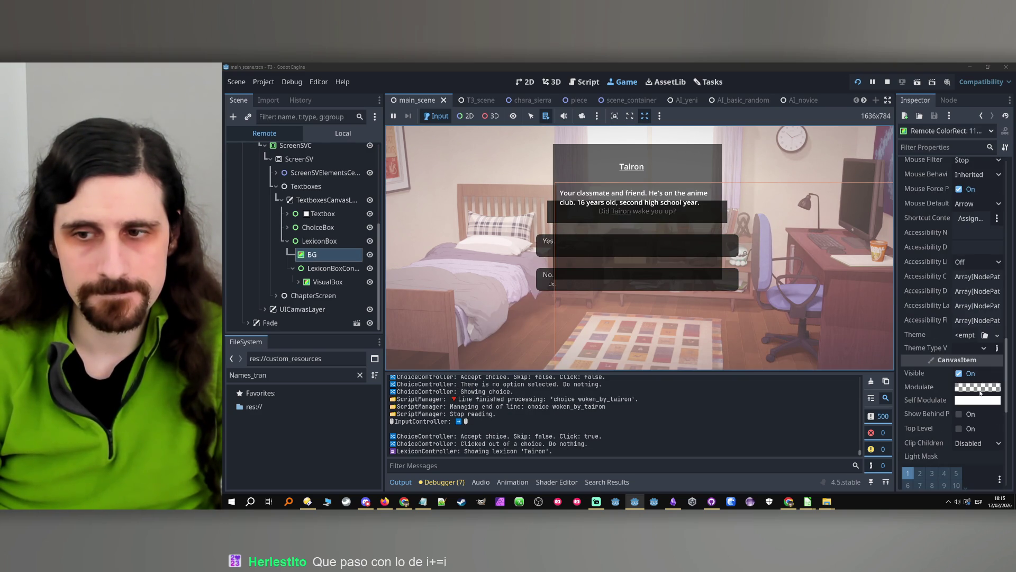
left_click(978, 387)
left_click_drag(905, 324, 920, 324)
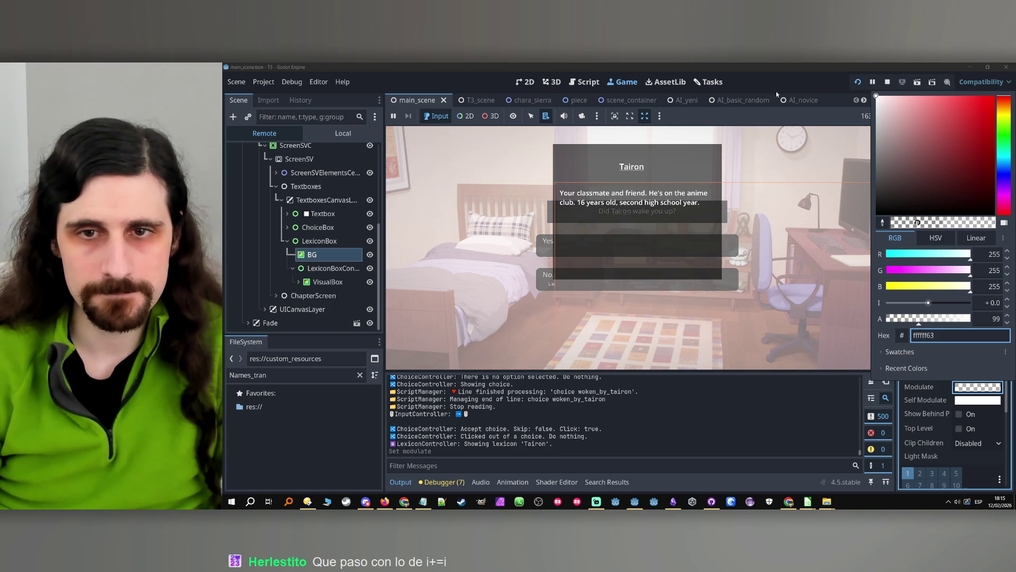
left_click(991, 320)
type("100")
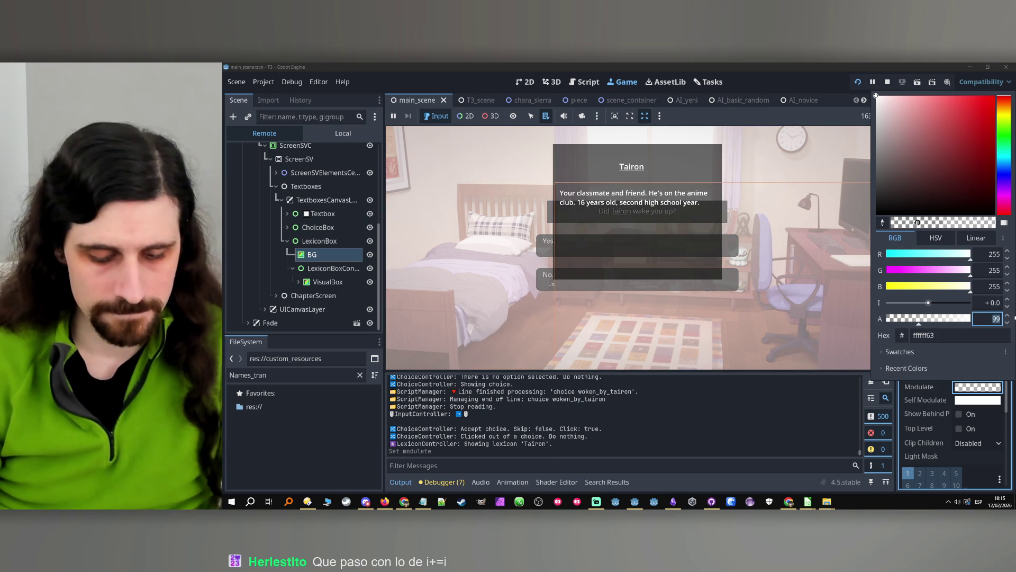
left_click(1015, 318)
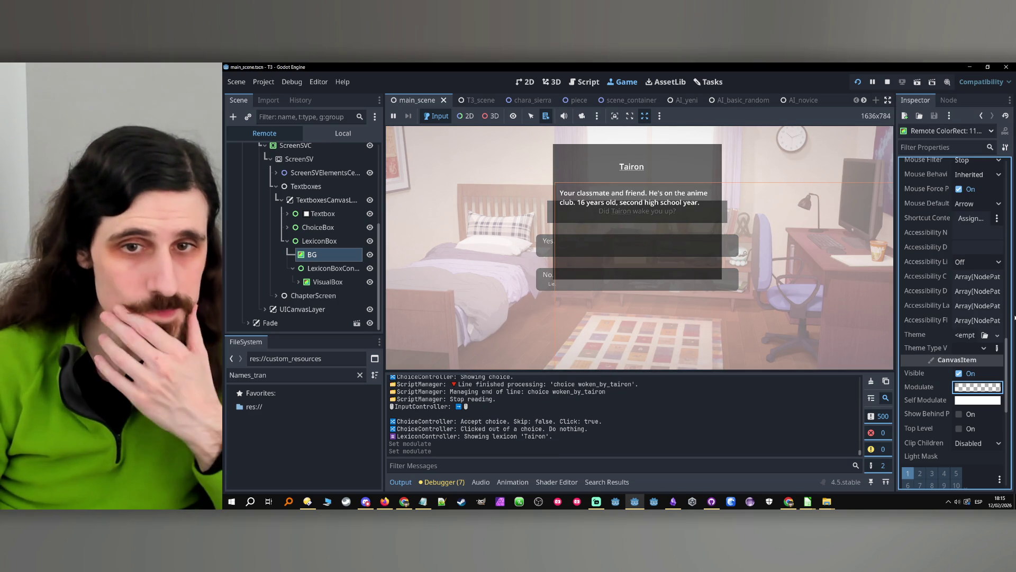
- Hide and reopen the Tairon lexicon box, then stop the game
left_click(667, 148)
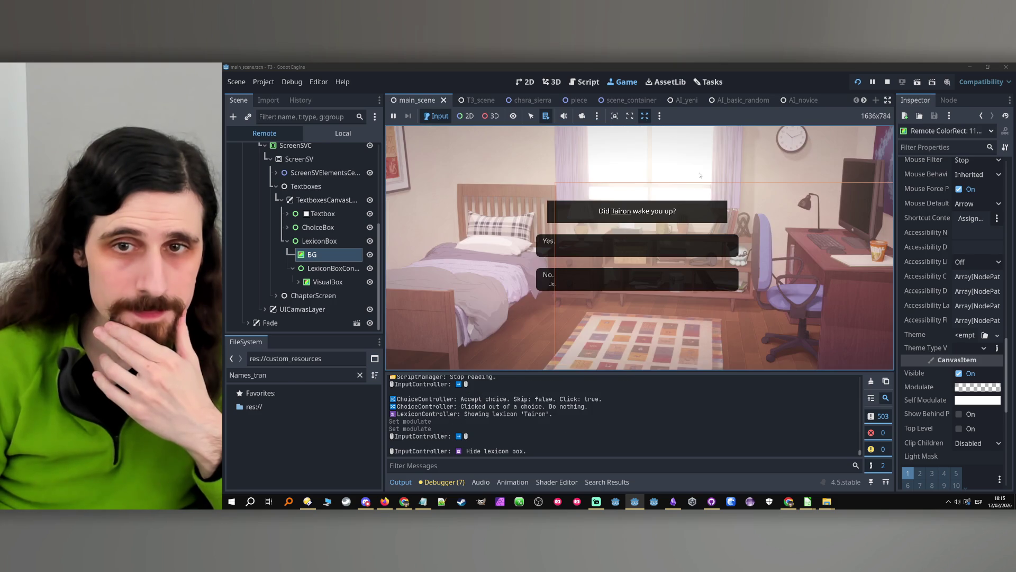
left_click(628, 214)
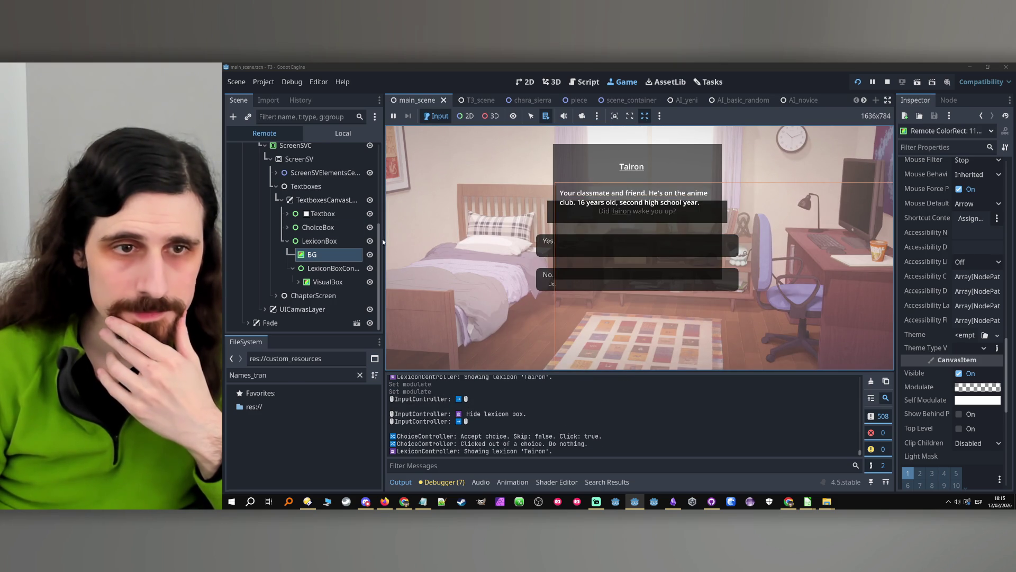
key("Up")
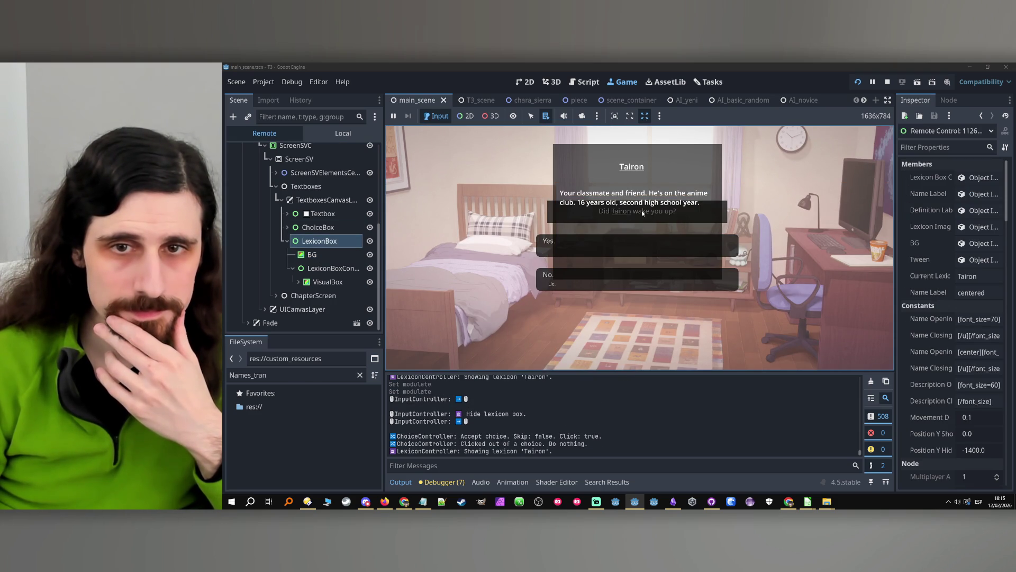
left_click(887, 82)
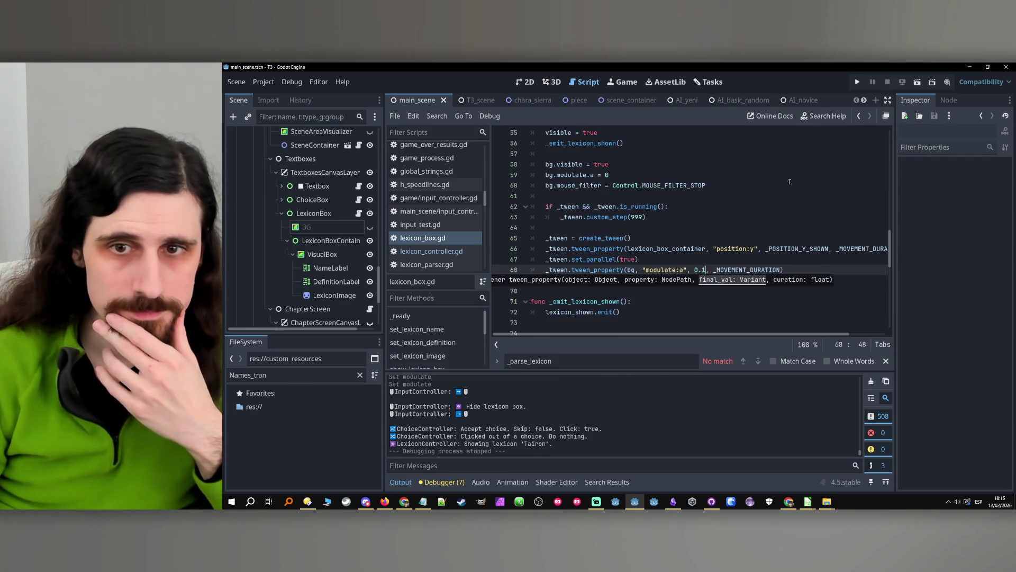
- Save the script, relaunch the game and toggle the Narrator lexicon box open and closed
left_click(701, 270)
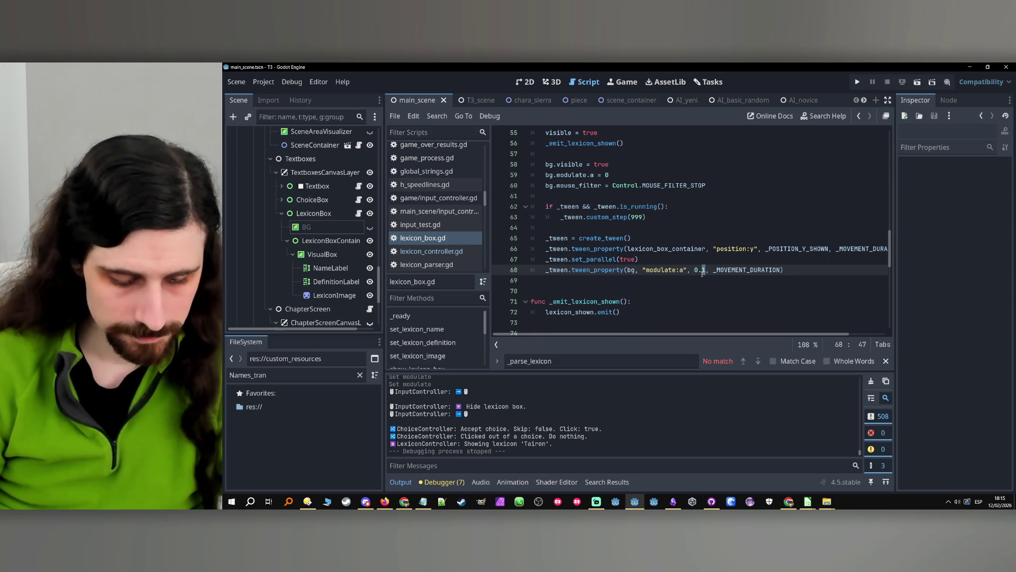
type("5")
key("ctrl+s")
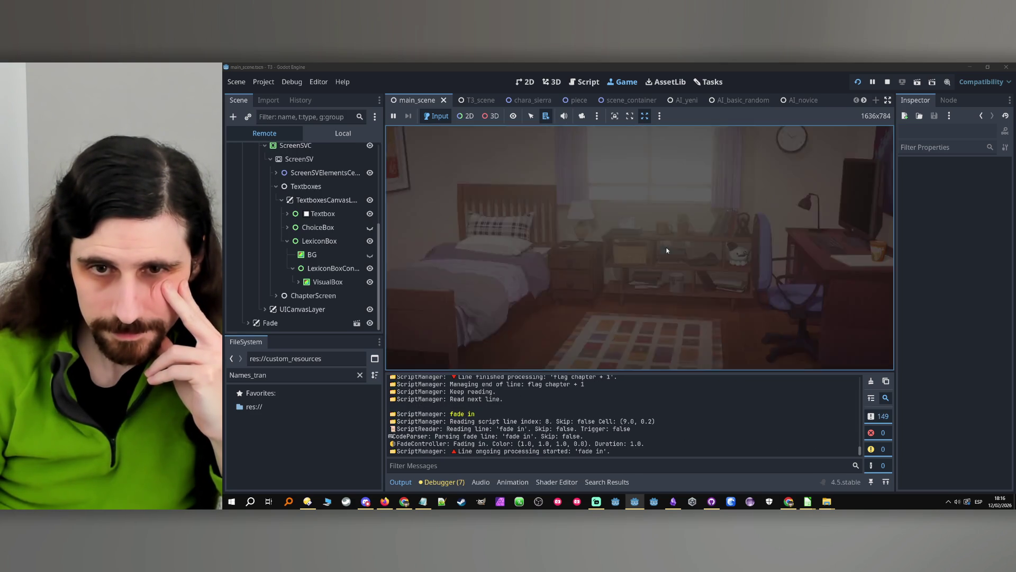
left_click(631, 300)
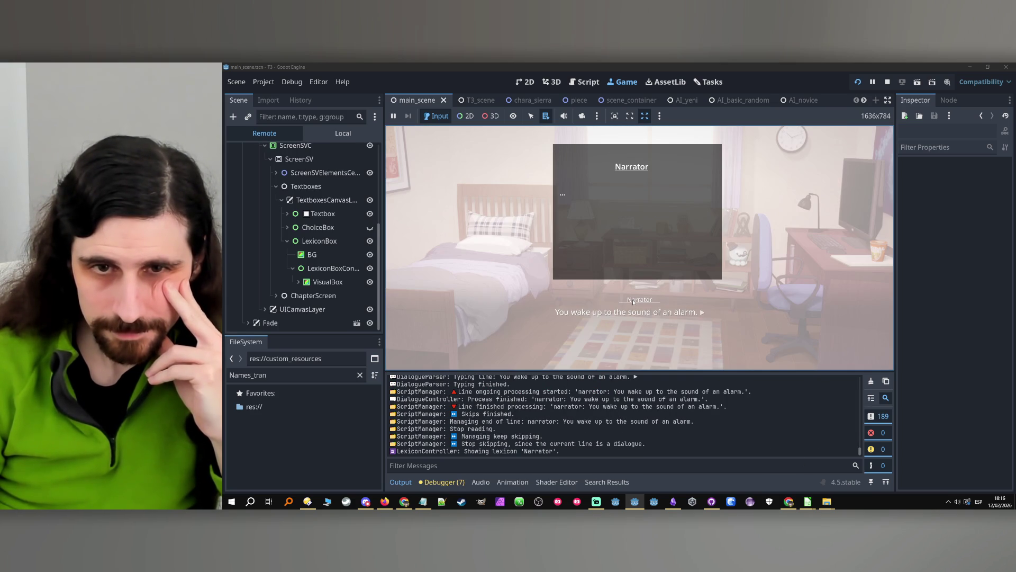
left_click(718, 298)
left_click(643, 300)
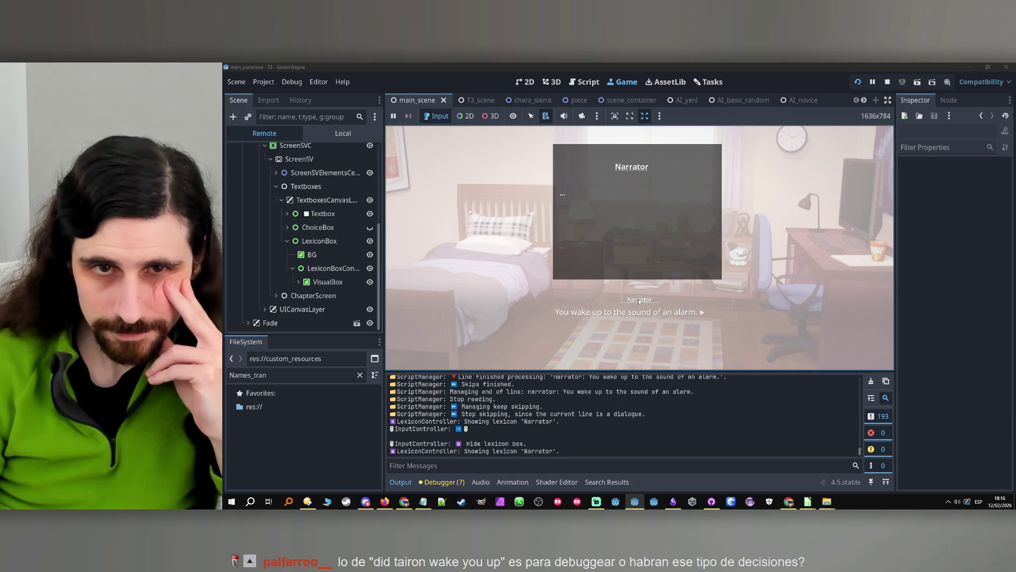
- Advance the dialogue to the 'Did Tairon wake you up?' choice and open Tairon's lexicon card
left_click(639, 301)
left_click(704, 296)
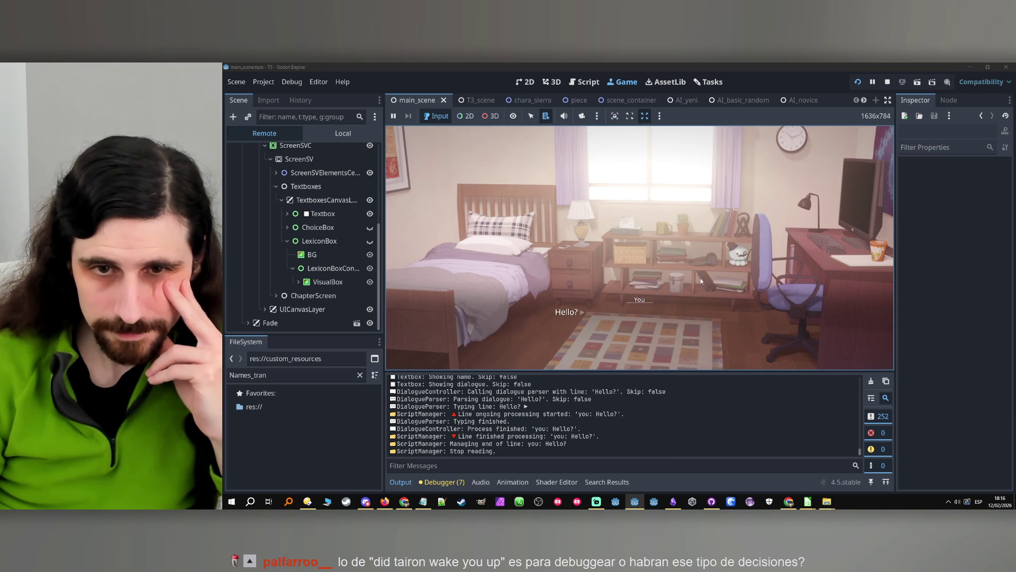
left_click(670, 285)
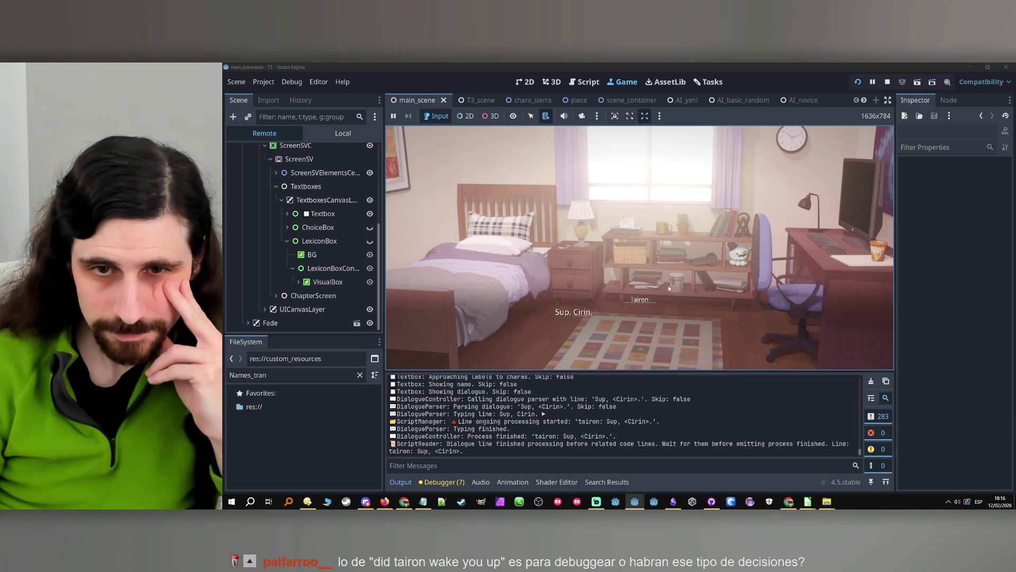
left_click(668, 285)
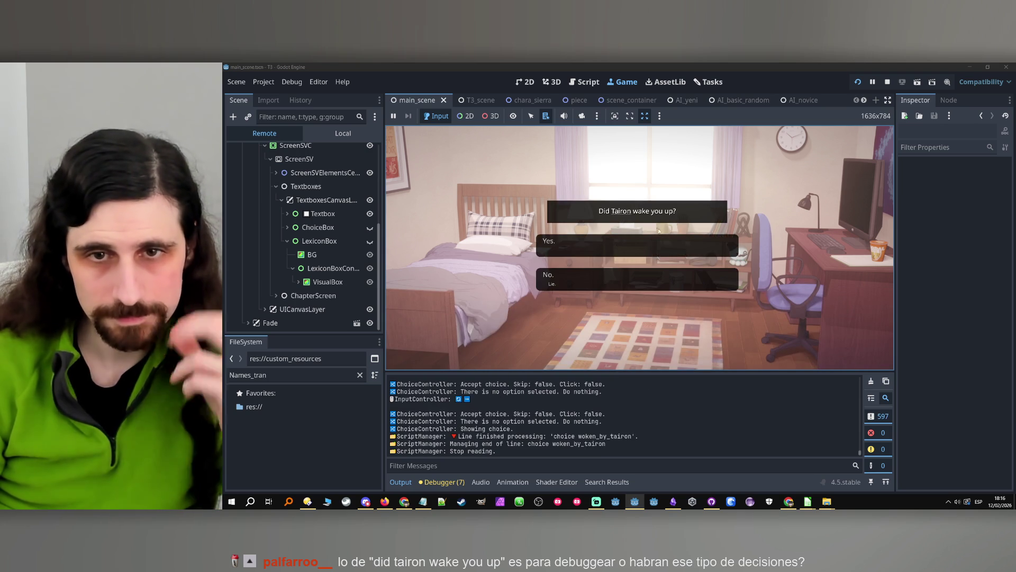
left_click(622, 213)
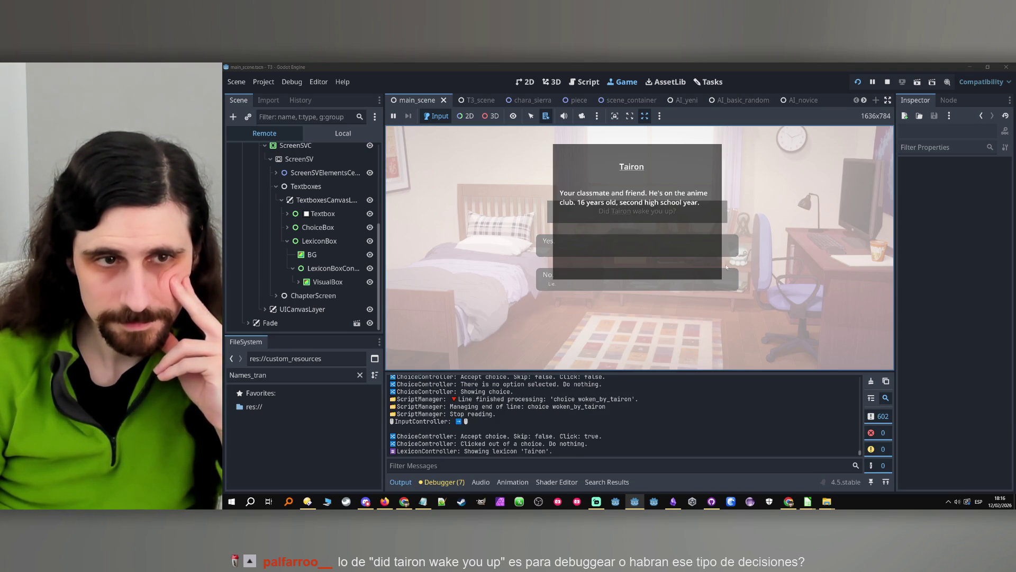
left_click(546, 287)
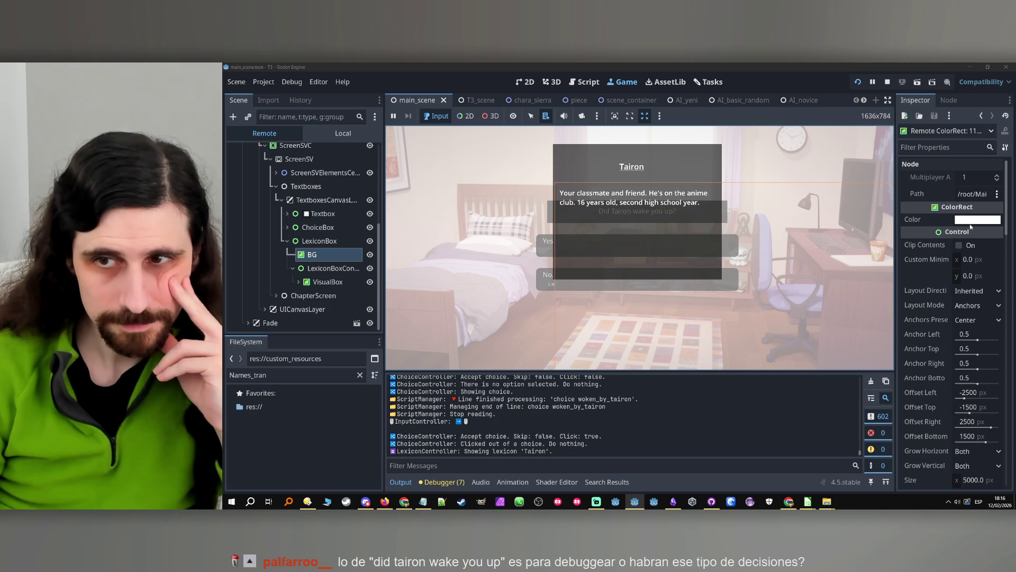
- Keep BG's colour white and raise its modulate alpha to about 154
left_click(971, 220)
mouse_move(915, 248)
left_mouse_down()
mouse_move(905, 286)
mouse_move(856, 352)
left_mouse_up()
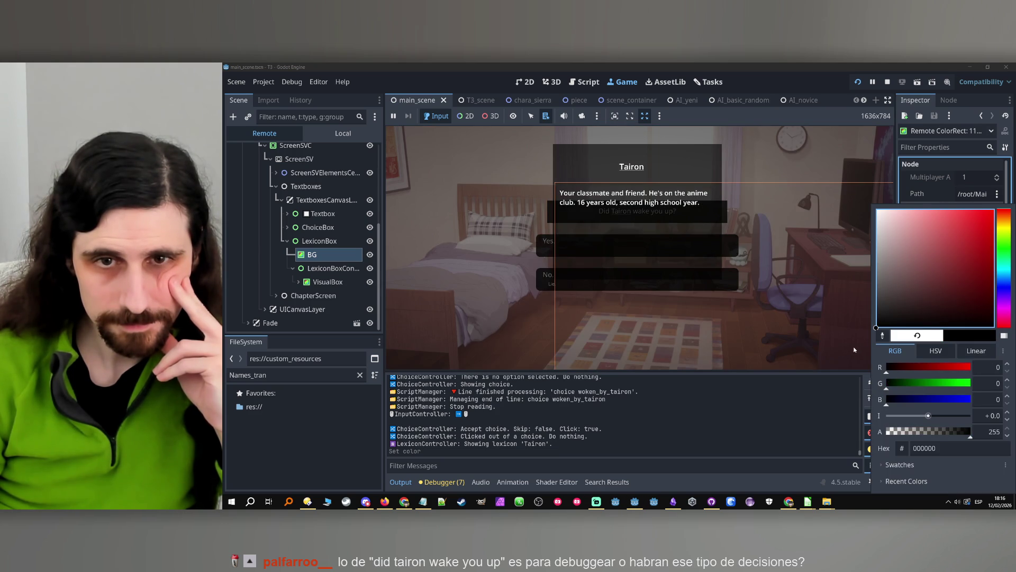
left_click(917, 335)
key("Escape")
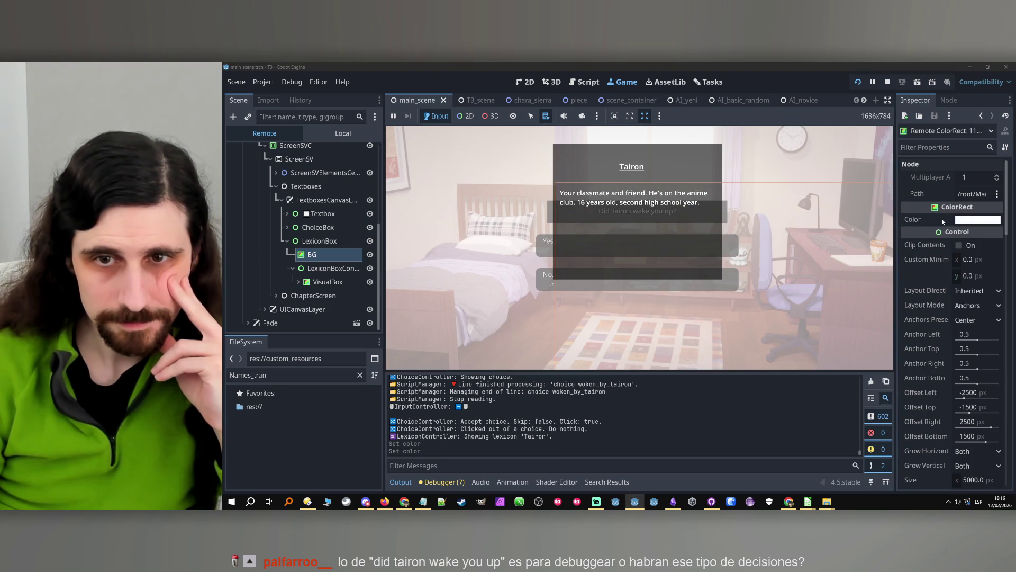
scroll(903, 256, "down", 15)
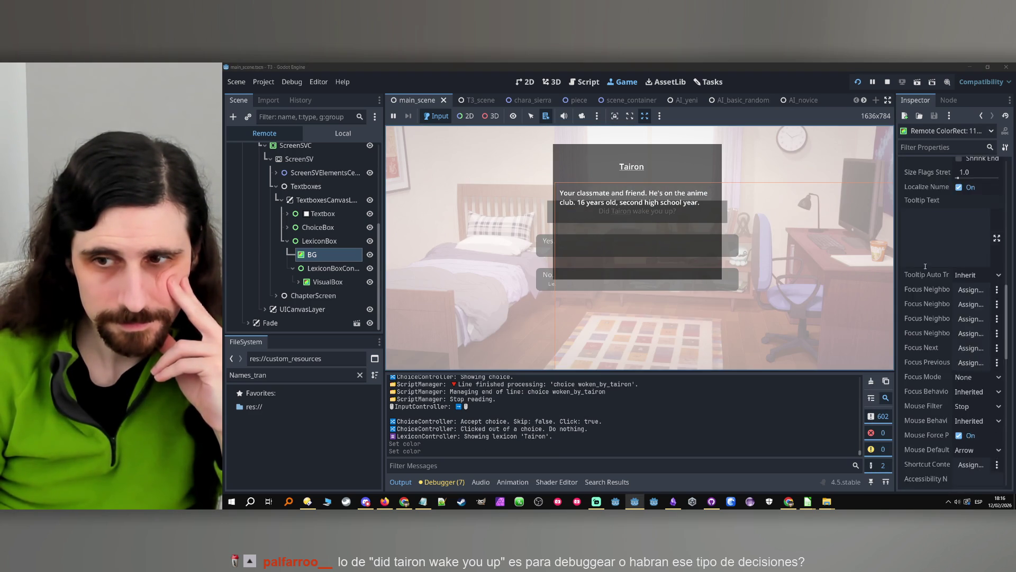
left_click(973, 347)
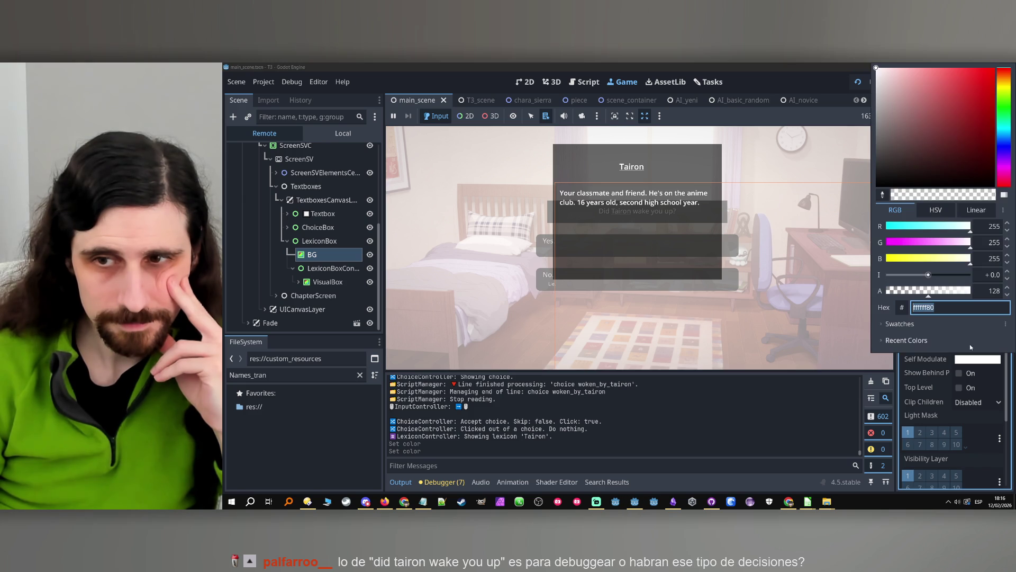
left_click_drag(934, 292, 938, 294)
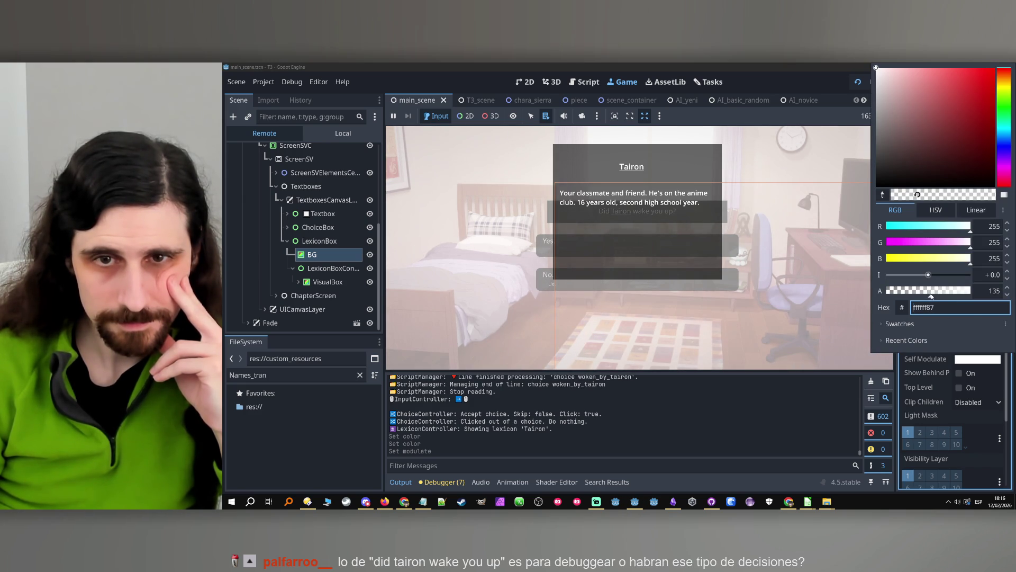
left_click(712, 79)
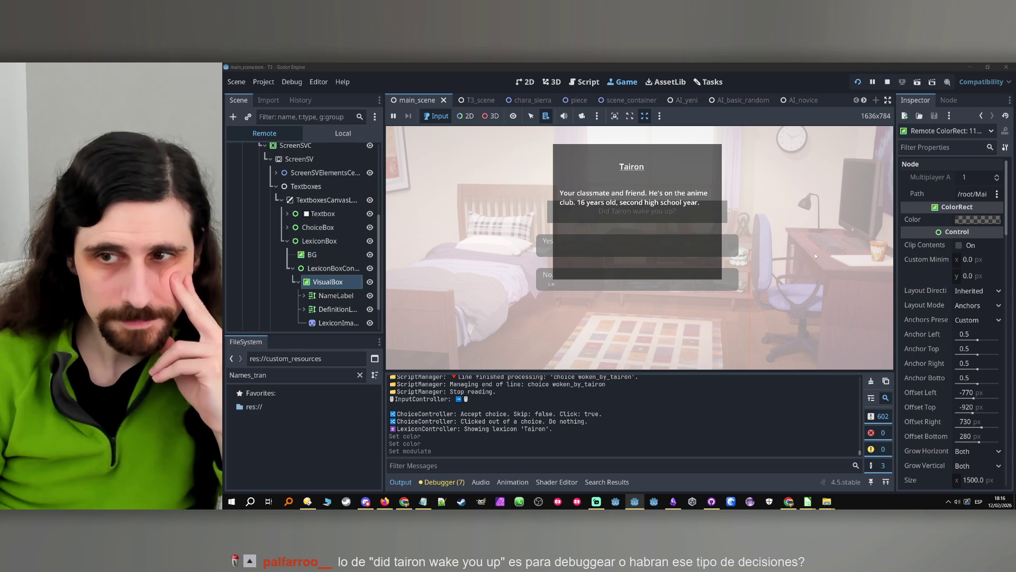
- Darken the lexicon box by raising VisualBox's colour alpha to 186
left_click(974, 221)
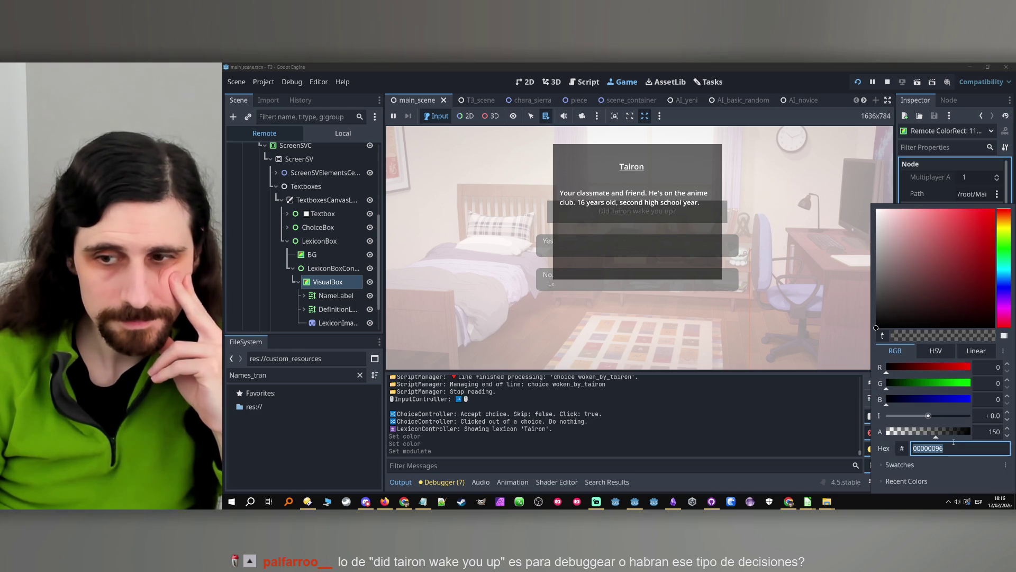
left_click_drag(943, 433, 949, 435)
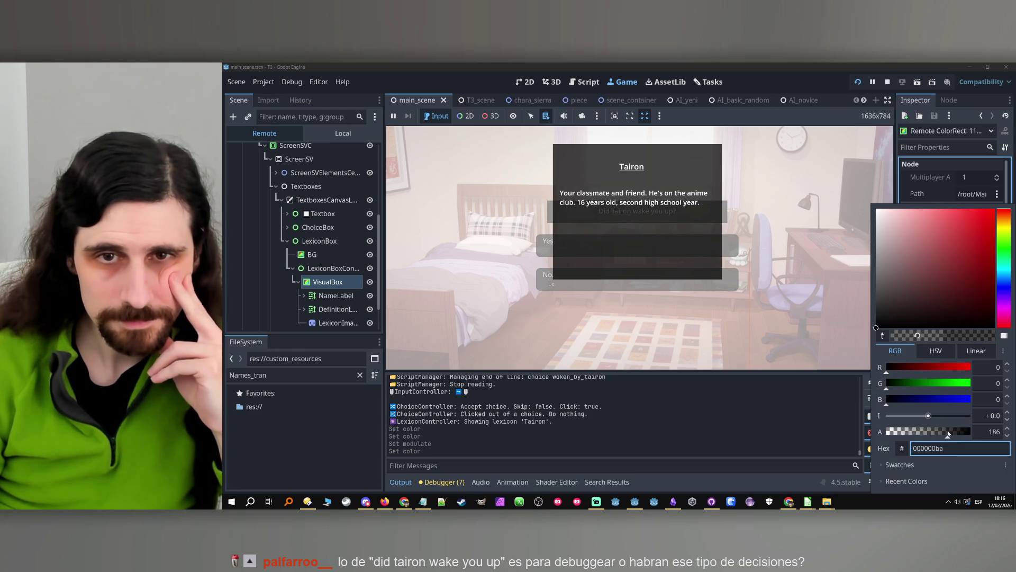
left_click(986, 431)
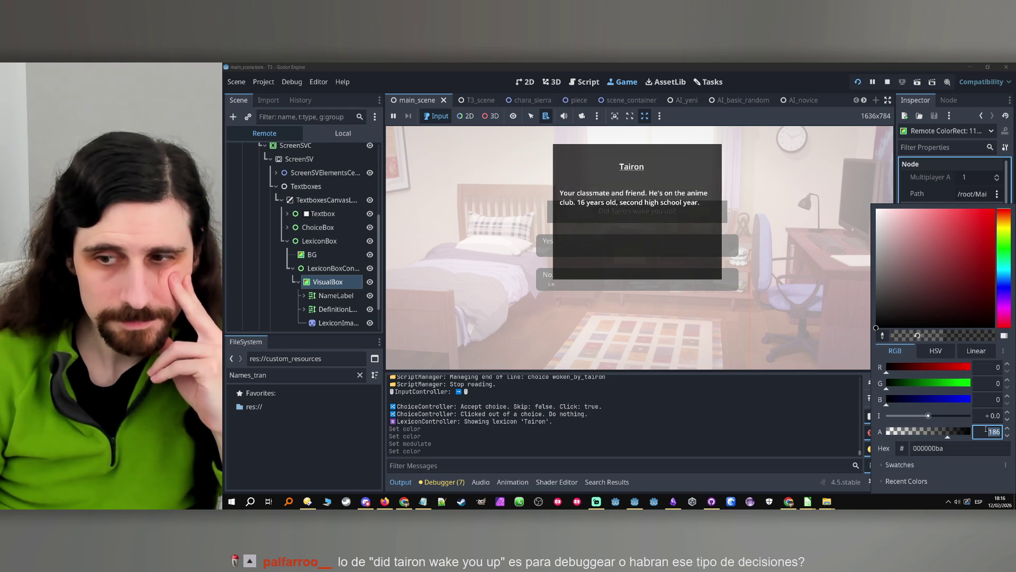
- With the game stopped, raise VisualBox's colour alpha in the scene and save it
left_click(887, 82)
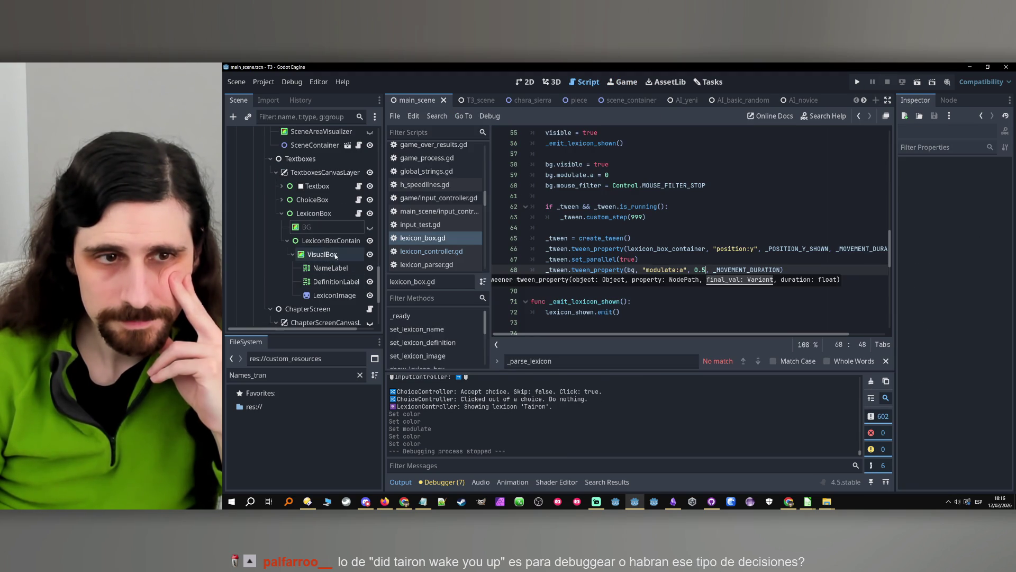
left_click(323, 254)
left_click(977, 177)
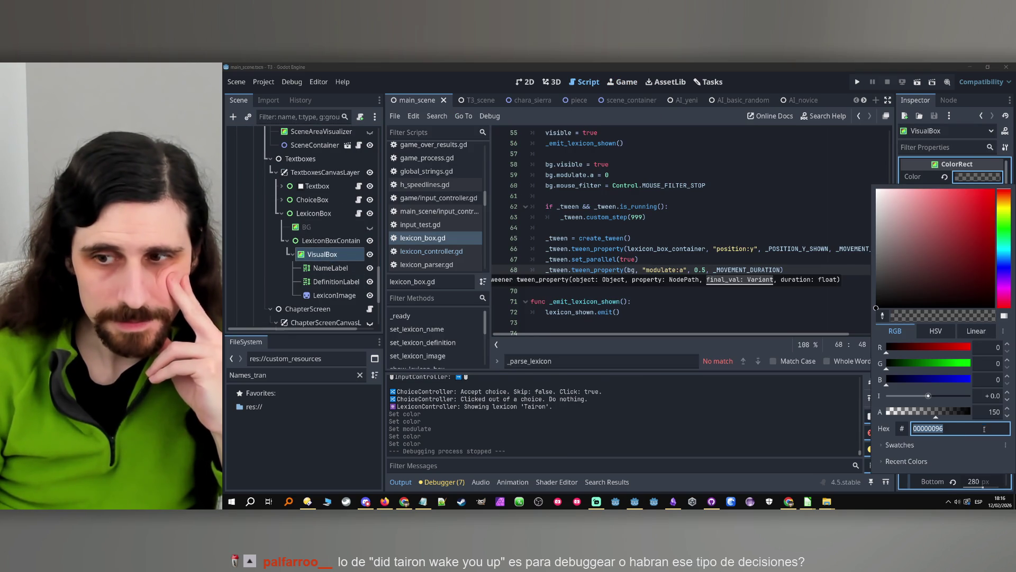
left_click(993, 412)
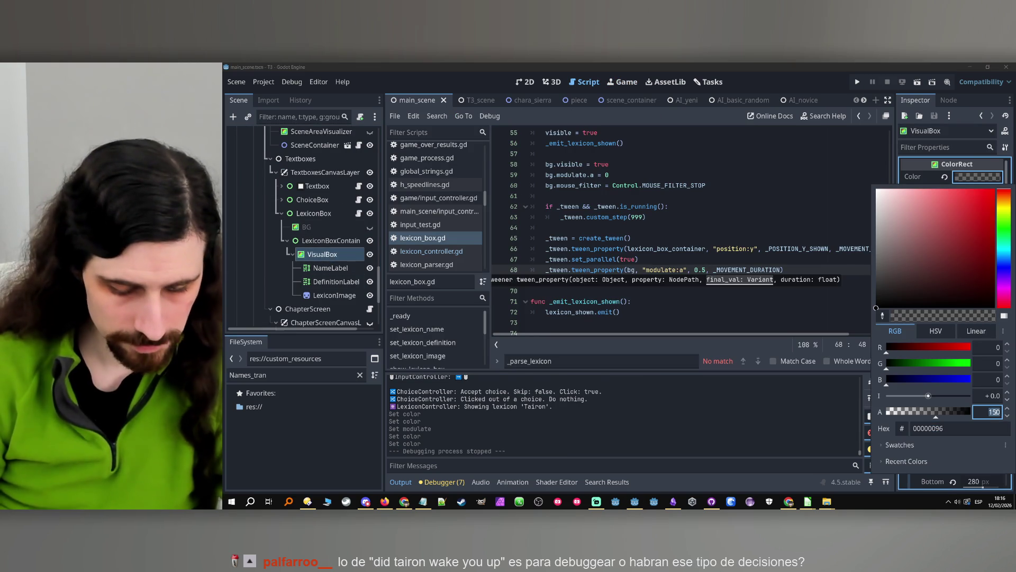
type("8")
left_click(975, 175)
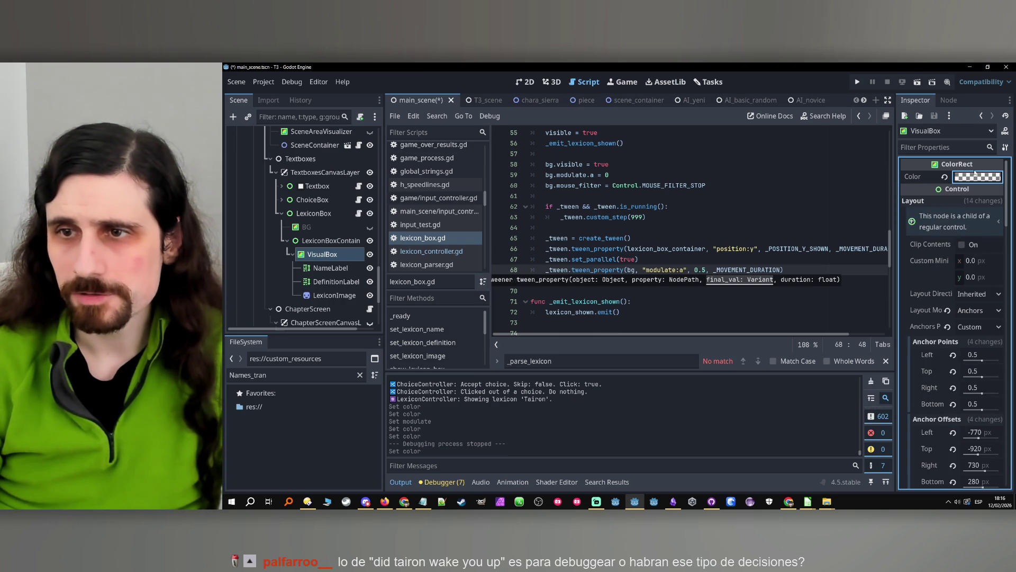
left_click(976, 176)
left_click(988, 412)
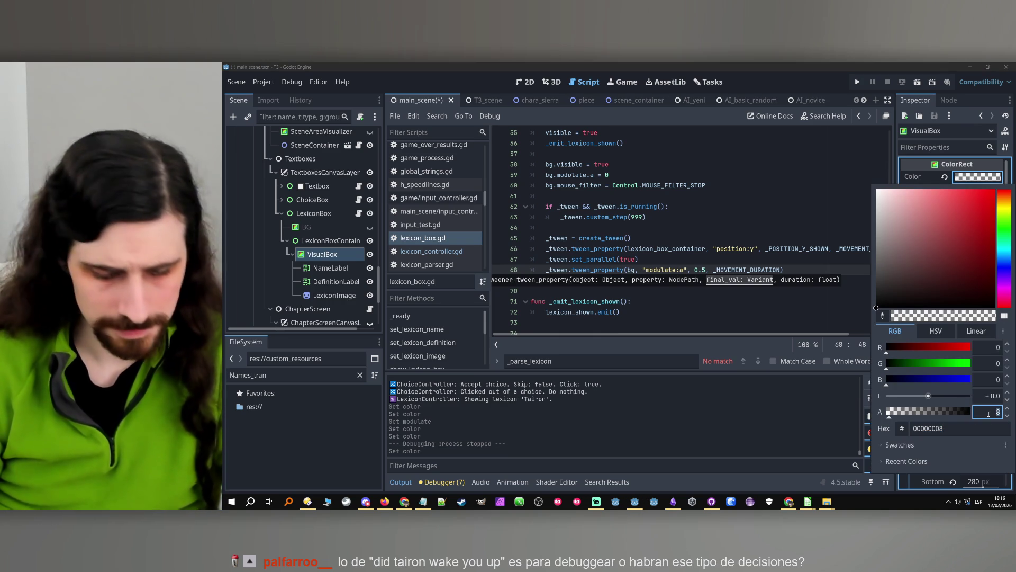
type("180")
key("Return")
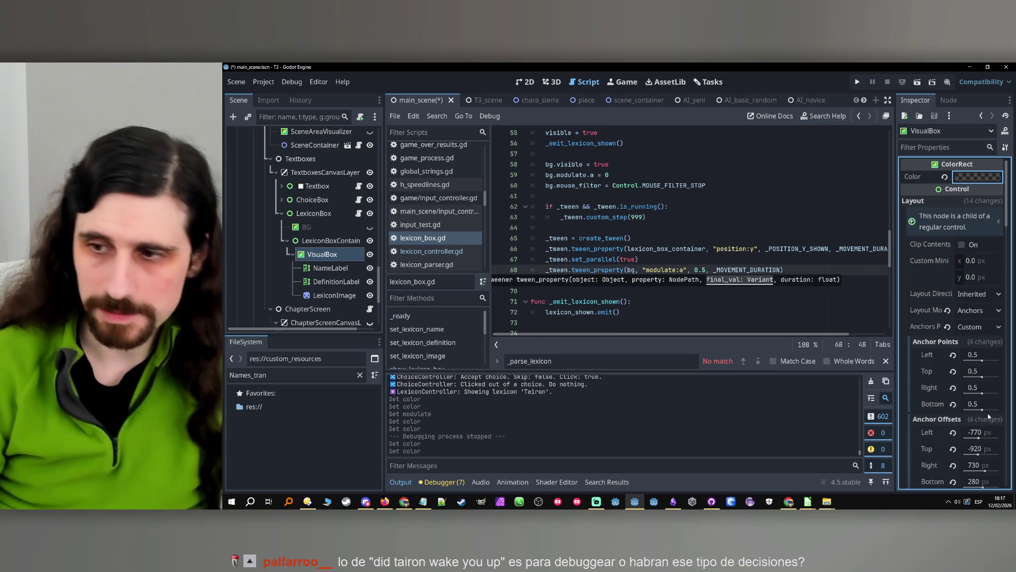
key("ctrl+s")
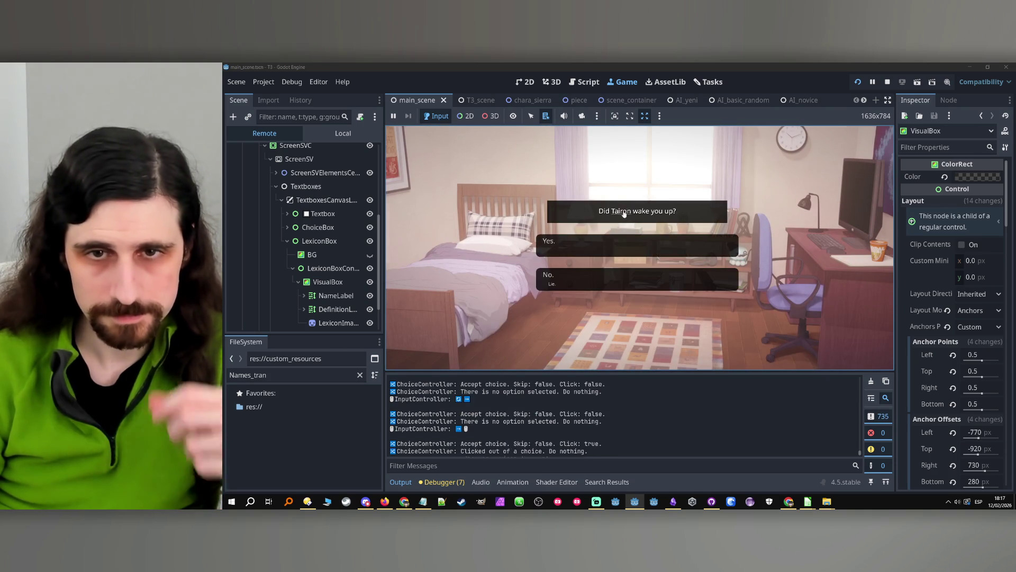
- Open Tairon's lexicon entry, compare with BG hidden, and set BG's modulate alpha to 50
left_click(618, 212)
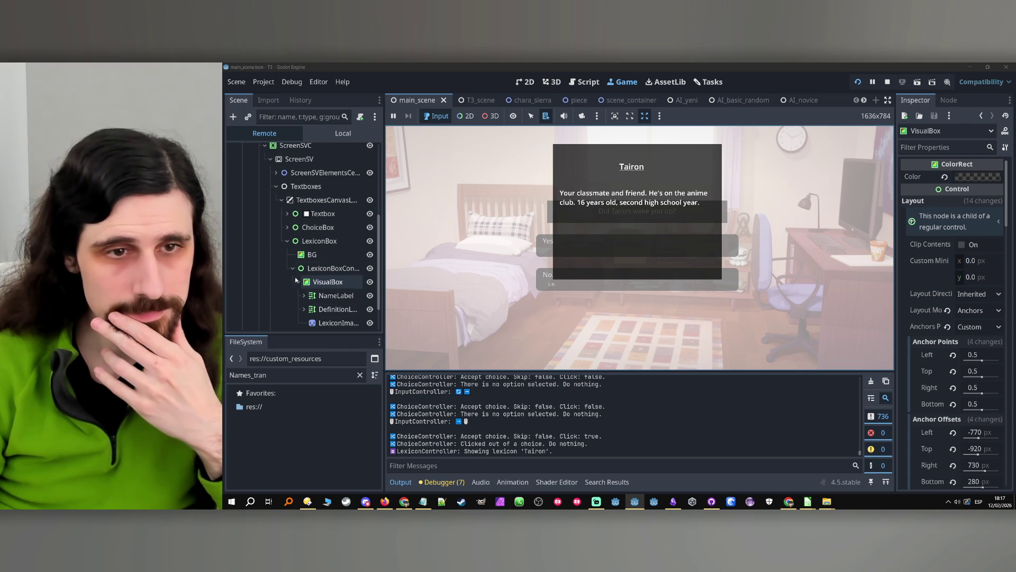
left_click(369, 254)
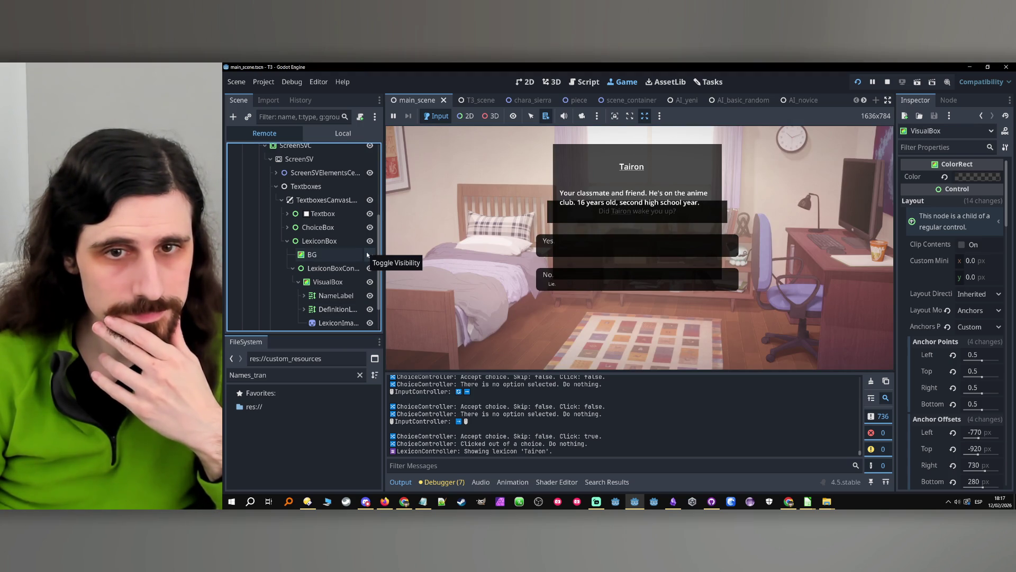
left_click(368, 255)
left_click(348, 258)
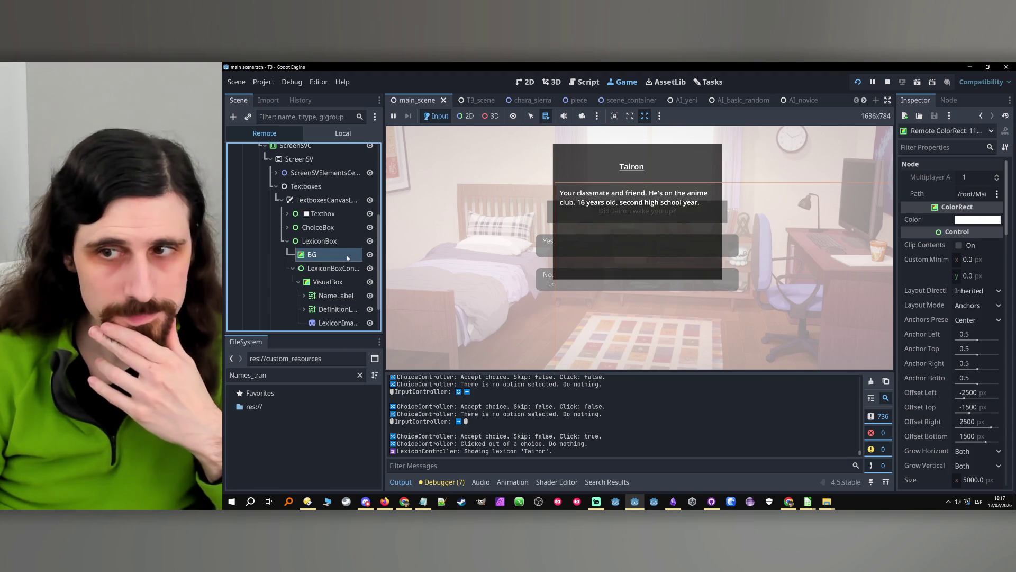
scroll(933, 316, "down", 10)
scroll(932, 324, "down", 10)
left_click(976, 306)
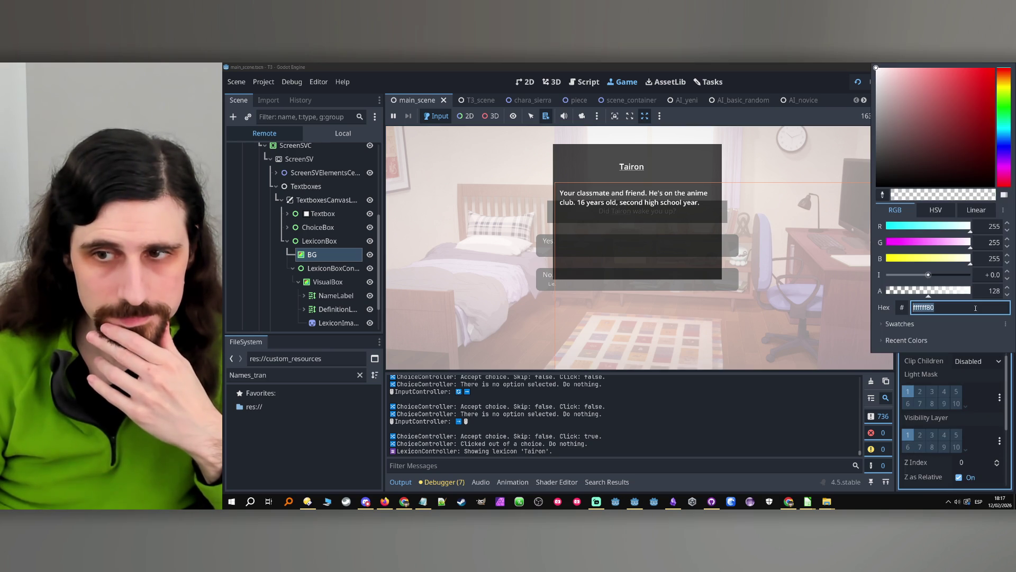
left_click(911, 295)
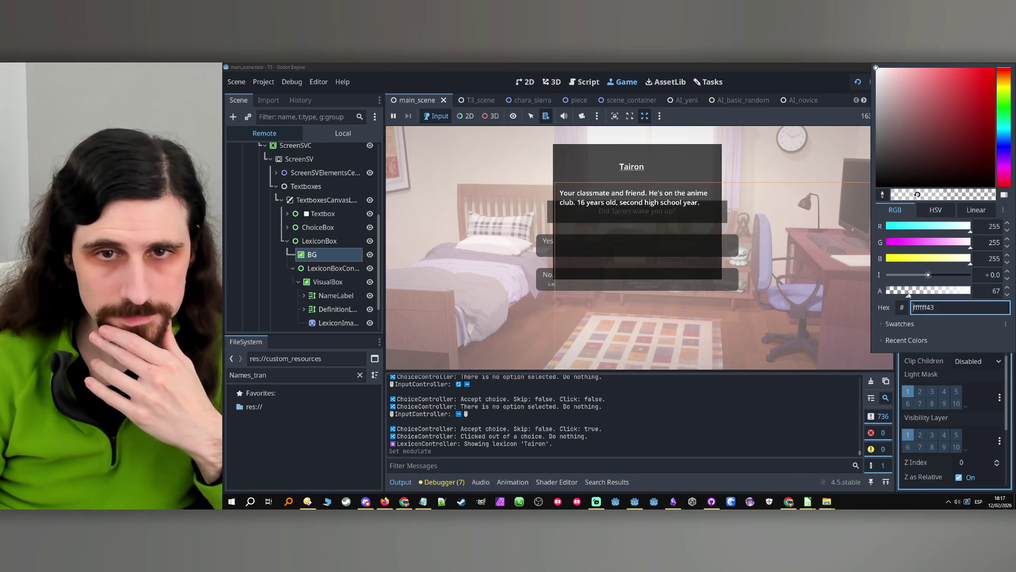
left_click(992, 291)
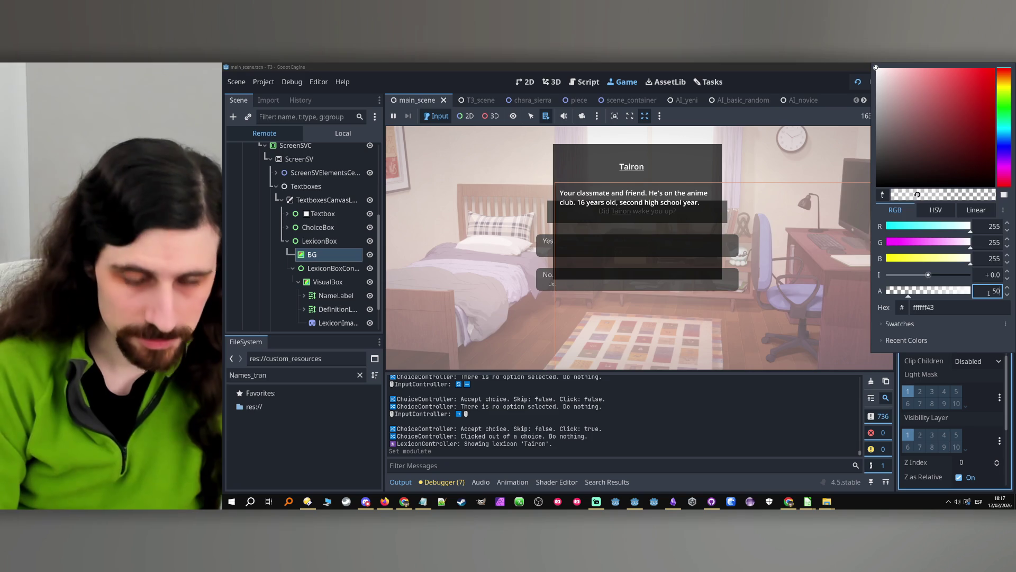
key("Return")
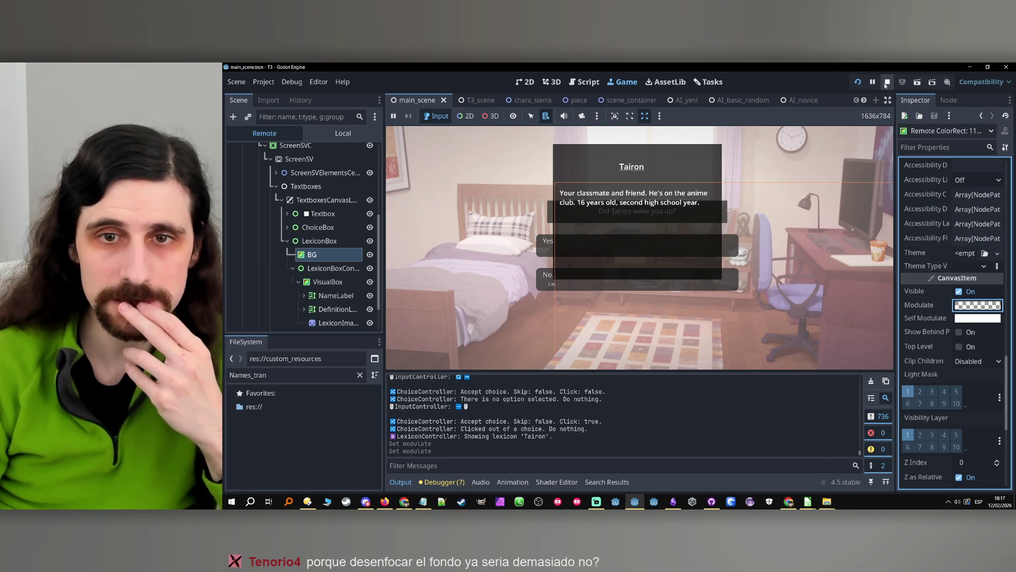
- Set BG's self-modulate to ffffff32 and raise the overlay opacity to 83
left_click(966, 317)
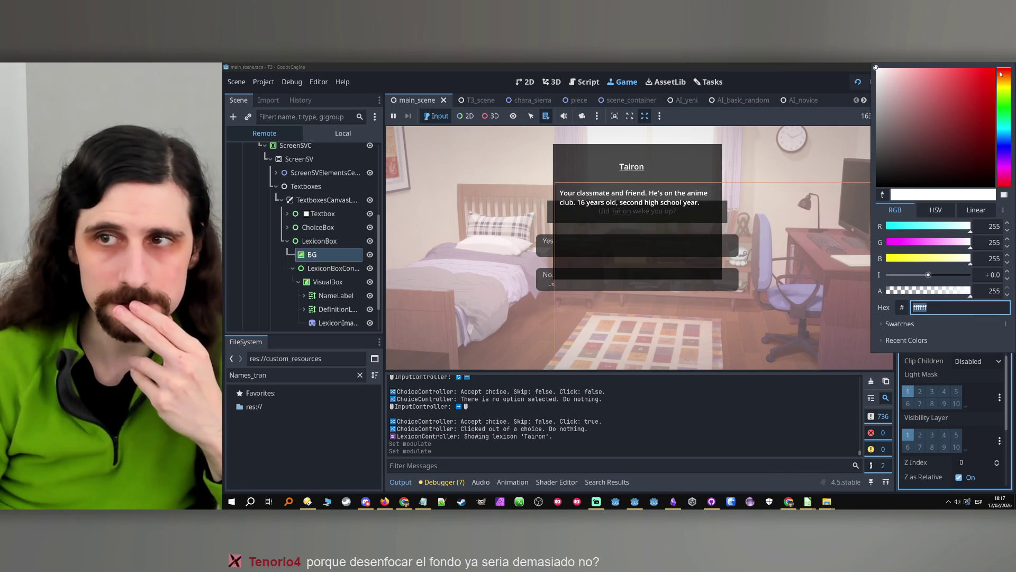
left_click(793, 110)
left_click(969, 312)
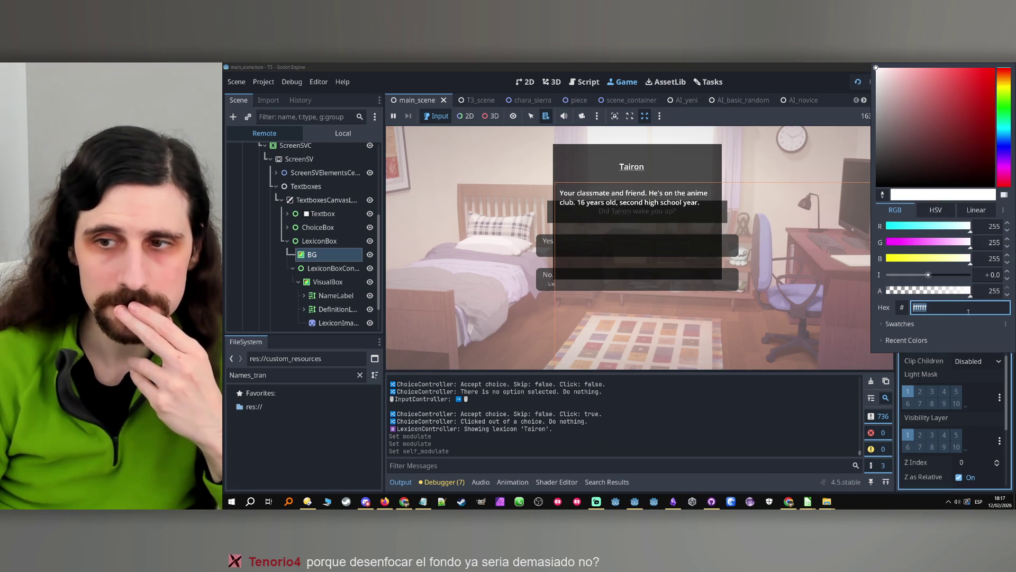
type("ffffff32")
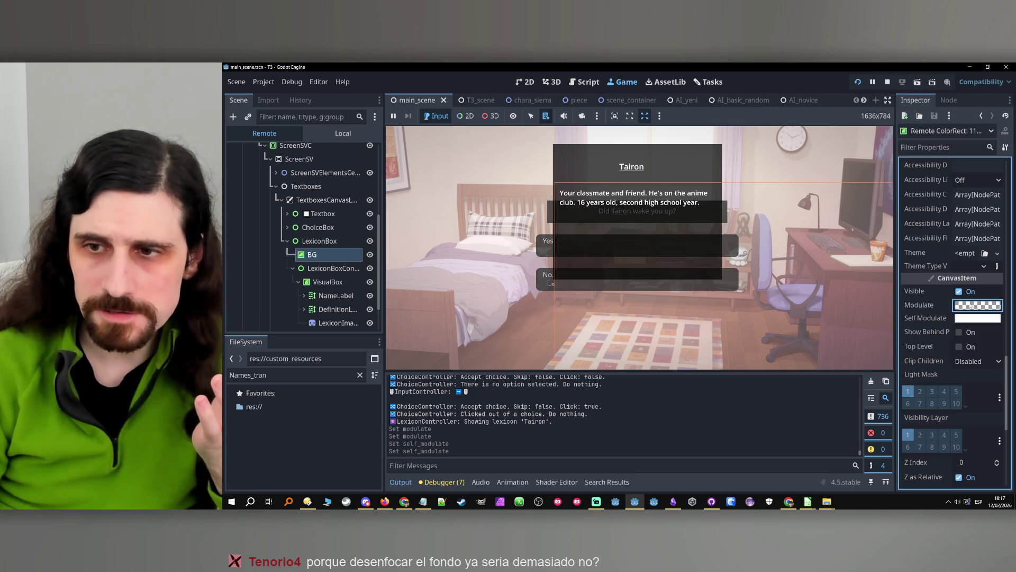
key("Return")
left_click_drag(906, 297, 914, 298)
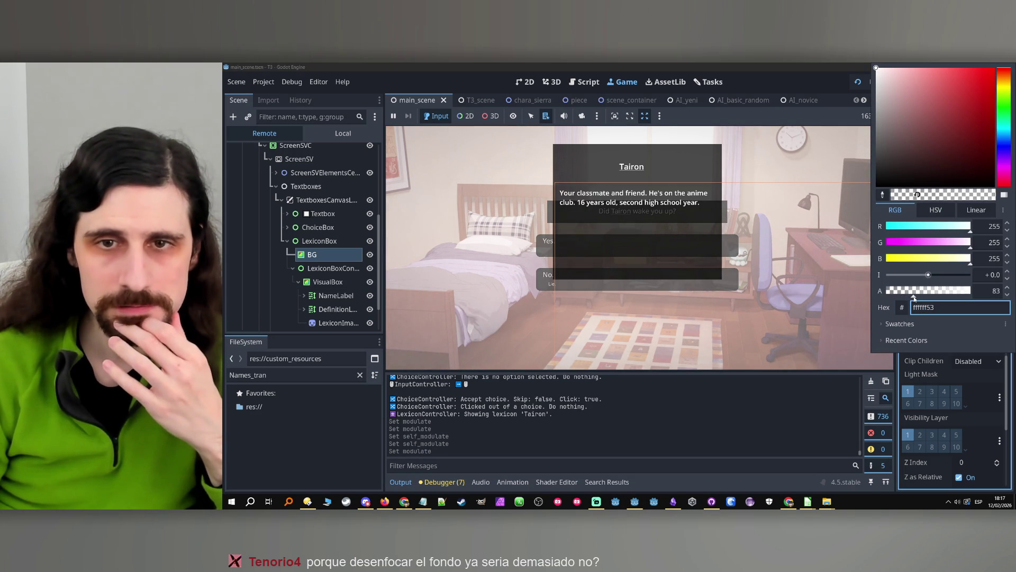
left_click(709, 63)
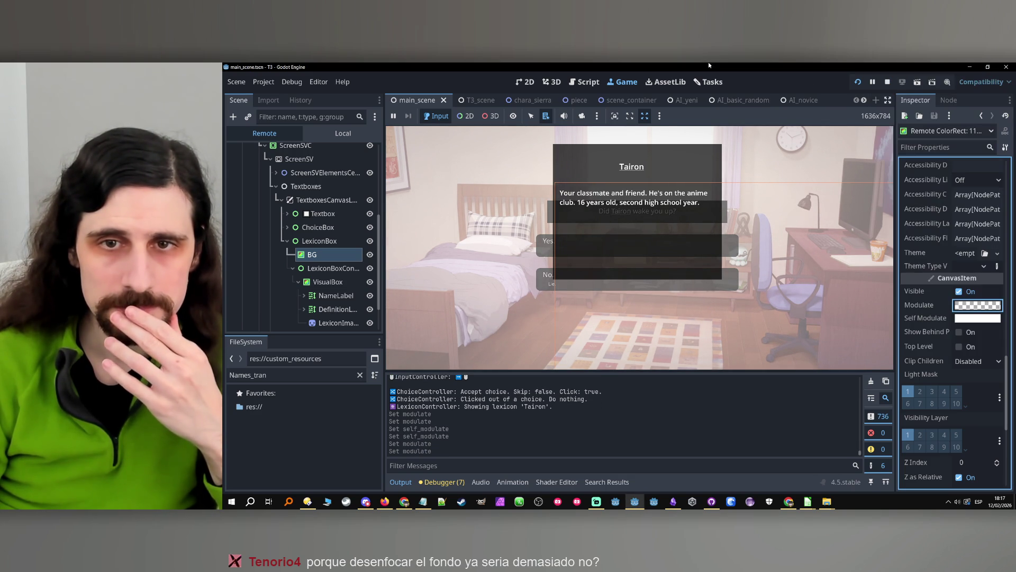
- Set VisualBox's live background alpha to 200, then stop the game
left_click(321, 283)
left_click(969, 221)
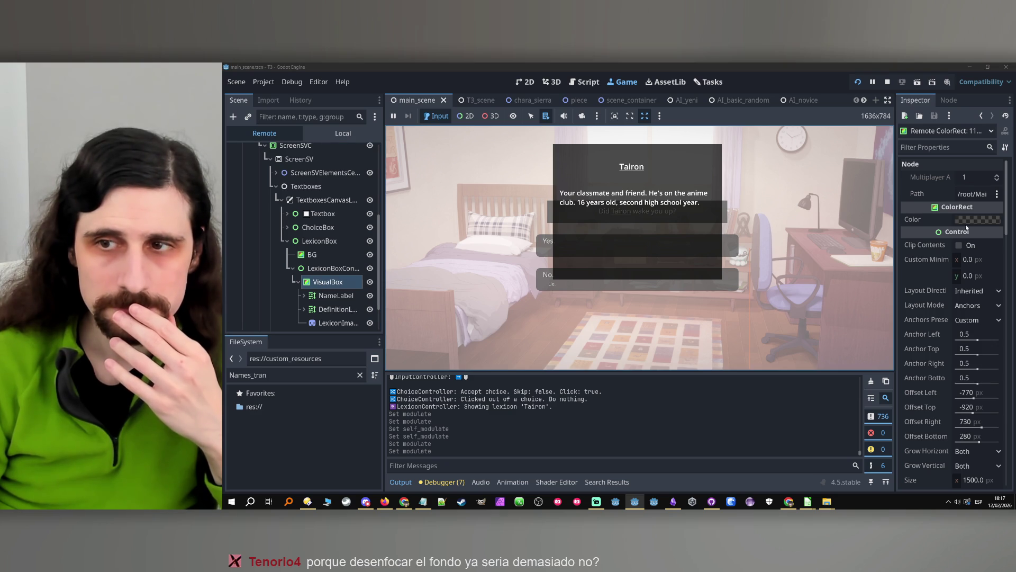
left_click(967, 221)
left_click(990, 431)
type("200")
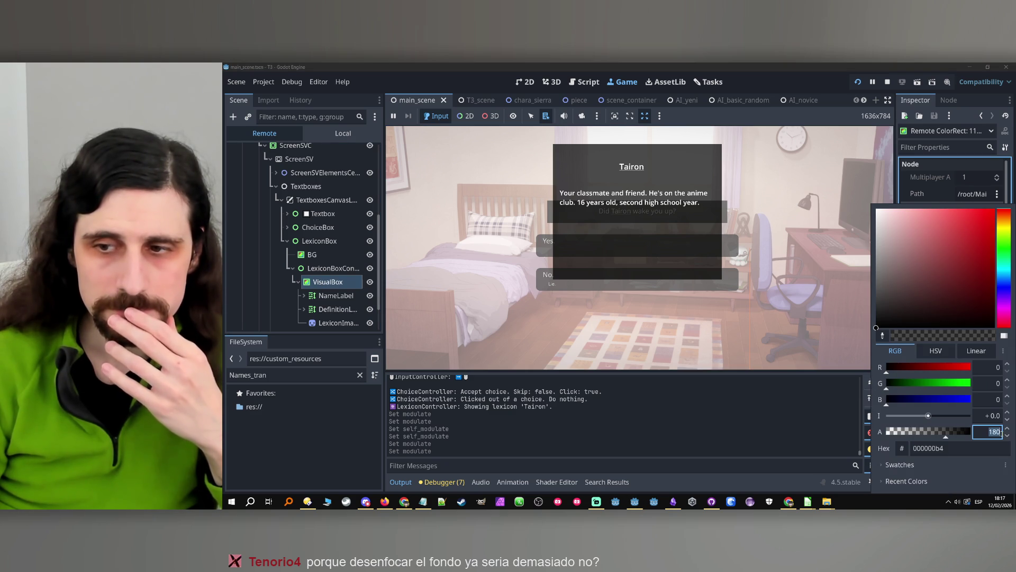
left_click(901, 188)
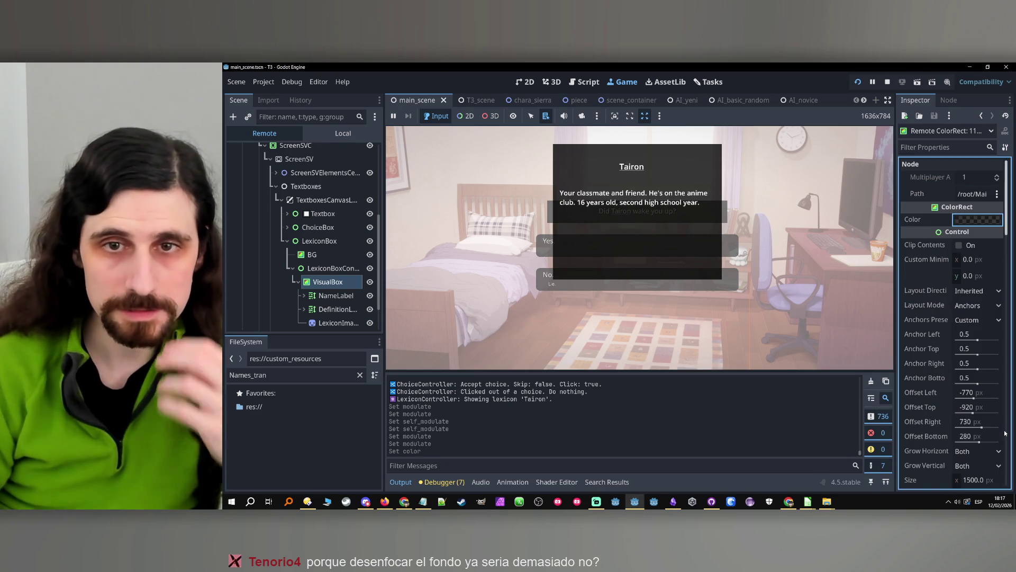
left_click(888, 83)
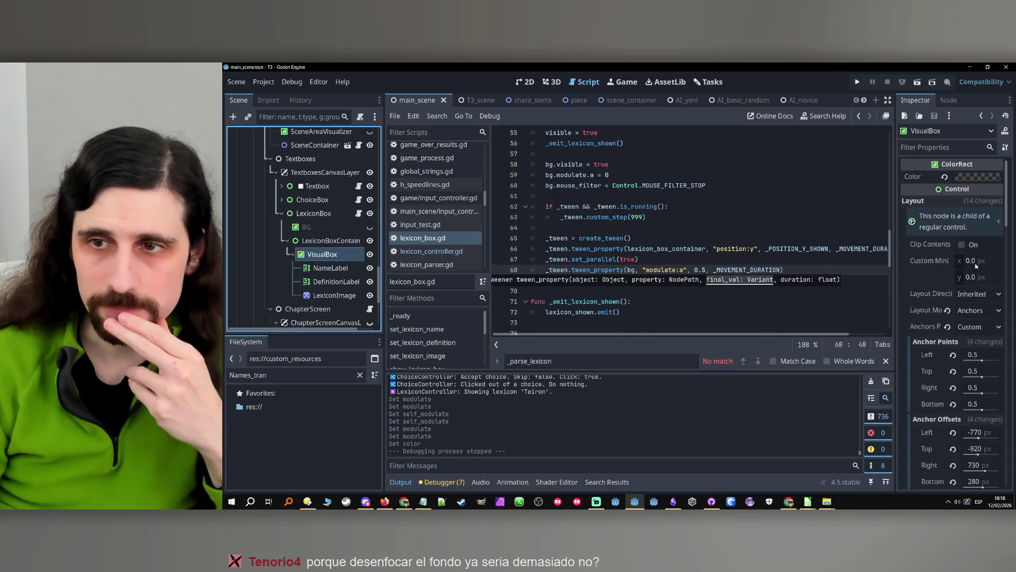
- Apply the edited VisualBox colour, then save and relaunch the game to the Tairon choice
left_click(974, 177)
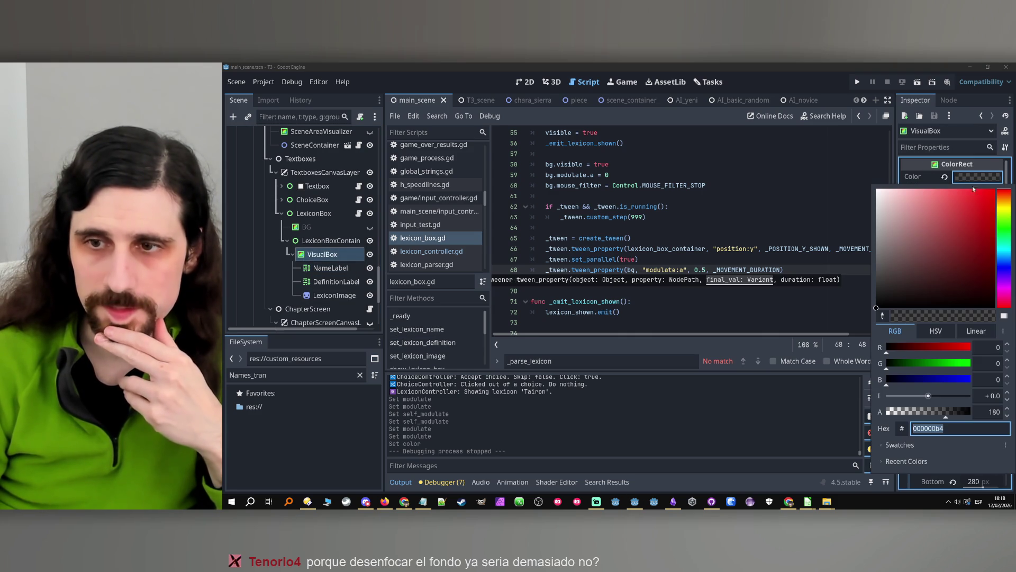
left_click(994, 411)
key("Escape")
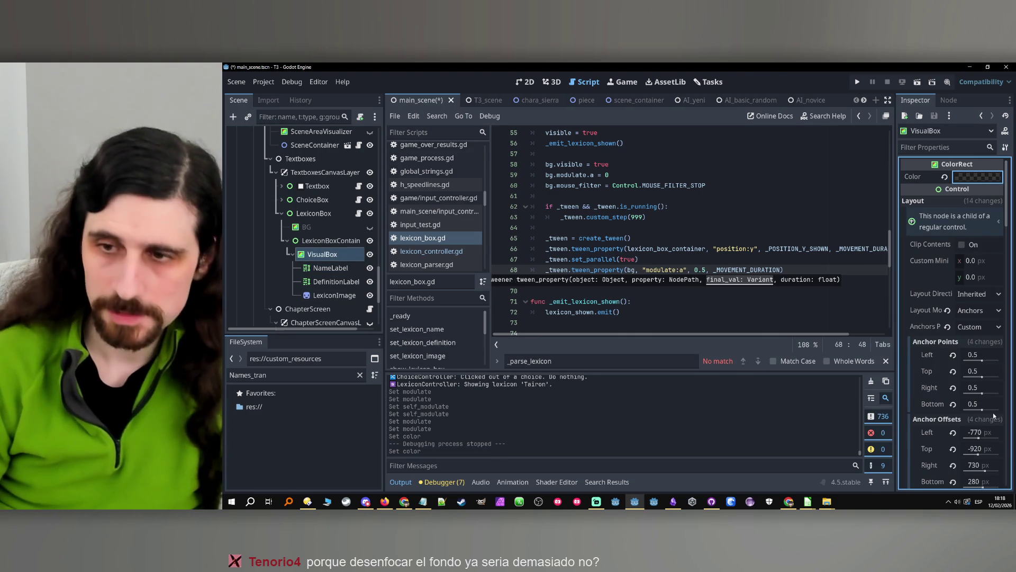
left_click(318, 227)
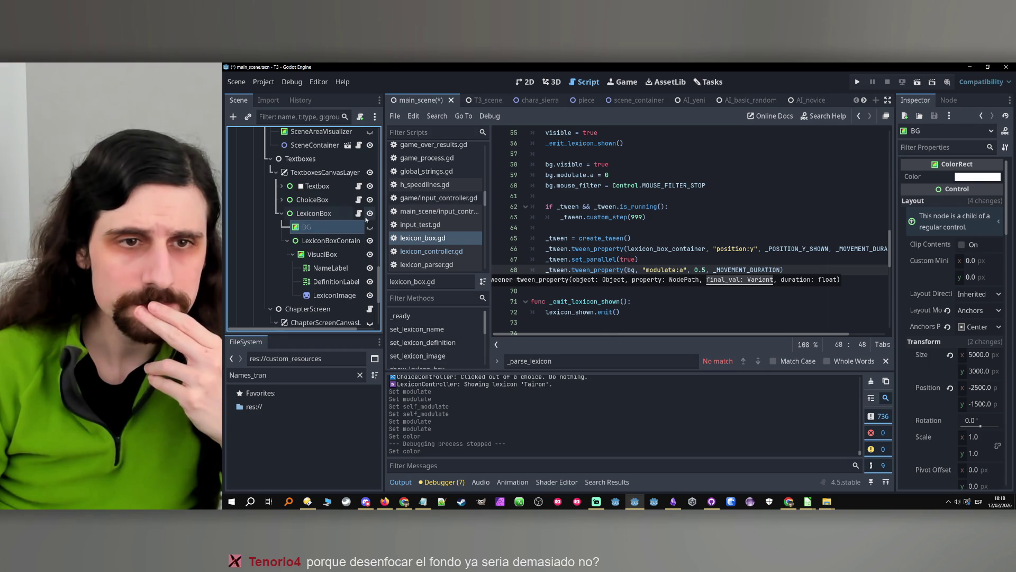
left_click(675, 249)
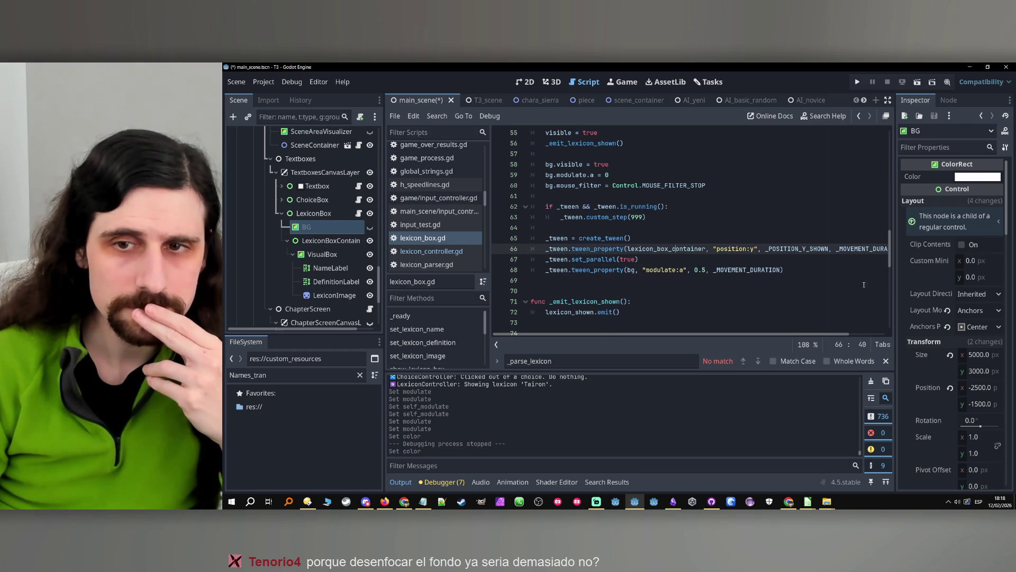
left_click(846, 270)
key("F5")
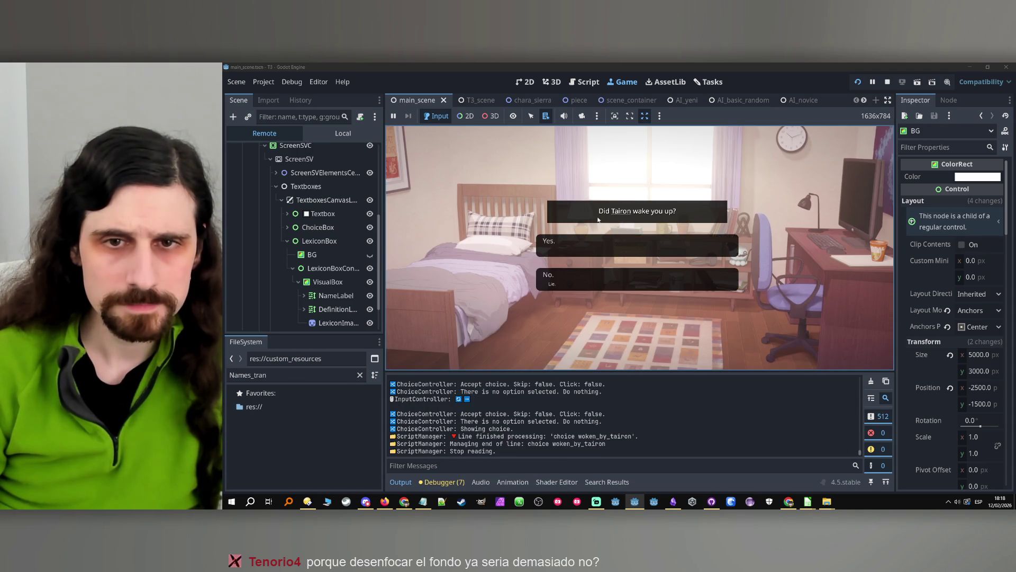
- Toggle Tairon's lexicon popup repeatedly through his 'Two minutes.' bus-stop line, then stop the game
left_click(629, 211)
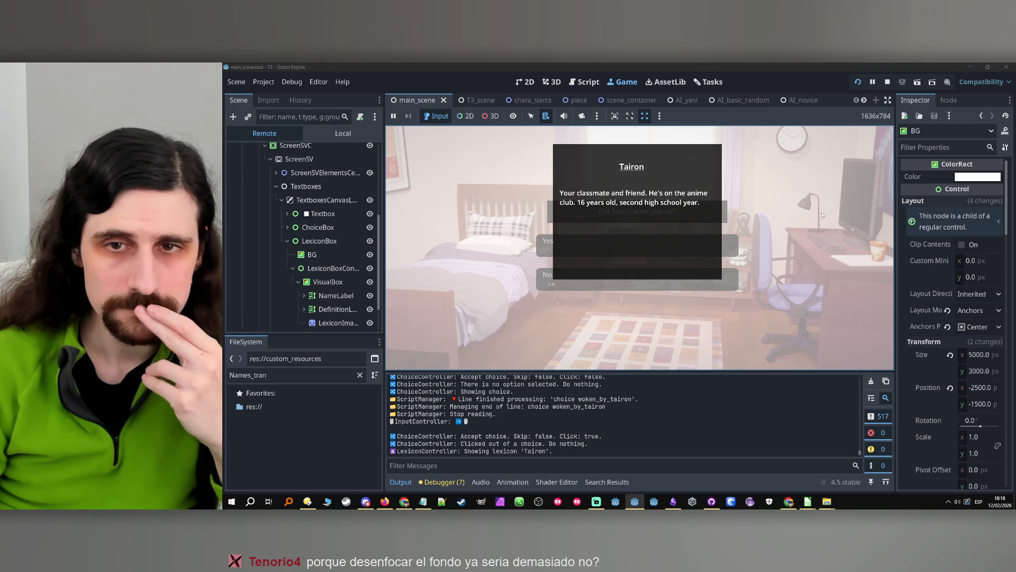
left_click(782, 213)
left_click(627, 215)
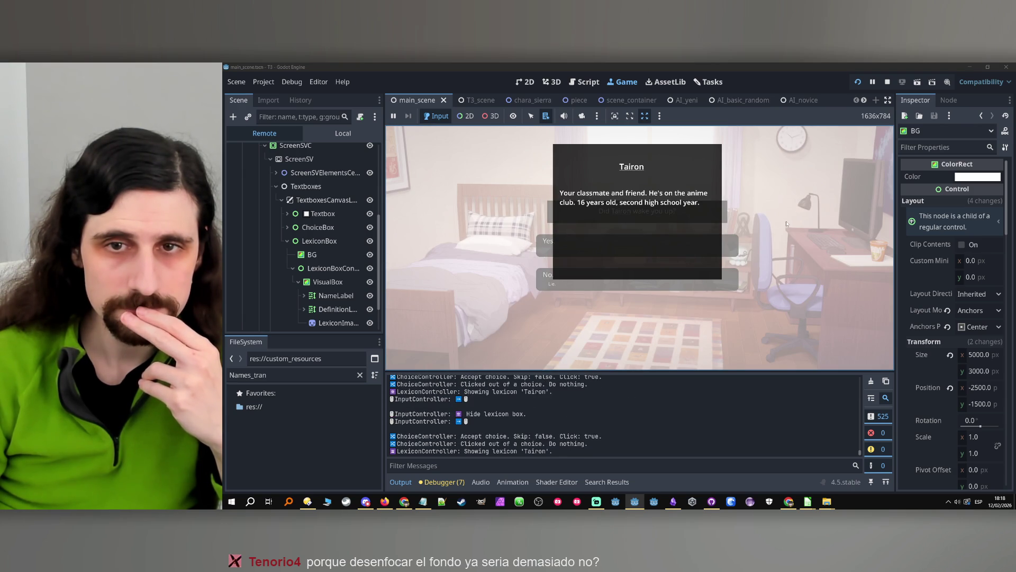
left_click(787, 224)
left_click(628, 270)
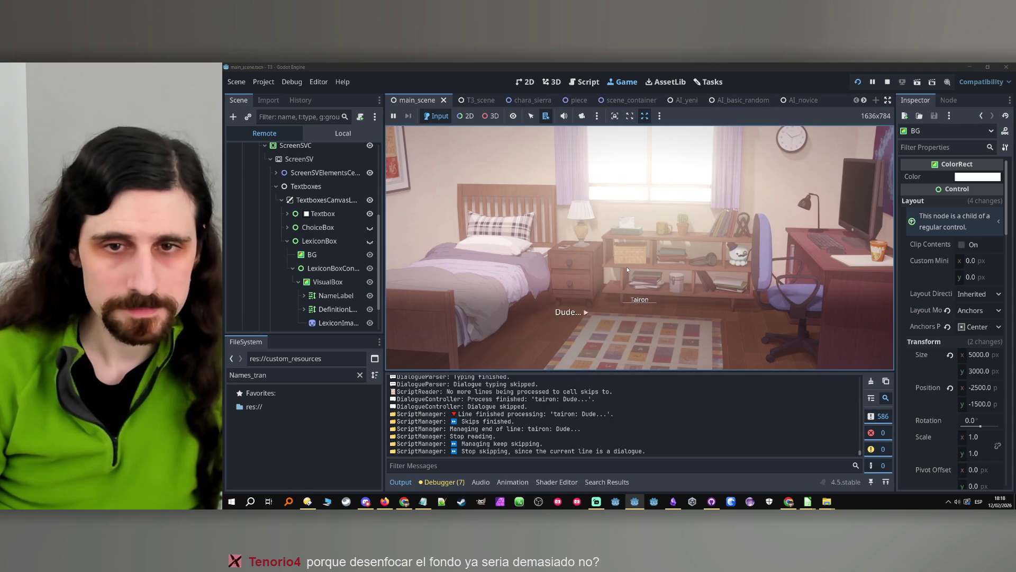
left_click(628, 269)
left_click(643, 302)
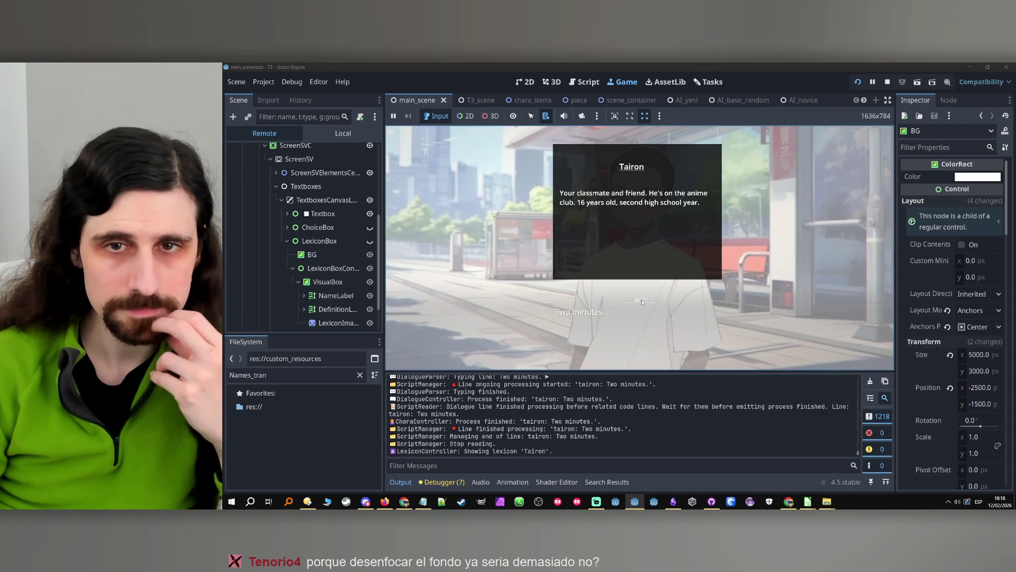
left_click(644, 302)
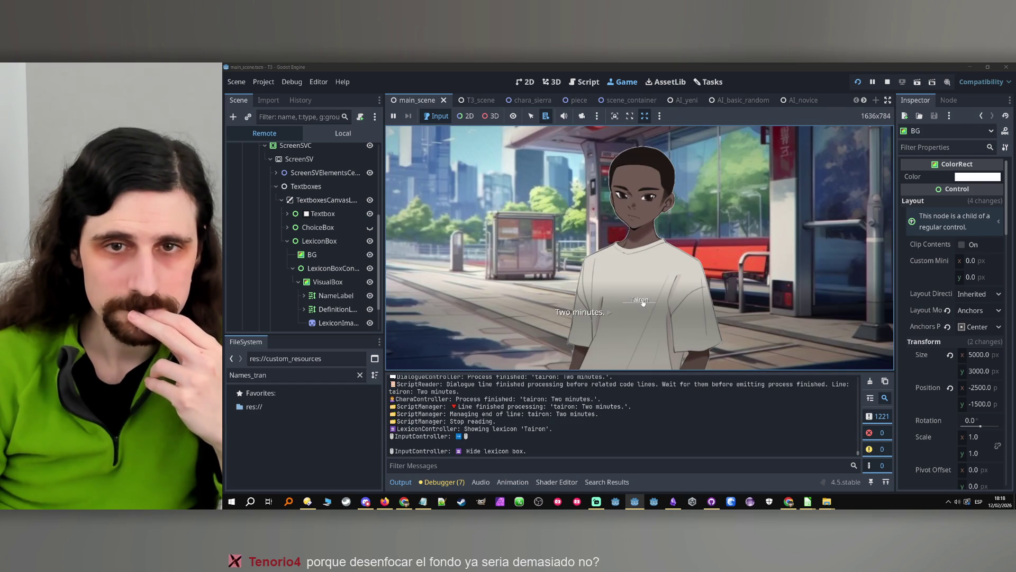
left_click(642, 301)
left_click(887, 82)
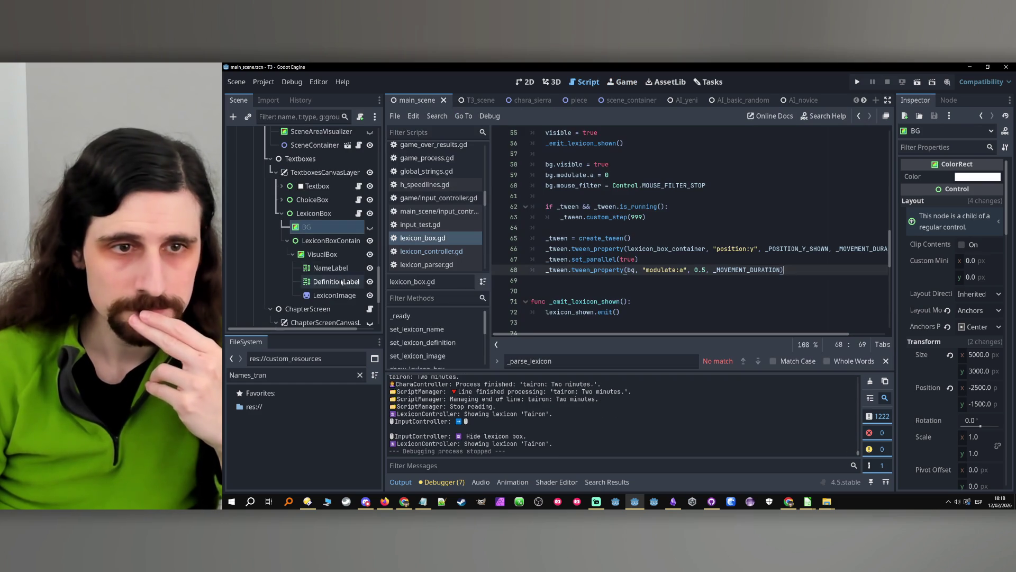
- Copy the parallel background fade lines 67–68 into hide_lexicon_box
left_click(345, 254)
left_click(347, 240)
left_click(350, 227)
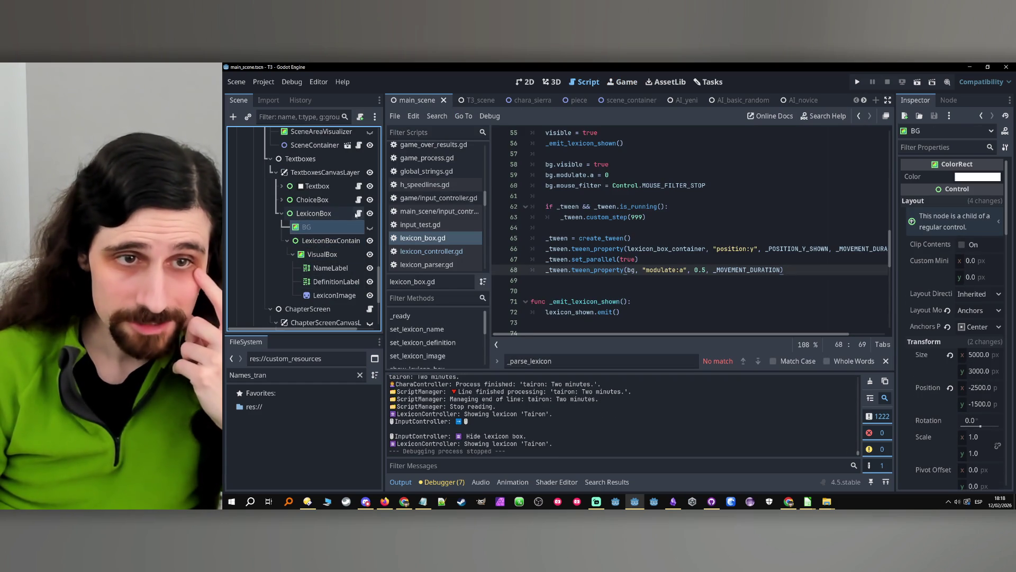
left_click(820, 228)
scroll(820, 238, "down", 1)
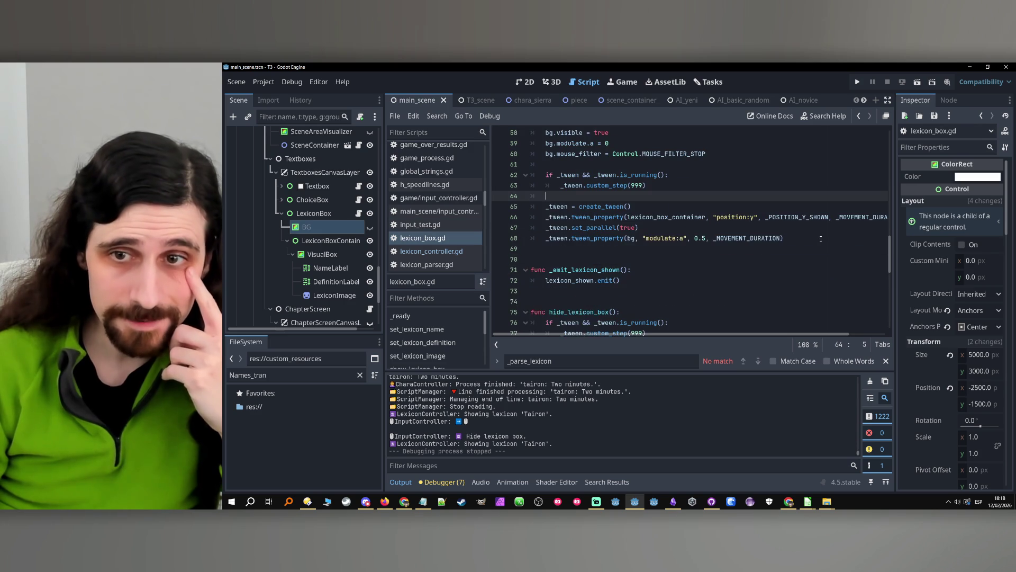
left_click_drag(821, 238, 560, 228)
scroll(547, 228, "down", 3)
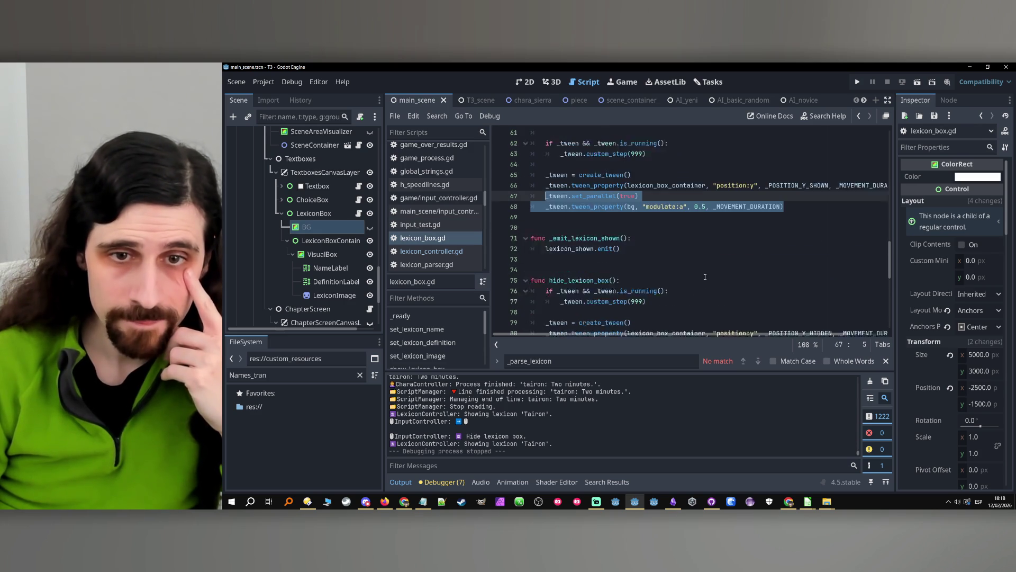
left_click(733, 285)
key("Return")
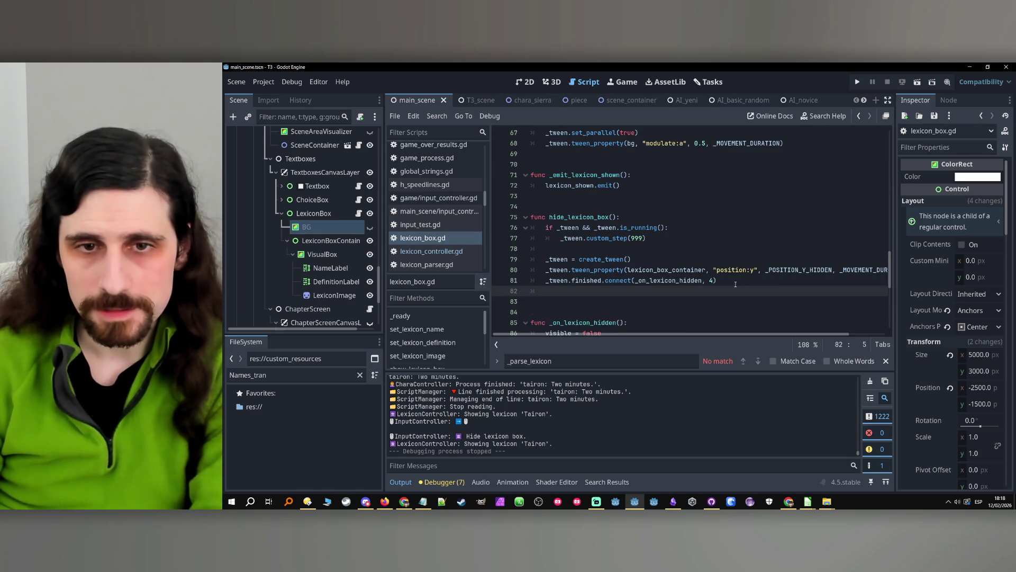
scroll(598, 259, "up", 1)
scroll(588, 265, "down", 1)
scroll(577, 273, "up", 1)
scroll(572, 277, "down", 1)
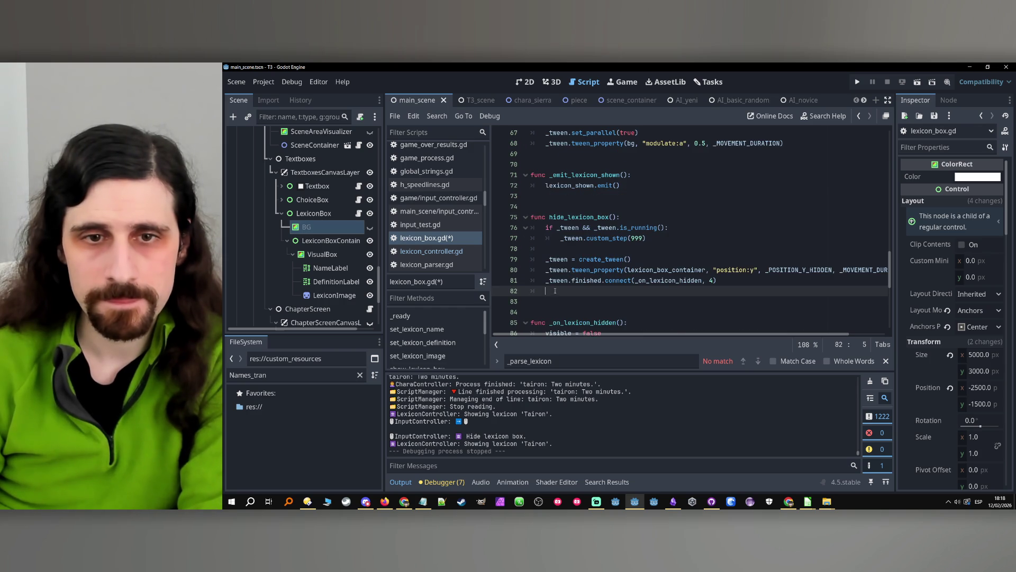
key("ctrl+z")
key("ctrl+z")
key("ctrl+z")
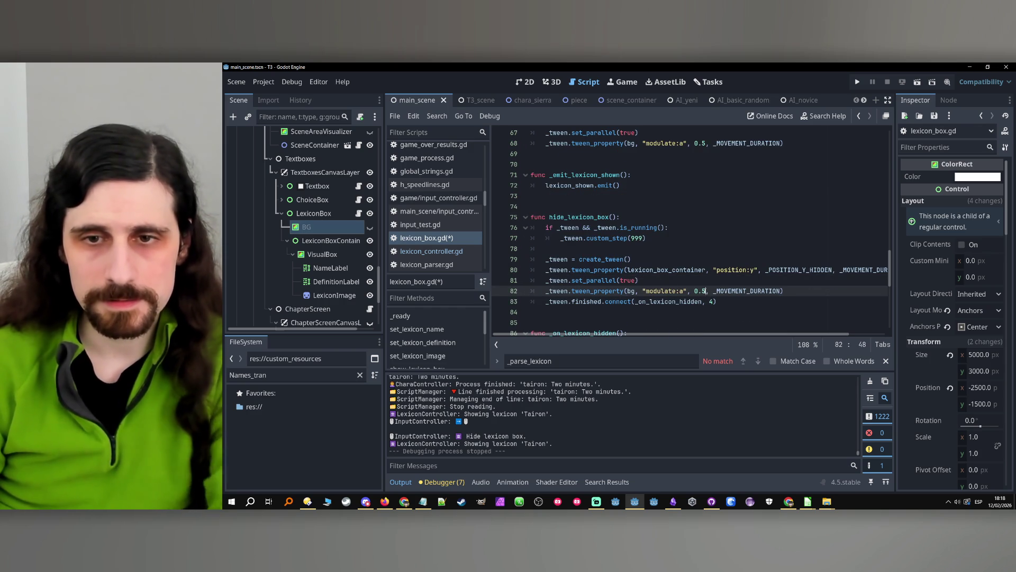
- Change the hide fade's target alpha from 0.5 to 0 and save
left_click(707, 291)
key("BackSpace")
key("BackSpace")
left_click(716, 285)
key("ctrl+s")
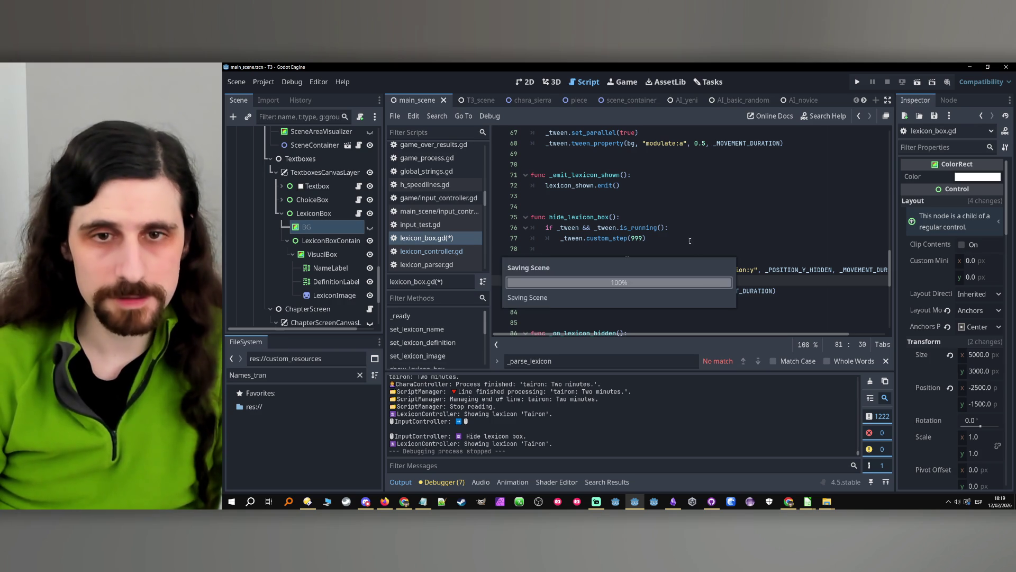
key("Up")
key("Up")
key("Up")
- Paste the bg visibility and alpha reset lines into _on_lexicon_hidden
scroll(663, 263, "up", 4)
scroll(662, 262, "up", 1)
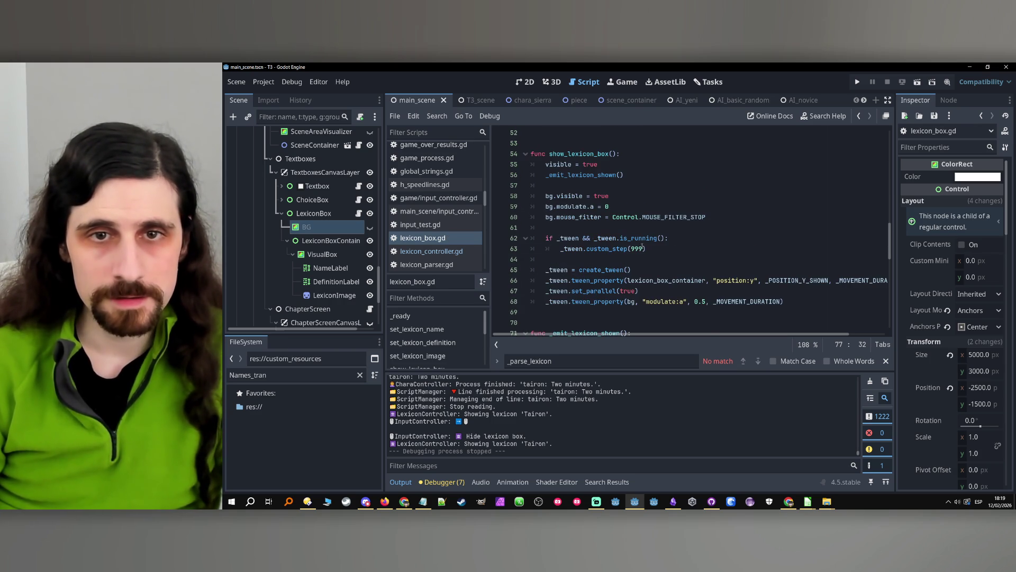
left_click_drag(542, 196, 727, 215)
key("ctrl+c")
scroll(690, 256, "down", 5)
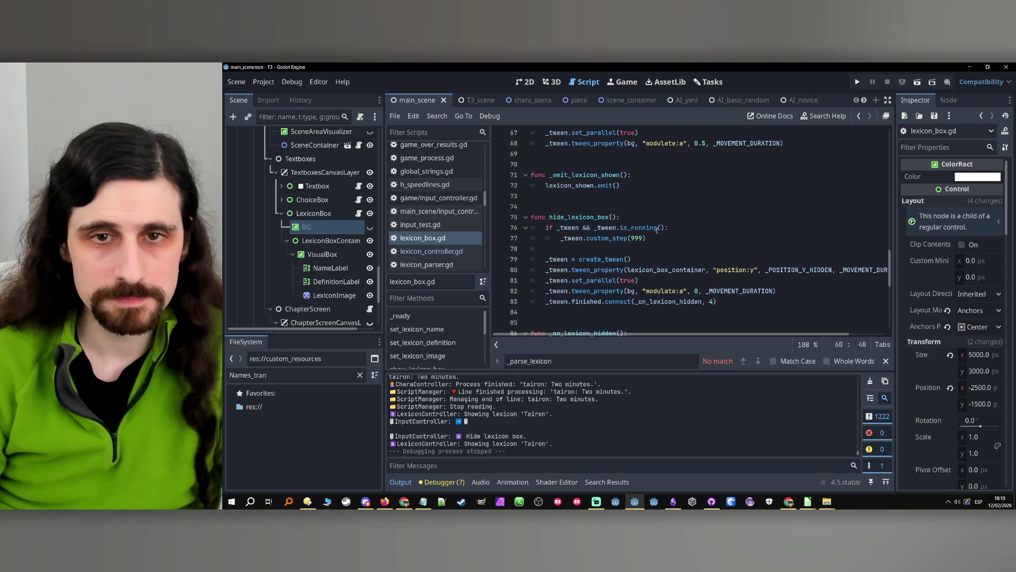
left_click(668, 307)
scroll(667, 307, "down", 3)
left_click(691, 250)
key("Return")
key("Return")
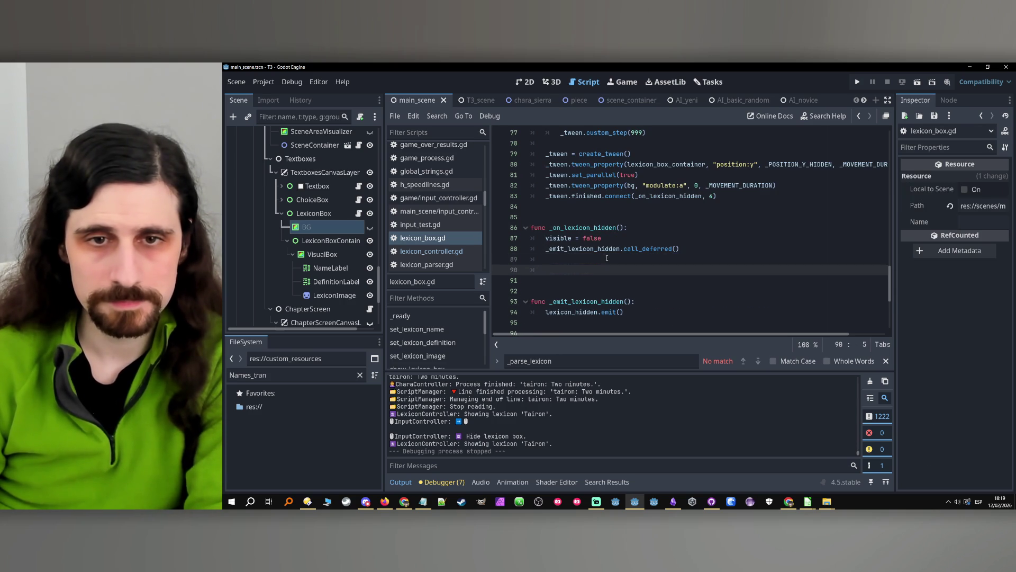
key("ctrl+v")
- Move the pasted bg lines above the emit call, delete bg.modulate.a = 0, and save
mouse_move(708, 291)
left_mouse_down()
mouse_move(534, 291)
mouse_move(532, 272)
mouse_move(532, 286)
mouse_move(479, 265)
left_mouse_up()
key("Up")
key("alt+Down")
key("alt+Down")
key("alt+Down")
key("ctrl+shift+k")
key("shift+Up")
key("BackSpace")
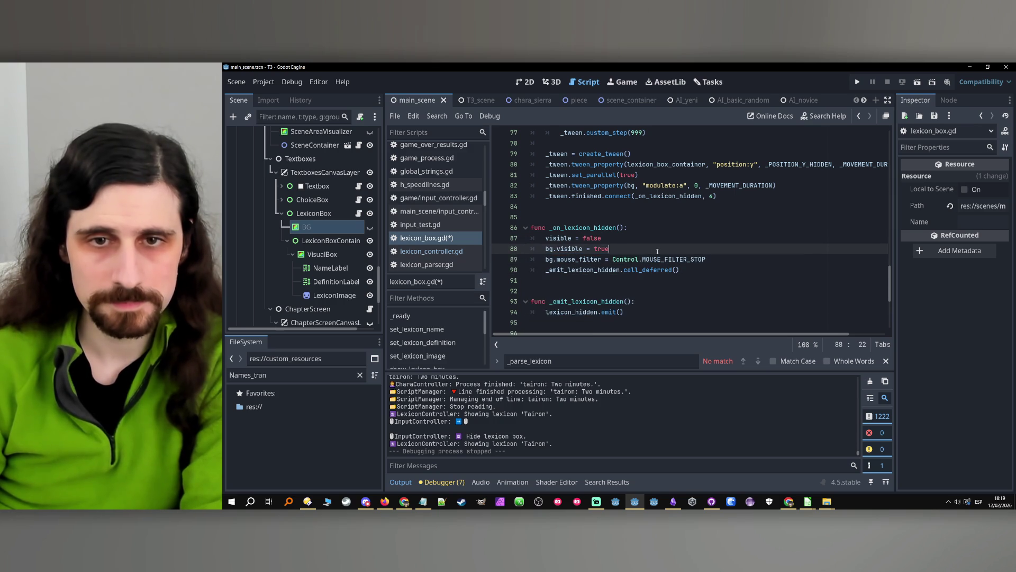
key("ctrl+s")
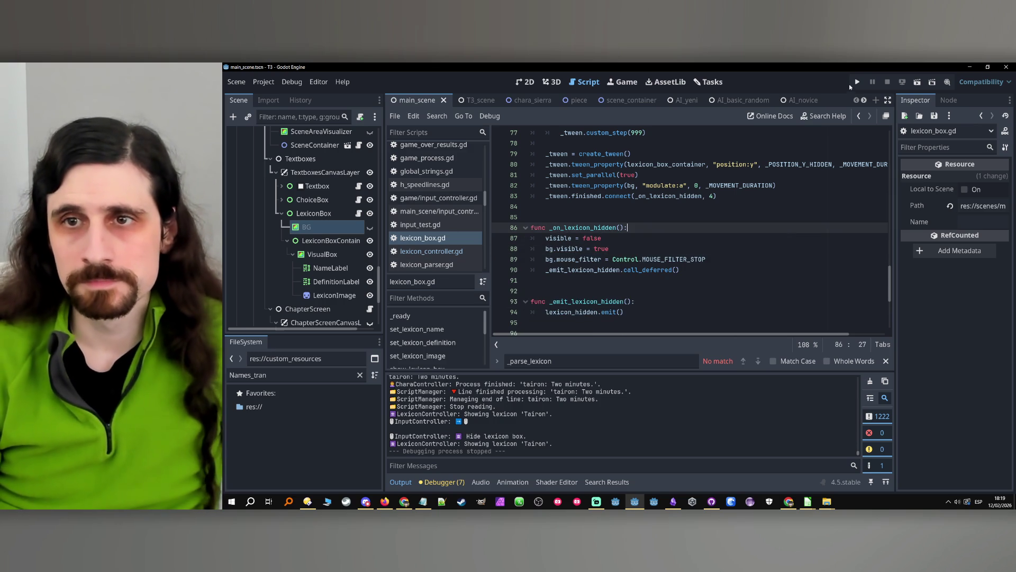
- Run the game, open and close the Narrator lexicon box three times, then stop
left_click(857, 82)
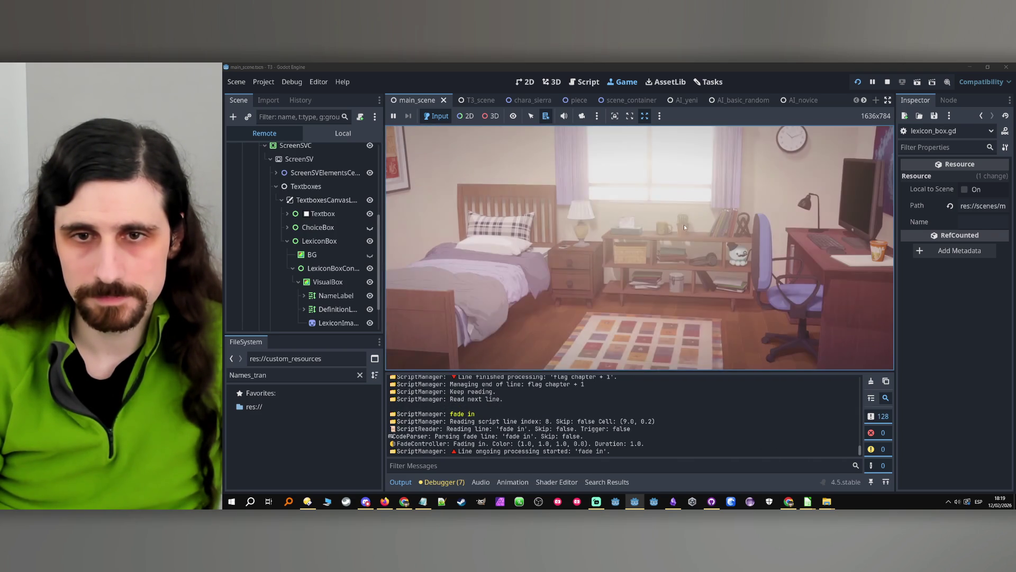
left_click(638, 301)
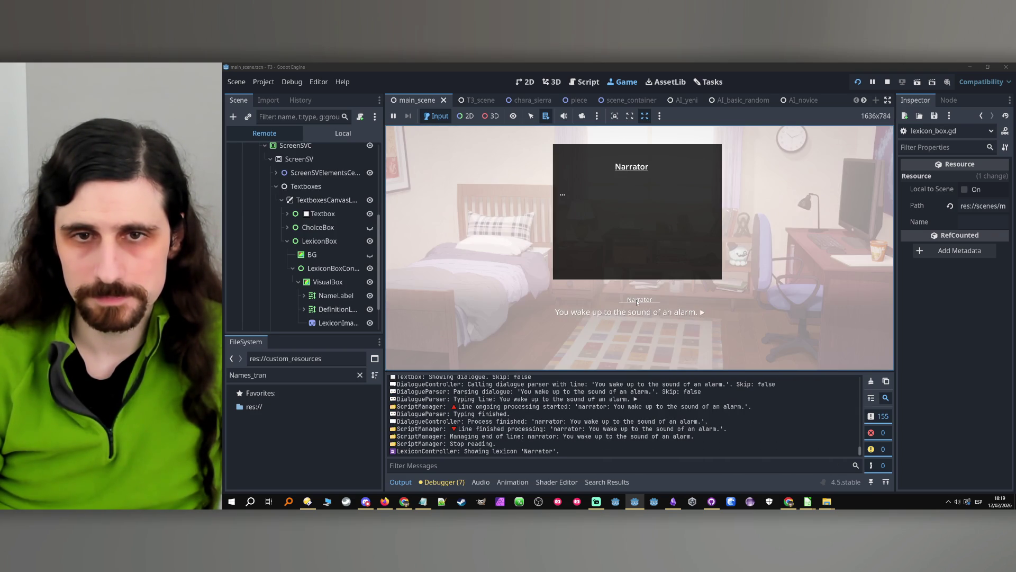
left_click(638, 302)
left_click(637, 300)
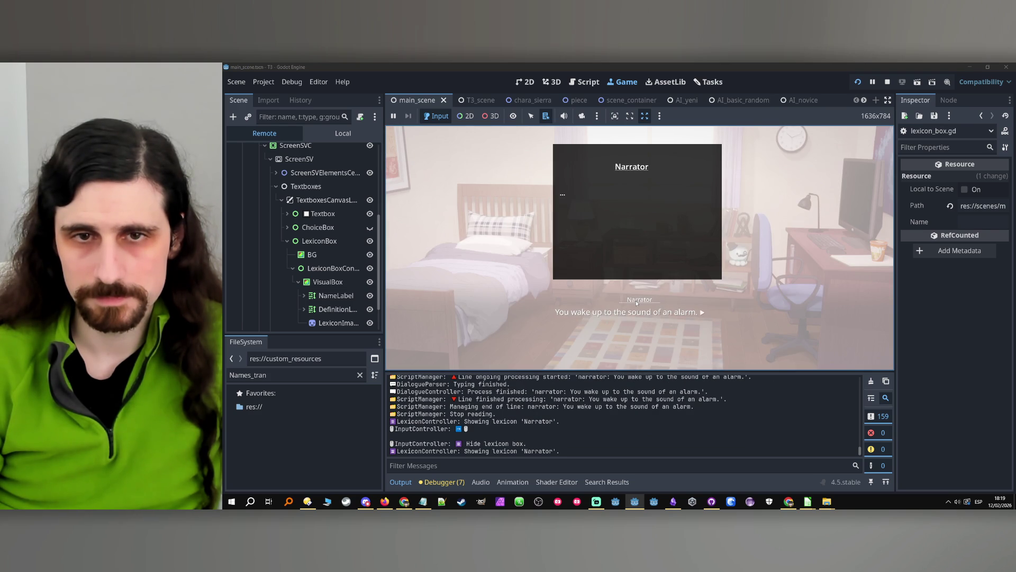
left_click(637, 302)
left_click(637, 302)
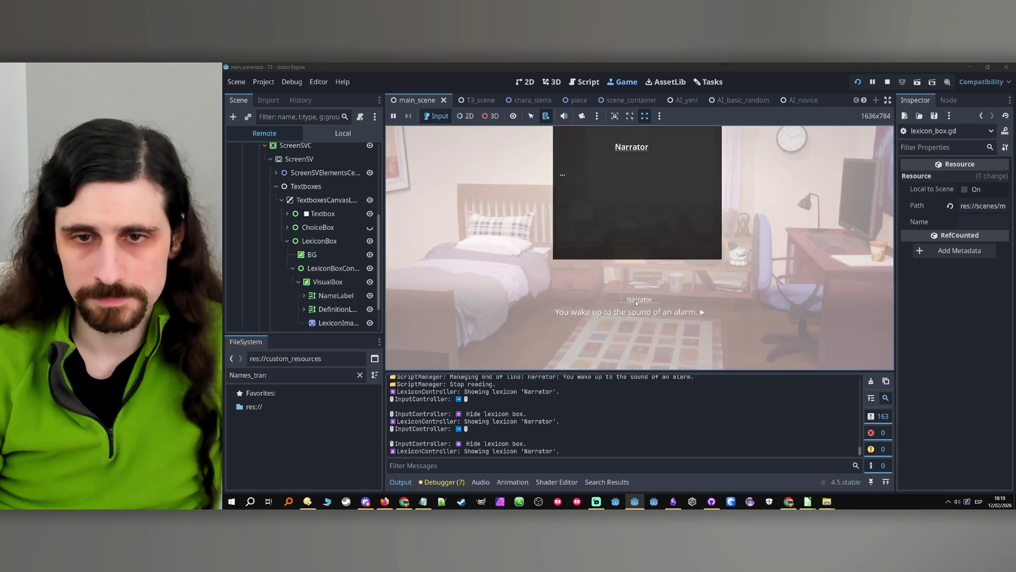
left_click(637, 302)
left_click(888, 82)
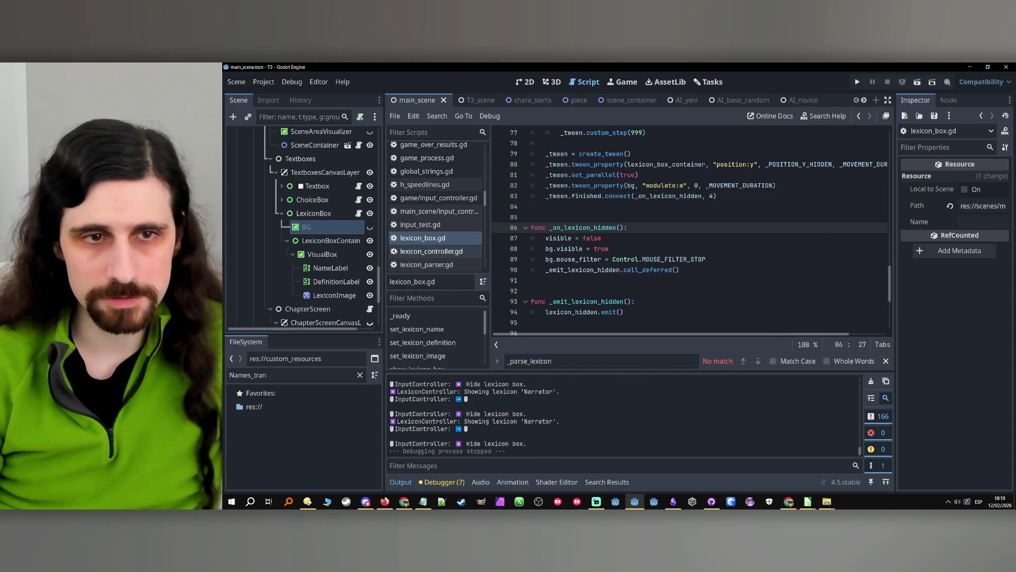
- Change line 68's bg modulate:a fade target from 0.5 to 0.3
left_click(335, 214)
scroll(782, 241, "up", 15)
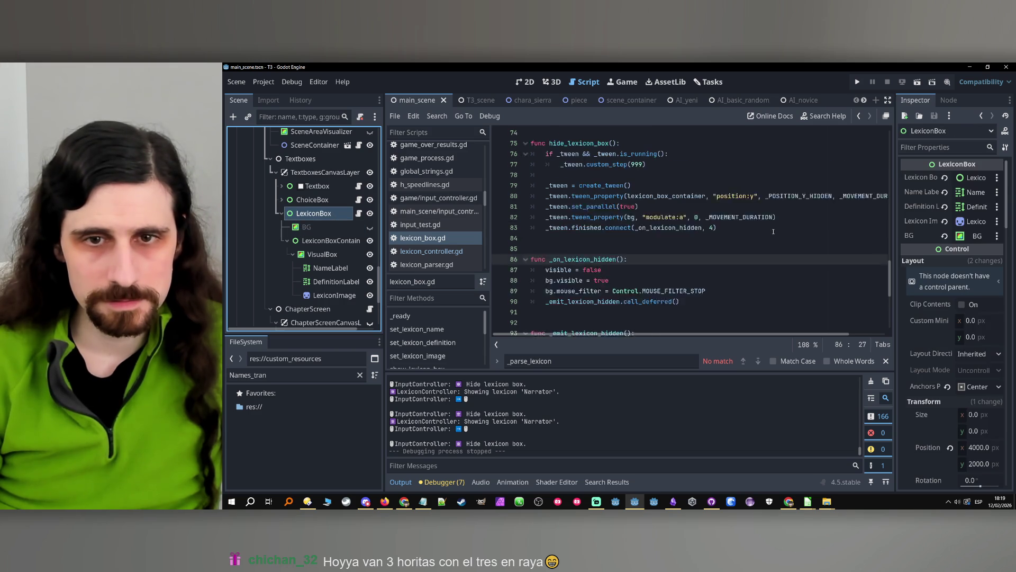
scroll(782, 241, "down", 15)
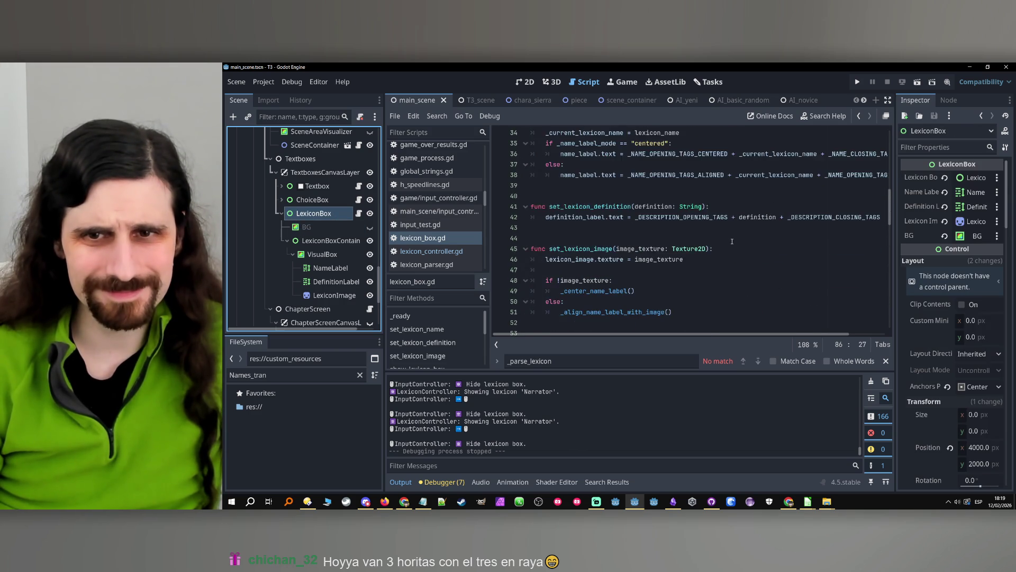
left_click(703, 270)
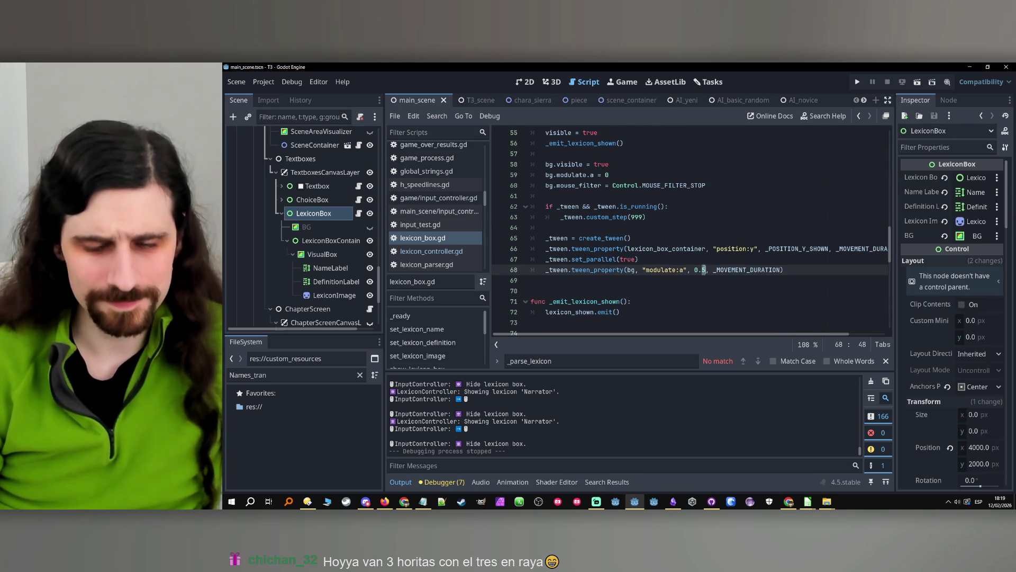
key("BackSpace")
type("3")
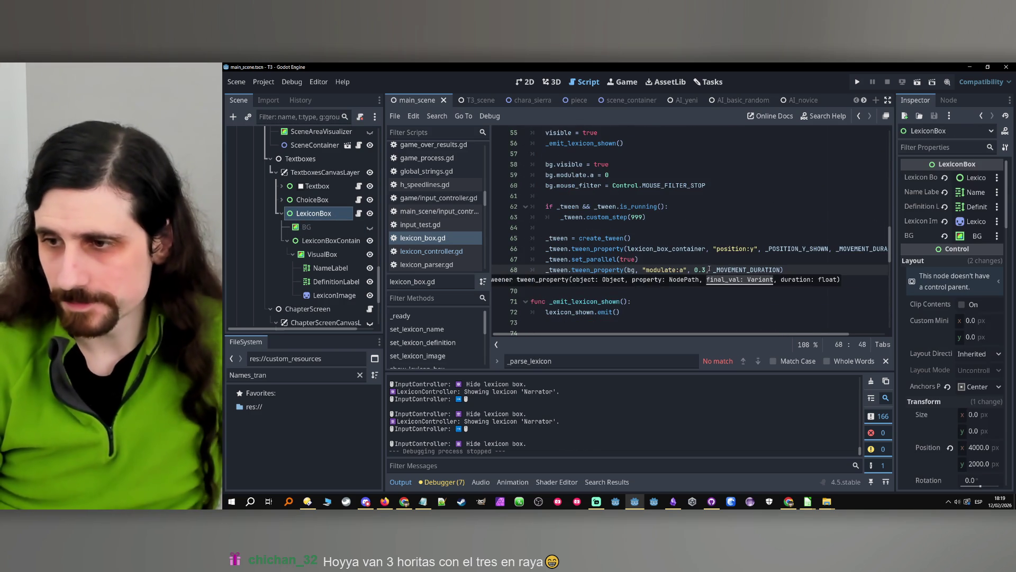
left_click(729, 270)
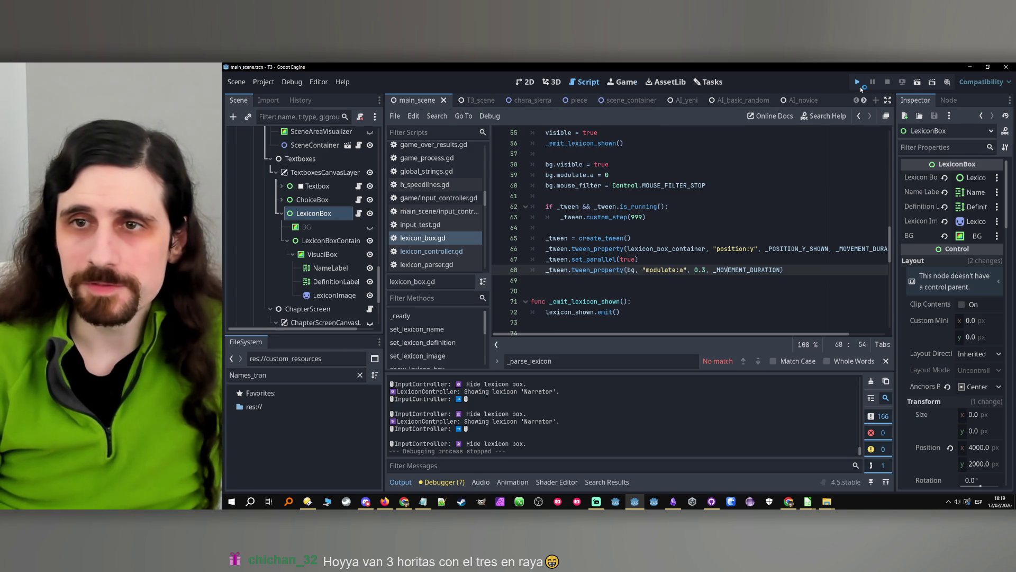
- Run the game, advance to Tairon's greeting and toggle his lexicon card several times
left_click(857, 82)
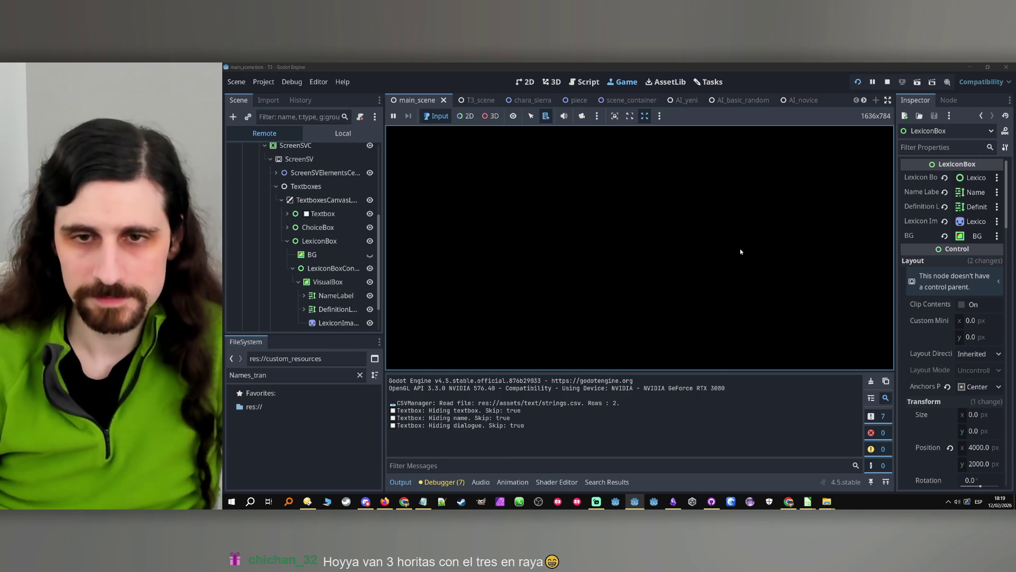
left_click(730, 256)
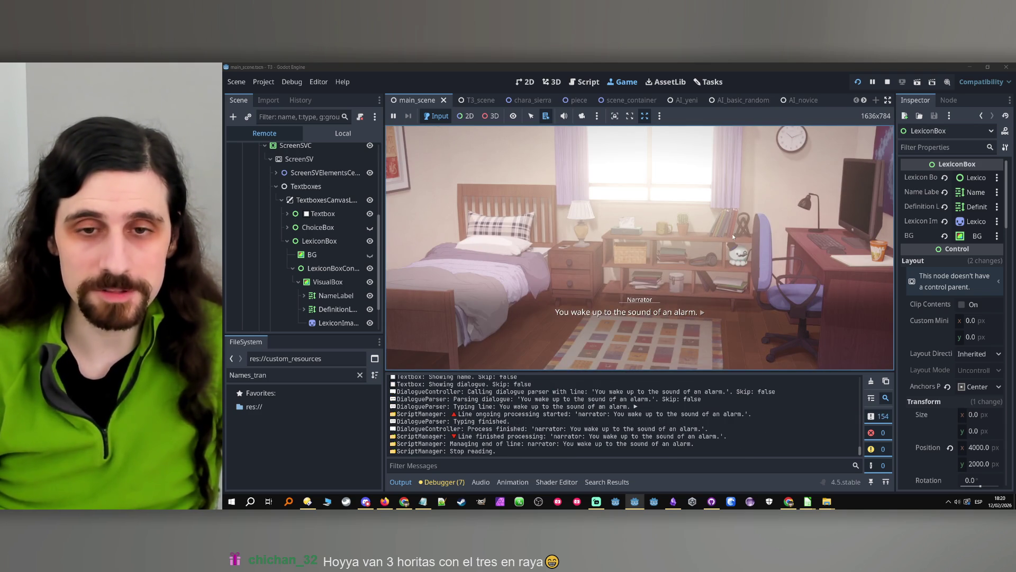
left_click(772, 280)
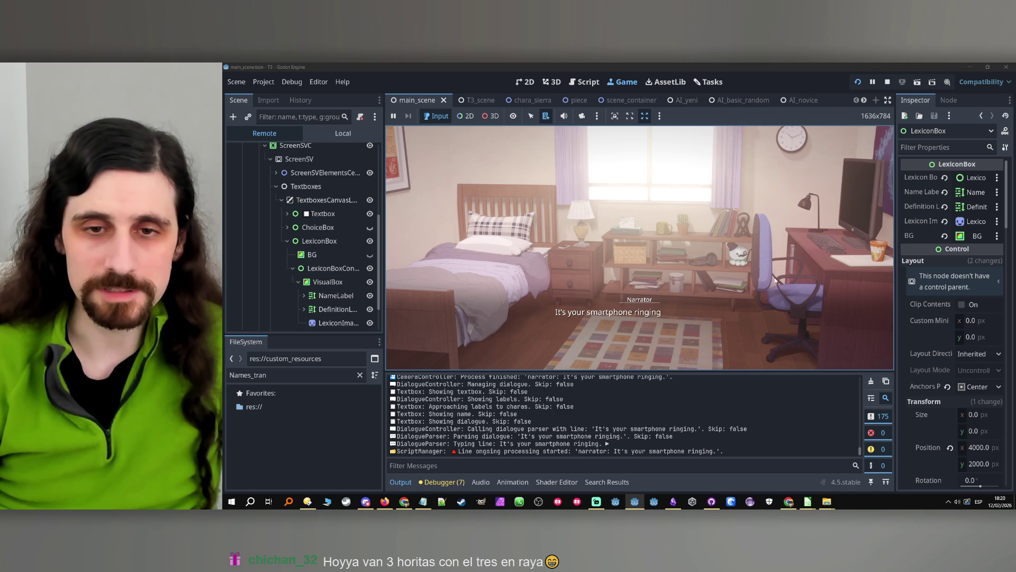
left_click(771, 281)
left_click(648, 301)
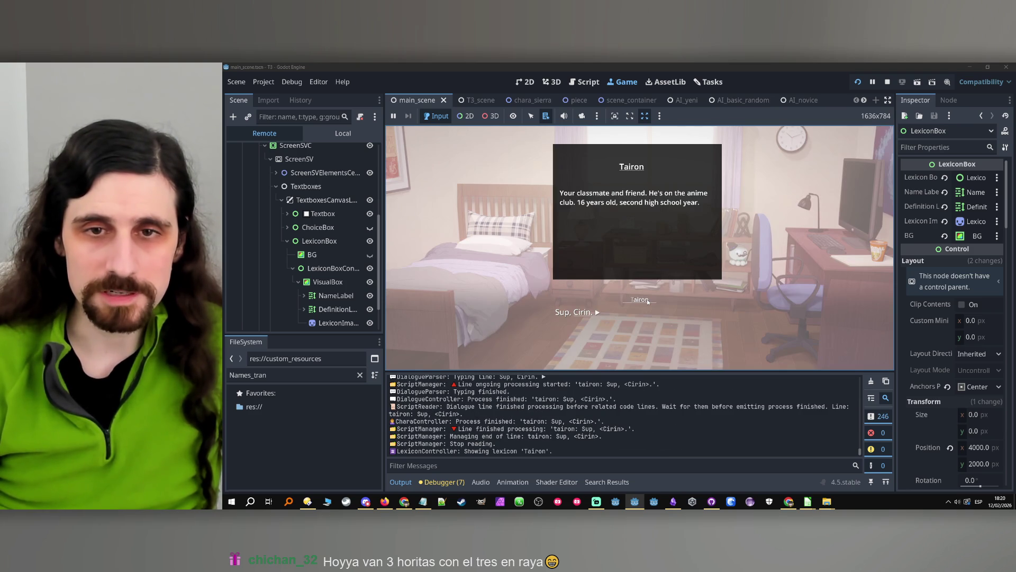
left_click(648, 301)
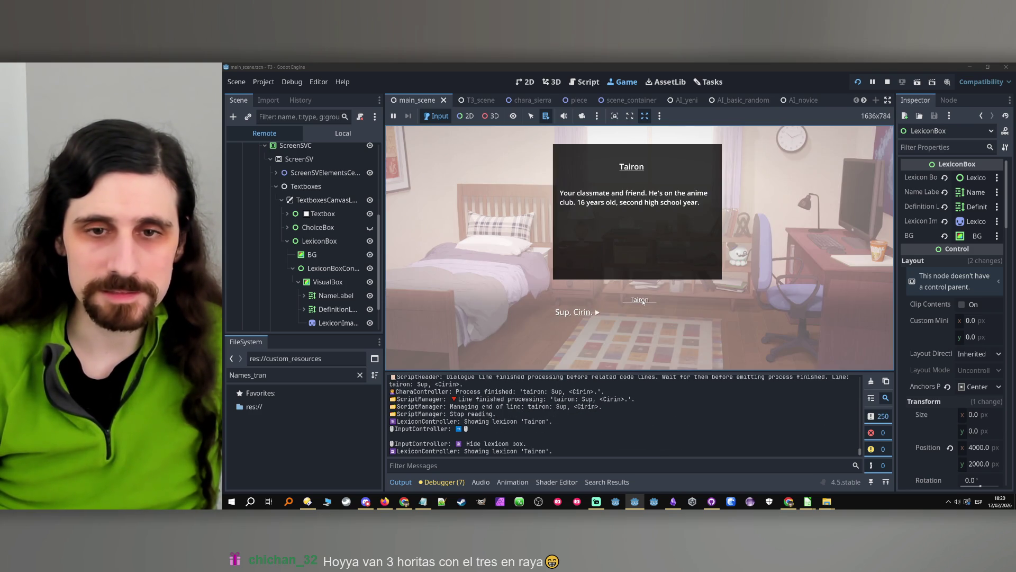
left_click(643, 301)
left_click(642, 301)
- Toggle the Tairon card over the 'Did Tairon wake you up?' choice, then answer Yes
left_click(635, 303)
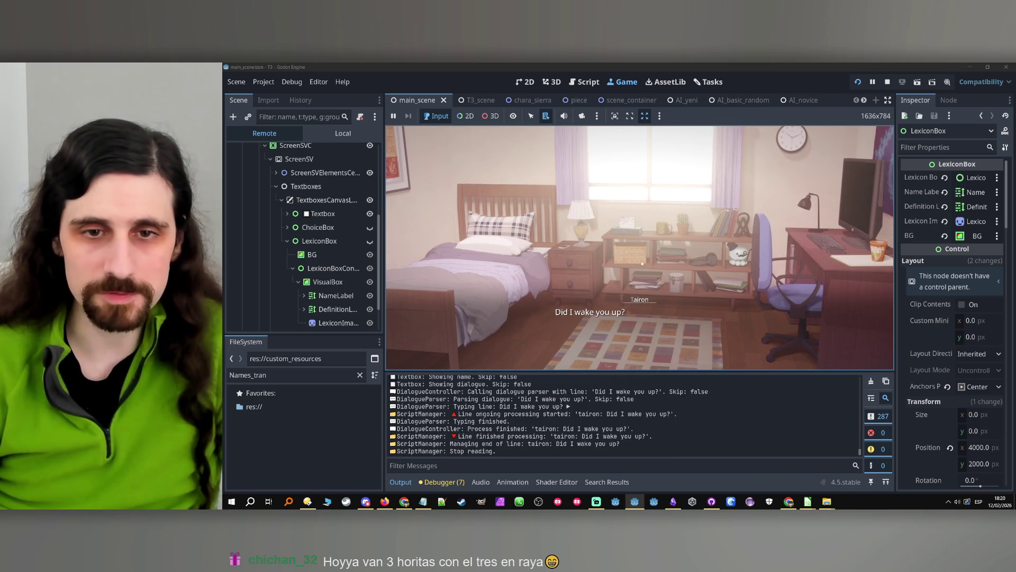
left_click(623, 210)
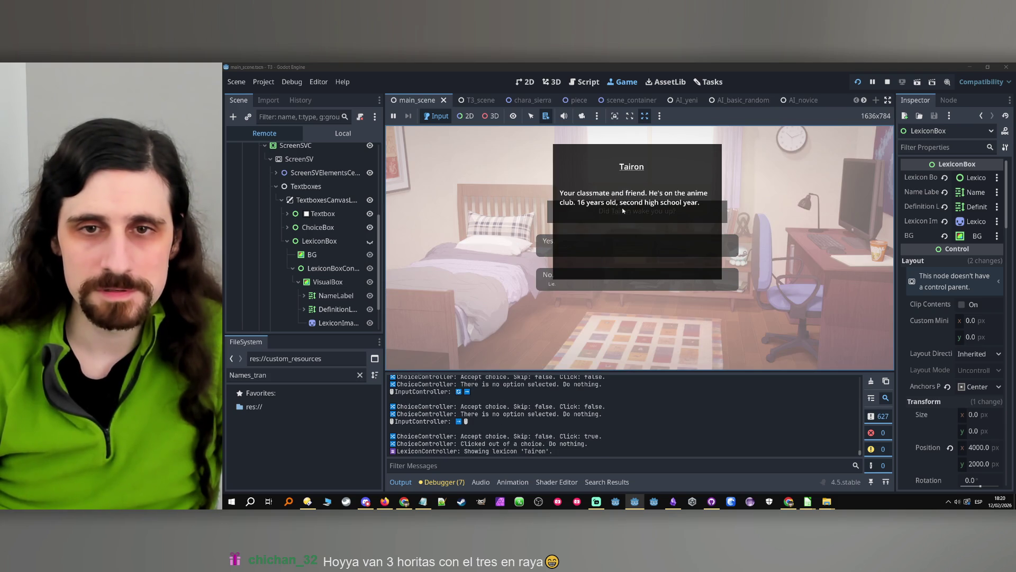
left_click(532, 224)
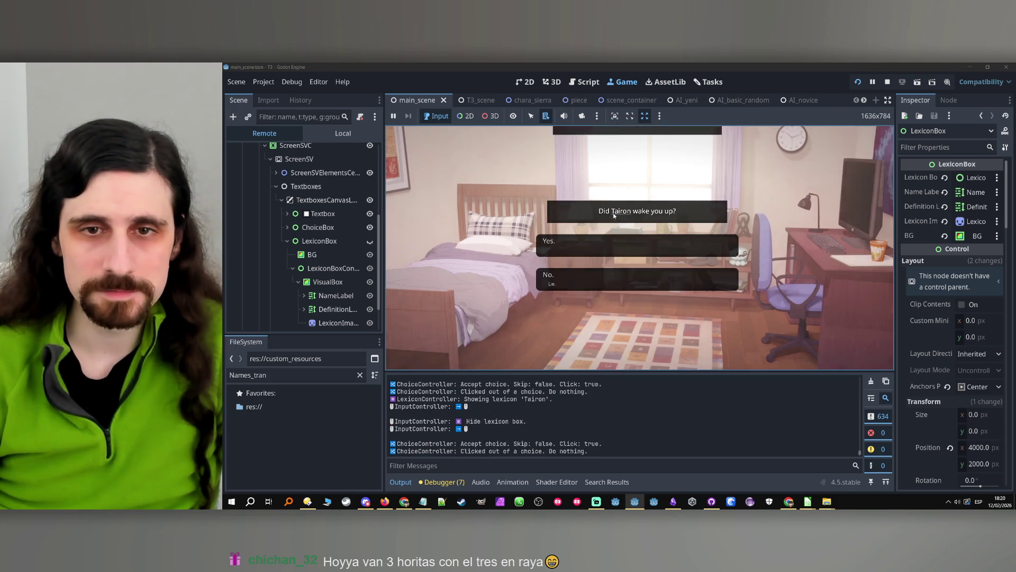
left_click(611, 216)
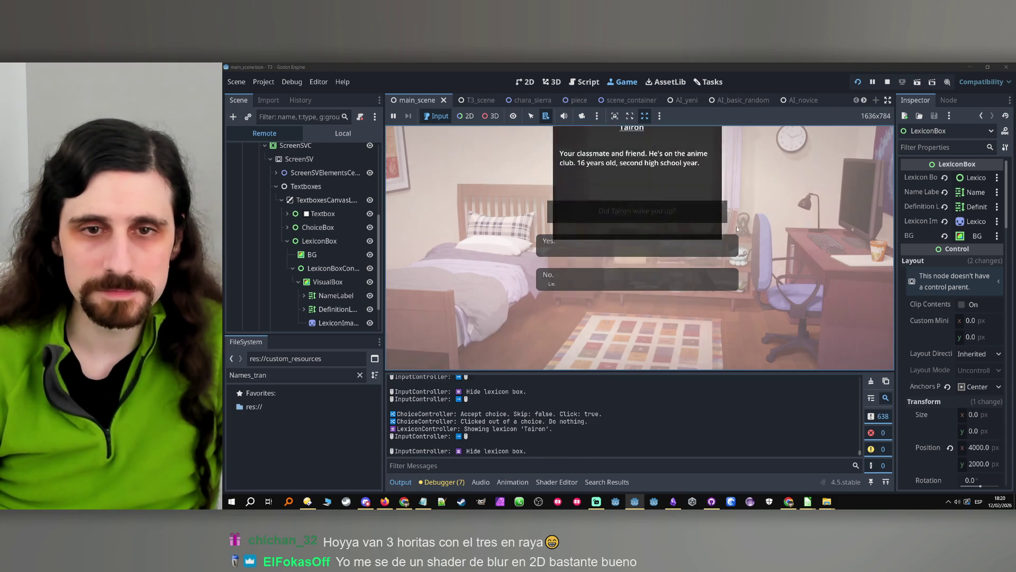
left_click(680, 244)
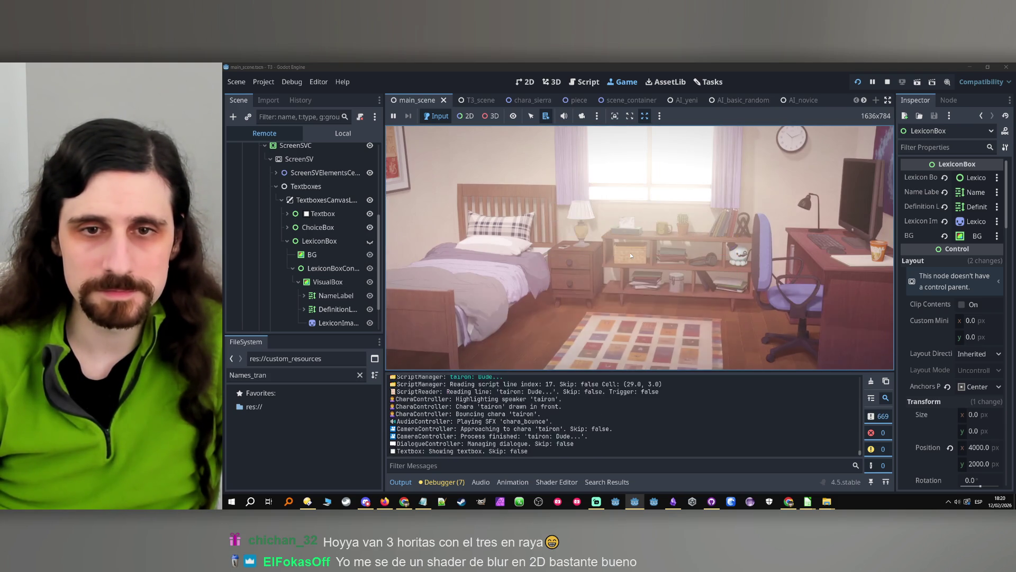
left_click(672, 246)
- Open and close the Tairon lexicon card twice in the station scene
left_click(641, 301)
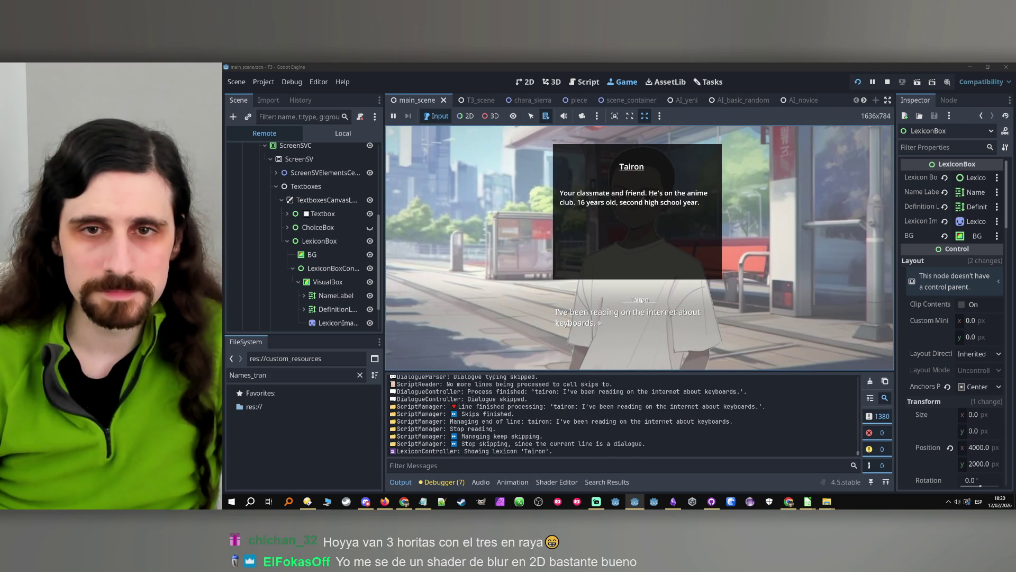
left_click(657, 290)
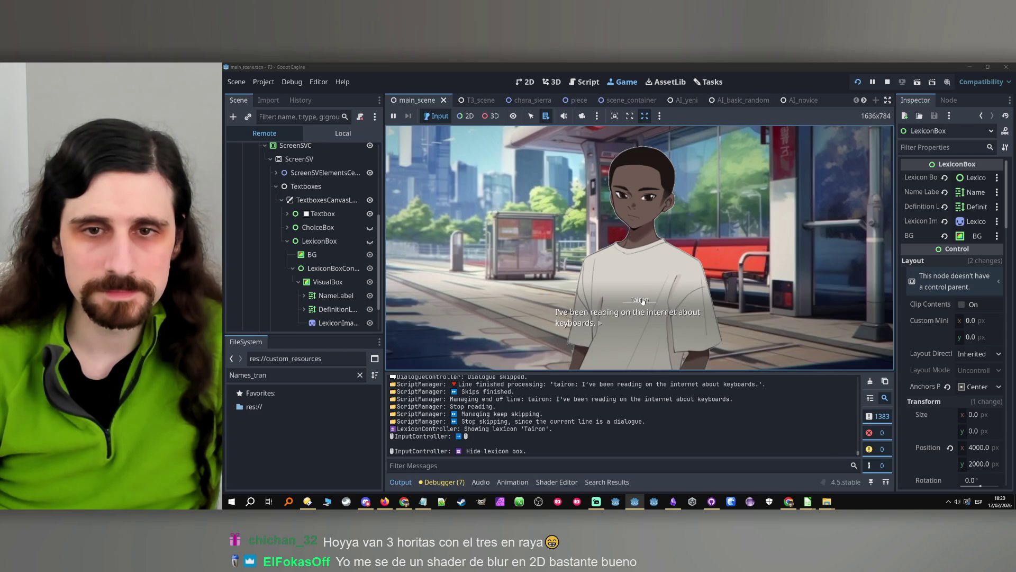
left_click(643, 302)
left_click(672, 300)
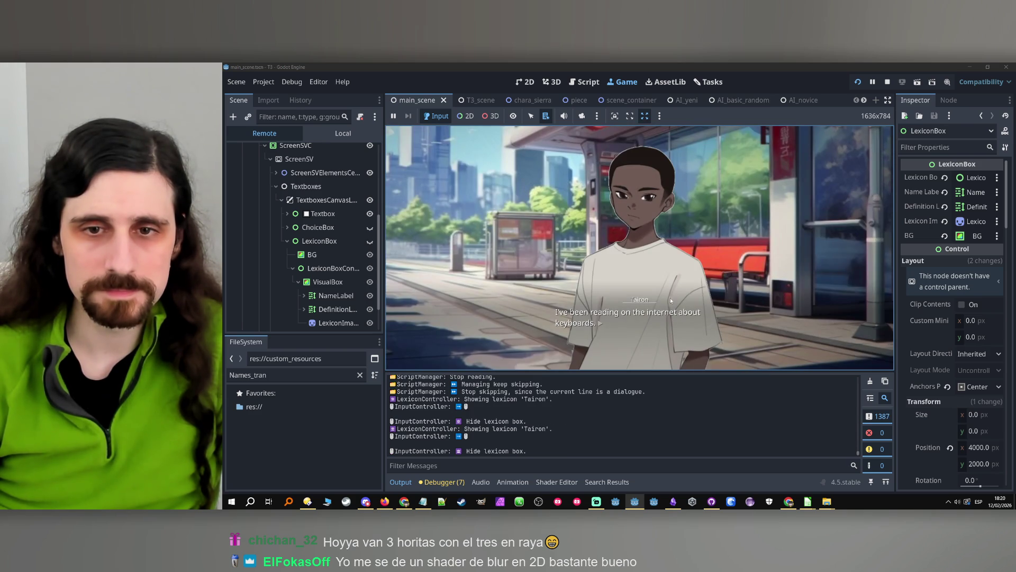
- Stop the game and enter the commit summary 'Lexicon clickable on choices + background' in GitHub Desktop
left_click(647, 301)
left_click(887, 82)
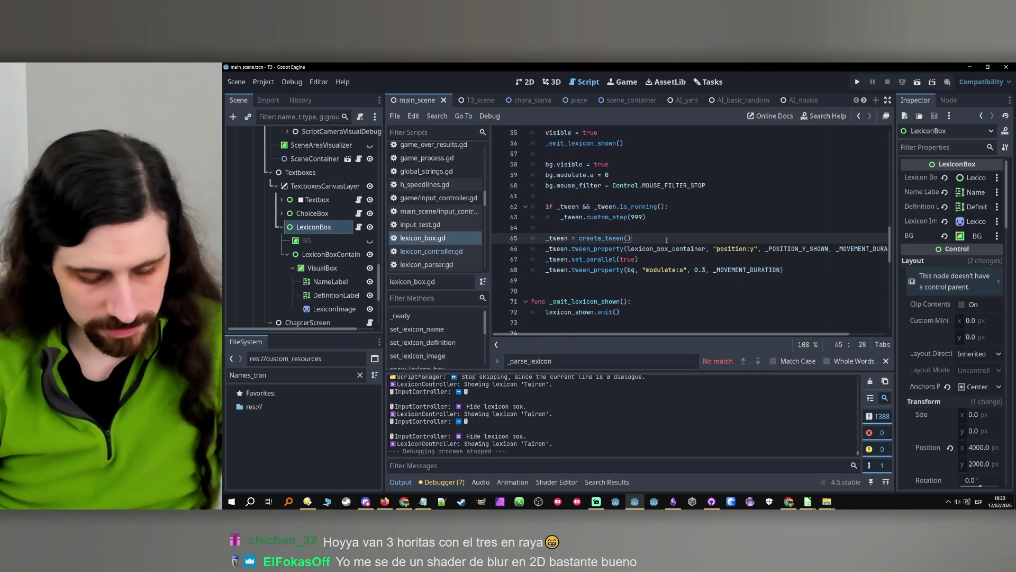
left_click(667, 240)
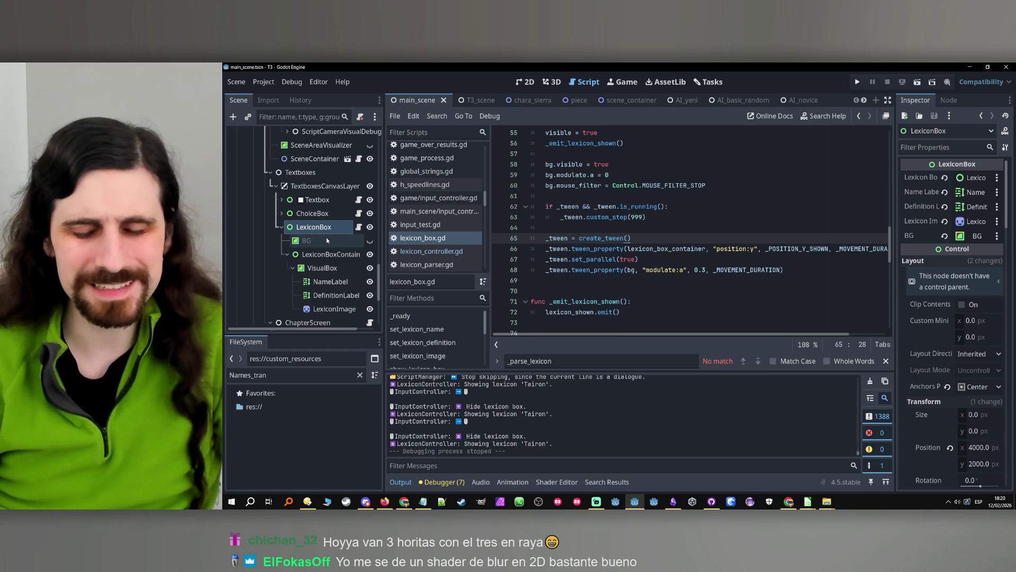
left_click(711, 502)
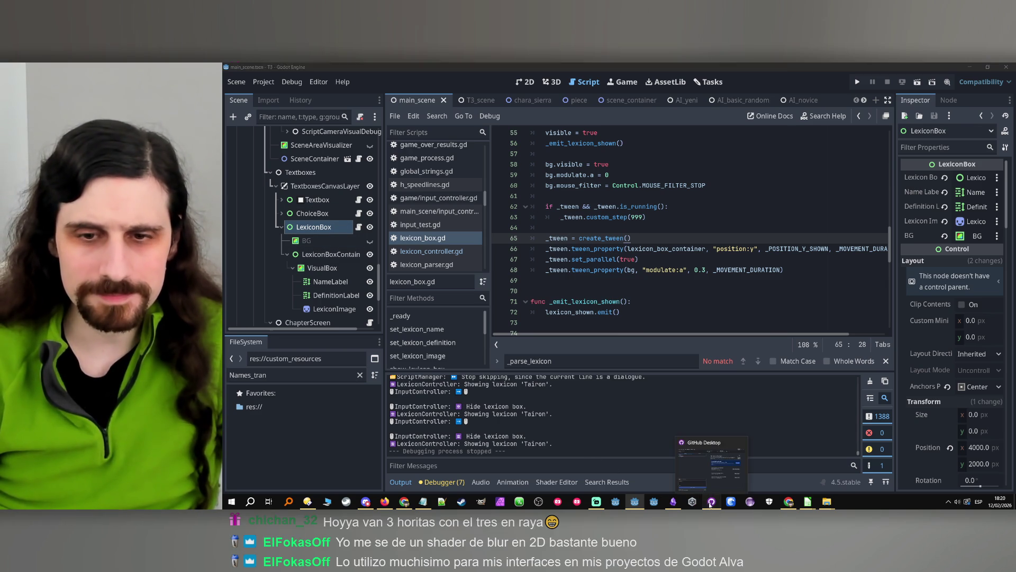
type("Lexicon click")
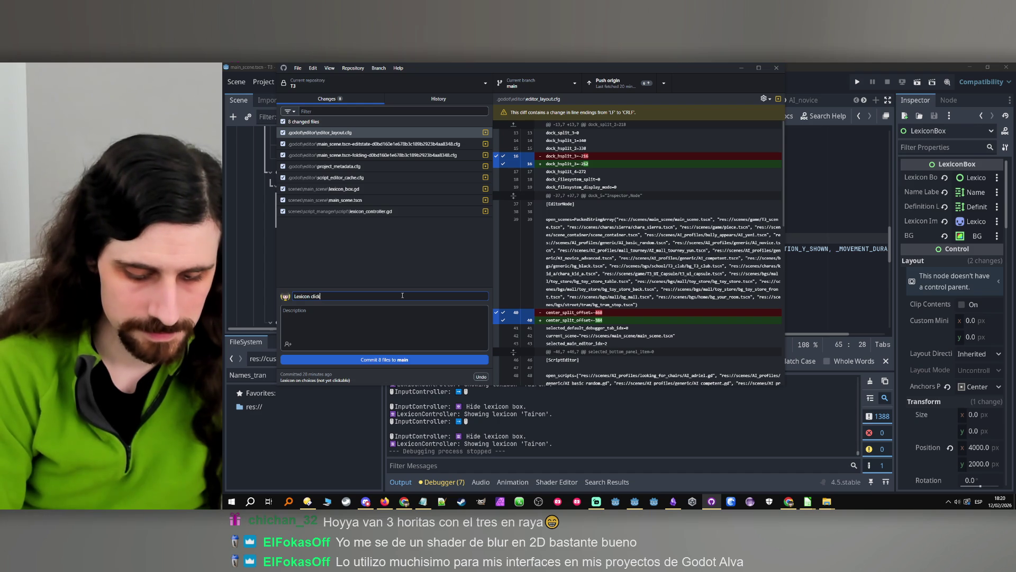
type("able on choices + backg")
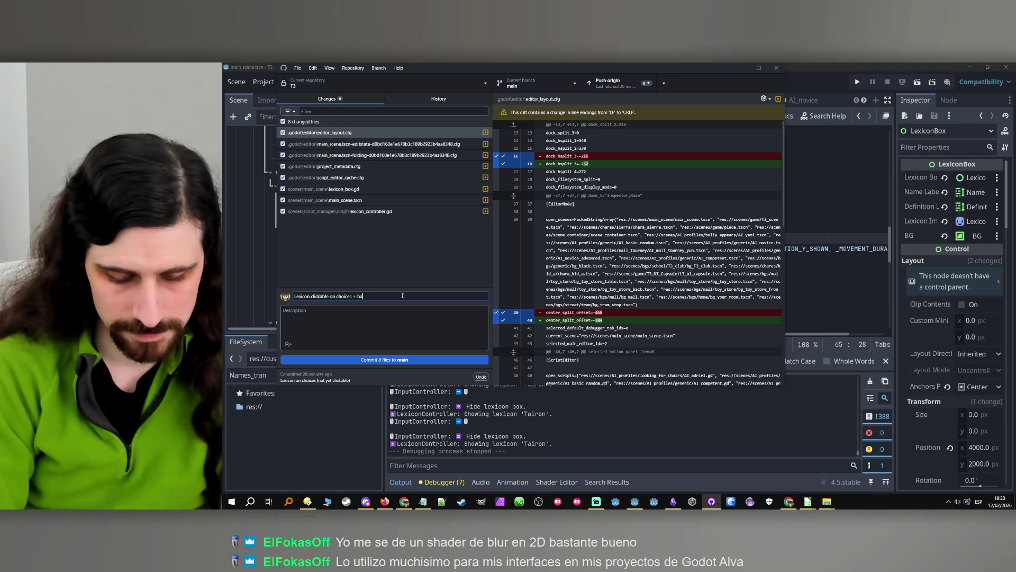
type("round")
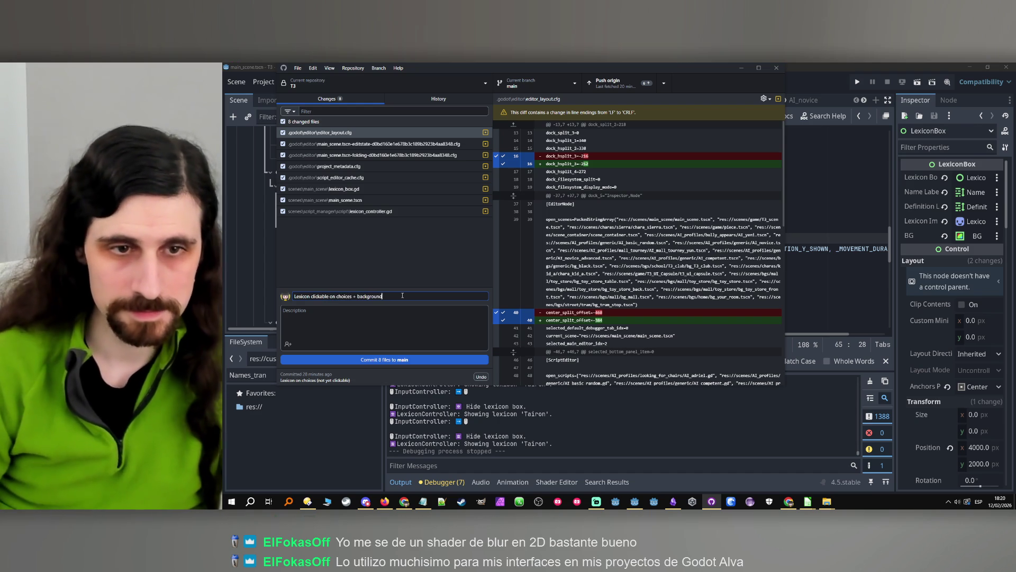
- Select the 'Lexicon clickable on choices + background' summary text, then relaunch the game from Godot
left_click_drag(316, 296, 348, 321)
left_click_drag(392, 293, 223, 295)
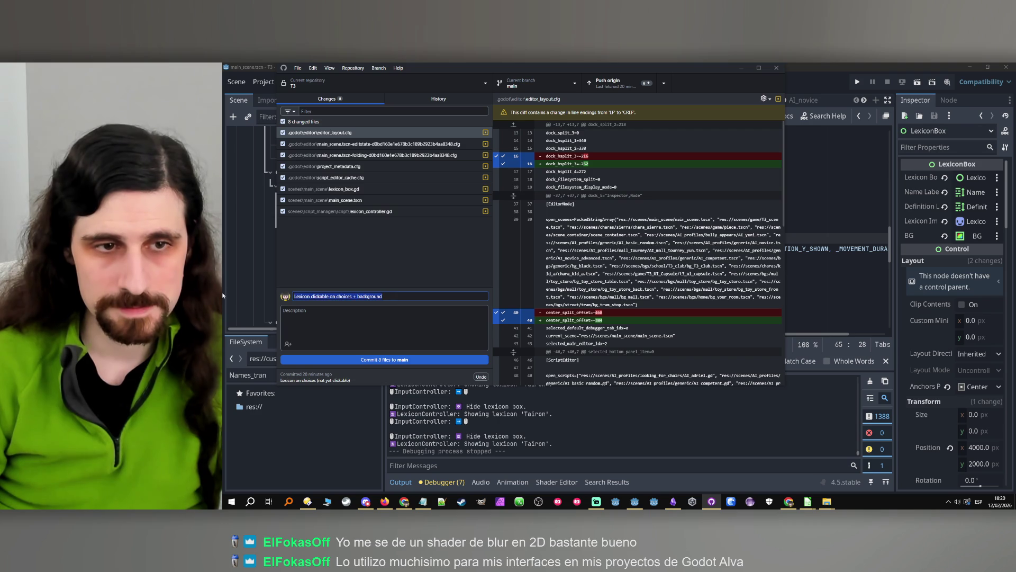
left_click(858, 82)
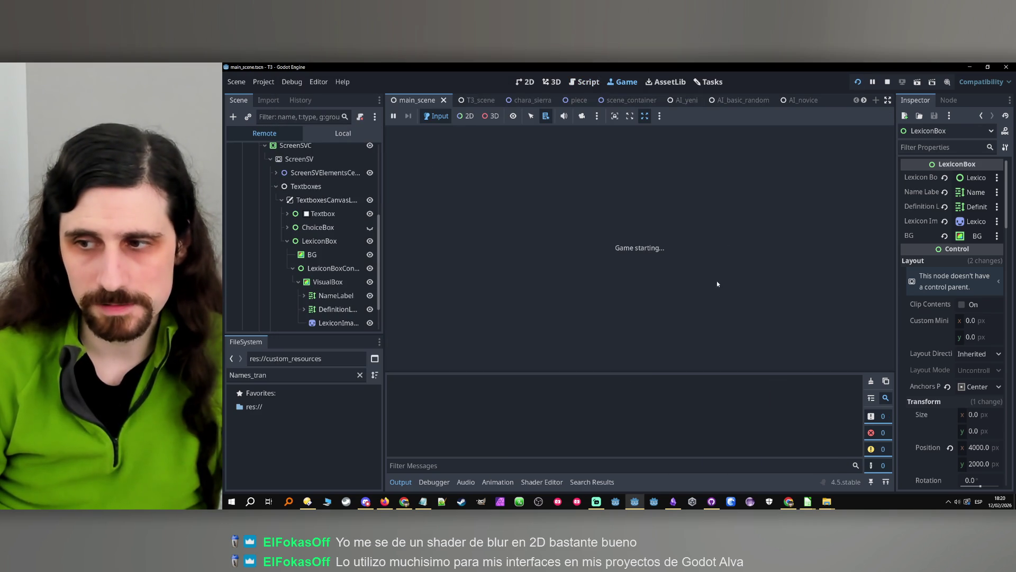
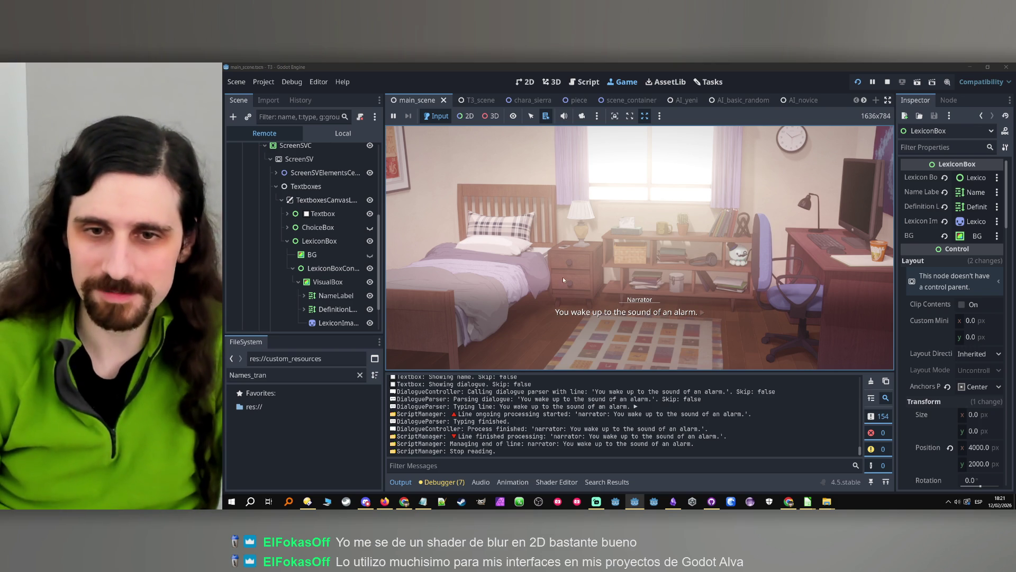
- Open and close the Narrator lexicon entry, then advance the dialogue to the Tairon choice
left_click(641, 300)
left_click(743, 217)
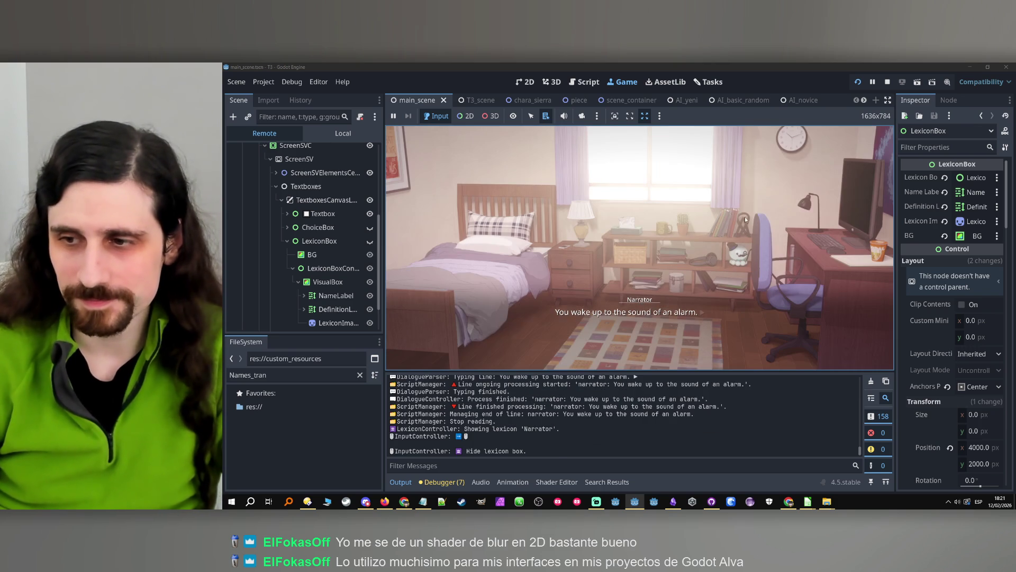
left_click(664, 273)
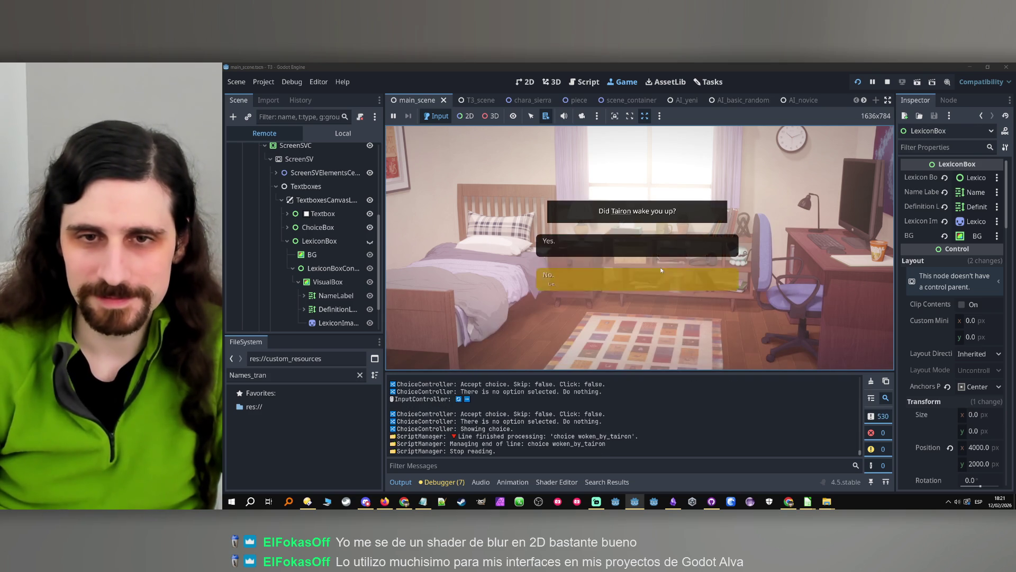
- Toggle the Tairon lexicon entry open and closed several times, then stop the game
left_click(624, 212)
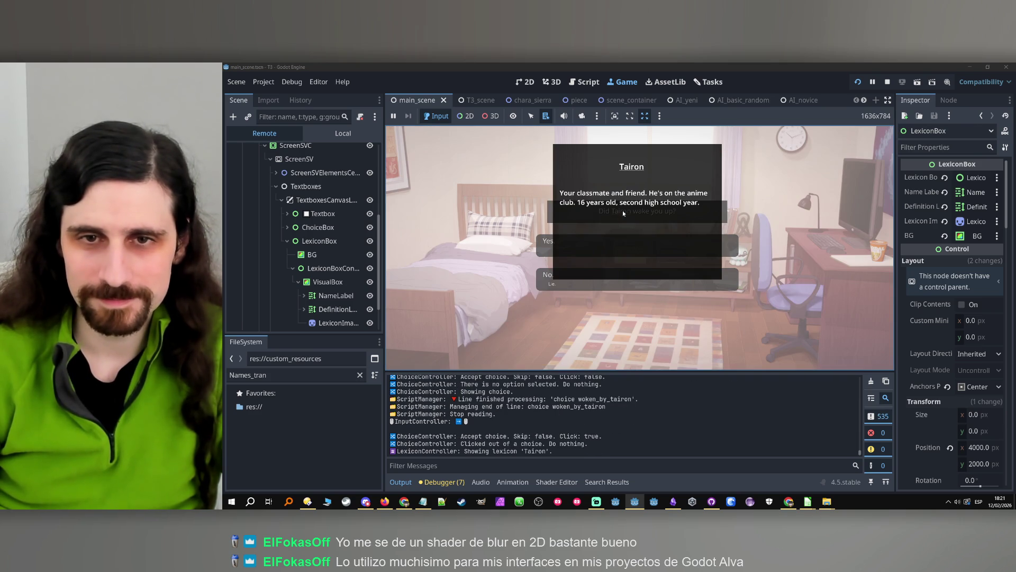
left_click(531, 188)
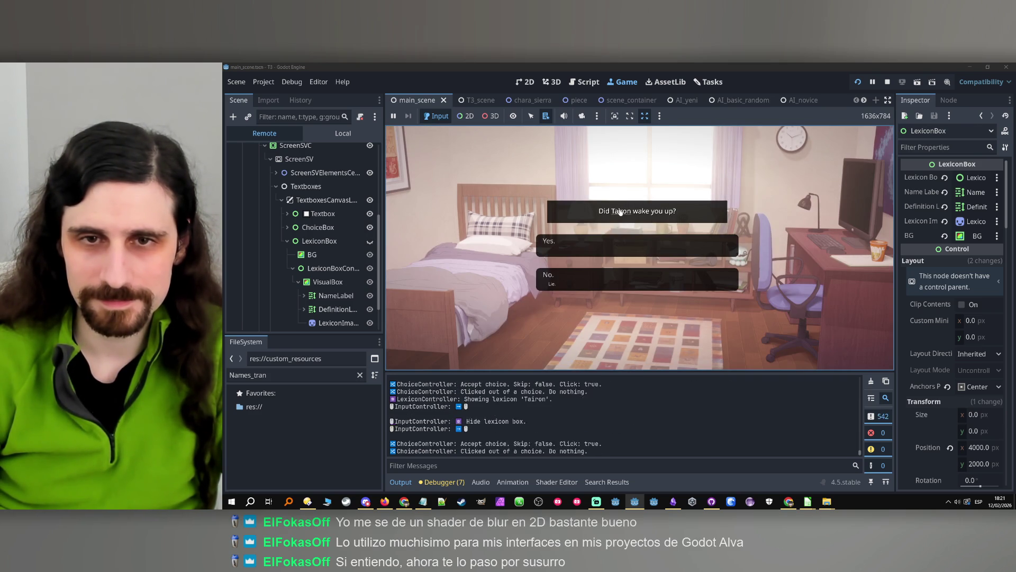
left_click(577, 224)
left_click(541, 248)
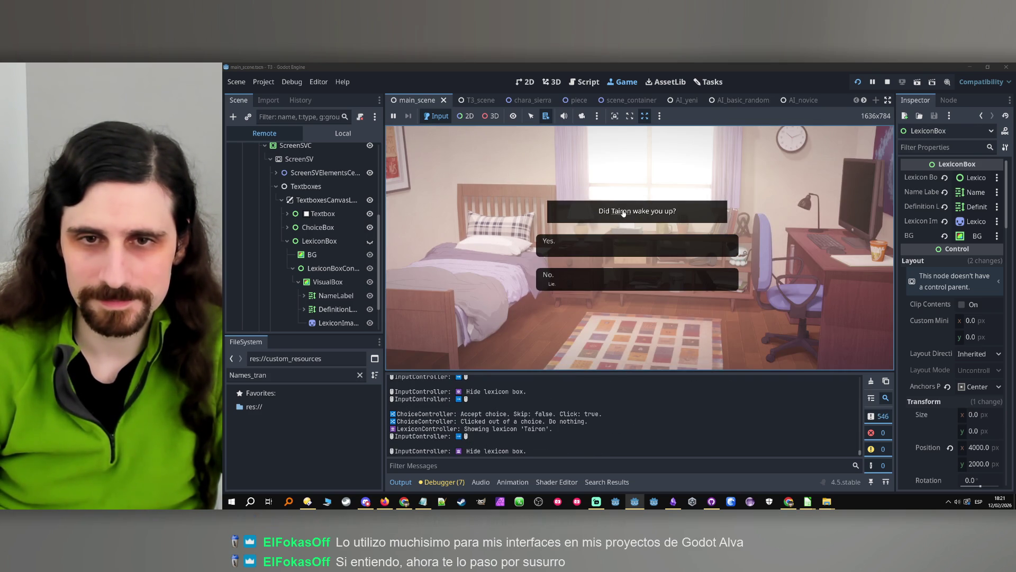
left_click(624, 211)
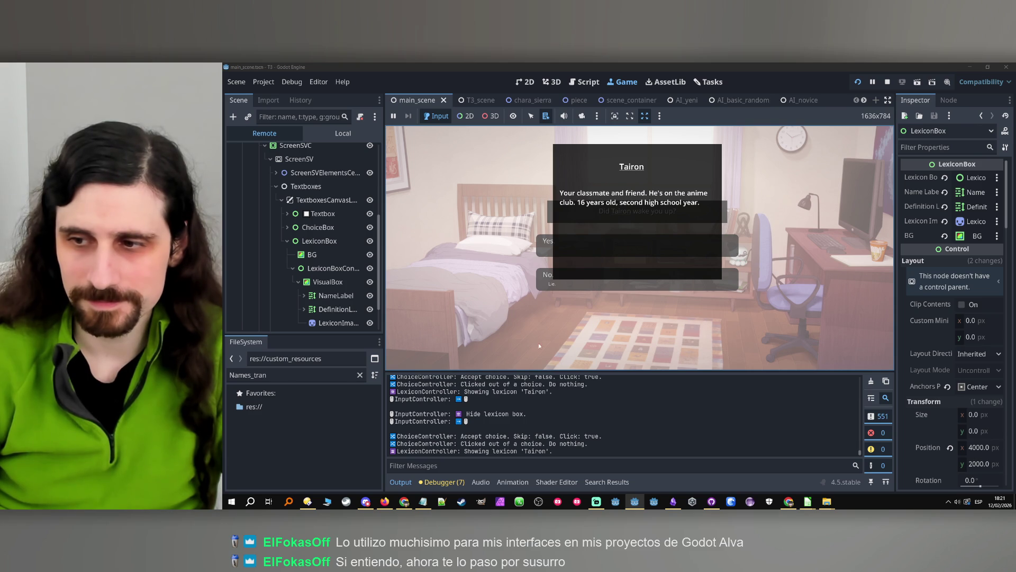
left_click(594, 353)
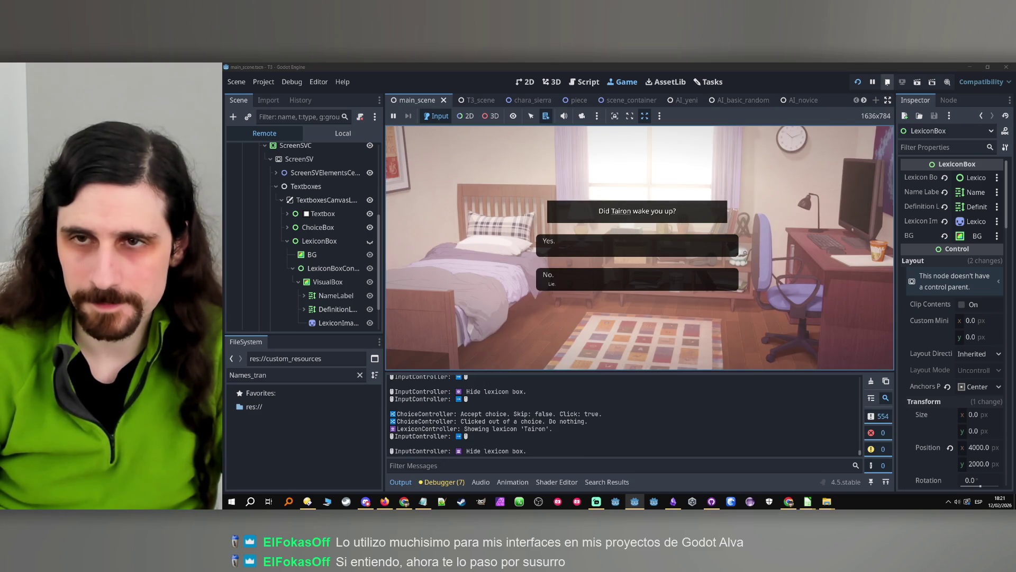
left_click(888, 81)
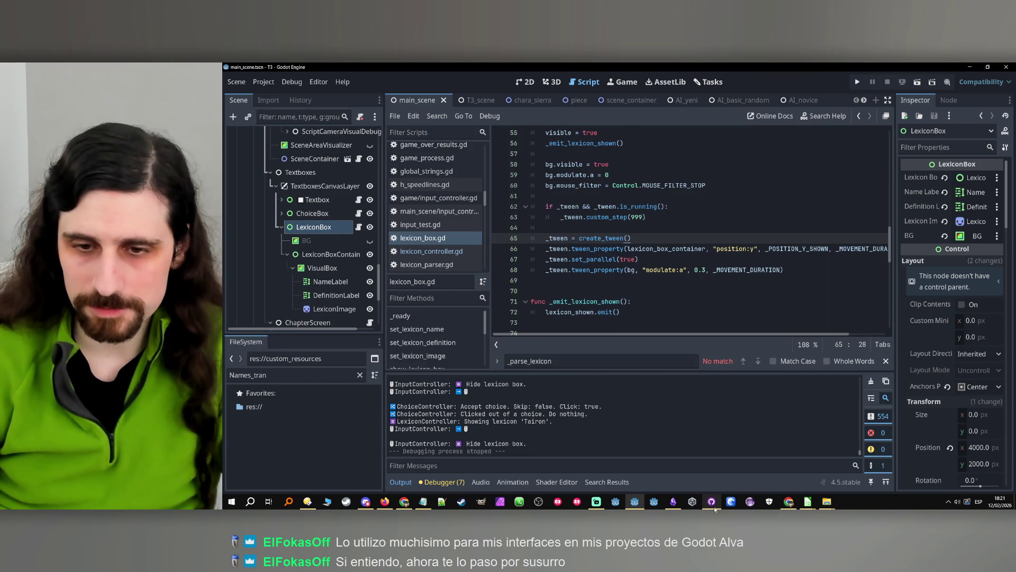
- Commit the 8 changed files to main in GitHub Desktop and bring up the T3 Worktime sheet
left_click(712, 502)
key("ctrl+Return")
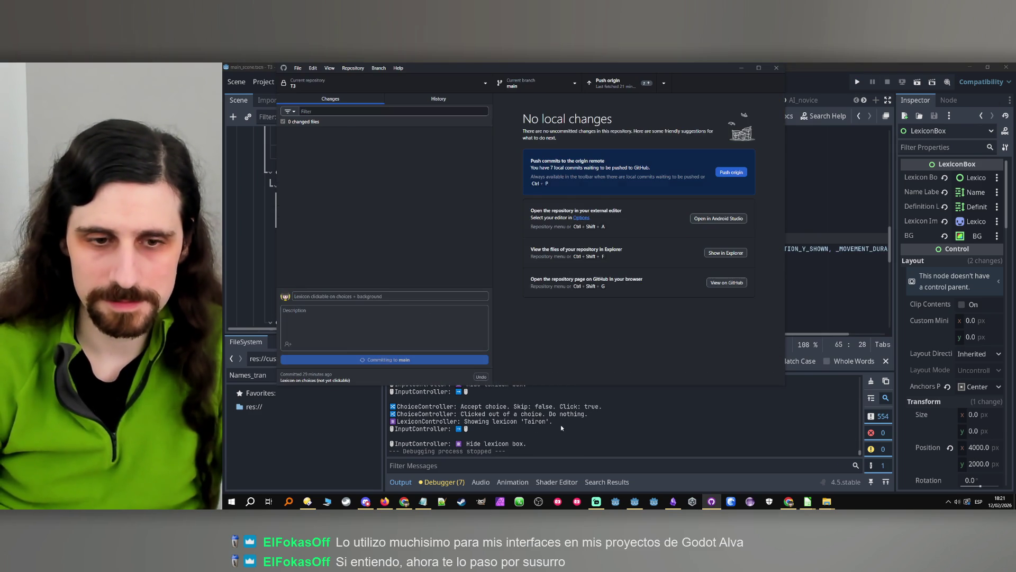
left_click(786, 501)
left_click(785, 500)
left_click(405, 503)
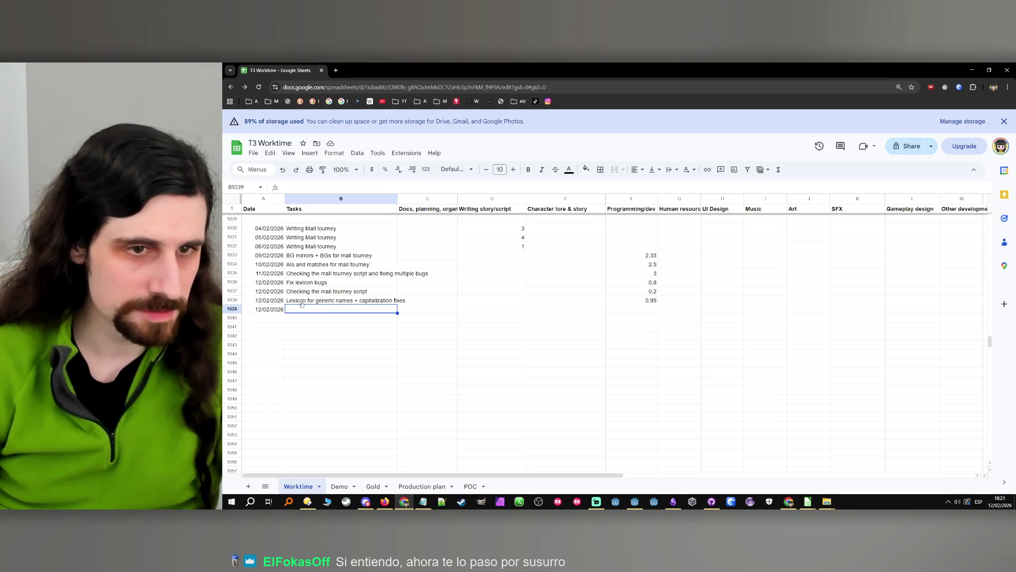
- Log the pasted task in B1039 with 0.9 hours in F1039, then return to Godot
type("Lexicon clickable on choices + background")
left_click(652, 309)
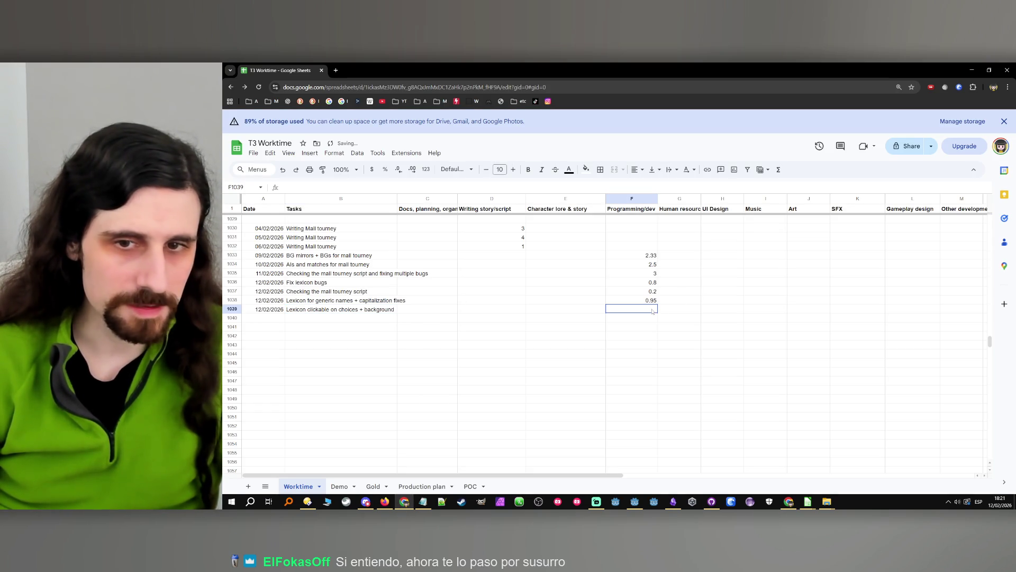
type("0.9")
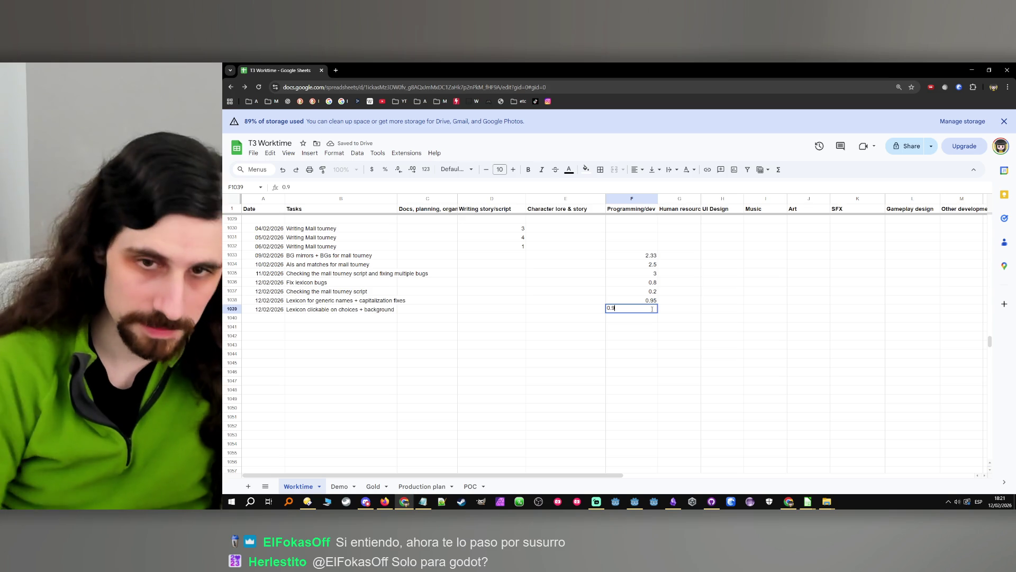
left_click(338, 327)
left_click(269, 311)
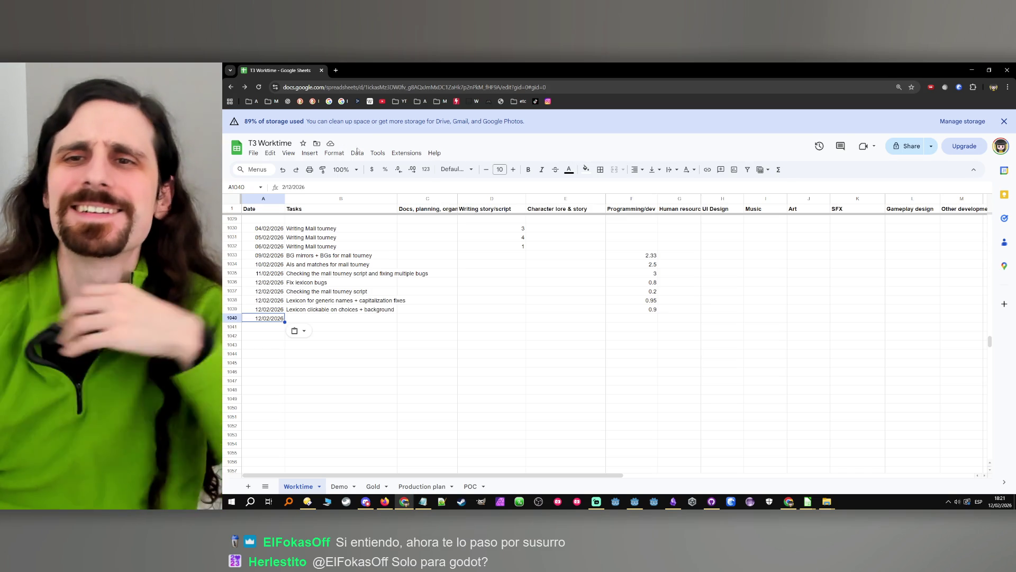
left_click(969, 75)
left_click(773, 85)
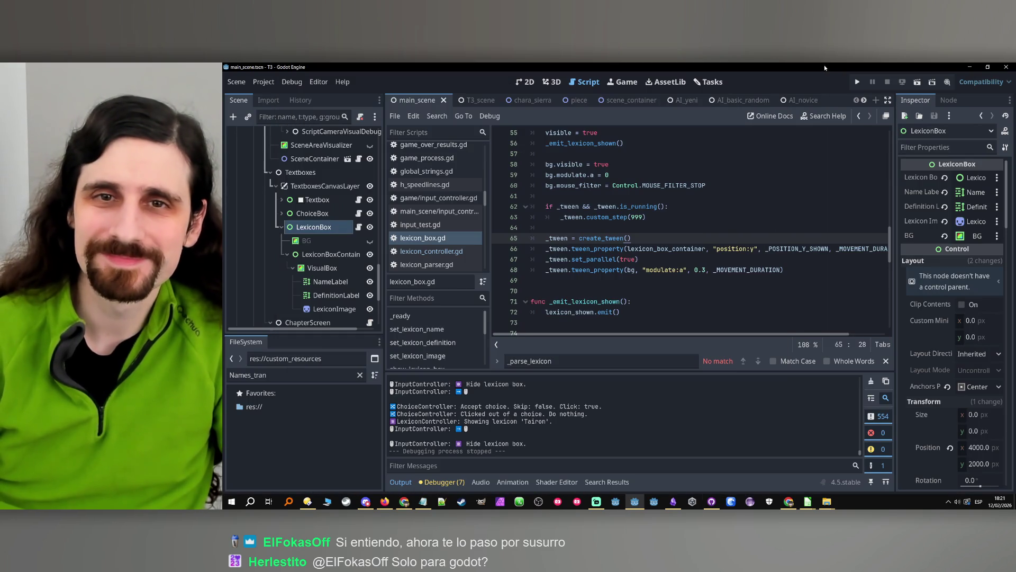
- Show Godot's Tasks board, then launch a new blank Notepad window from the taskbar
left_click(708, 84)
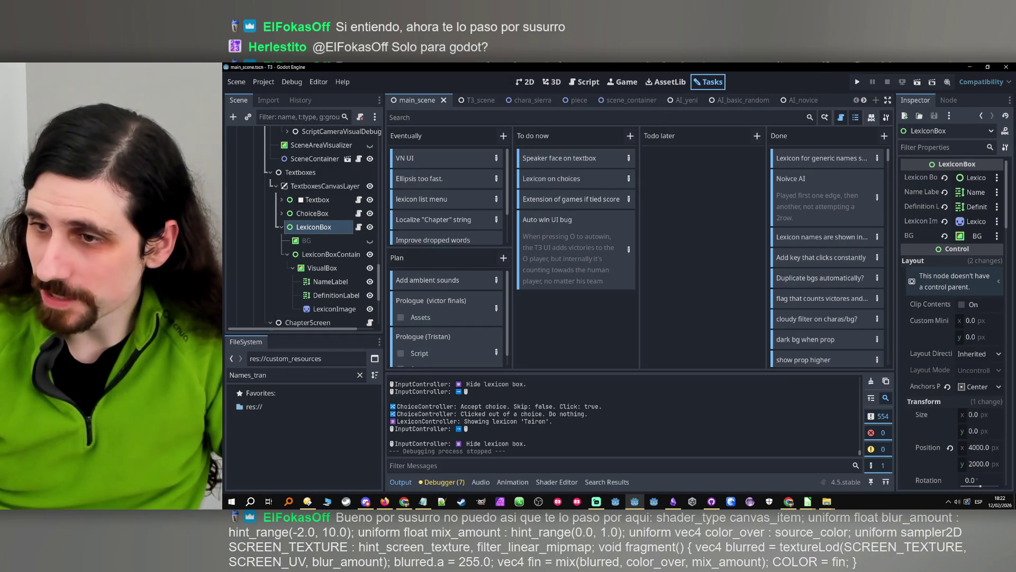
key("alt+Tab")
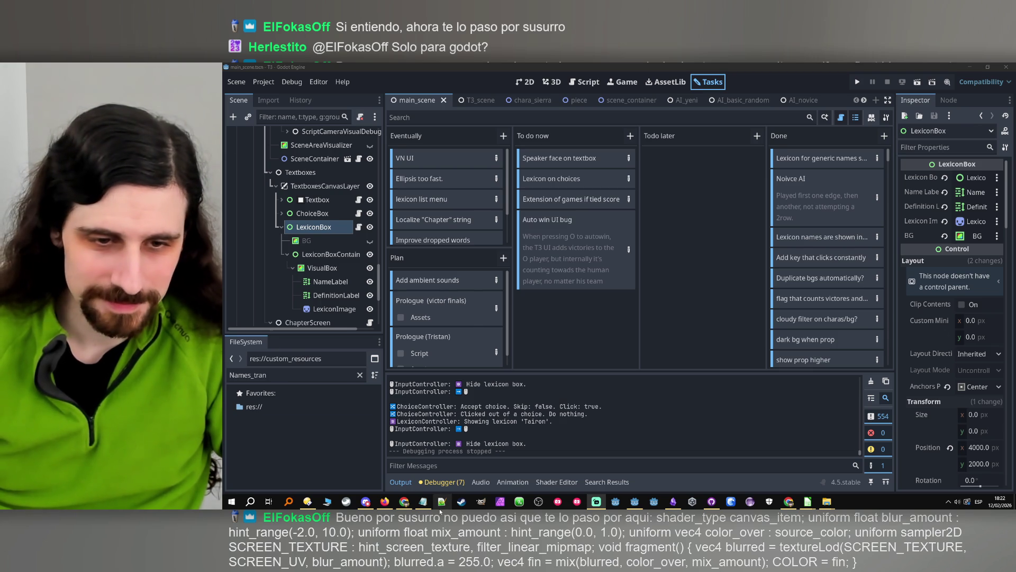
right_click(423, 502)
left_click(406, 460)
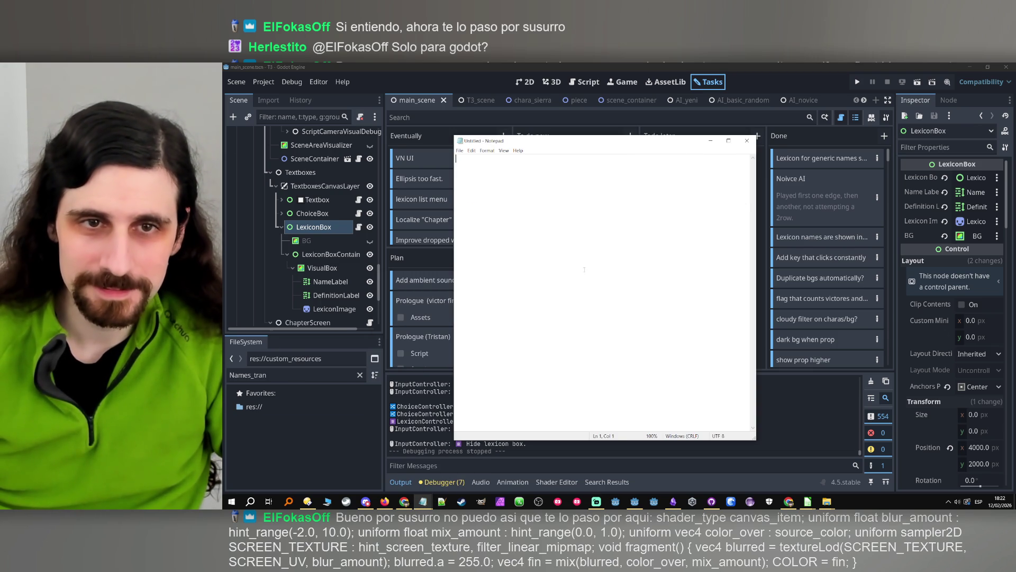
- Paste the blur shader code into Notepad, then clear Godot's FileSystem filter to browse res://
type("shader_type canvas_item; uniform float blur_amount : hint_range(-2.0, 10.0); uniform float mix_amount : hint_range(0.0, 1.0); uniform vec4 color_over : source_color; uniform sampler2D SCREEN_TEXTURE : hint_screen_texture, filter_linear_mipmap; void fragment() { vec4 blurred = textureLod(SCREEN_TEXTURE, SCREEN_UV, blur_amount); blurred.a = 255.0; vec4 fin = mix(blurred, color_over, mix_amount); COLOR = fin; }")
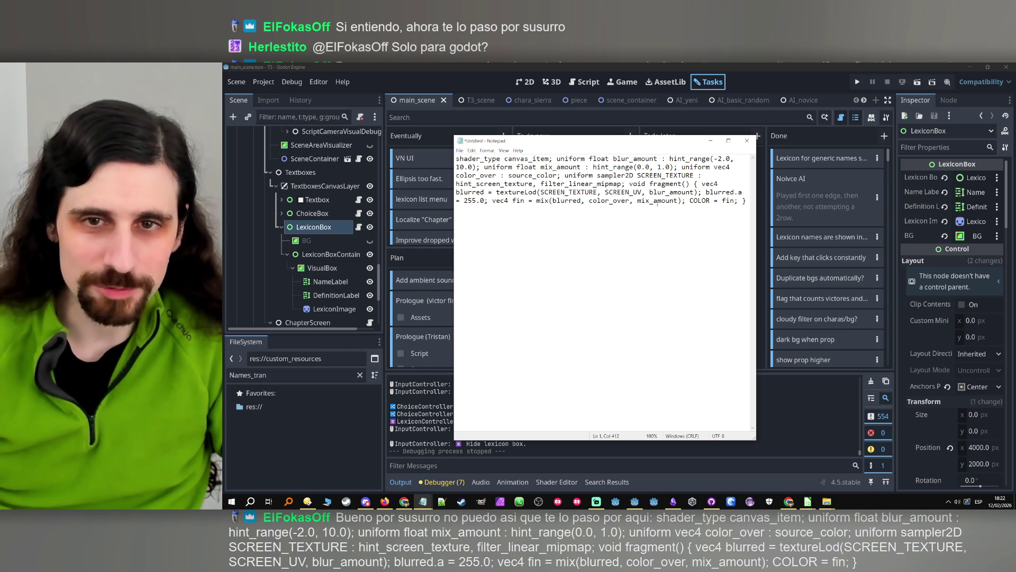
left_click(333, 410)
left_click(360, 375)
scroll(292, 420, "up", 10)
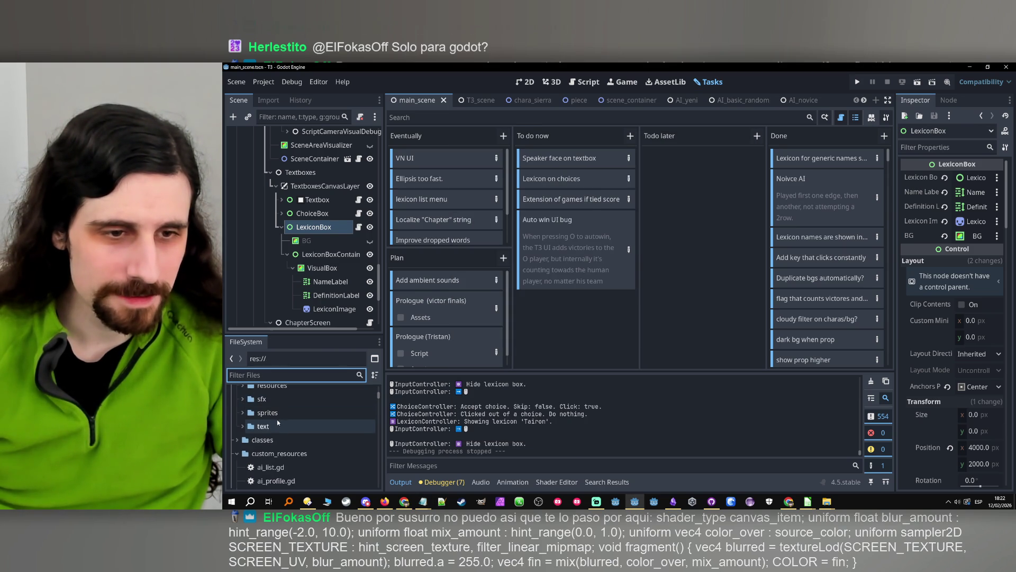
- Filter the FileSystem dock for 'shade' to locate the res://shaders folder
left_click(232, 431)
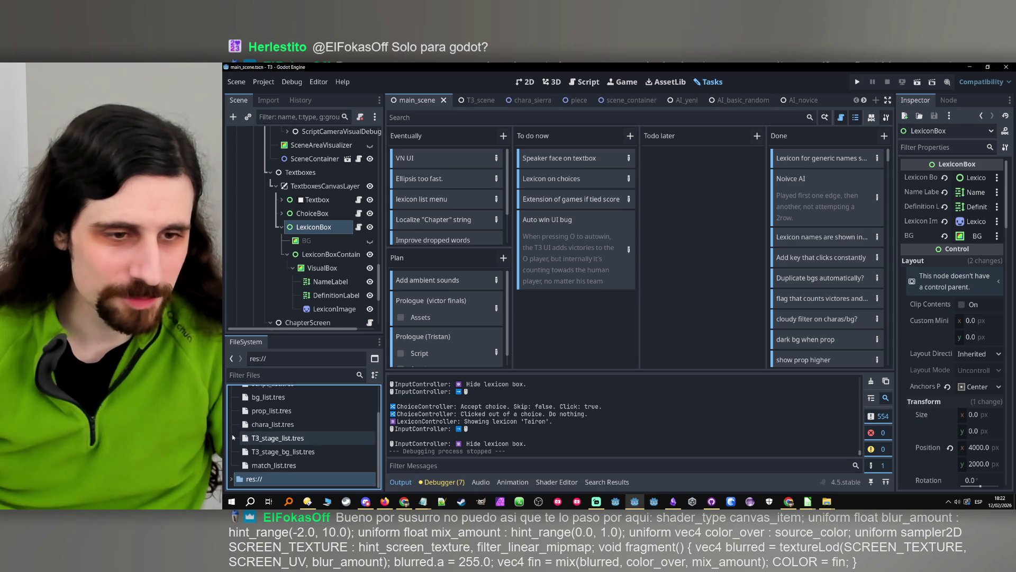
left_click(332, 374)
type("shade")
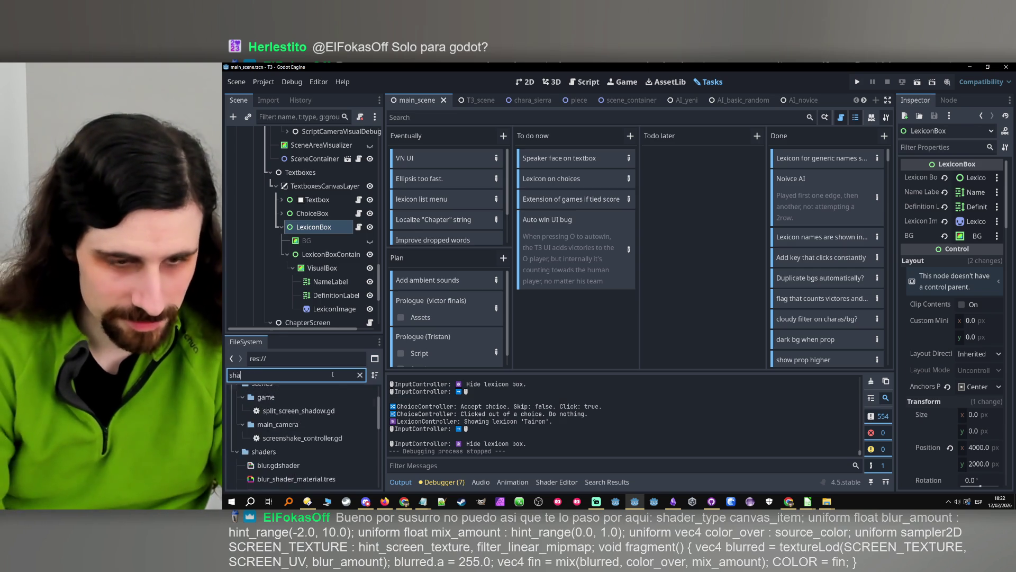
scroll(296, 419, "up", 1)
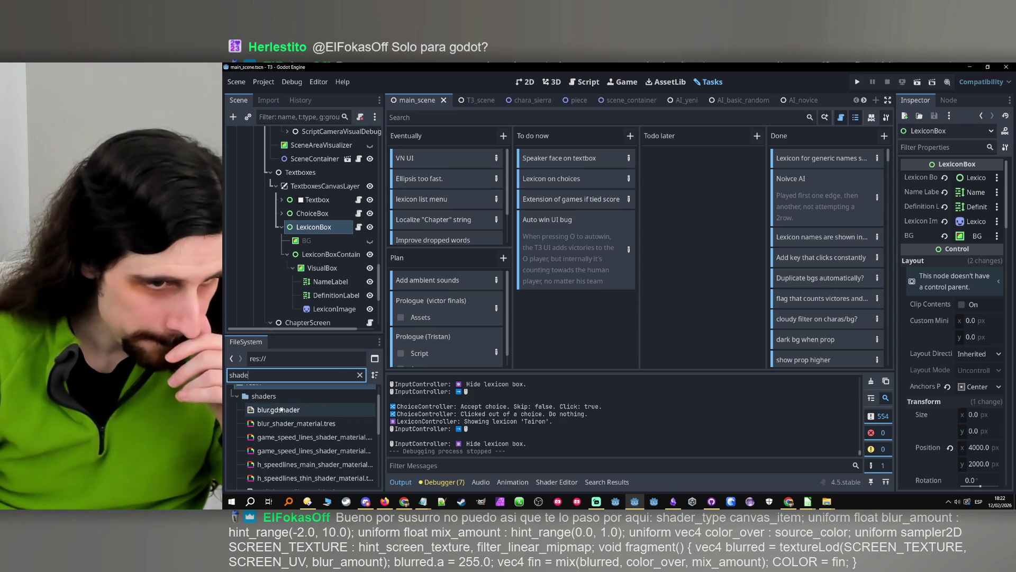
right_click(264, 396)
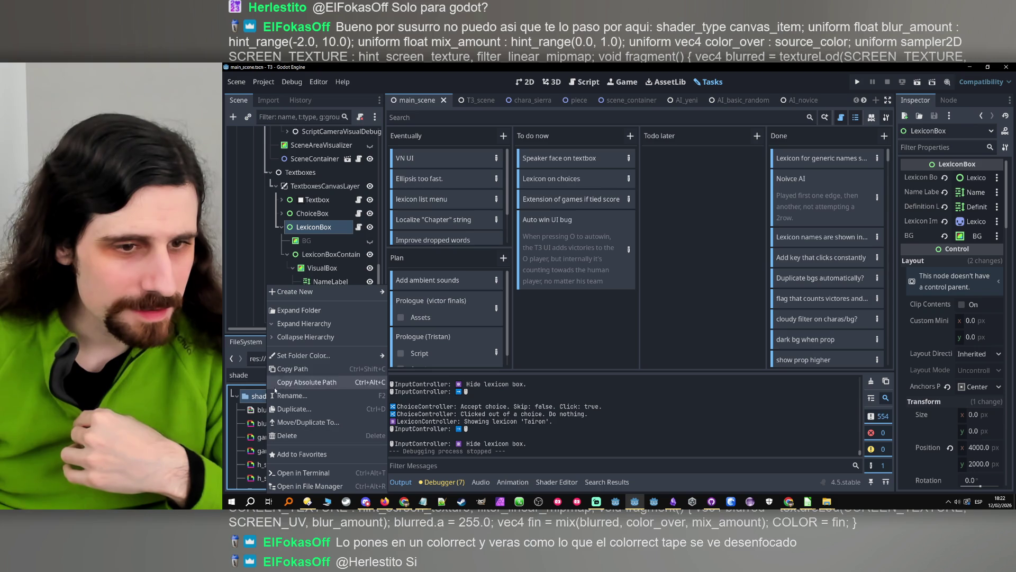
key("Escape")
- Open blur.gdshader in the Shader Editor and look through its existing blur code
left_click(252, 411)
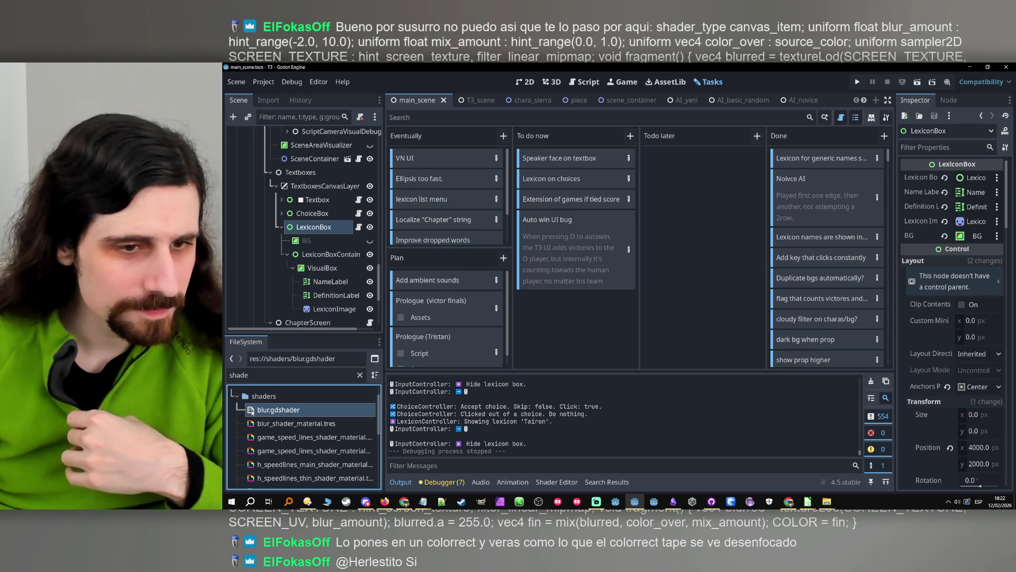
scroll(255, 415, "down", 1)
left_click(255, 415)
scroll(255, 416, "down", 4)
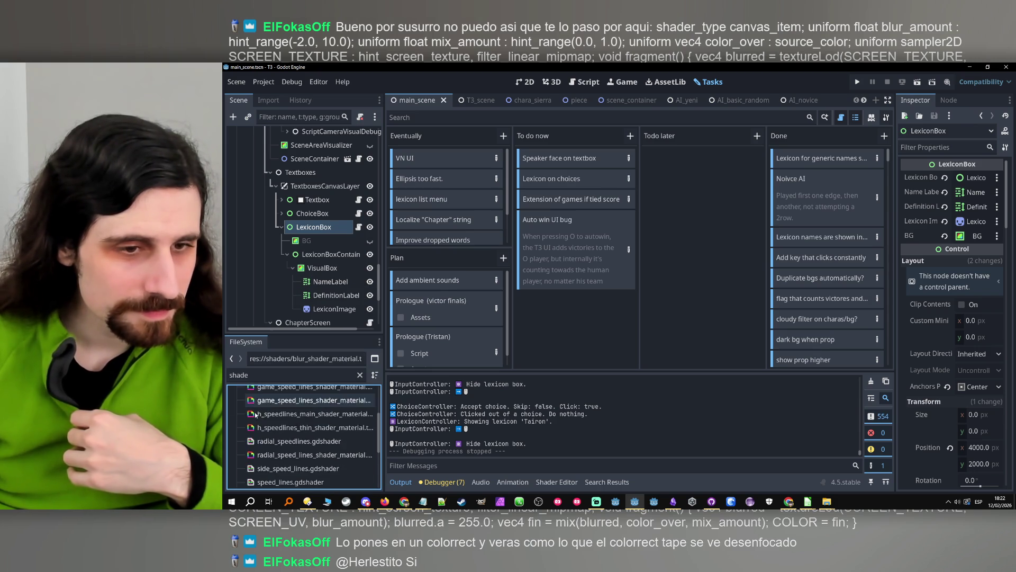
scroll(255, 416, "down", 5)
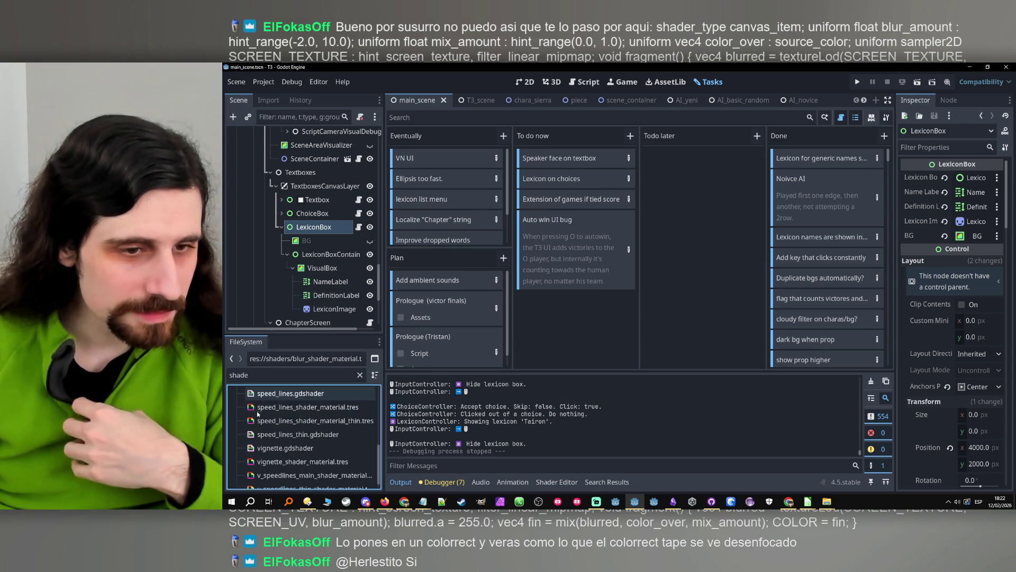
scroll(257, 416, "up", 10)
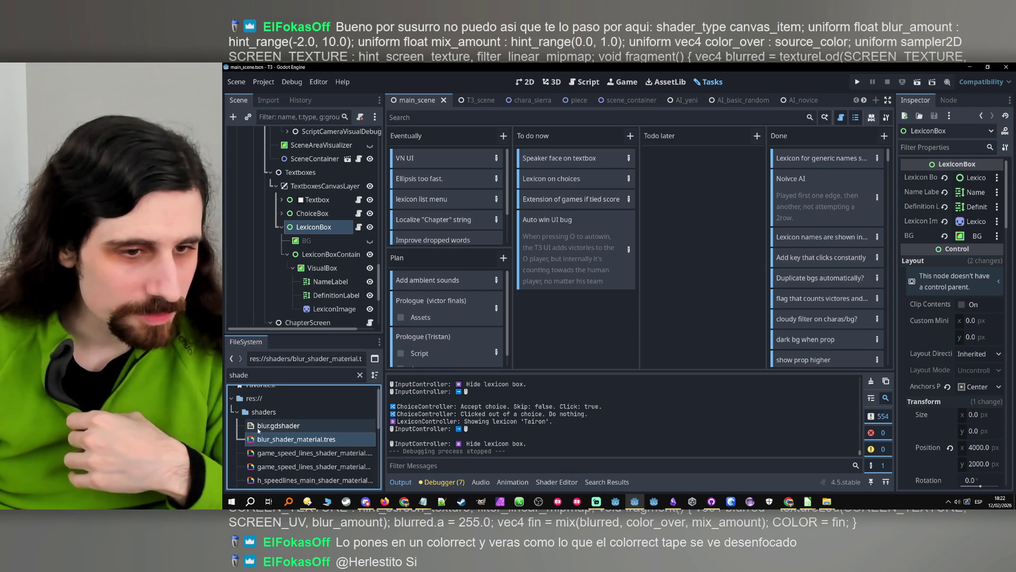
double_click(259, 427)
left_click(572, 399)
scroll(619, 404, "down", 6)
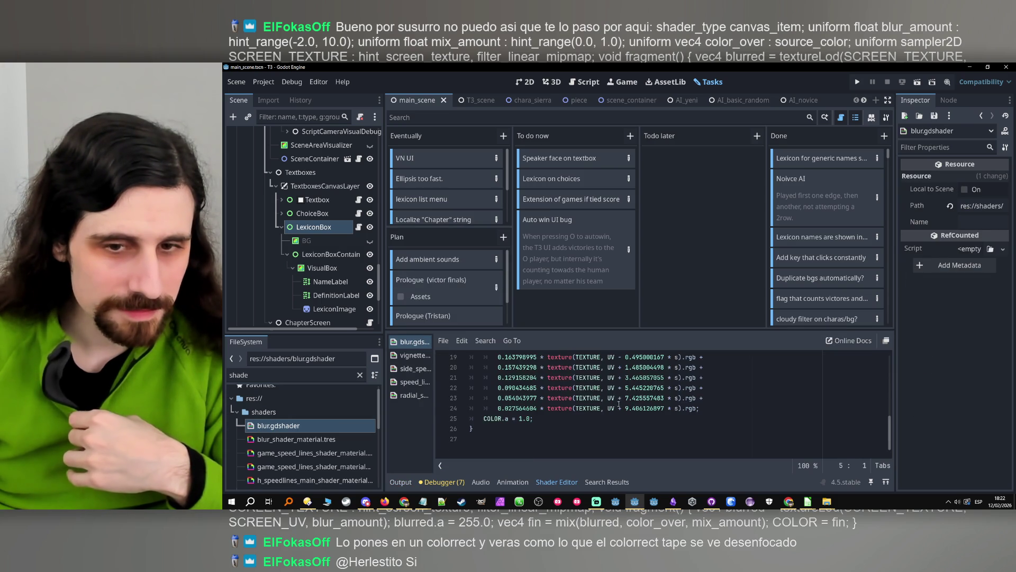
- Replace all of blur.gdshader's code with the pasted one-line blur shader
scroll(617, 402, "up", 6)
left_click(616, 389)
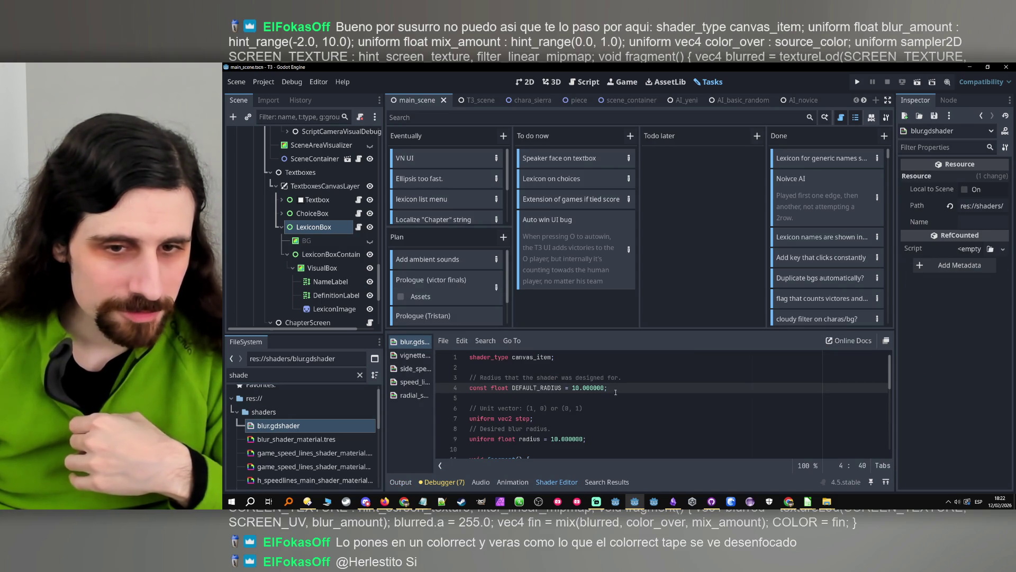
key("ctrl+a")
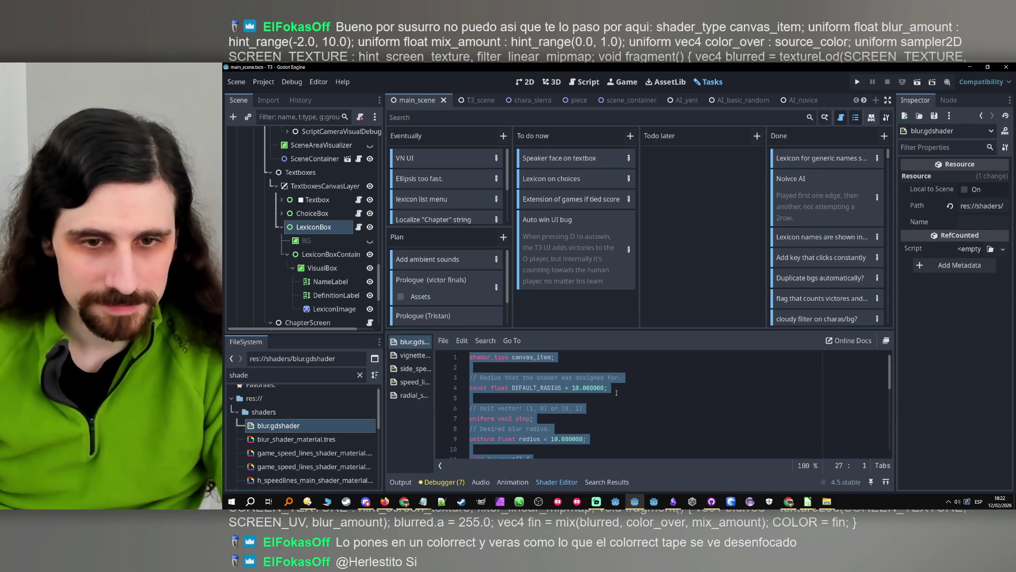
type("shader_type canvas_item; uniform float blur_amount : hint_range(-2.0, 10.0); uniform float mix_amount : hint_range(0.0, 1.0); uniform vec4 color_over : source_color; uniform sampler2D SCREEN_TEXTURE : hint_screen_texture, filter_linear_mipmap; void fragment() { vec4 blurred = textureLod(SCREEN_TEXTURE, SCREEN_UV, blur_amount); blurred.a = 255.0; vec4 fin = mix(blurred, color_over, mix_amount); COLOR = fin; }")
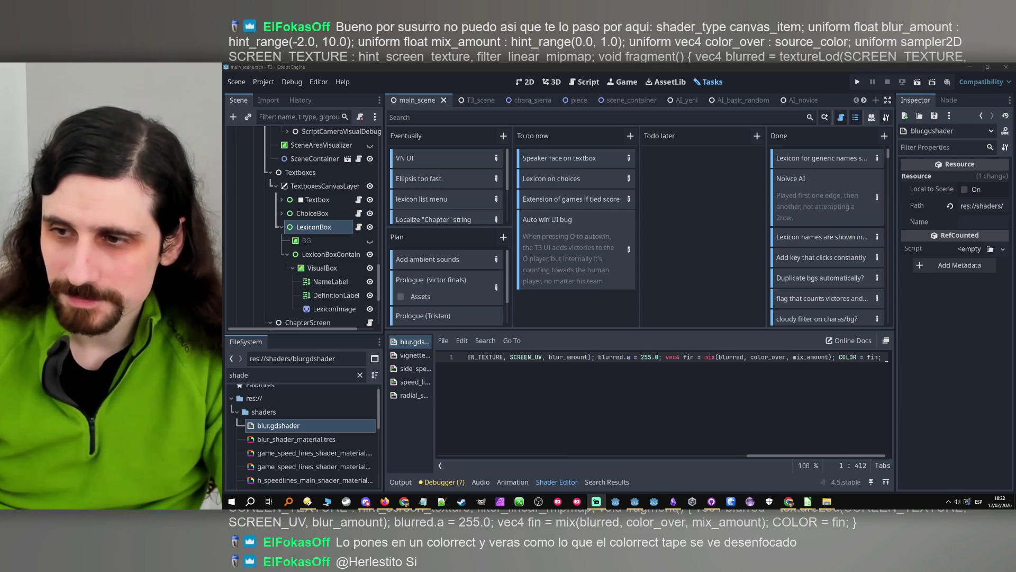
- Check the blur shader material's parameters, then go back to main_scene's 2D view
left_click(829, 457)
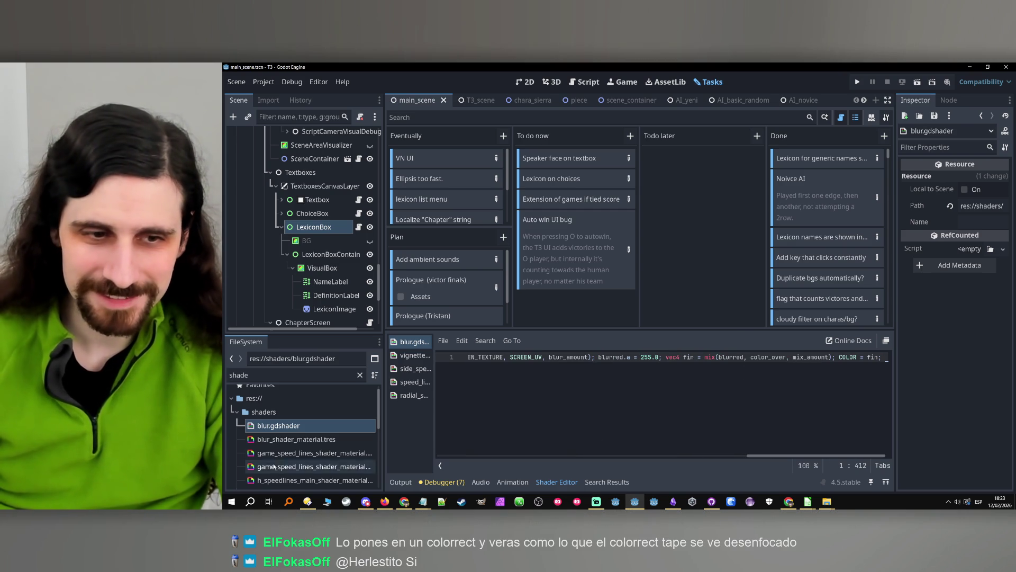
left_click(286, 440)
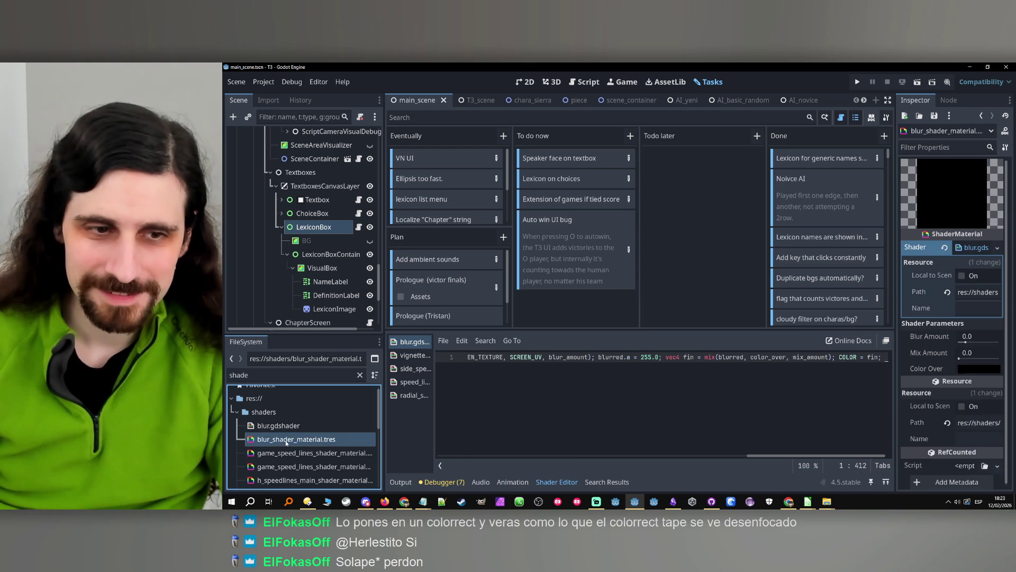
left_click(295, 426)
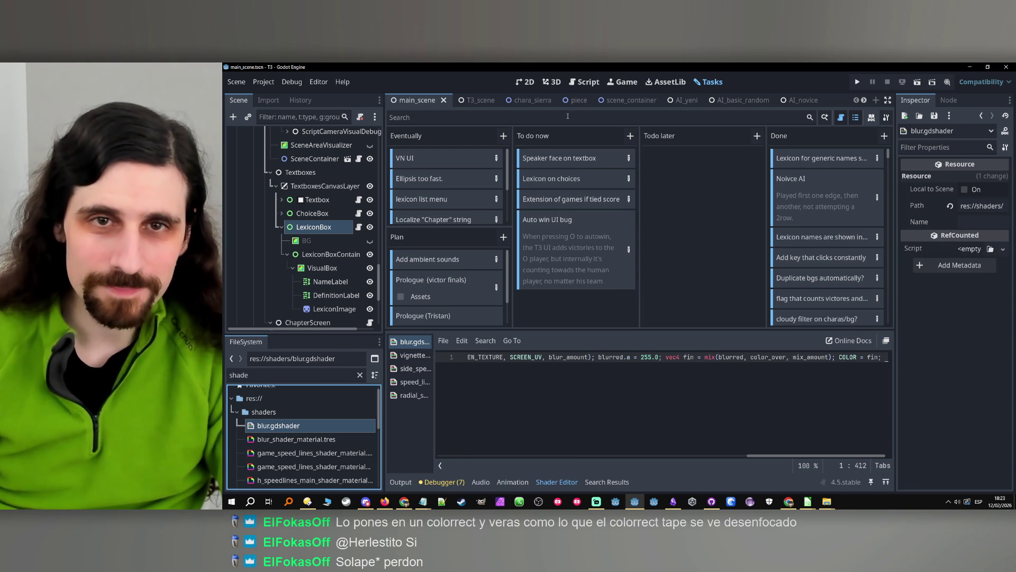
left_click(529, 82)
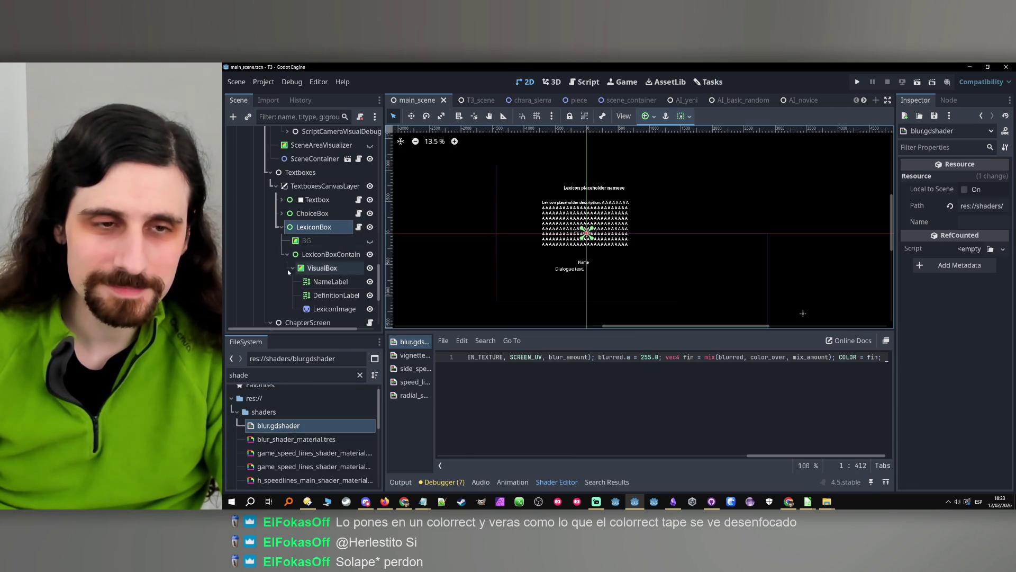
- Duplicate the Lexicon box's BG ColorRect as BG2
left_click(305, 240)
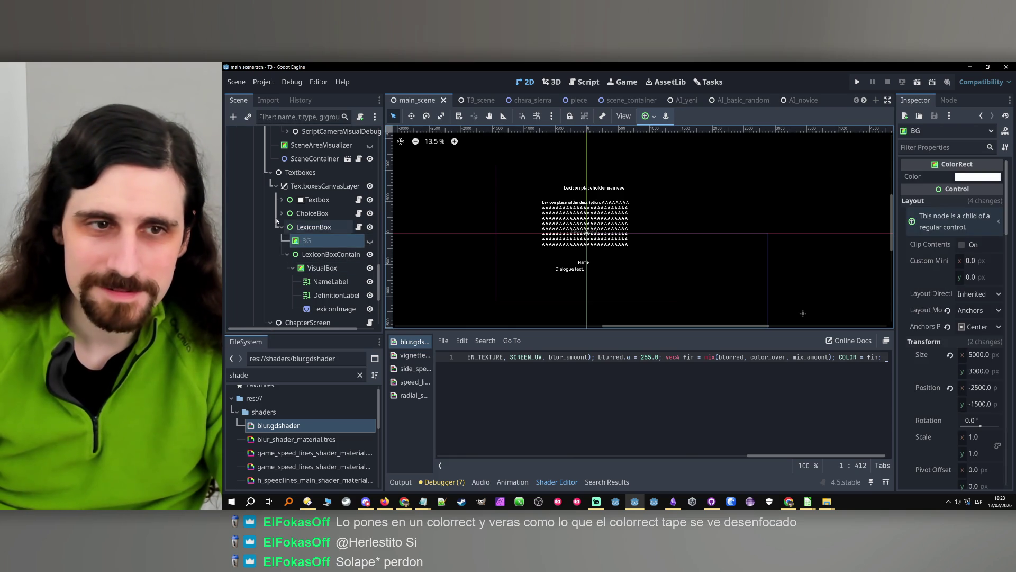
right_click(304, 242)
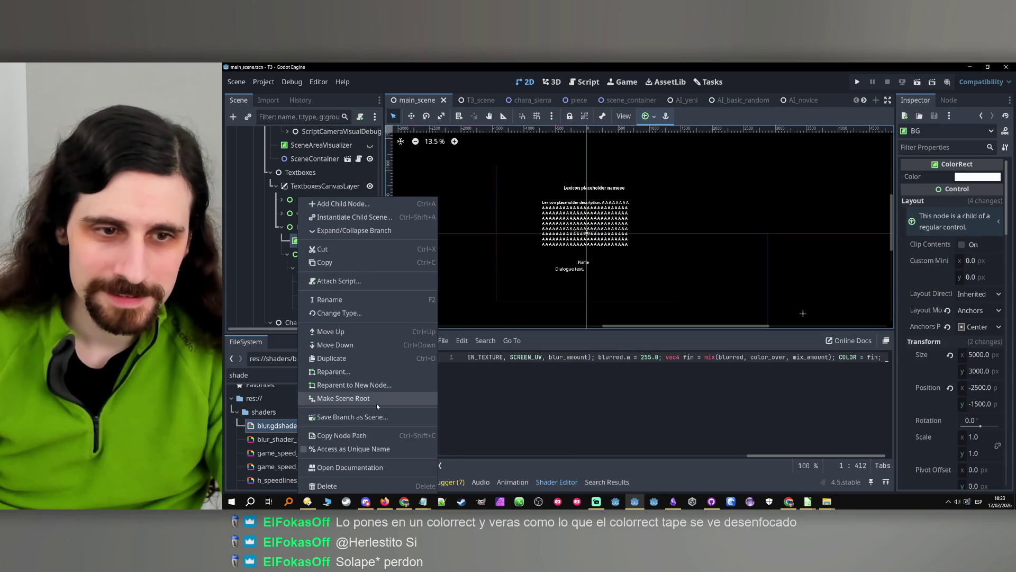
key("Escape")
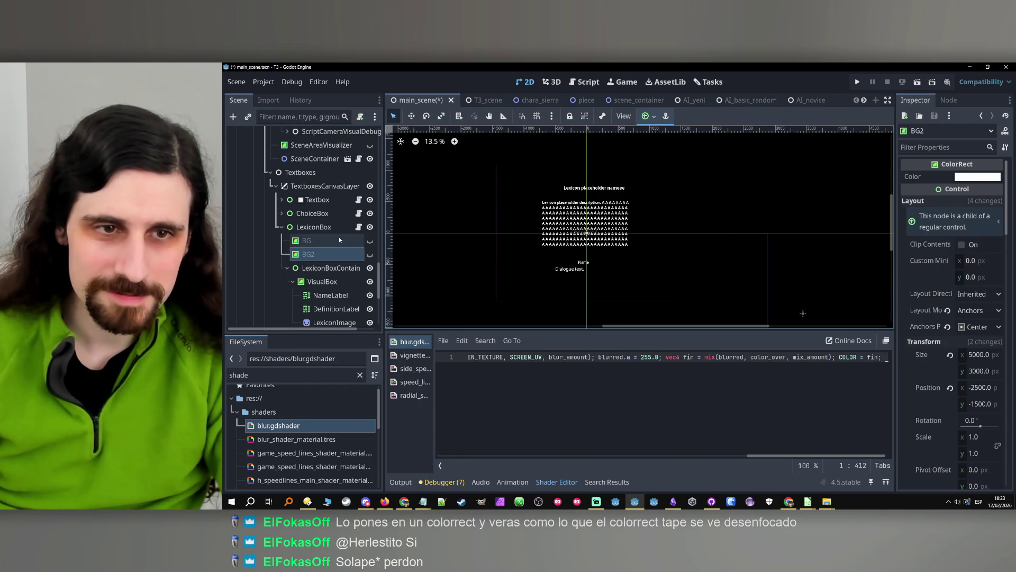
- Assign blur_shader_material.tres to the original BG's Material and run the project
left_click(337, 240)
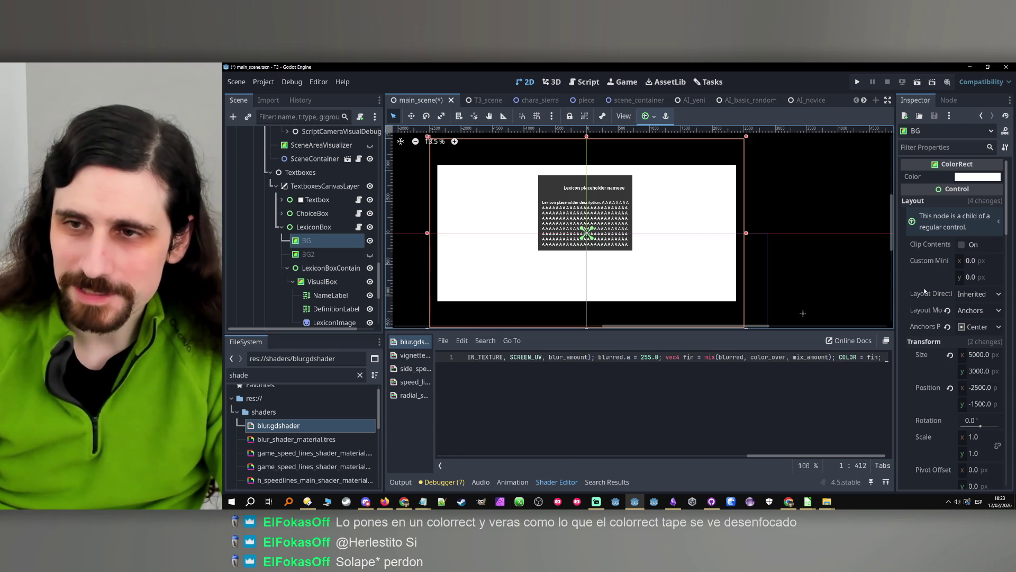
scroll(925, 266, "down", 5)
scroll(924, 271, "down", 10)
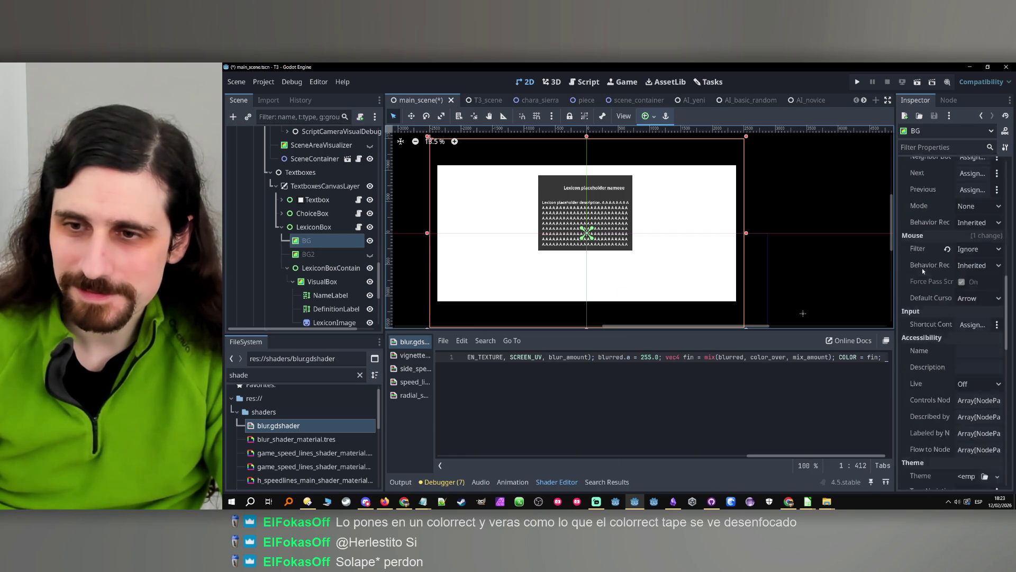
scroll(921, 272, "down", 10)
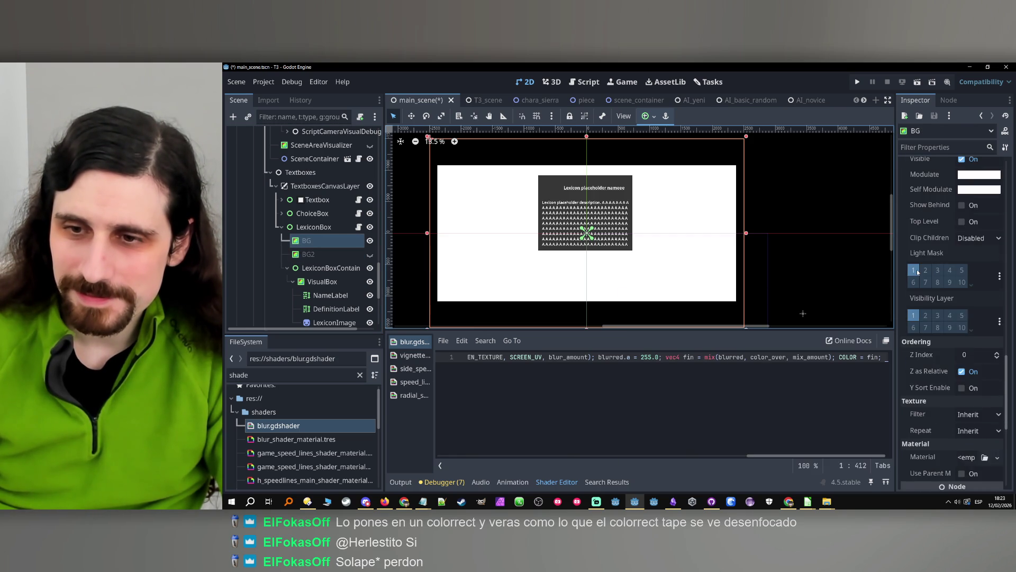
mouse_move(296, 439)
left_mouse_down()
mouse_move(921, 403)
mouse_move(965, 417)
left_mouse_up()
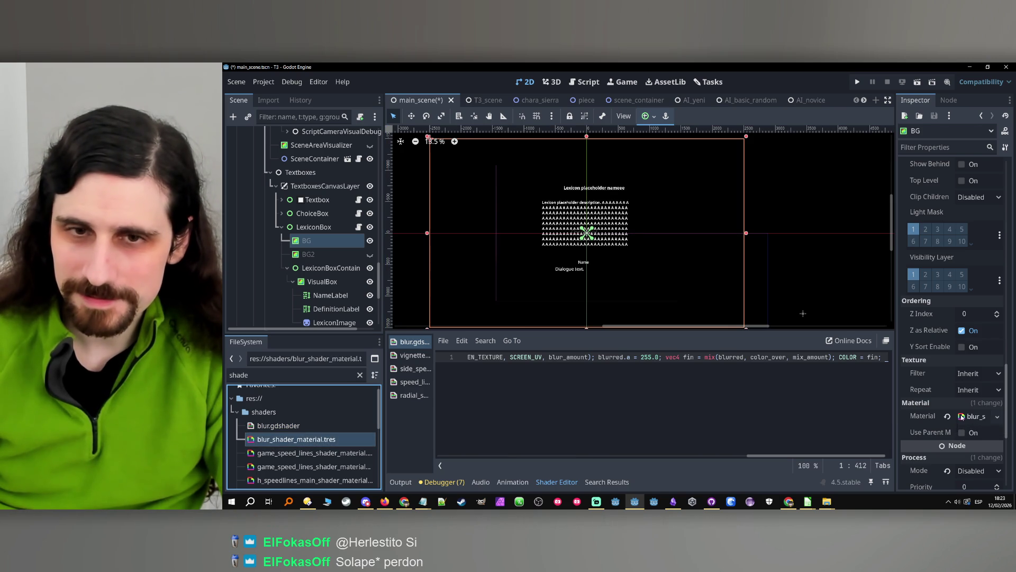
scroll(959, 294, "up", 10)
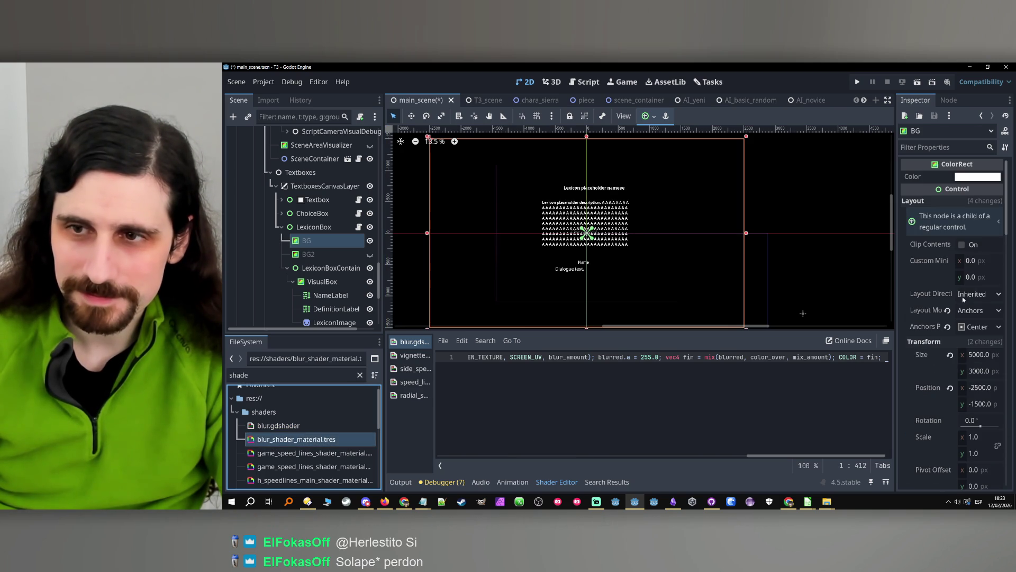
left_click(857, 82)
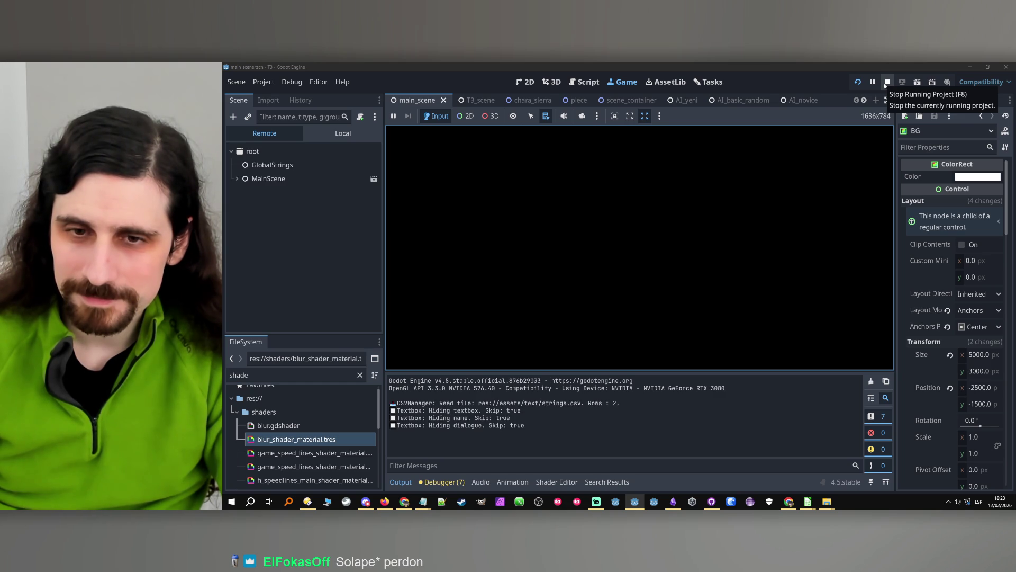
- Skip the Chapter 0 title and expand the Remote scene tree down to LexiconBox
left_click(695, 185)
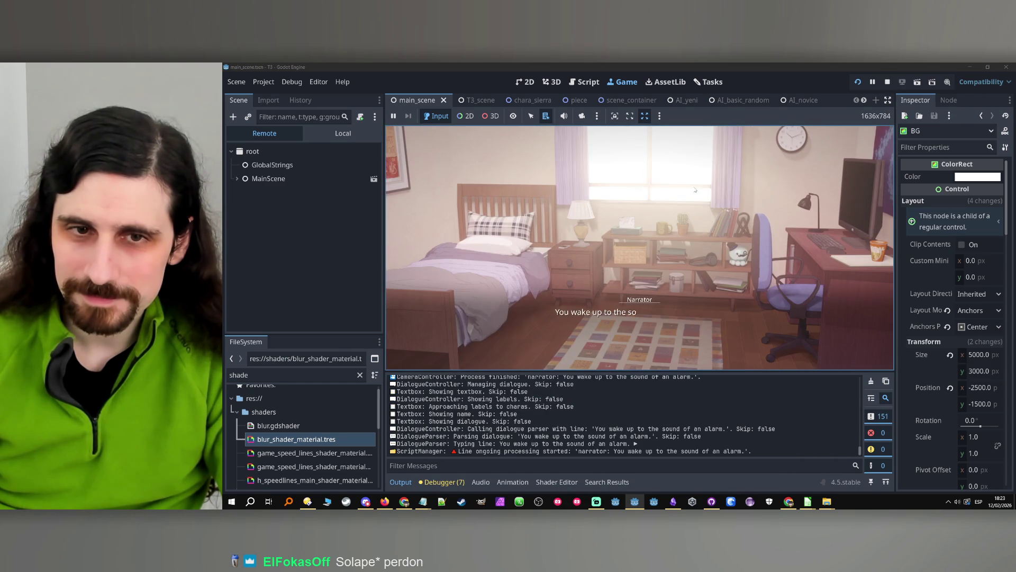
left_click(237, 179)
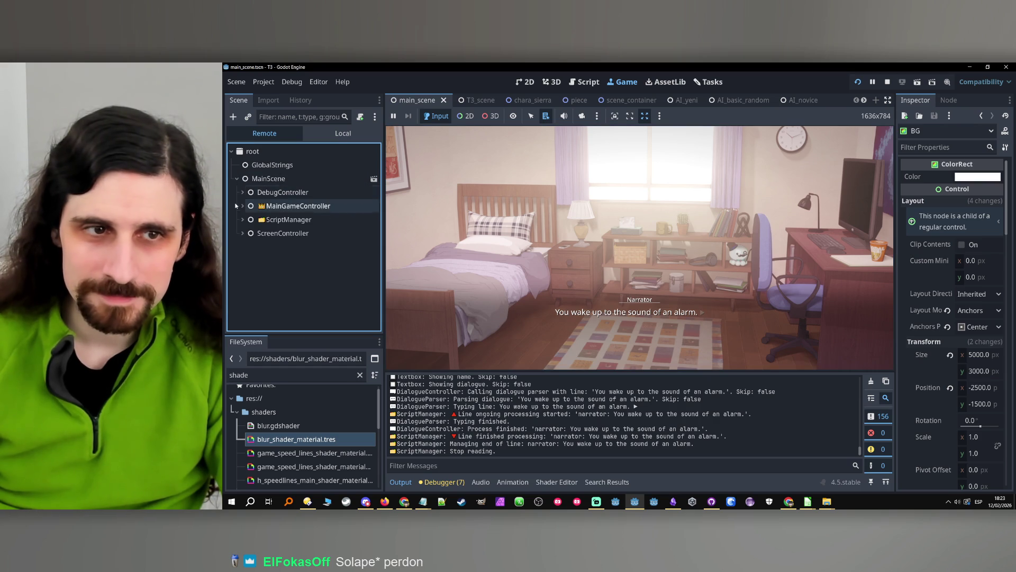
left_click(242, 220)
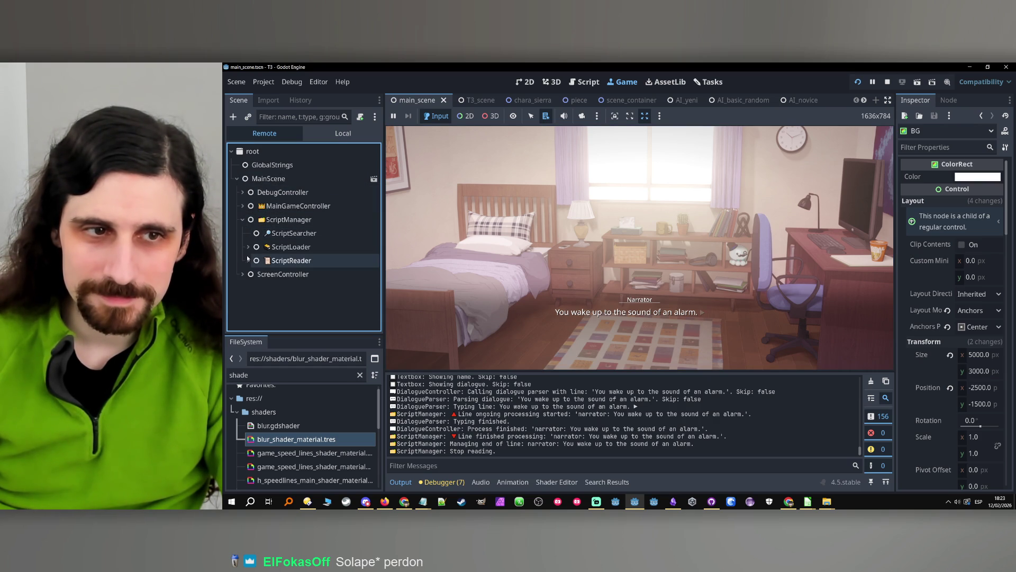
left_click(243, 274)
left_click(248, 287)
left_click(253, 302)
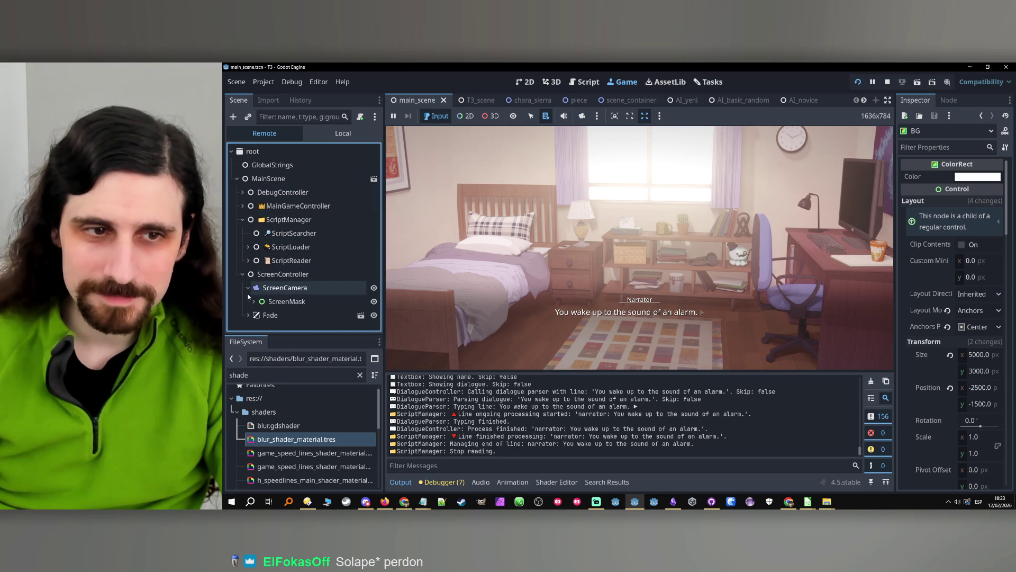
scroll(253, 302, "down", 1)
left_click(260, 309)
scroll(259, 307, "down", 2)
left_click(263, 296)
scroll(266, 297, "down", 1)
left_click(270, 295)
scroll(267, 297, "down", 3)
left_click(274, 284)
scroll(274, 284, "down", 1)
left_click(282, 282)
scroll(280, 289, "down", 2)
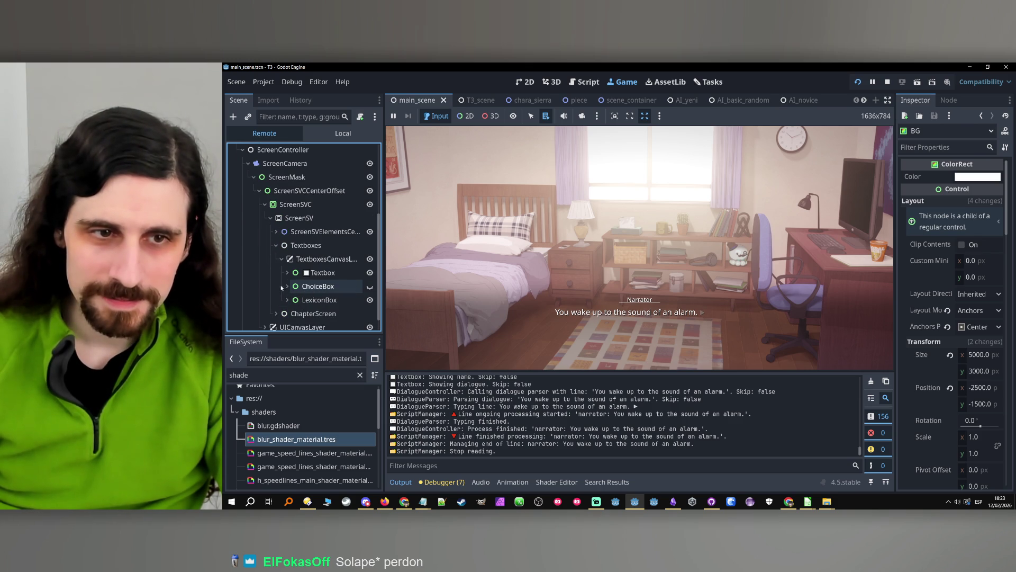
left_click(287, 300)
scroll(286, 296, "down", 2)
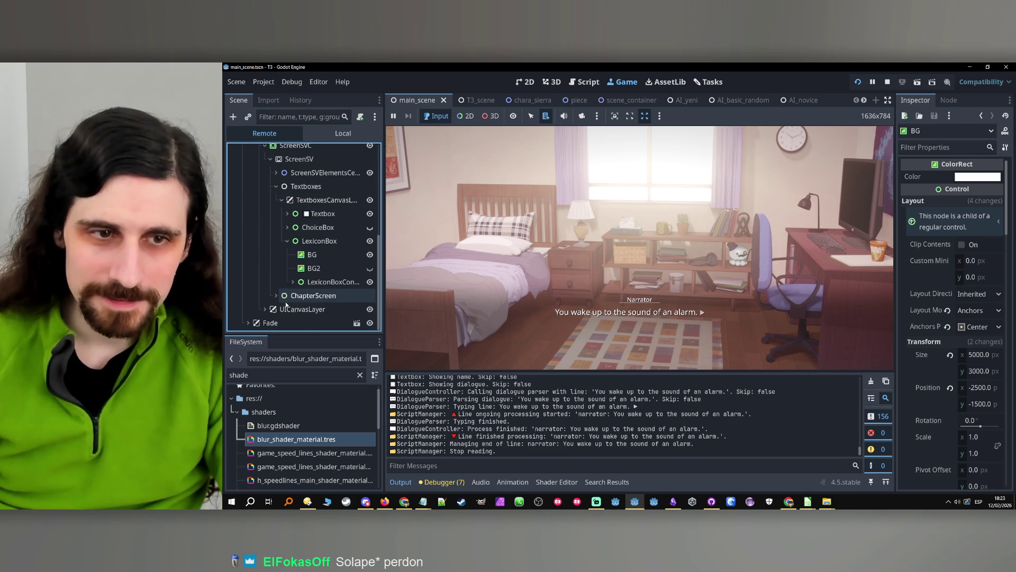
- Open the Narrator lexicon box in-game and inspect the live BG node's blur material
left_click(632, 302)
left_click(313, 256)
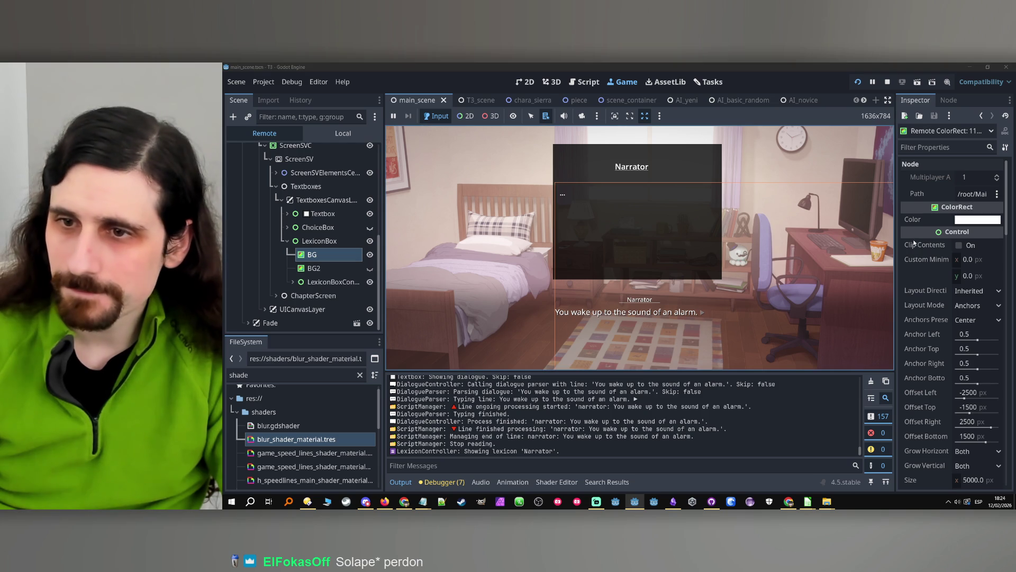
scroll(911, 246, "down", 3)
scroll(914, 247, "down", 10)
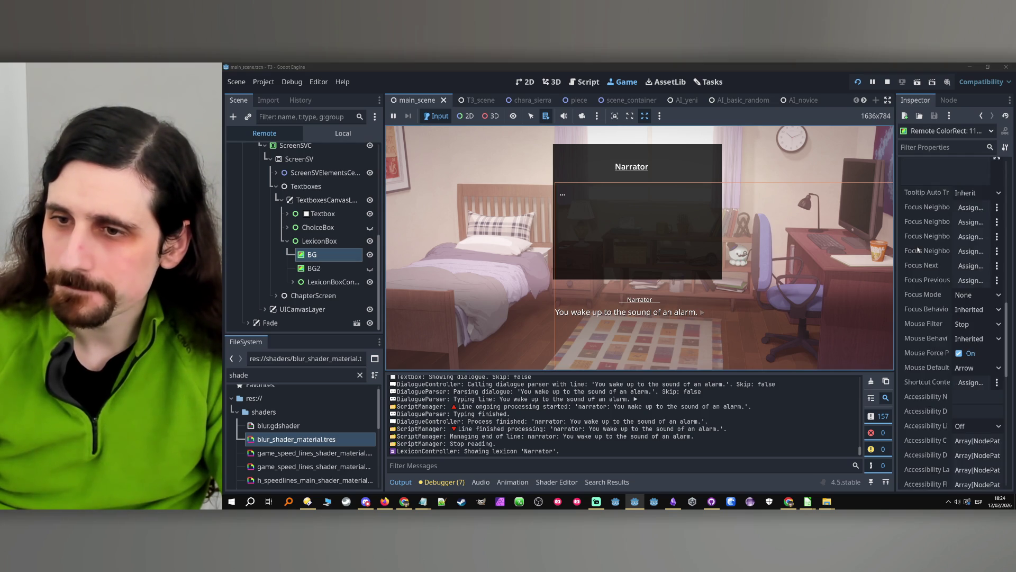
scroll(917, 248, "down", 8)
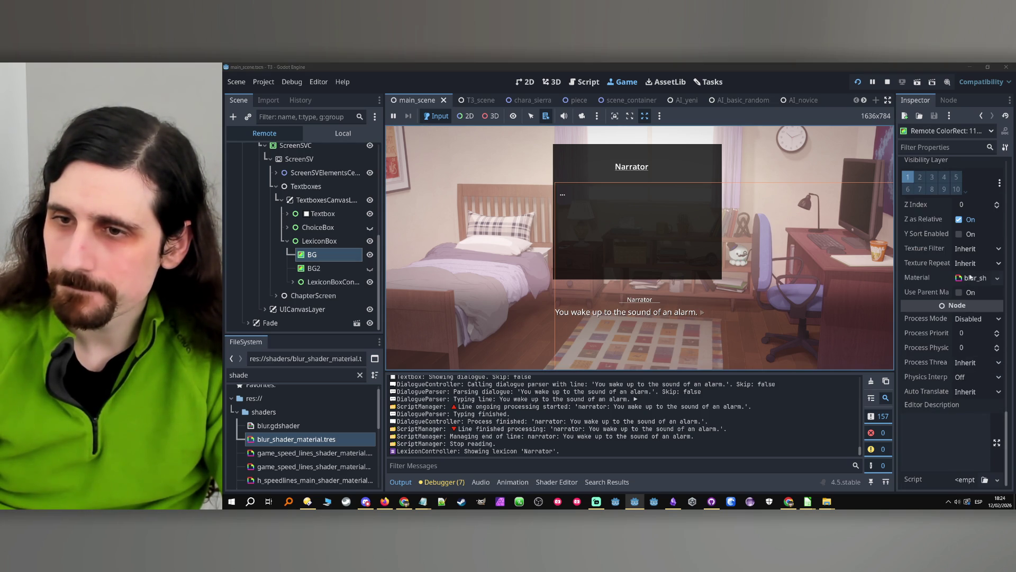
left_click(968, 278)
- Raise the live BG's Blur Amount to about 5.3 to blur the bedroom, then stop the game
scroll(931, 341, "down", 3)
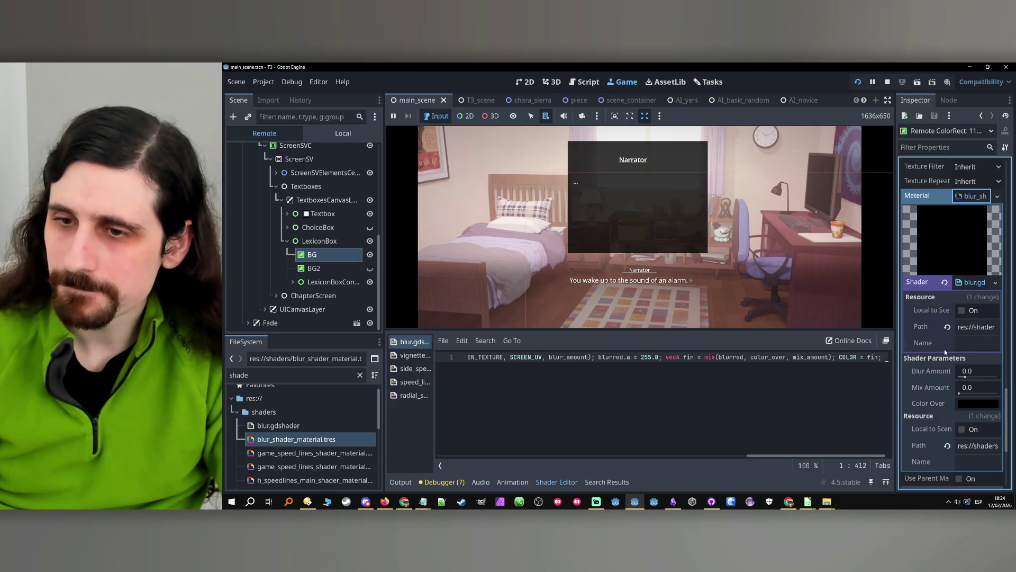
left_click_drag(966, 377, 985, 378)
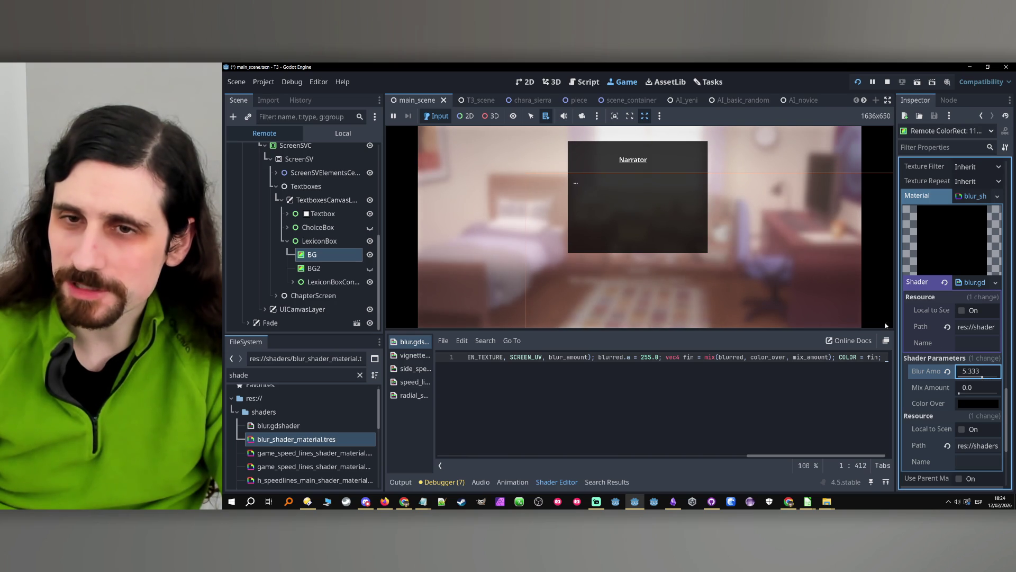
left_click(707, 247)
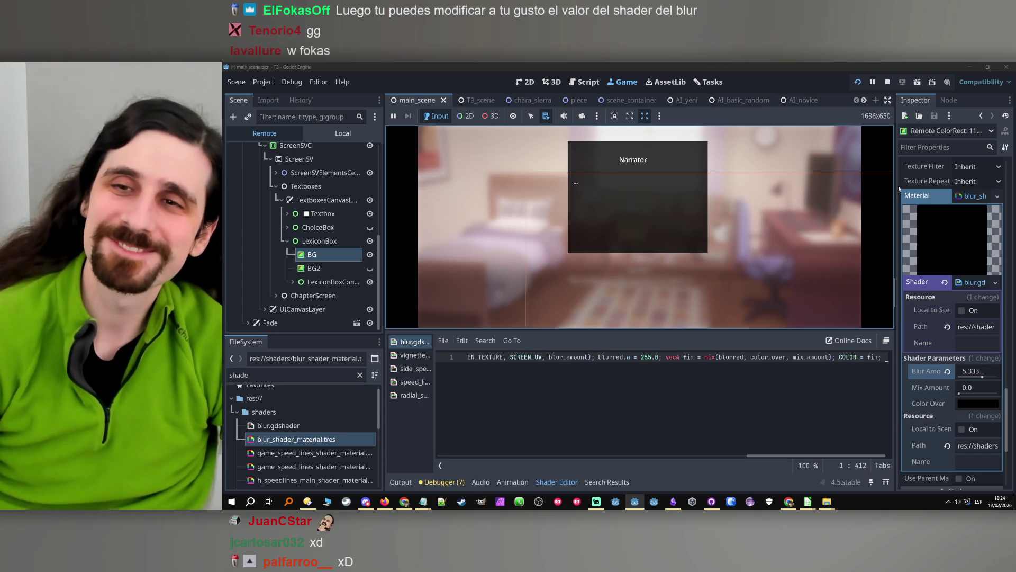
left_click(888, 82)
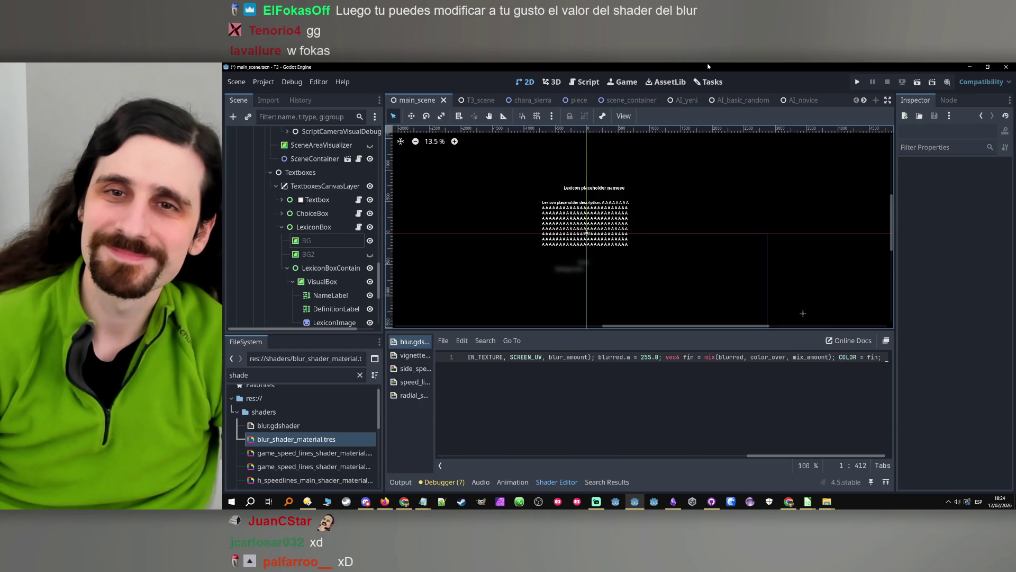
- Add a 'Blur bg when zoom' task under To do now on the Tasks board, then return to the 2D editor
left_click(708, 81)
left_click(630, 136)
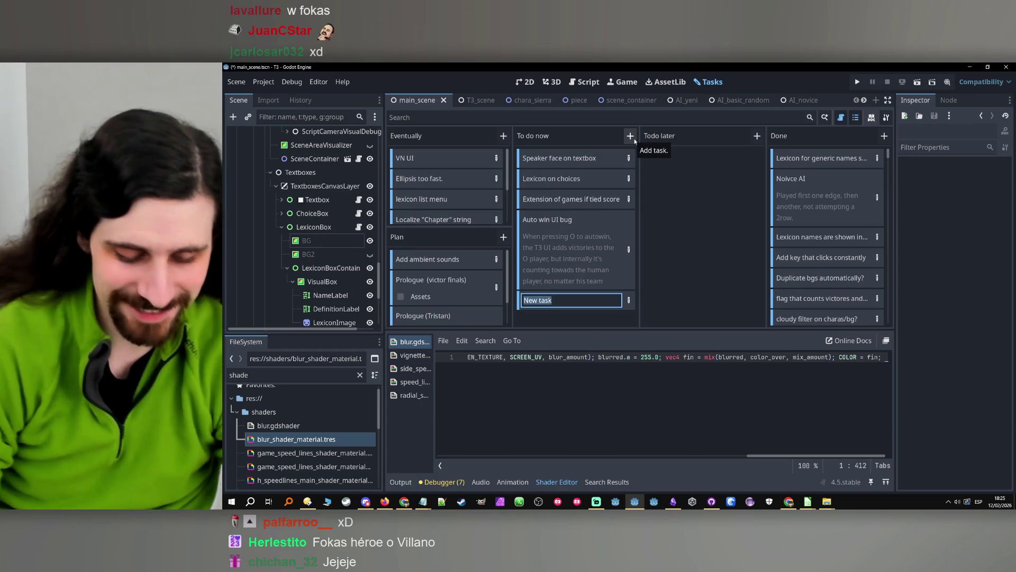
type("Blur bg when zoo")
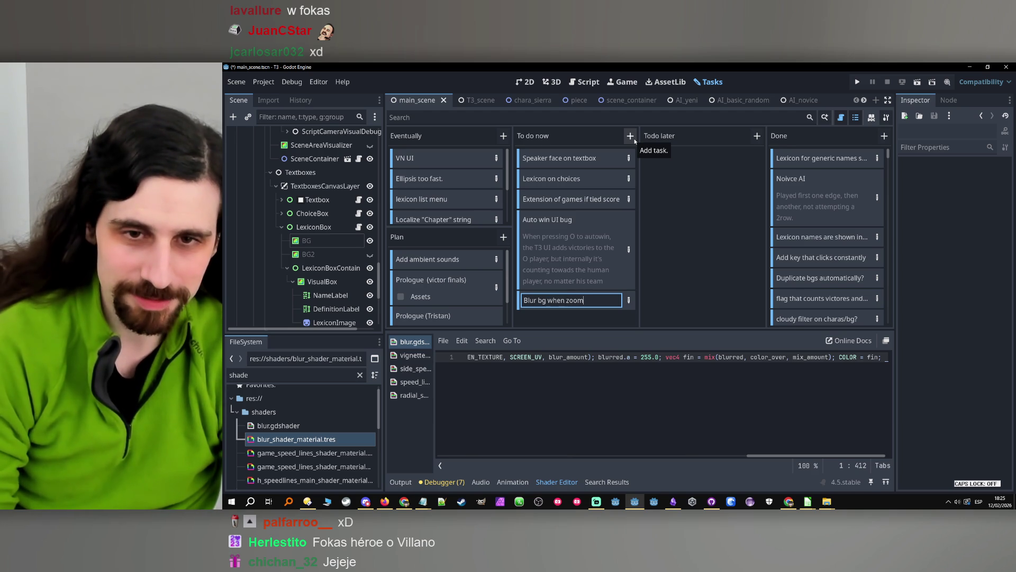
type("m")
key("Return")
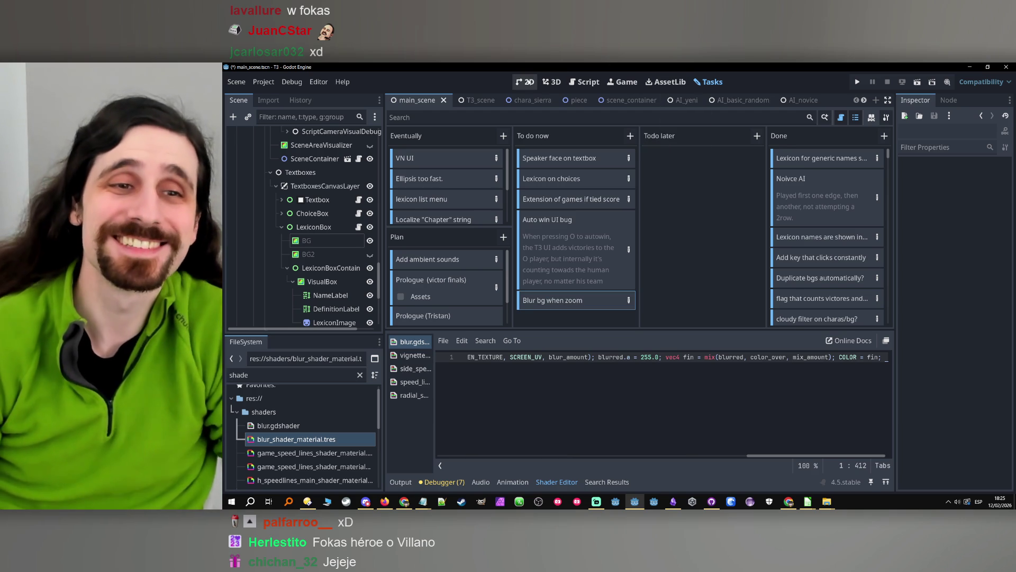
left_click(528, 83)
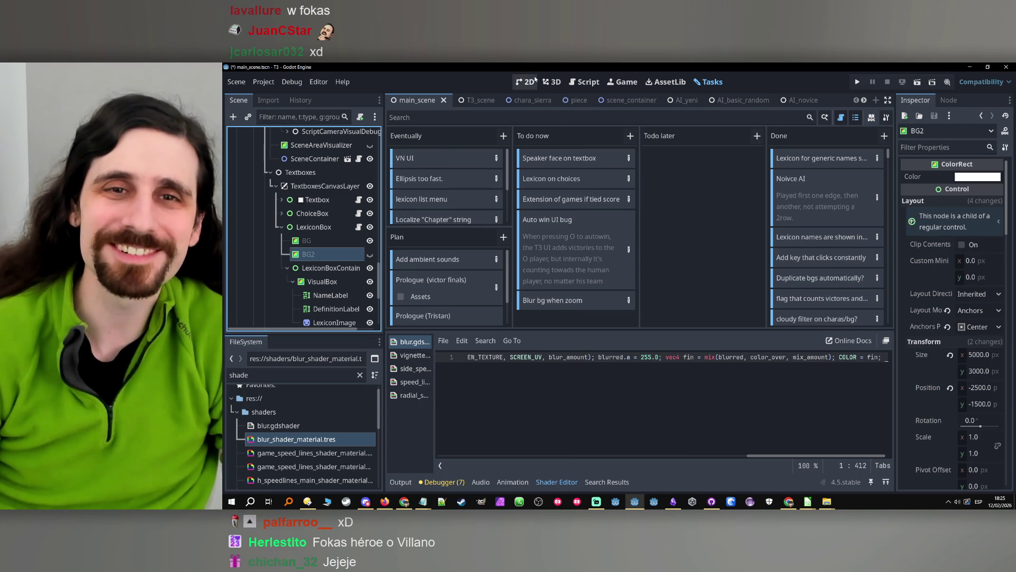
- Delete the BG2 node from LexiconBox
left_click(329, 254)
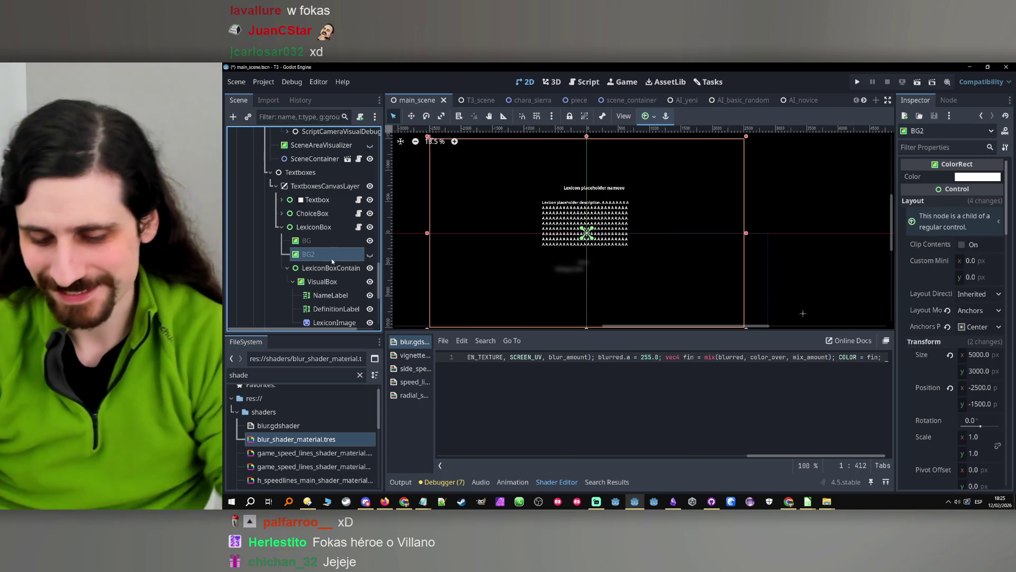
key("Delete")
key("Return")
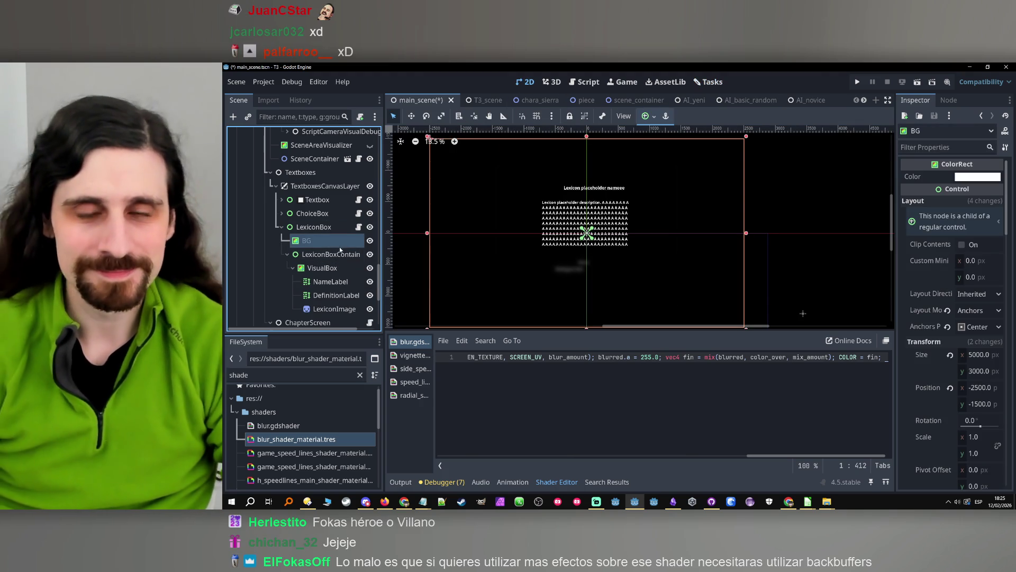
- Change the background fade on line 68 of lexicon_box.gd from 0.3 to 1.0, then save and run
left_click(358, 227)
scroll(655, 237, "down", 2)
left_click(712, 206)
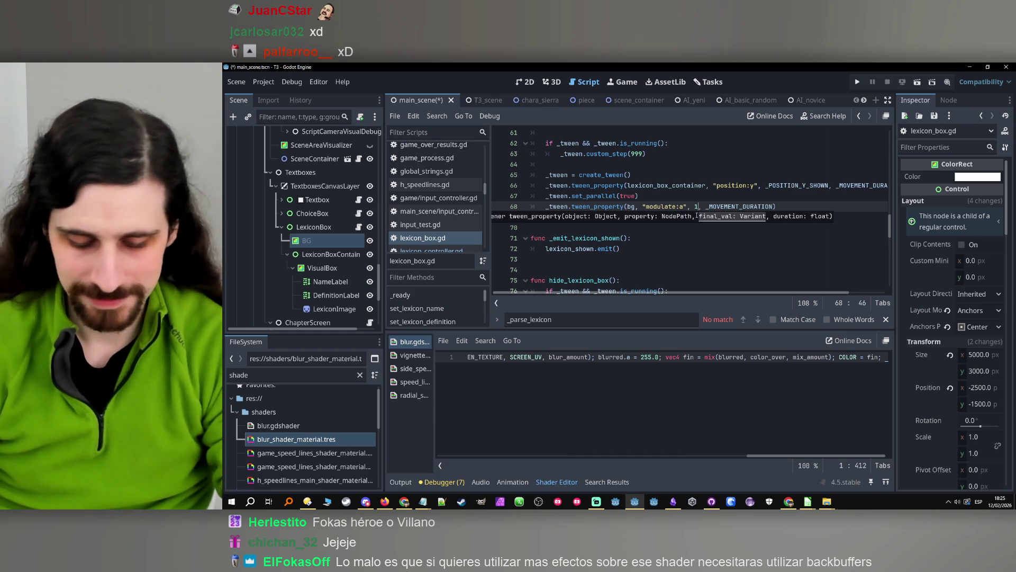
type("1.0")
key("End")
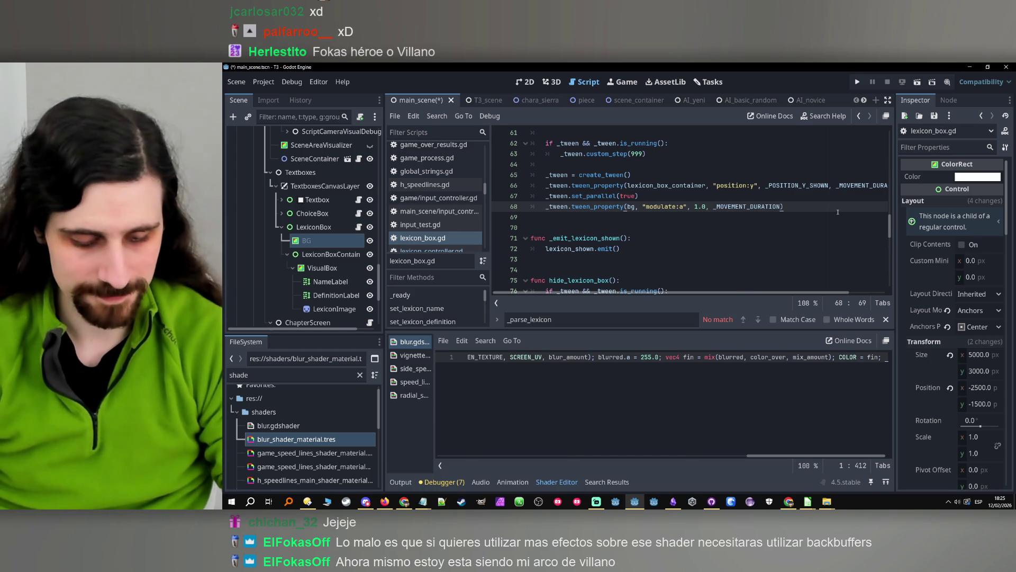
key("F5")
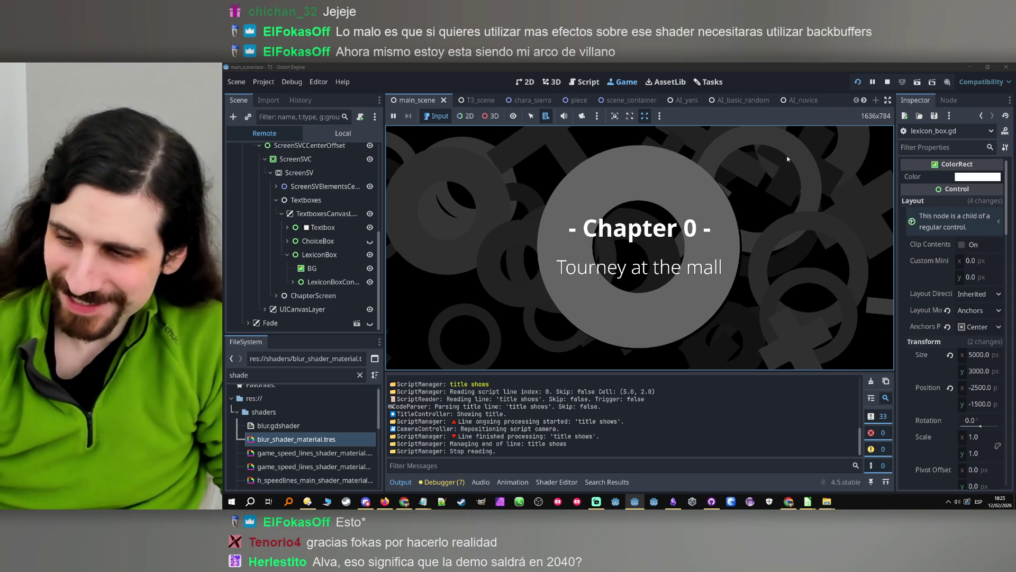
- Advance past the Chapter 0 title to the Narrator lexicon and select the running BG node
left_click(792, 251)
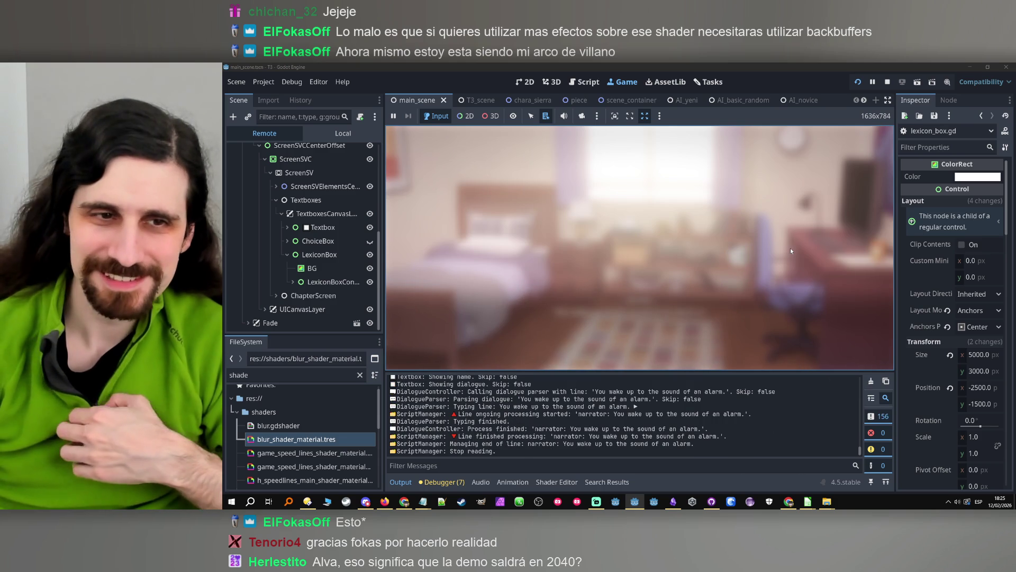
left_click(322, 270)
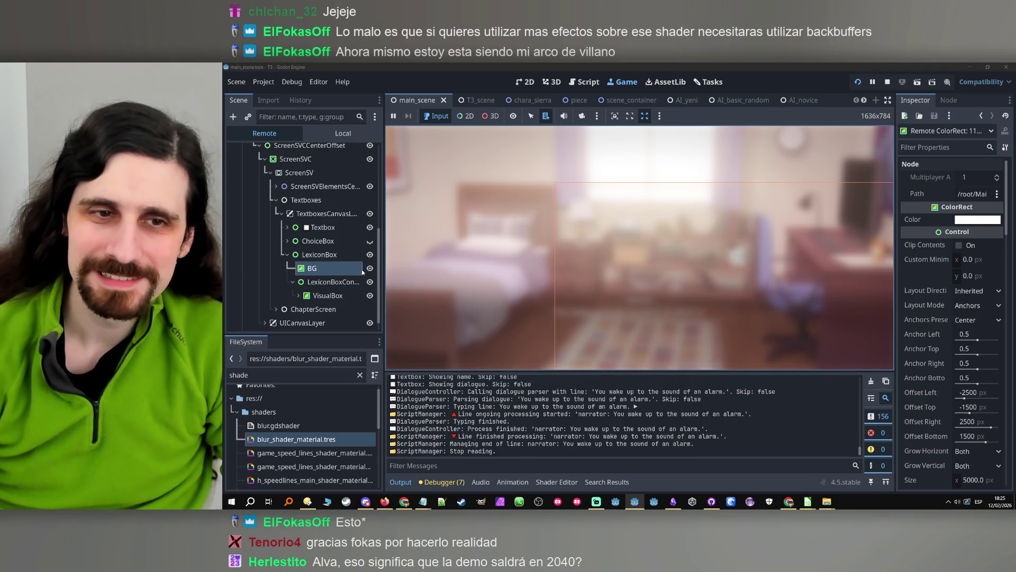
left_click(649, 303)
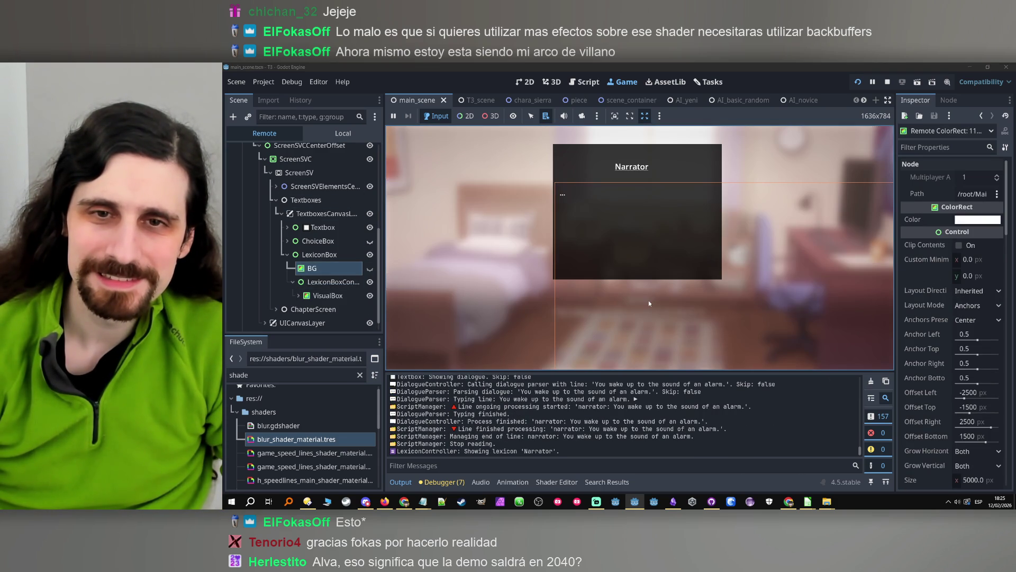
left_click(647, 303)
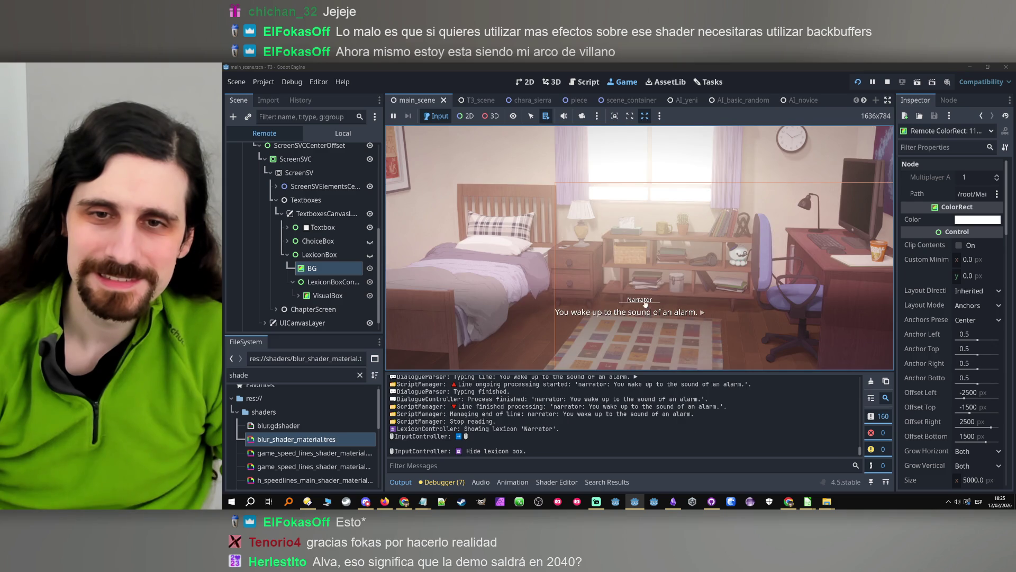
- Lower BG's live material Blur Amount from 5.333 to about 3.619
scroll(913, 317, "down", 5)
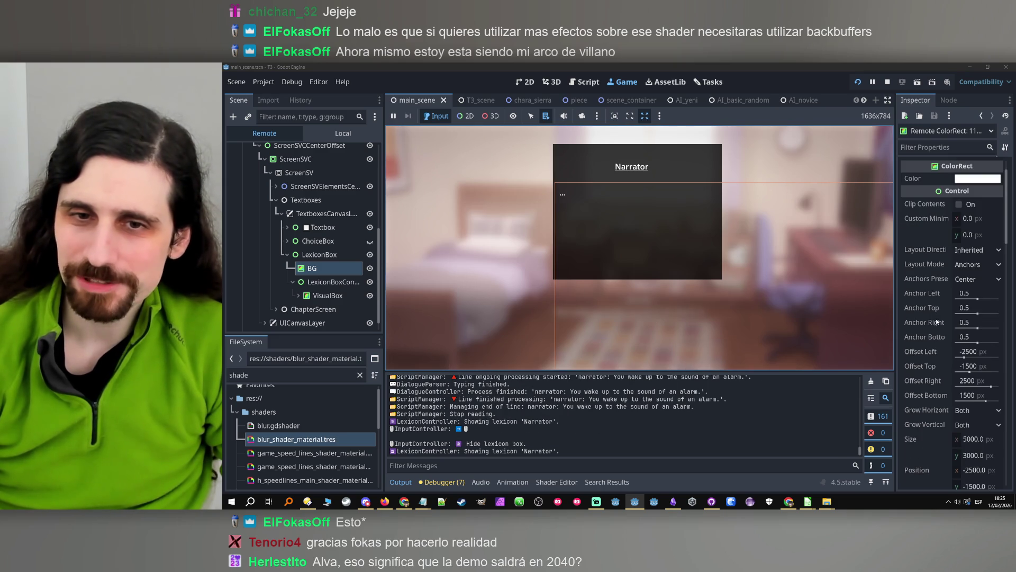
scroll(929, 312, "down", 10)
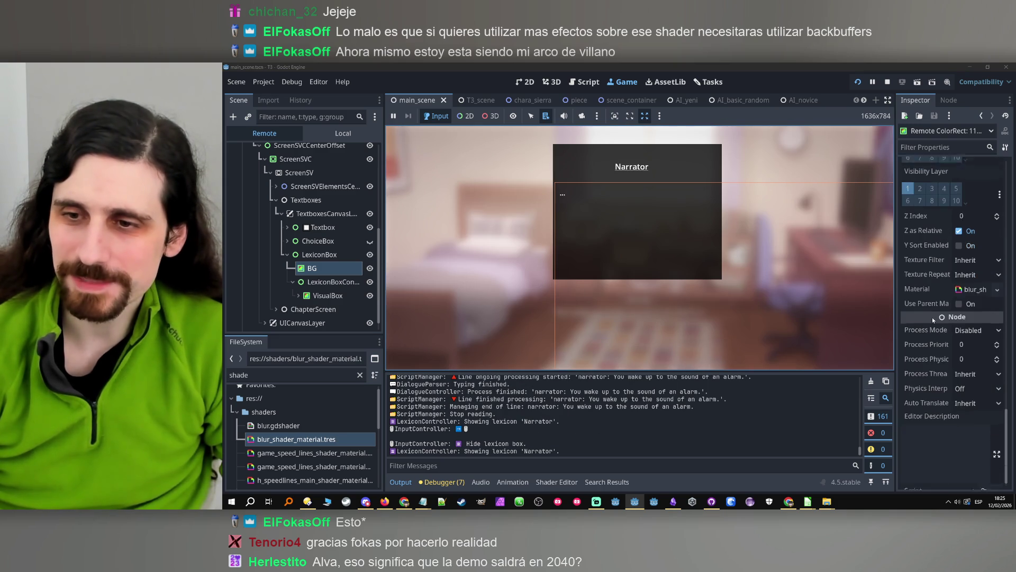
left_click(974, 360)
scroll(969, 371, "down", 5)
left_click_drag(983, 336, 977, 337)
left_click(736, 239)
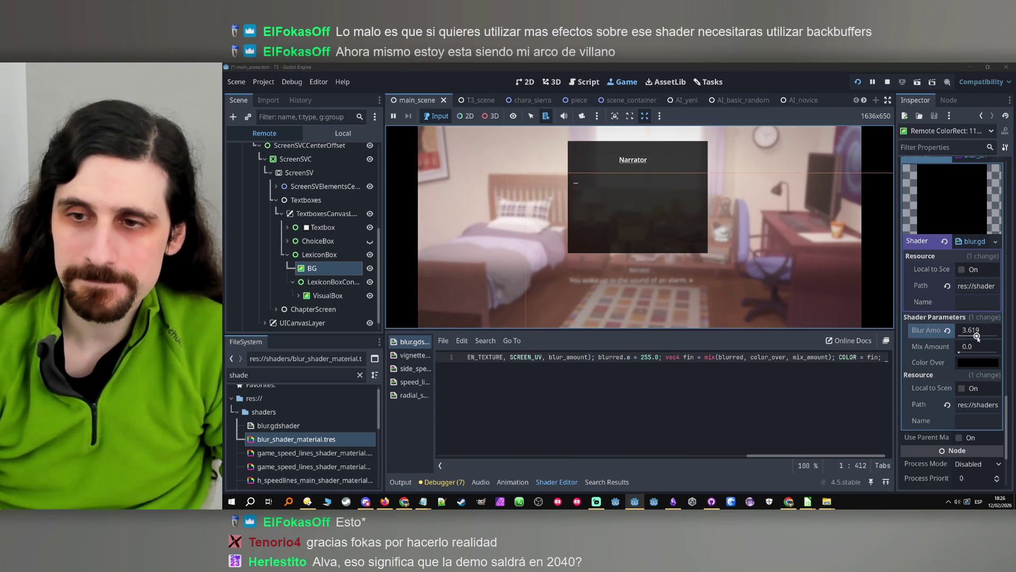
- Try a Blur Amount of 2.0 and advance the dialogue to the Tairon choice
left_click_drag(977, 337, 975, 337)
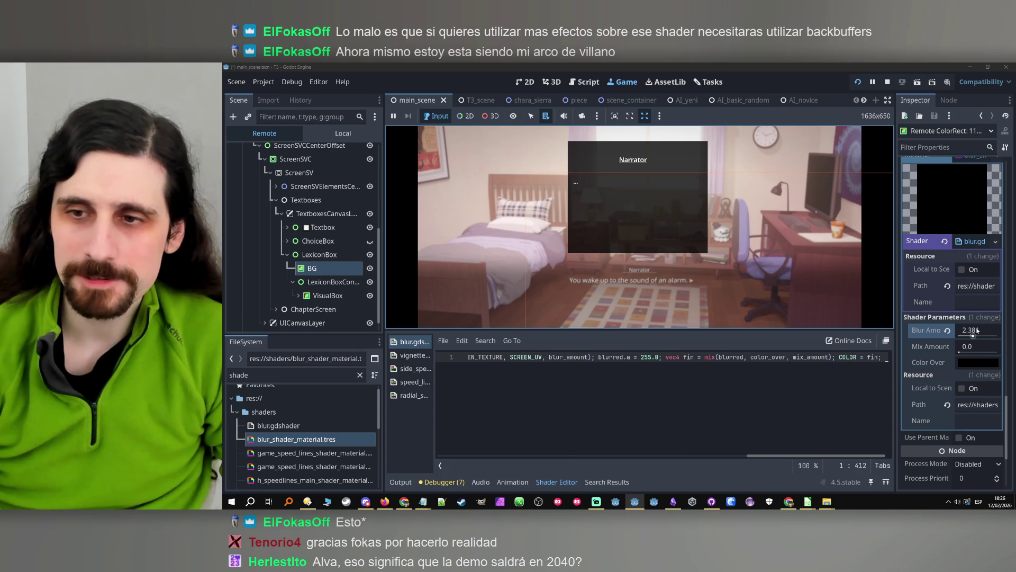
left_click(973, 335)
type("2.0")
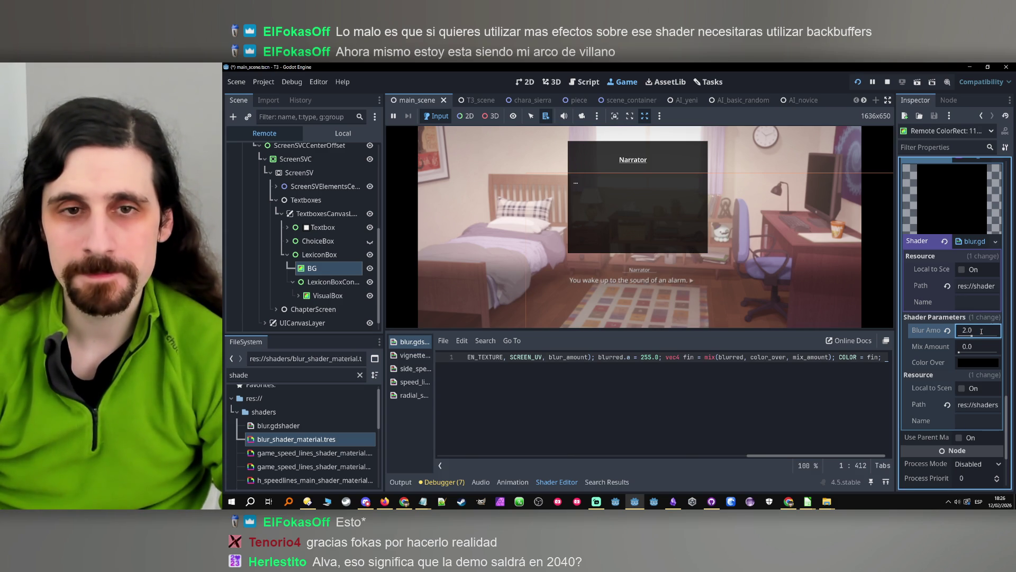
left_click(774, 313)
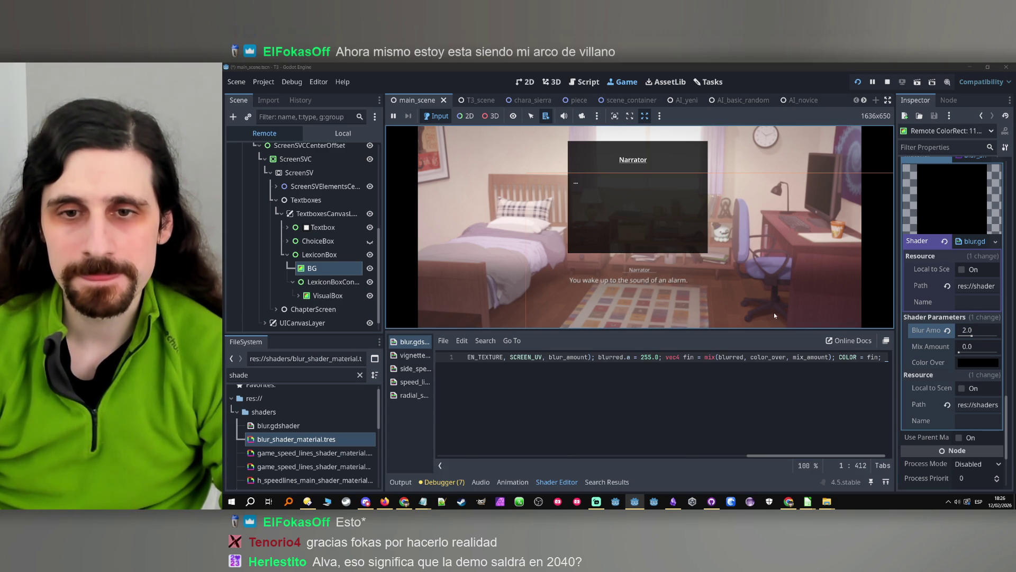
left_click(735, 285)
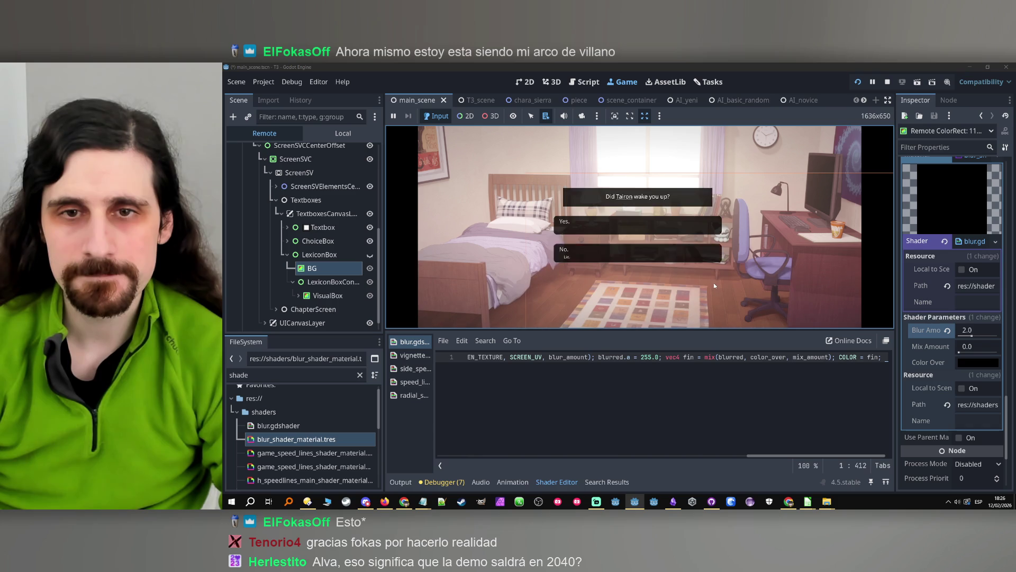
mouse_move(628, 200)
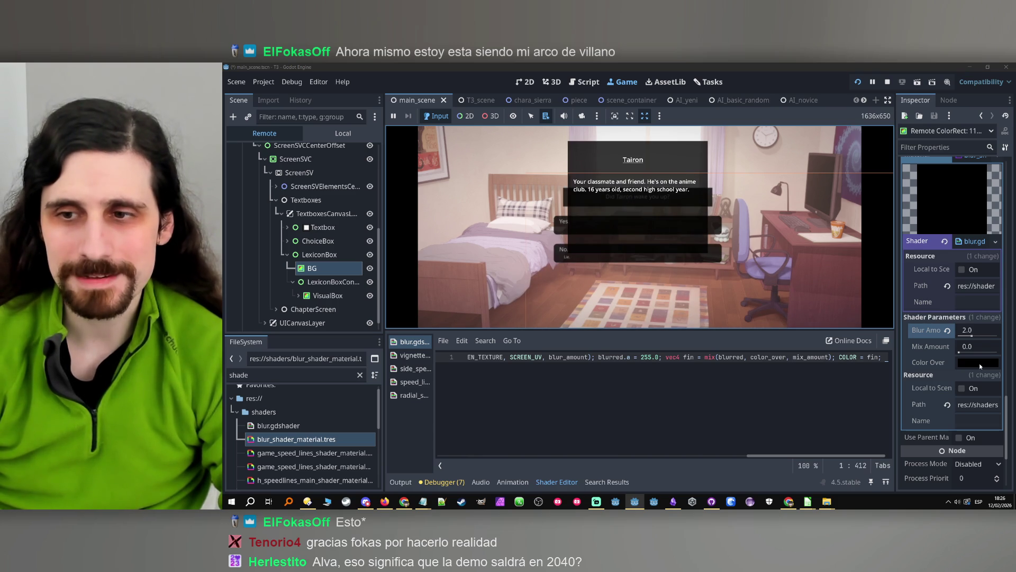
- Try Blur Amount values of 3.0, 5.0 and 4.0 on the running lexicon background
left_click(968, 331)
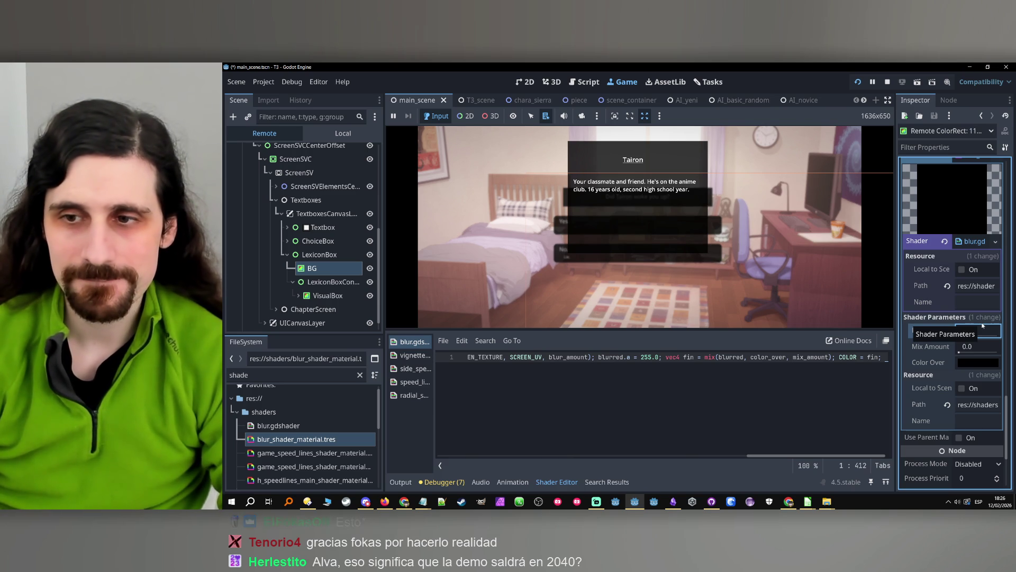
type("3")
key("Return")
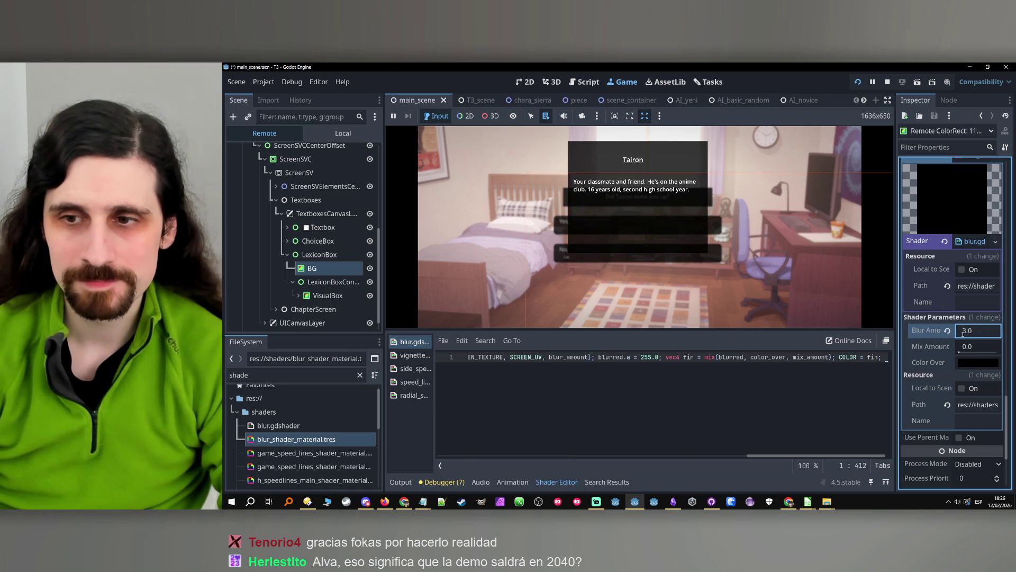
type("5")
key("Return")
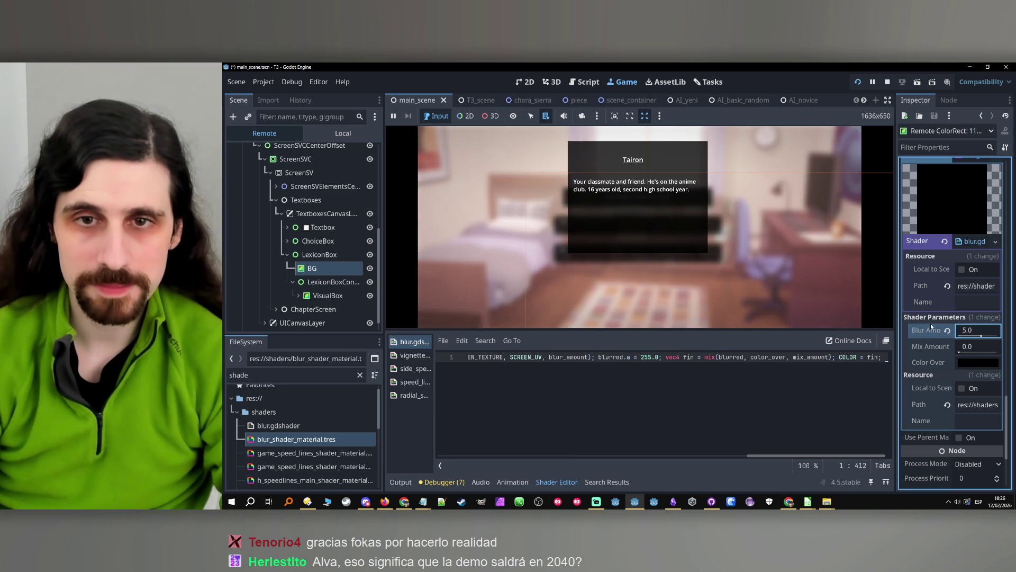
left_click(780, 288)
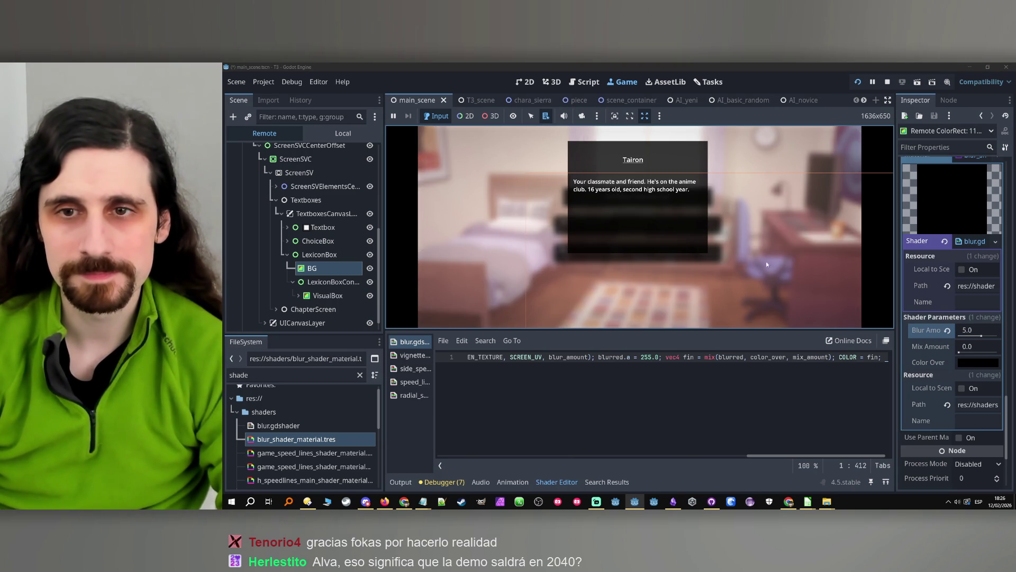
left_click(966, 330)
type("4")
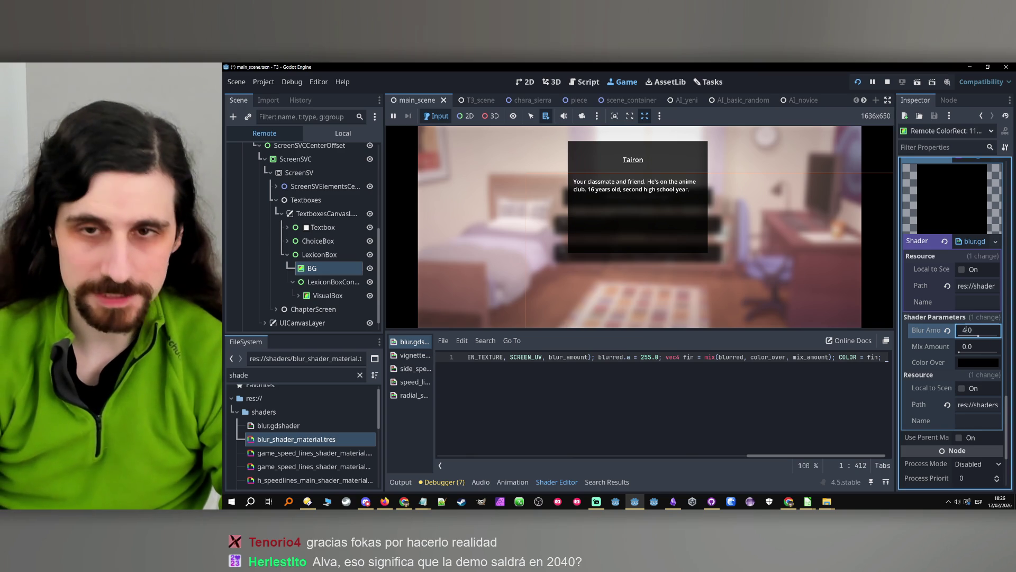
key("Return")
left_click(830, 310)
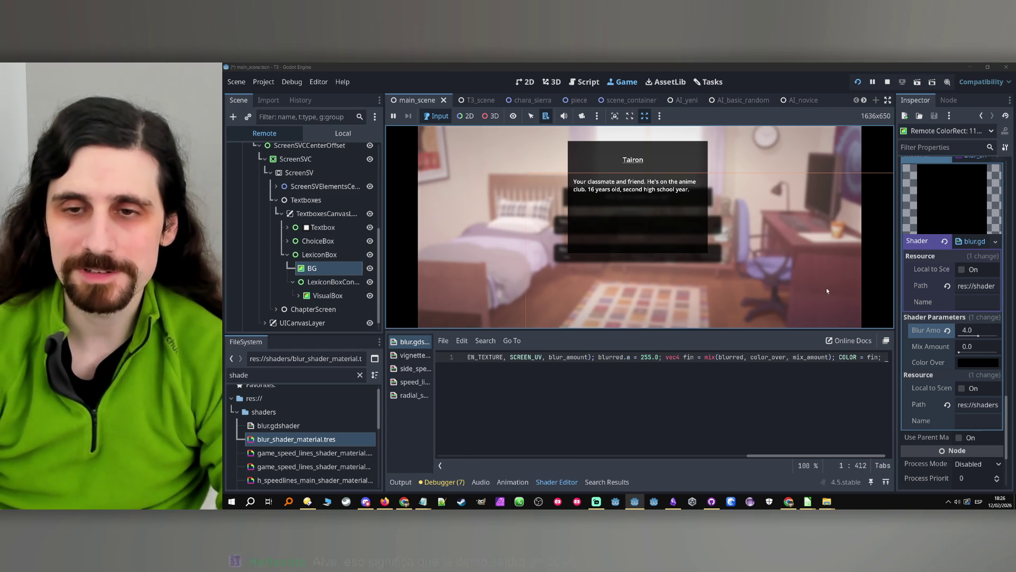
- Set the Blur Amount to 2.0 and stop the running game
scroll(953, 307, "up", 10)
scroll(980, 318, "up", 10)
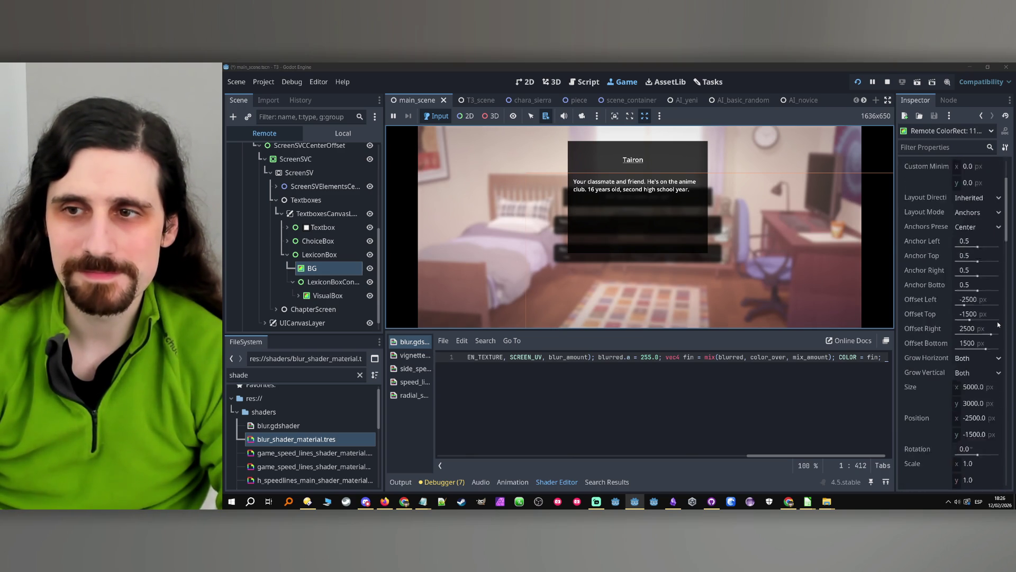
scroll(932, 339, "down", 15)
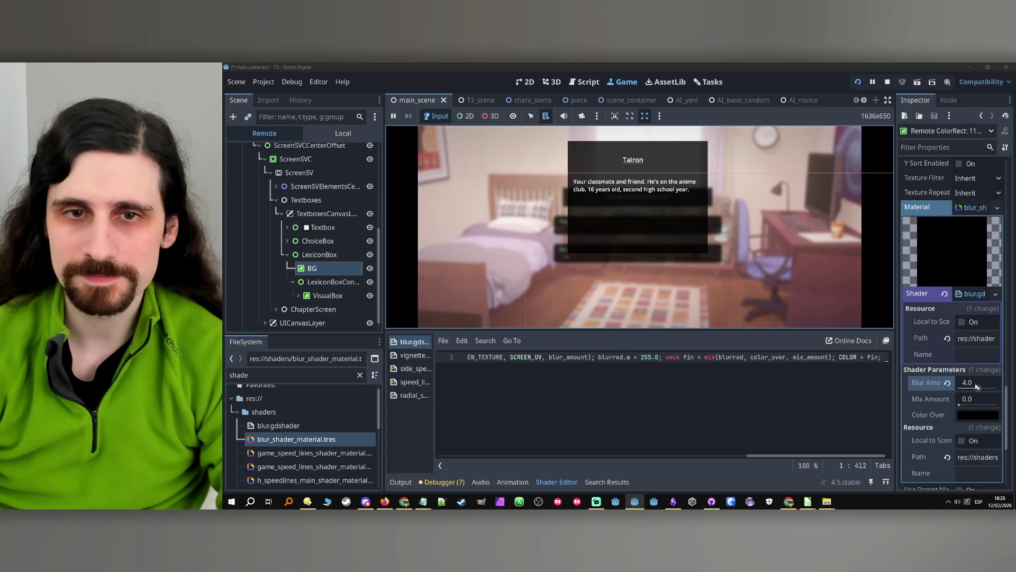
left_click(977, 386)
key("Return")
type("3")
key("Return")
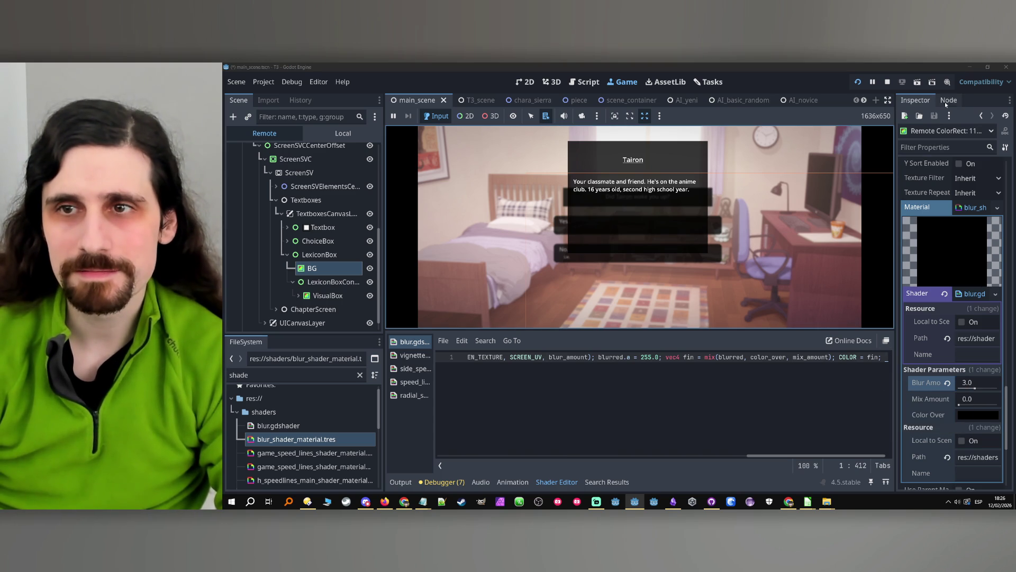
left_click(887, 82)
- Duplicate LexiconBox's BG ColorRect and rename the BG2 copy to Blur
left_click(324, 241)
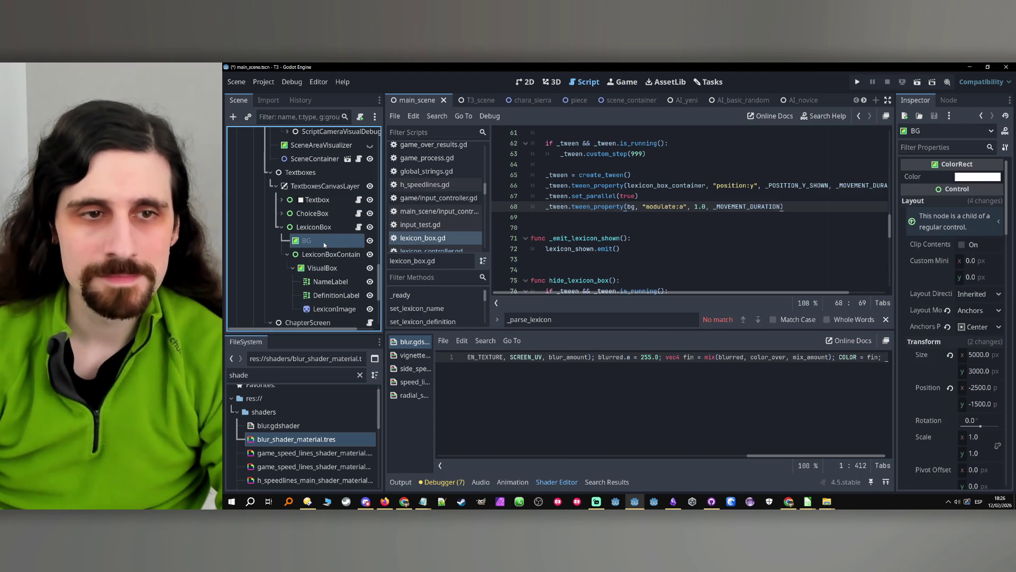
key("ctrl+d")
key("F2")
left_click(312, 254)
key("F2")
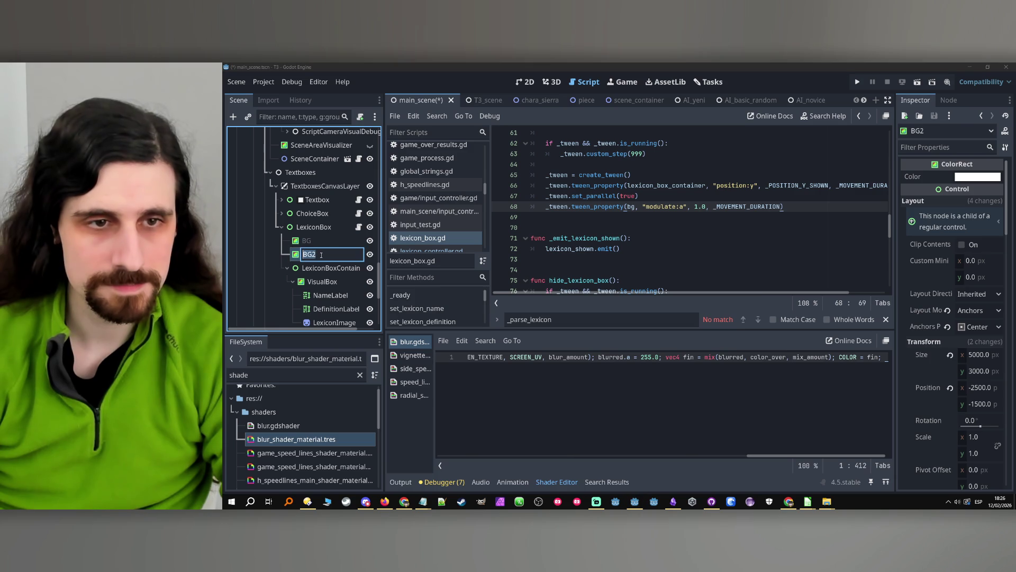
key("Caps_Lock")
key("Caps_Lock")
type("Blur")
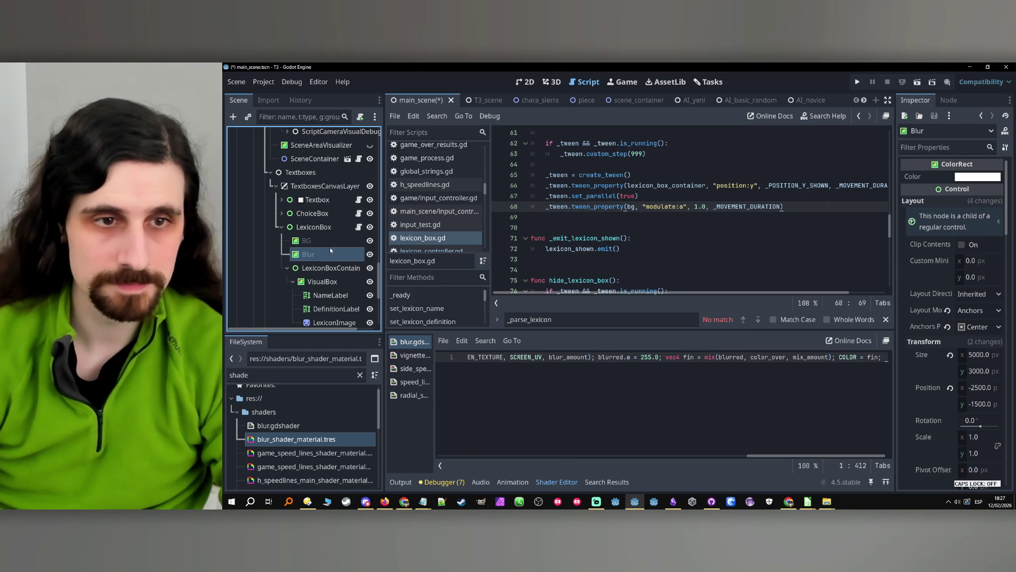
key("Return")
left_click(331, 245)
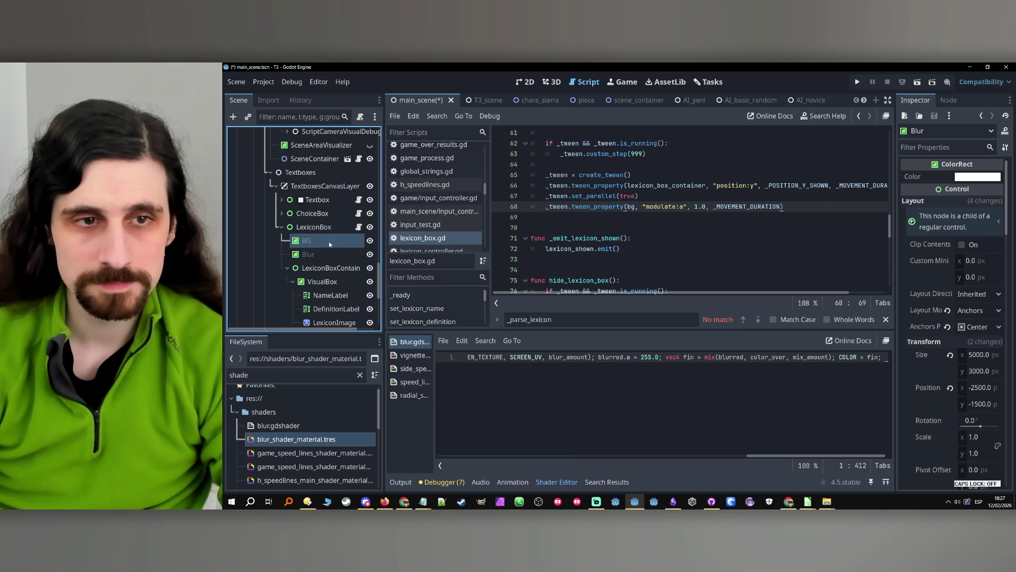
scroll(943, 308, "down", 15)
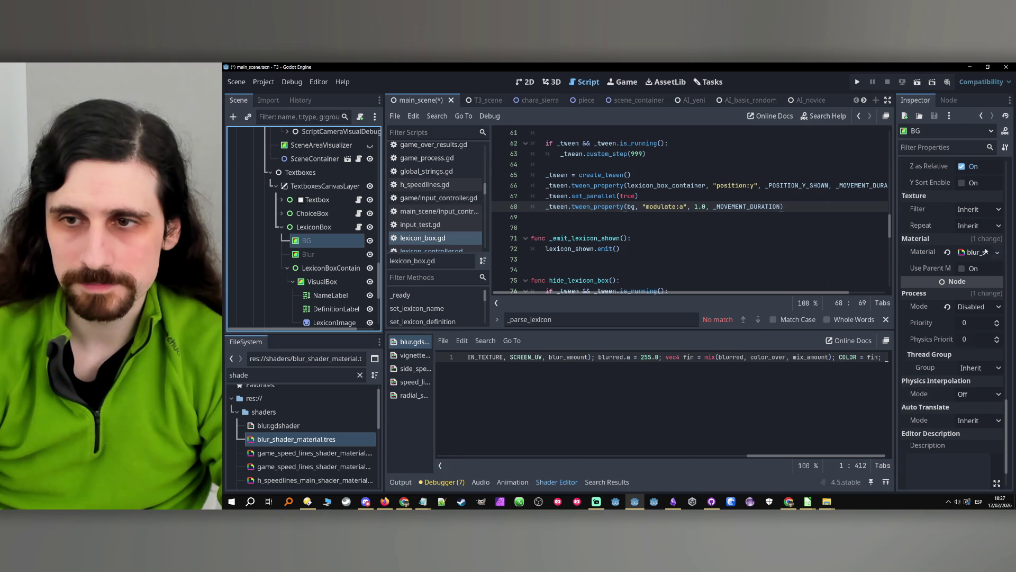
- Clear the blur material from BG so only Blur keeps it, then run the game
left_click(998, 252)
left_click(981, 246)
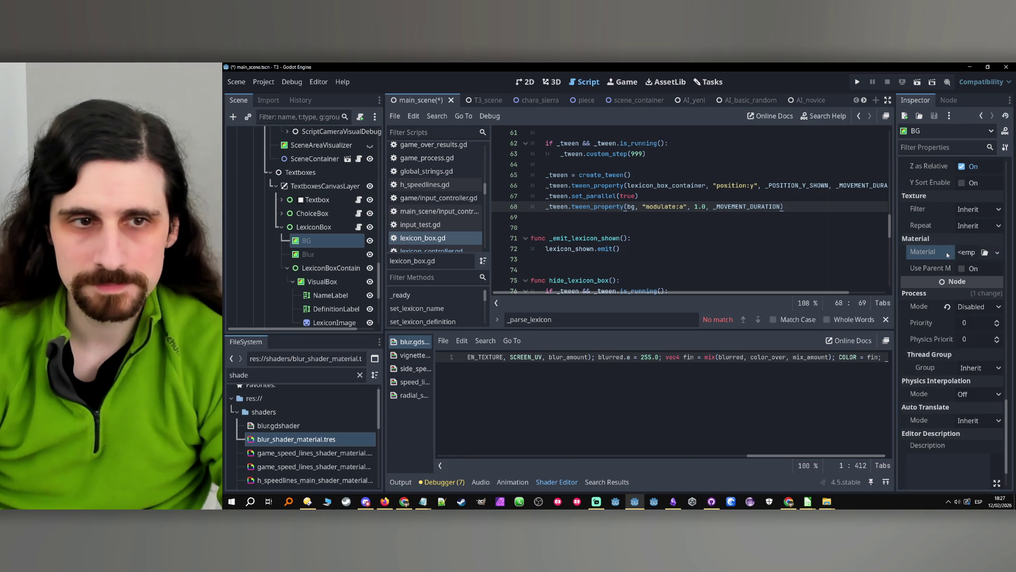
left_click(339, 253)
left_click(342, 243)
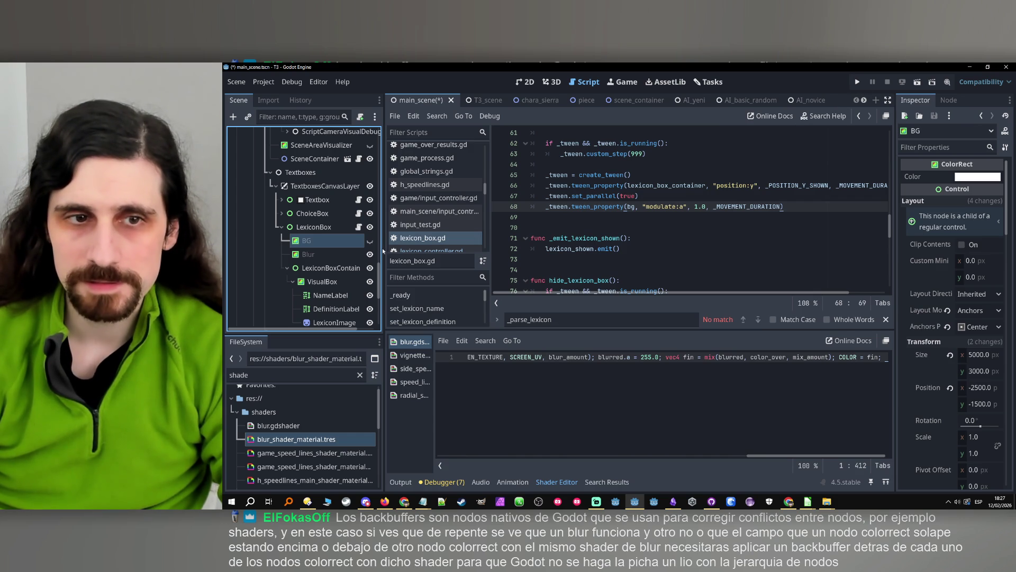
left_click(858, 81)
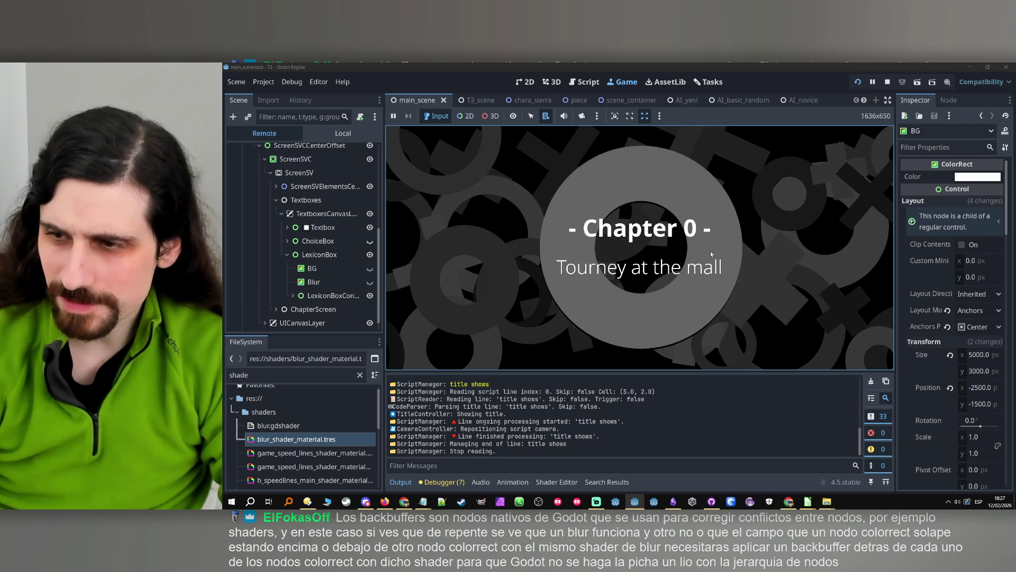
- Play past the title and narration to open the Tairon lexicon entry over a white backdrop, then stop
left_click(686, 256)
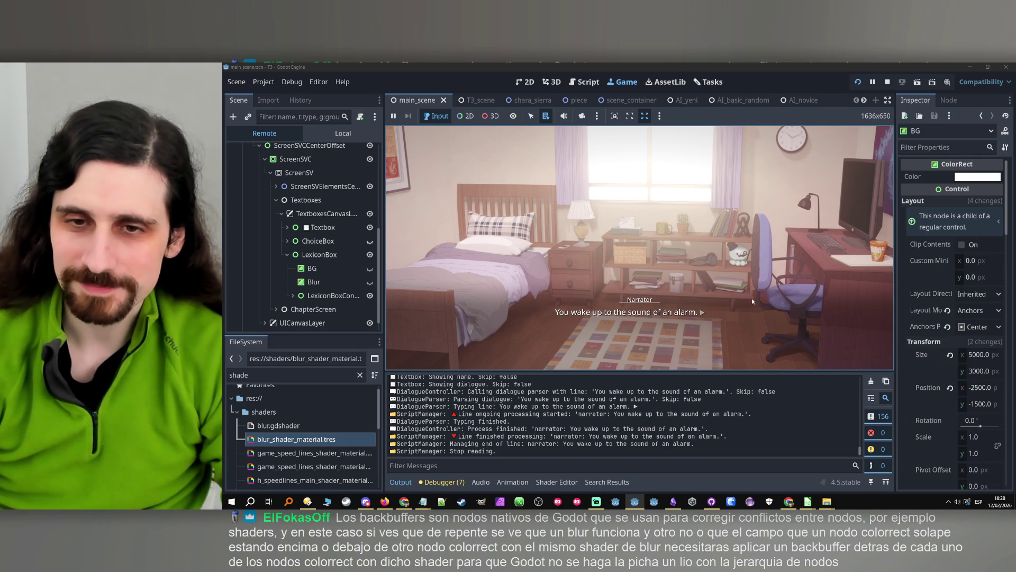
key("space")
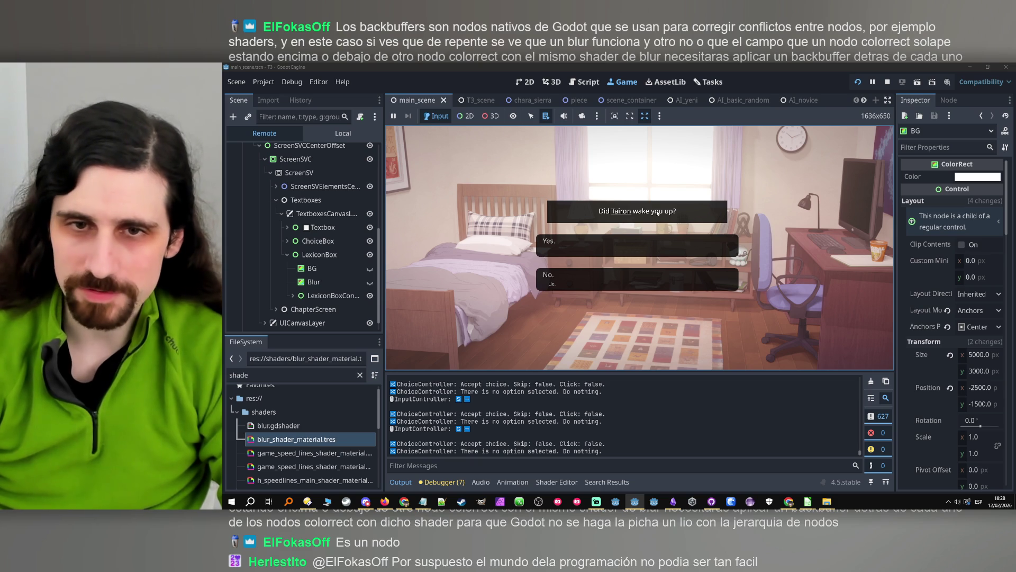
left_click(628, 213)
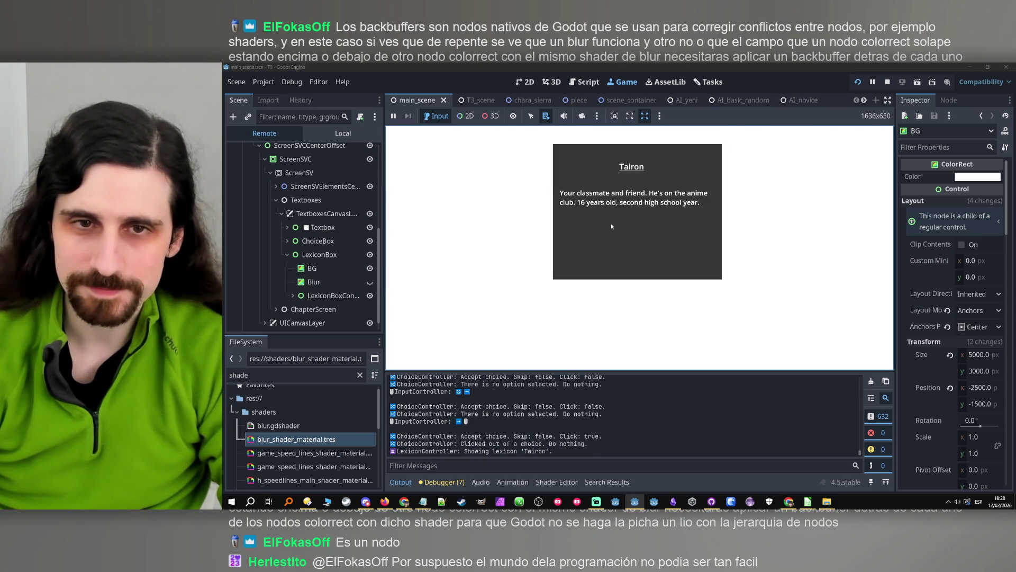
left_click(887, 83)
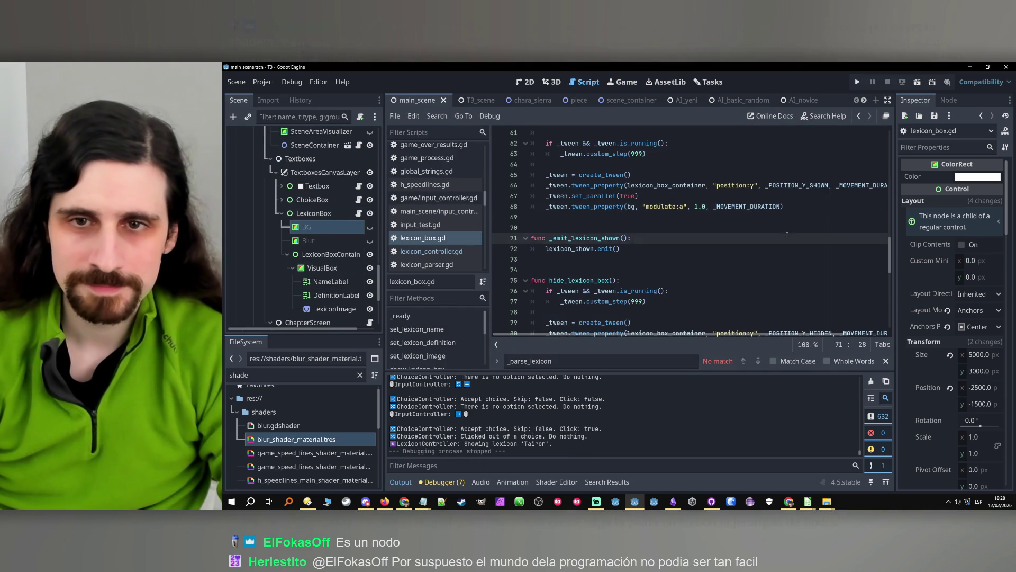
- Change the lexicon BG fade alpha on line 68 of lexicon_box.gd from 1.0 to 0.3
double_click(700, 206)
type("0.3")
left_click(796, 210)
scroll(796, 211, "up", 3)
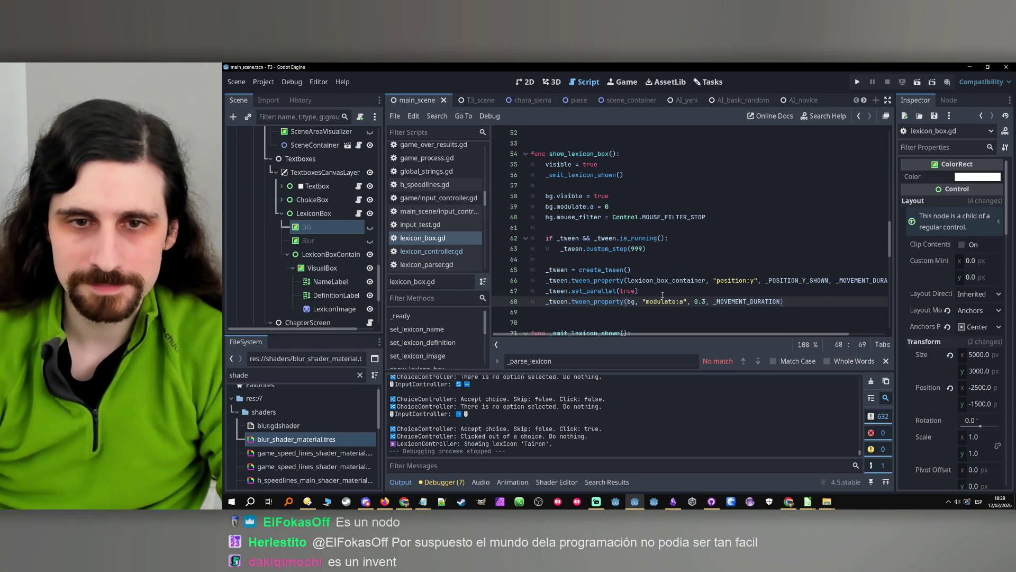
key("Up")
- Nest the Blur node inside BG in the Scene dock and relaunch the game
left_click(307, 242)
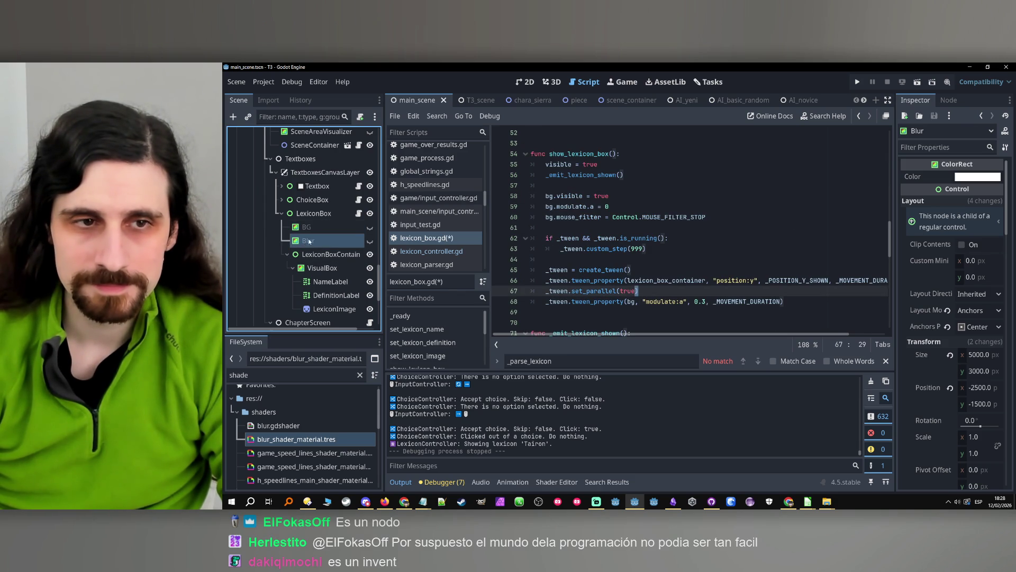
mouse_move(305, 242)
left_mouse_down()
mouse_move(313, 228)
mouse_move(328, 232)
left_mouse_up()
left_click(858, 81)
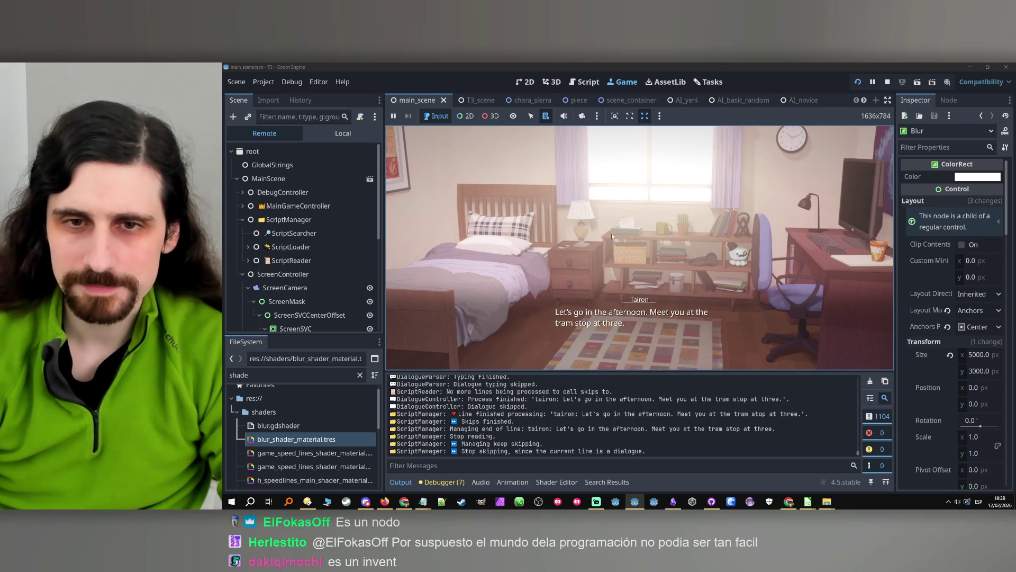
- Advance the dialogue to the choice and toggle the Tairon lexicon entry open and closed
left_click(627, 276)
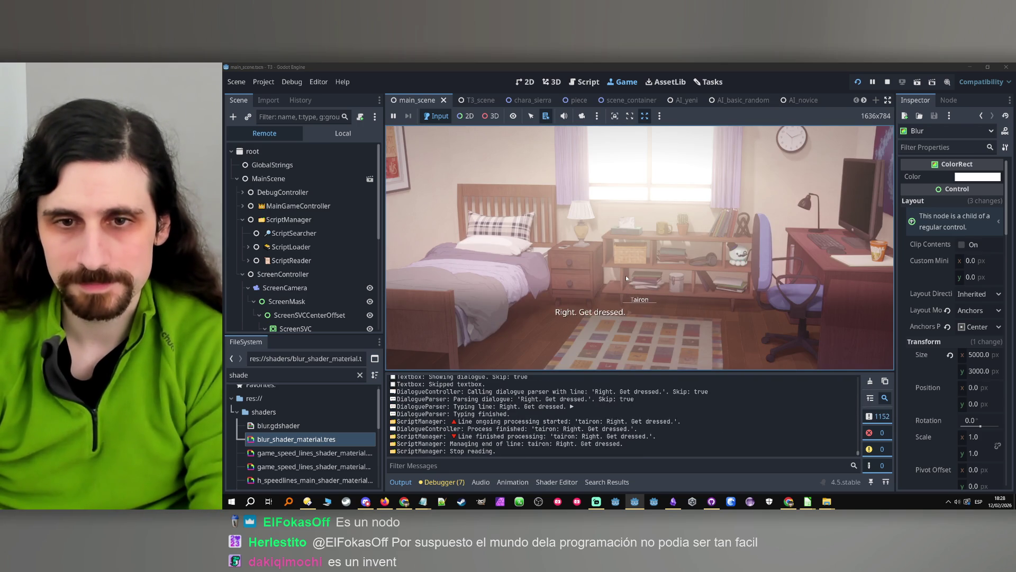
left_click(626, 275)
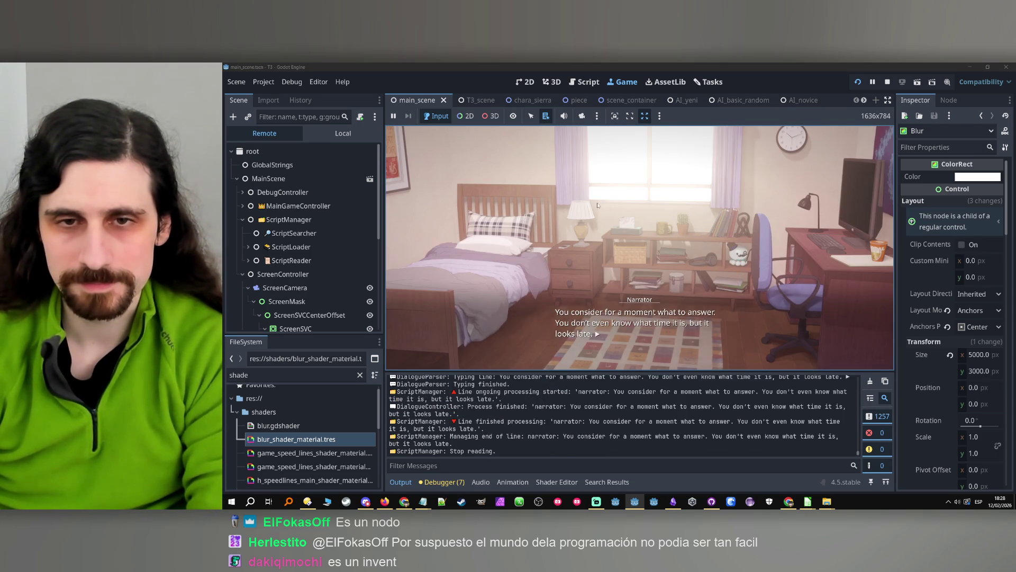
left_click(624, 274)
left_click(624, 211)
left_click(624, 210)
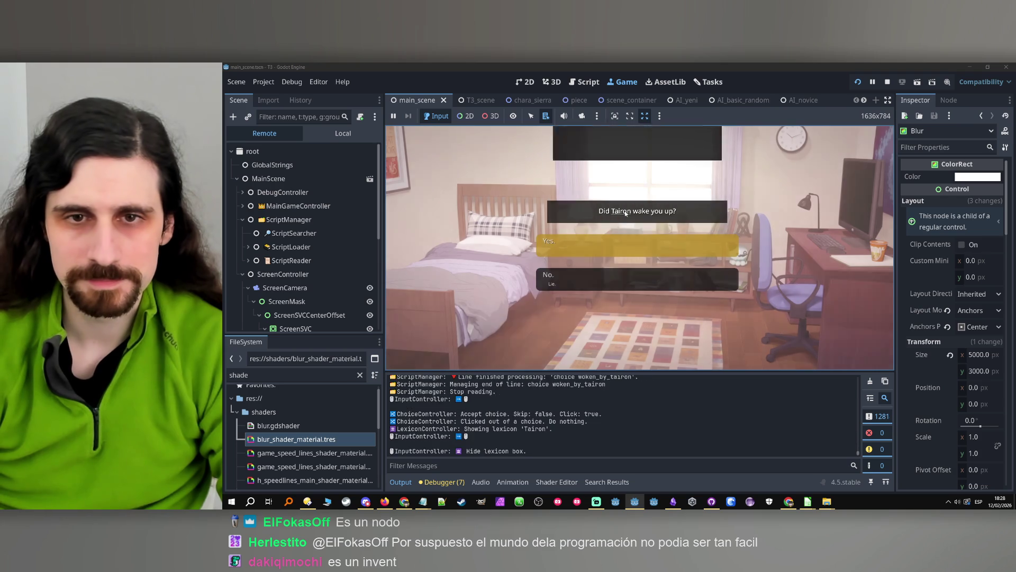
left_click(623, 212)
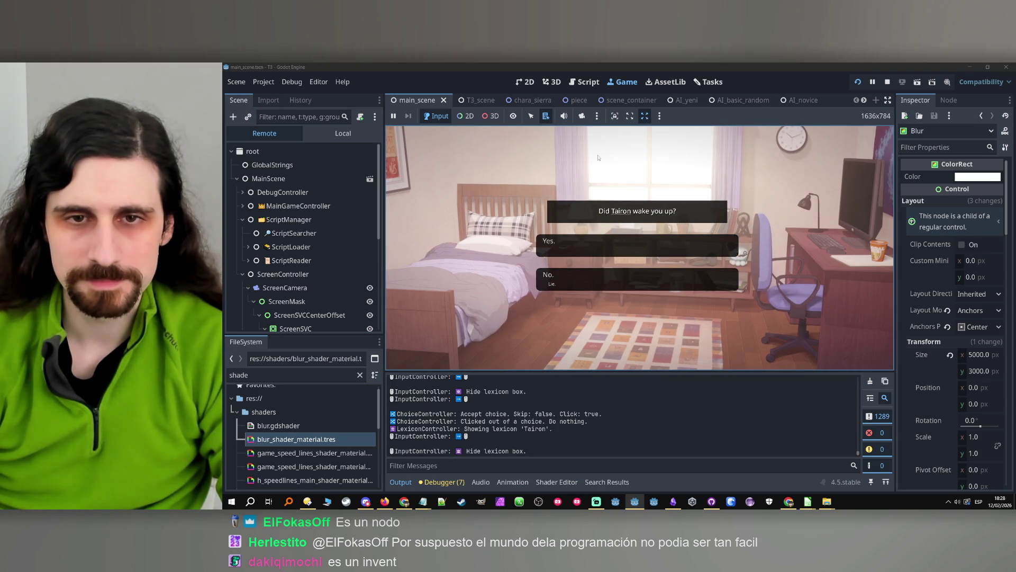
left_click(614, 211)
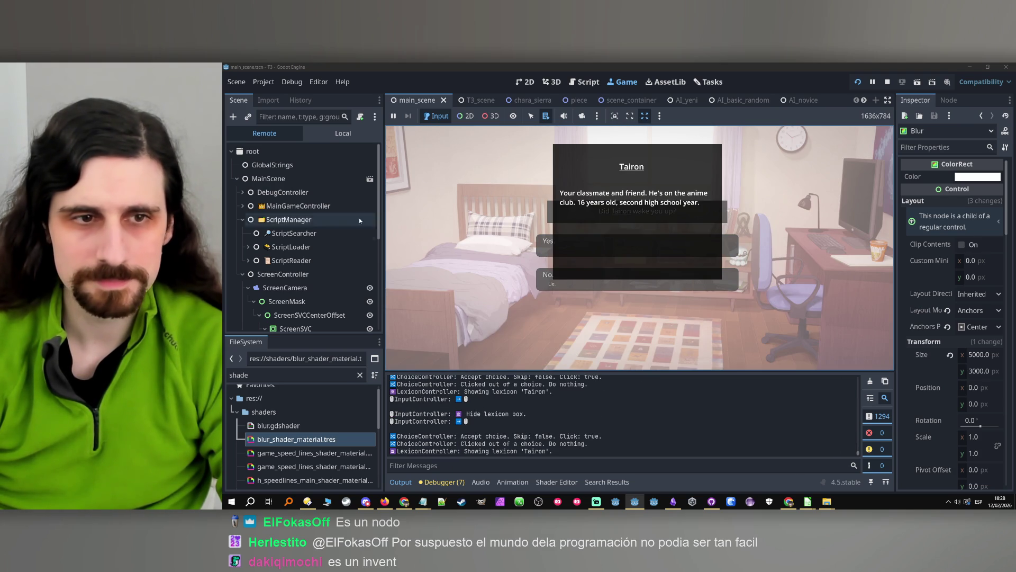
scroll(293, 273, "down", 5)
- Make the running Blur node visible, then repeatedly close and reopen the Tairon entry to compare
left_click(319, 289)
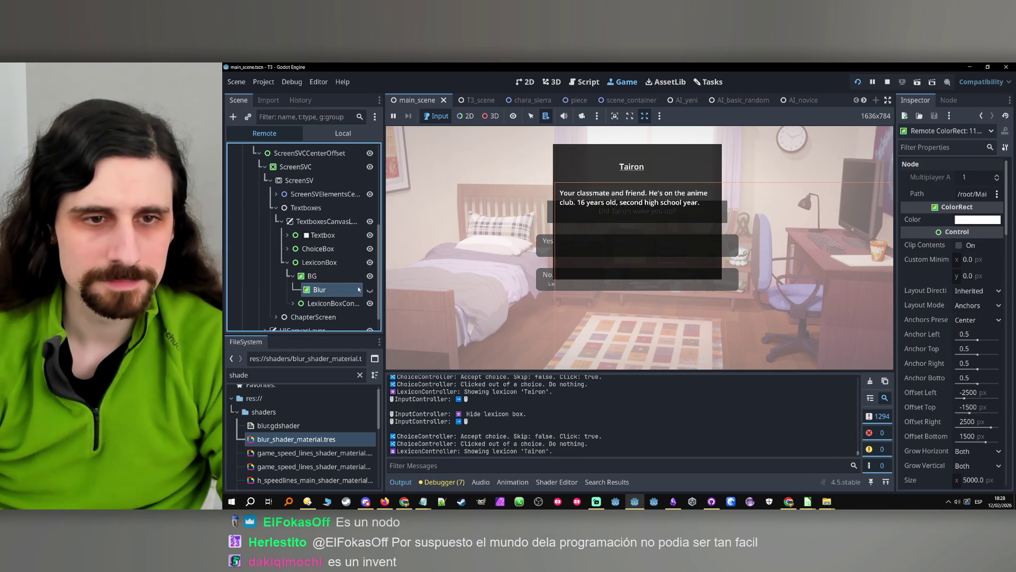
left_click(370, 291)
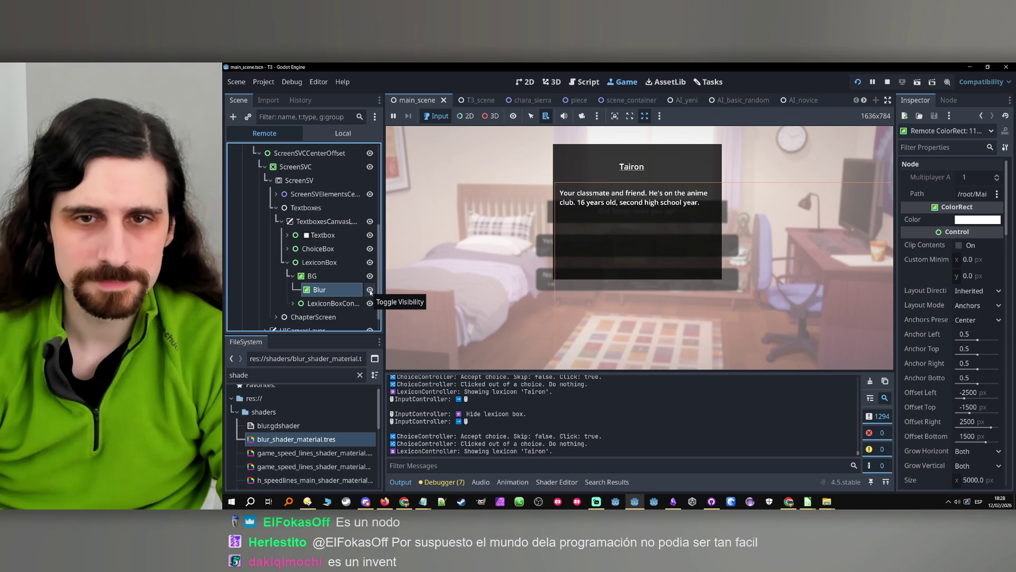
key("Up")
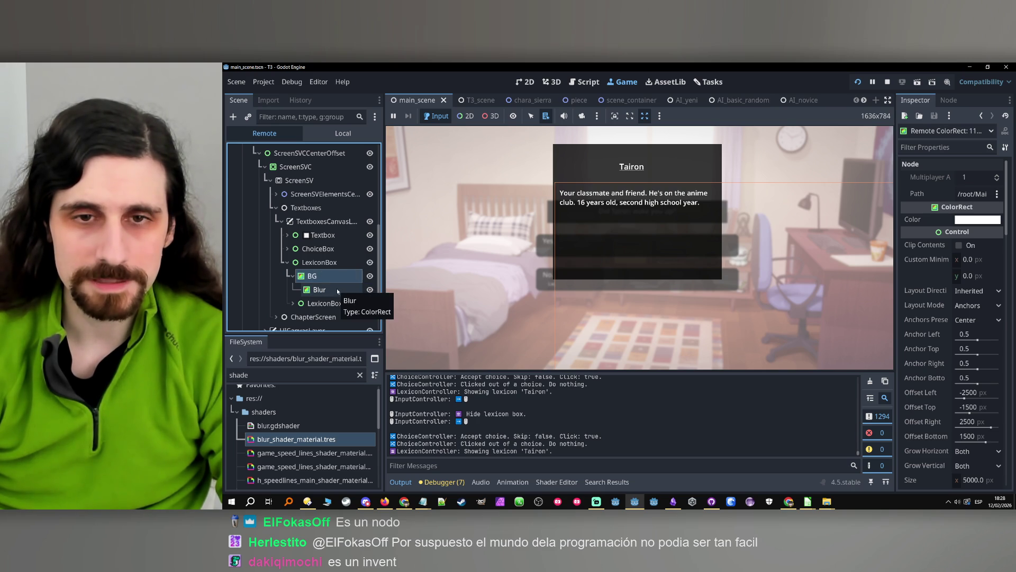
left_click(461, 255)
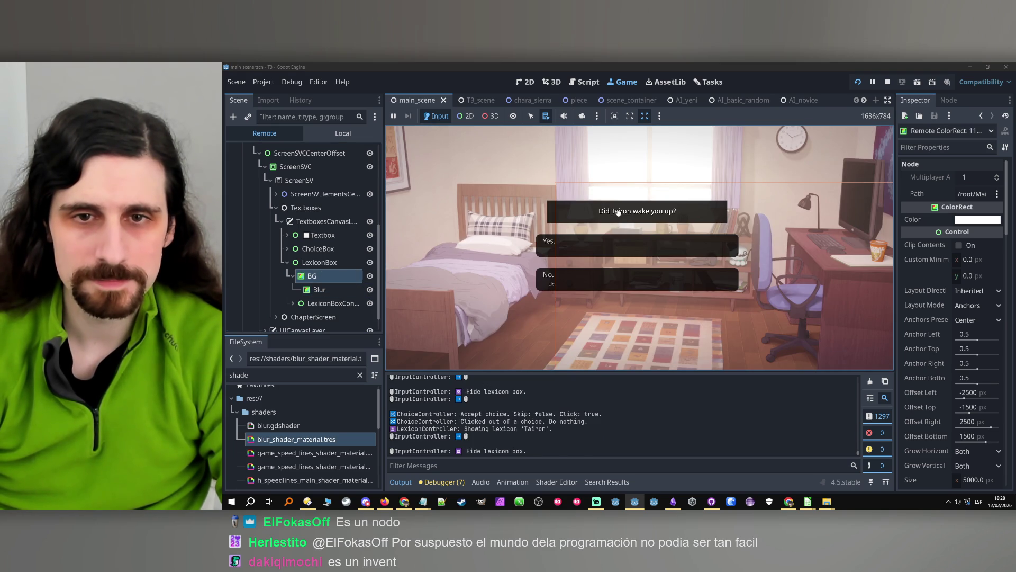
left_click(618, 212)
left_click(561, 218)
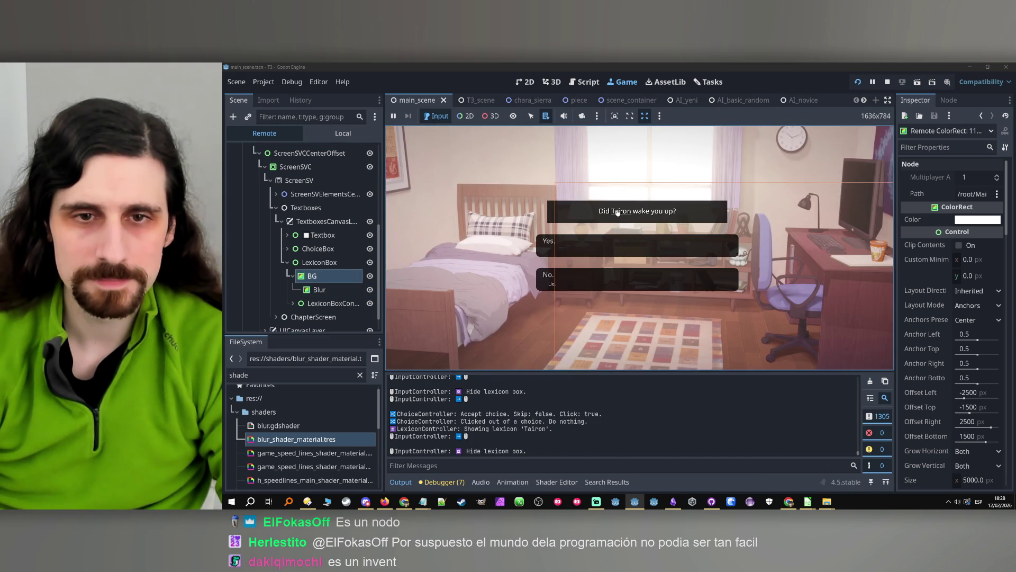
left_click(617, 212)
left_click(467, 230)
left_click(622, 214)
left_click(390, 232)
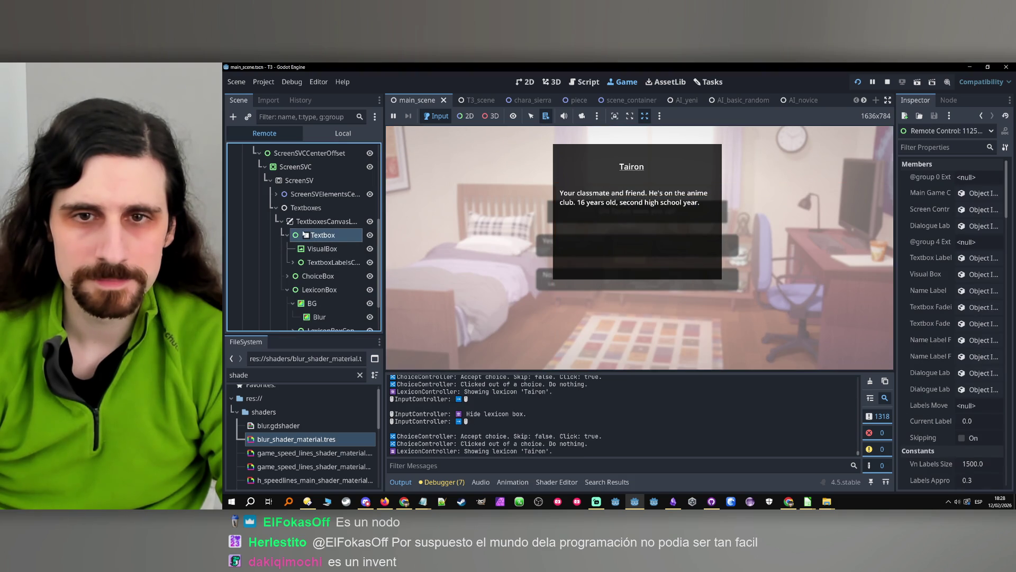
left_click(620, 214)
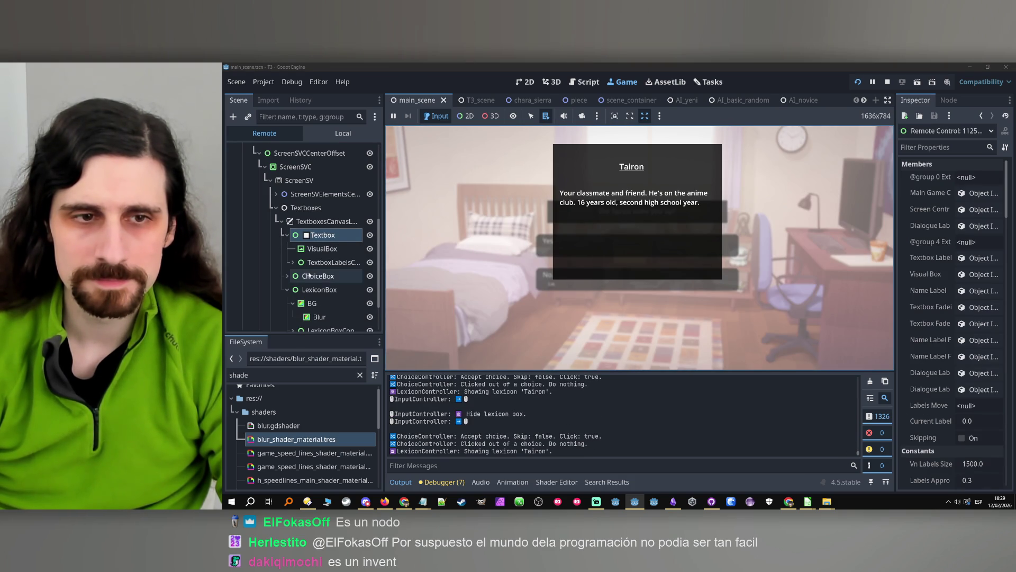
- Inspect the running Blur node's properties in the Inspector
left_click(319, 317)
scroll(923, 327, "down", 10)
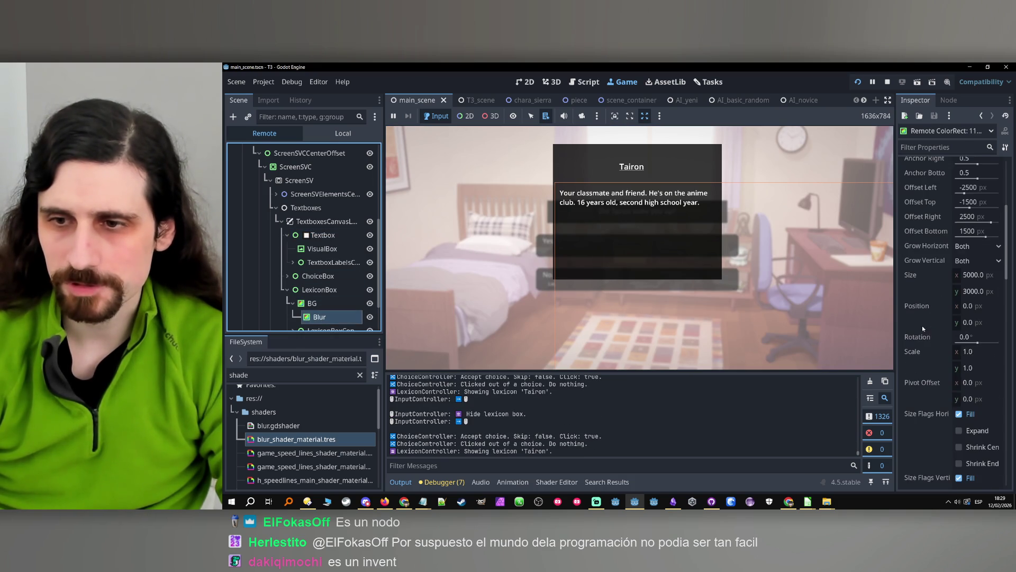
scroll(976, 342, "down", 5)
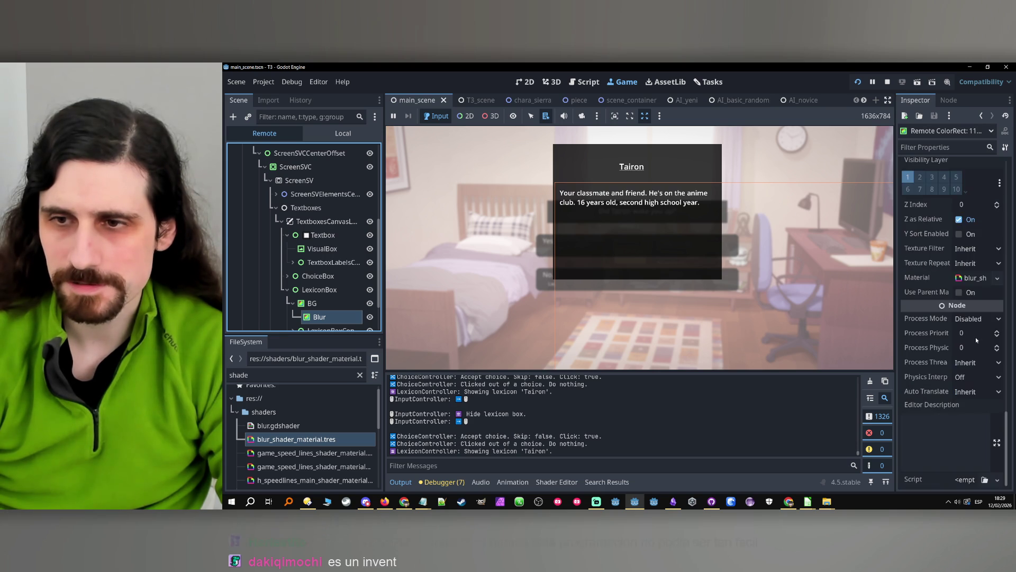
- Raise the blur material's Blur Amount from 3.0 to 4.0 and recheck the Tairon lexicon box
left_click(972, 278)
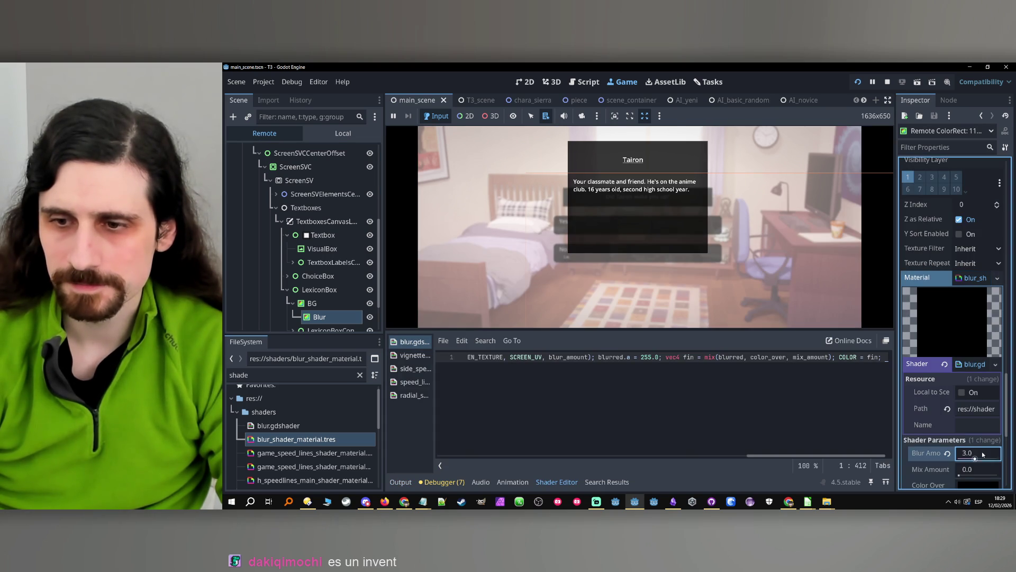
left_click_drag(983, 453, 988, 454)
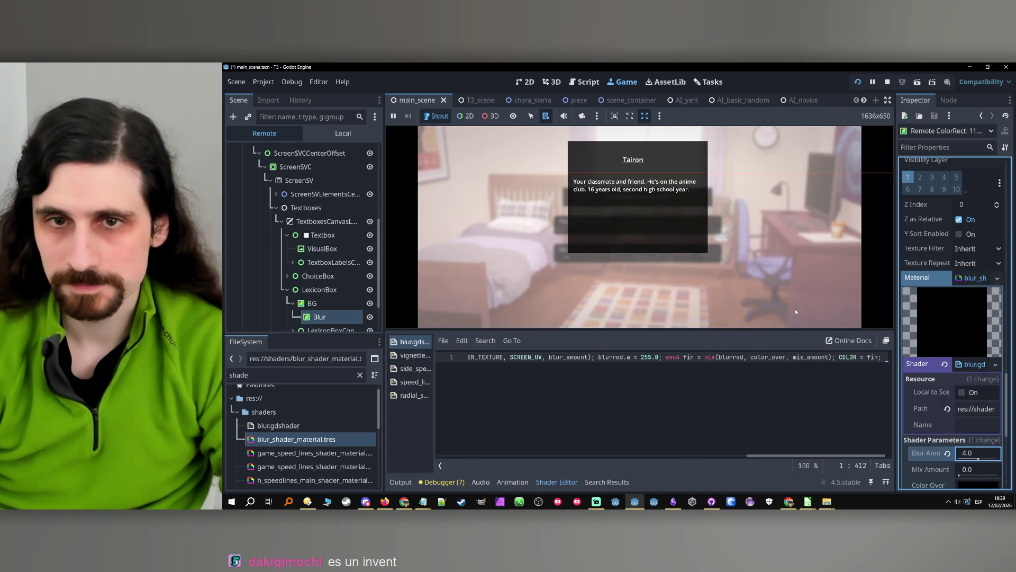
left_click(839, 168)
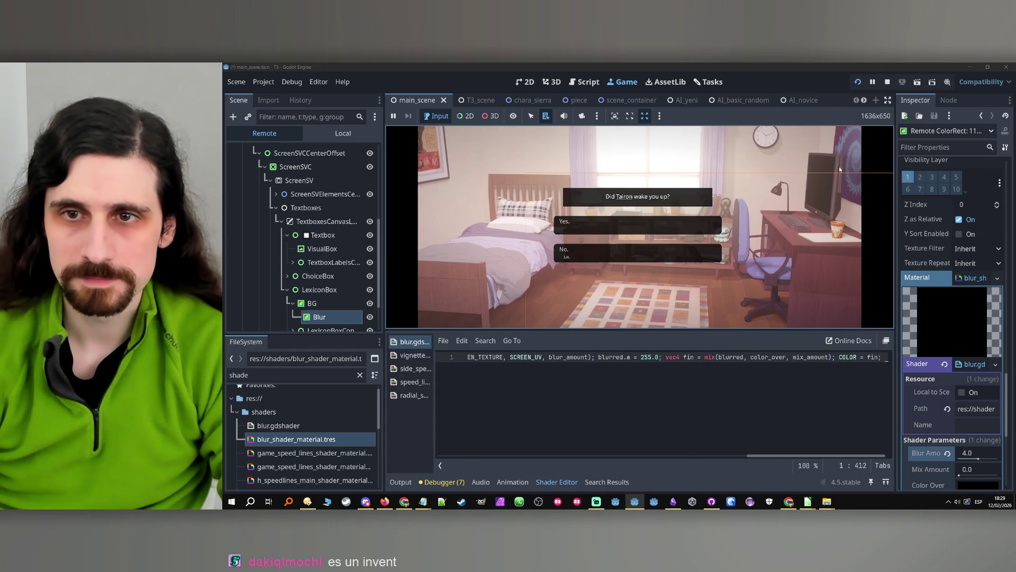
left_click(626, 197)
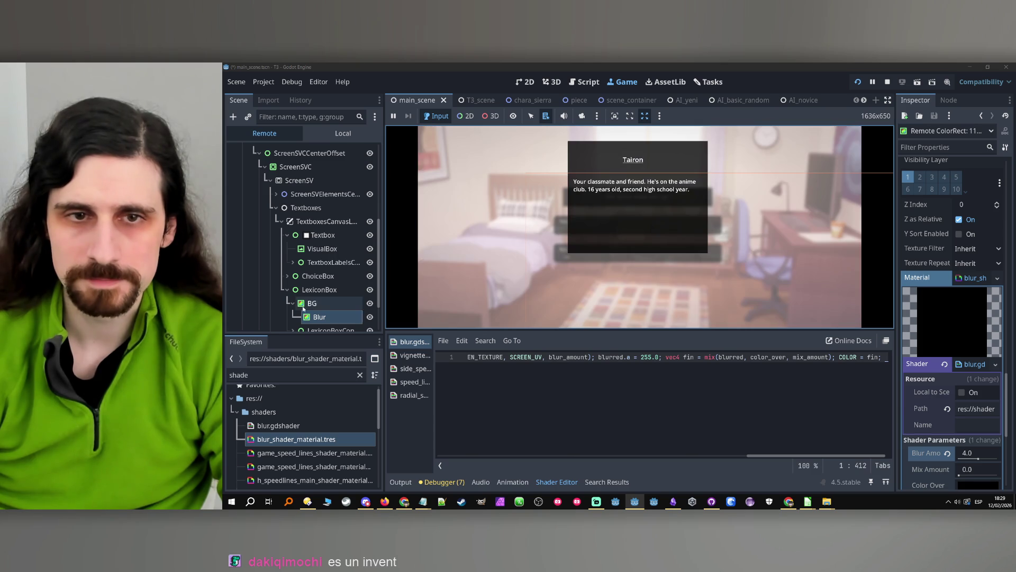
left_click(319, 290)
left_click(499, 201)
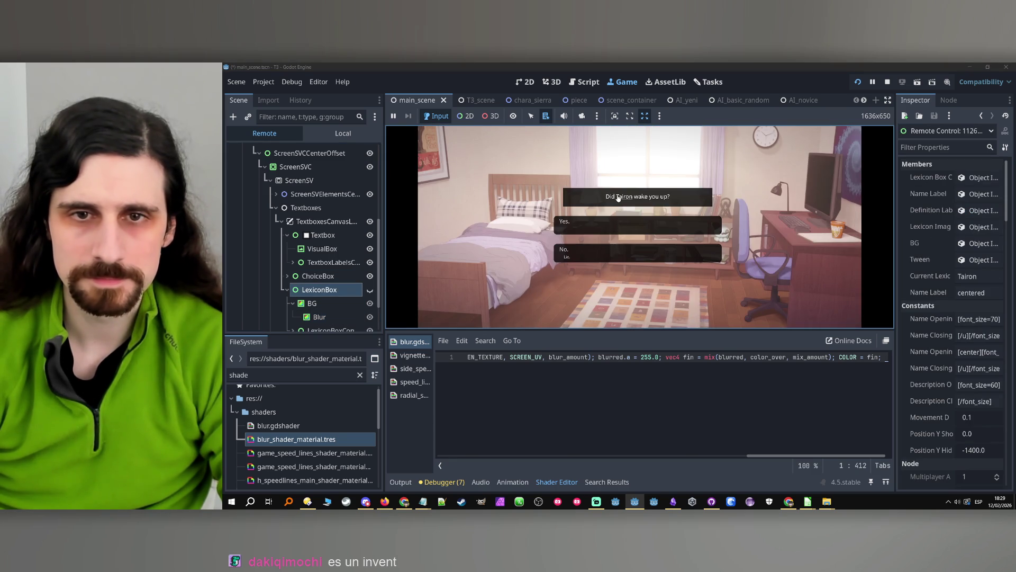
- Answer the Yes/No question and advance the dialogue to the bus stop scene
left_click(619, 197)
left_click(582, 217)
left_click(576, 227)
left_click(576, 226)
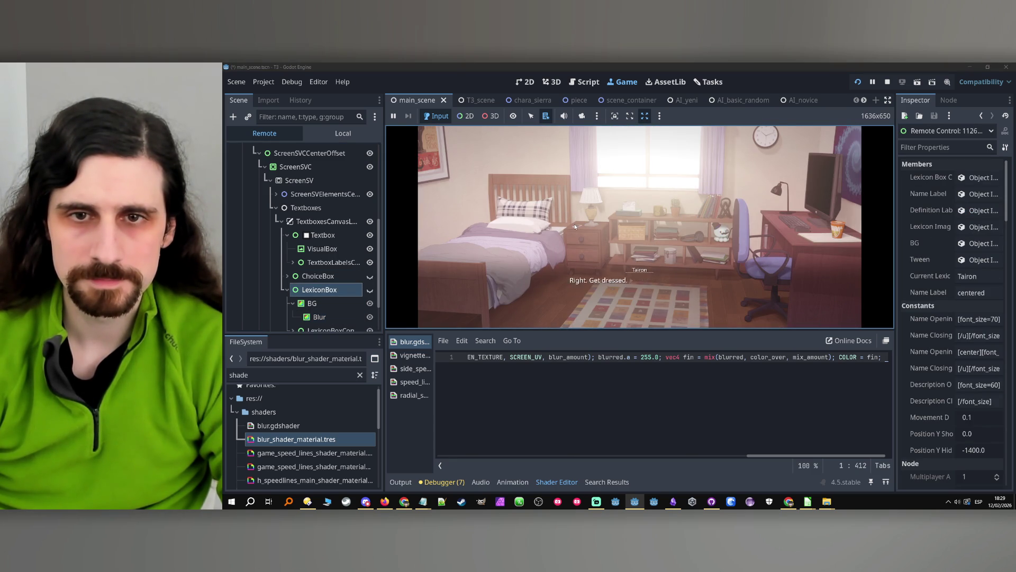
left_click(575, 226)
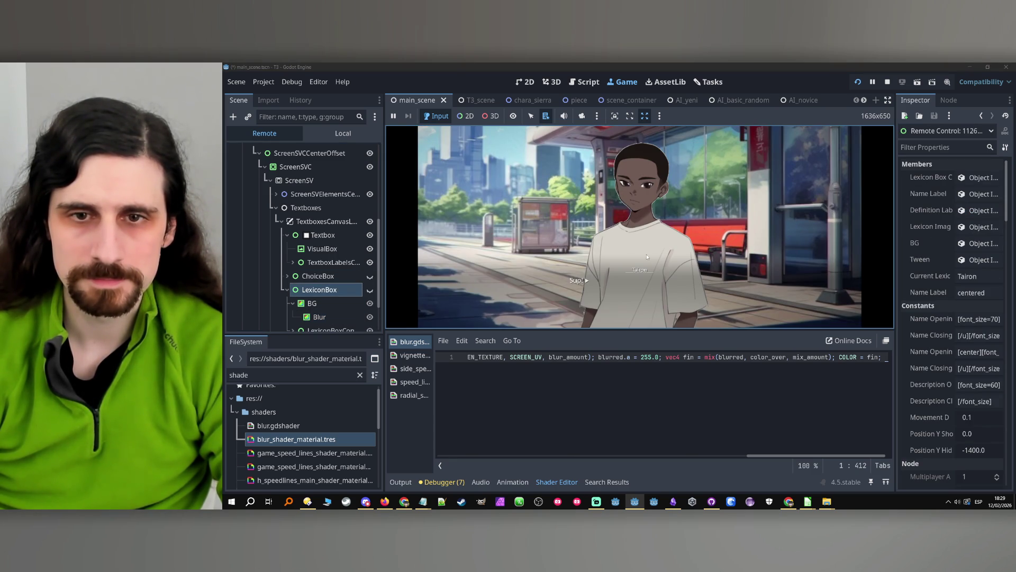
- Repeatedly open and close the Tairon lexicon box over the bus stop scene
left_click(644, 272)
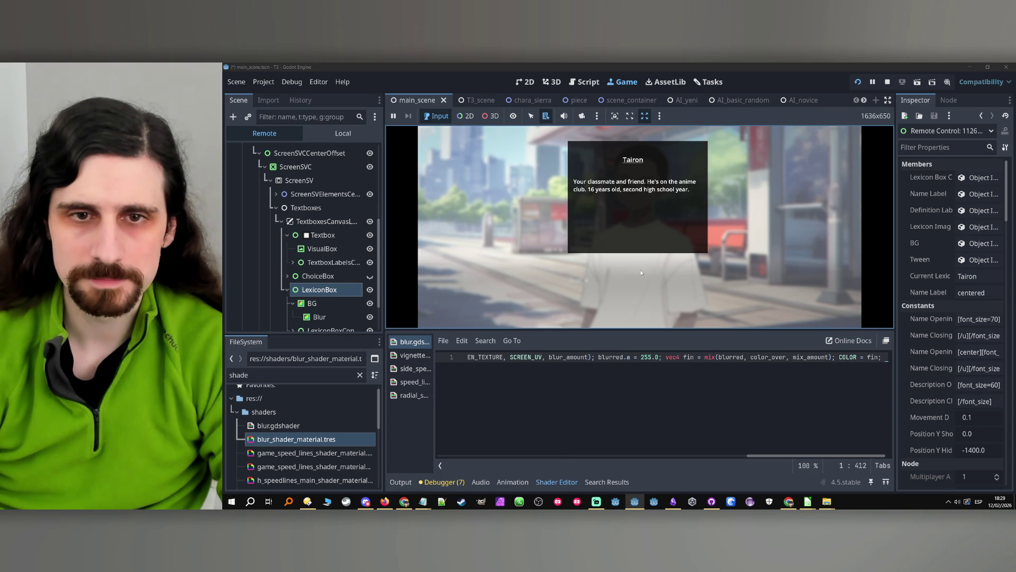
left_click(598, 268)
left_click(645, 272)
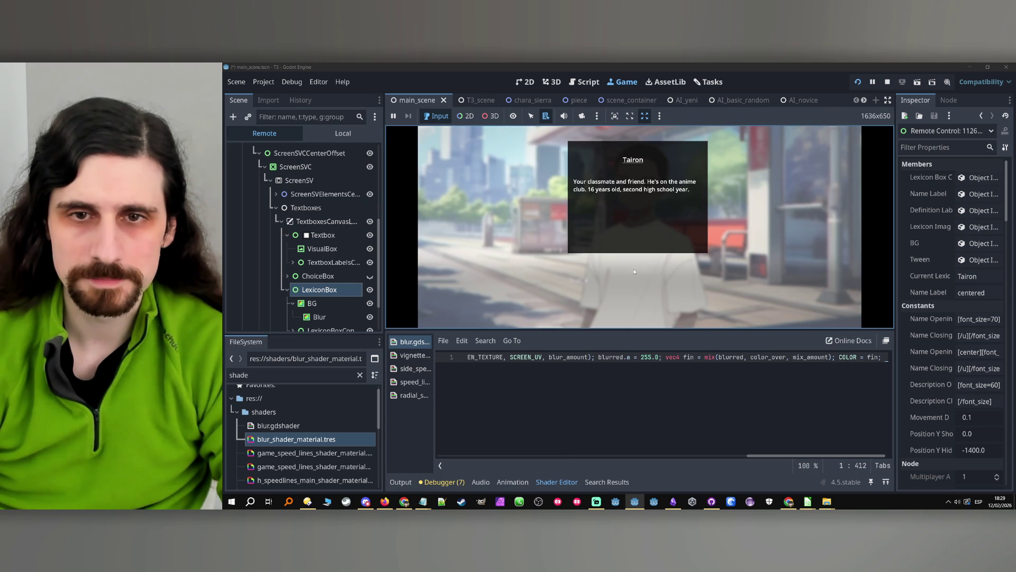
left_click(636, 272)
left_click(637, 271)
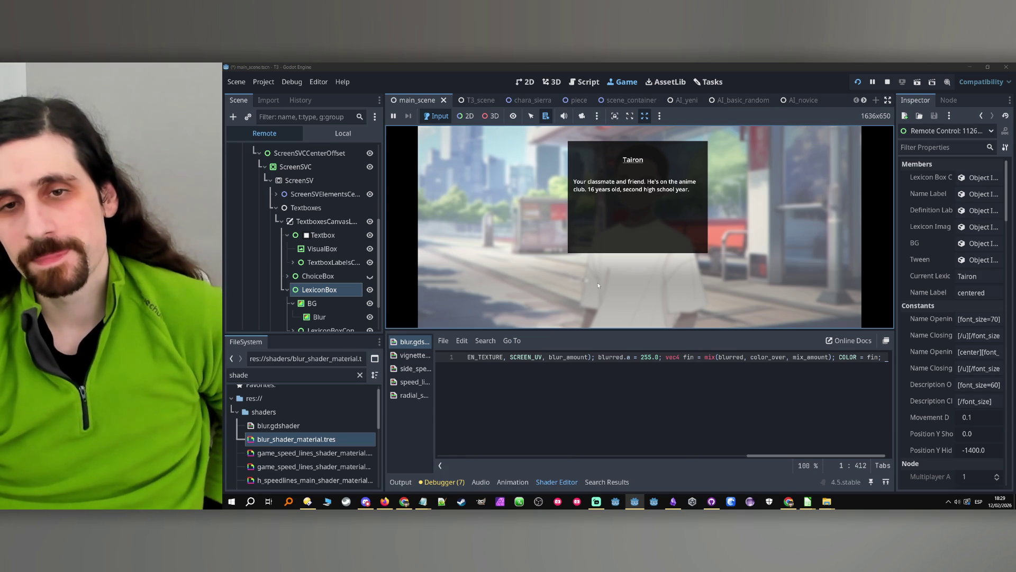
left_click(666, 270)
left_click(644, 271)
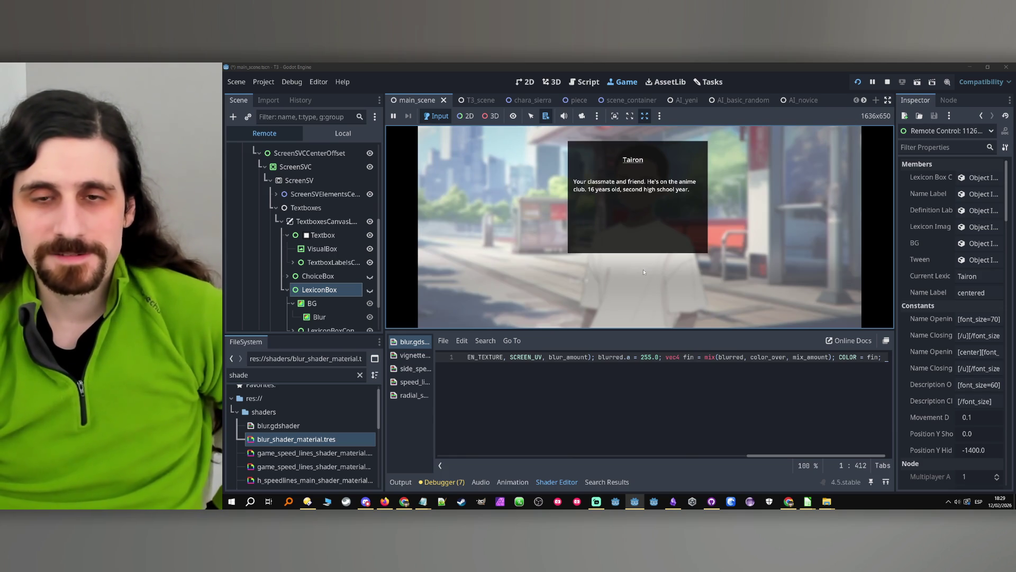
left_click(644, 271)
left_click(645, 272)
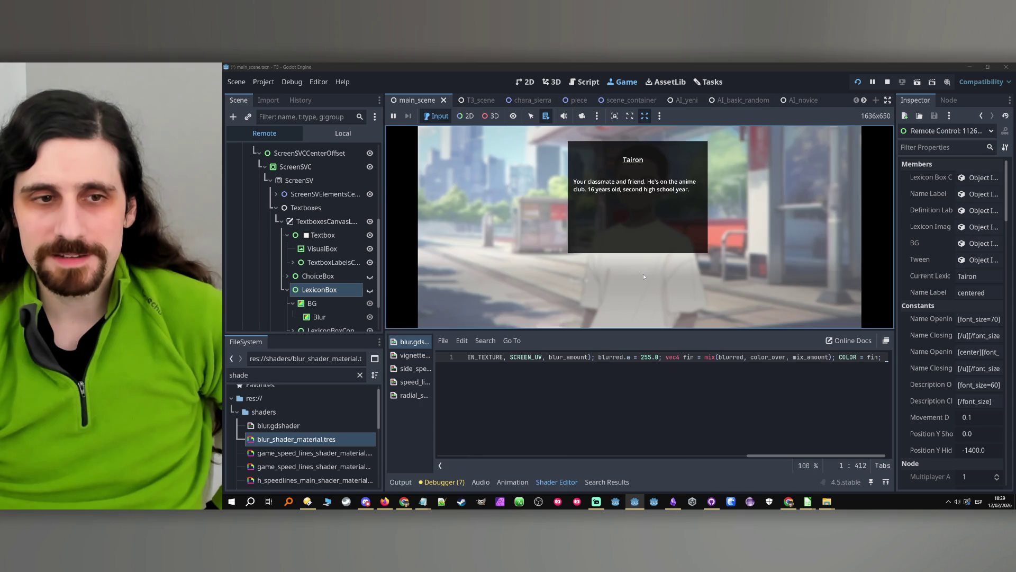
left_click(643, 275)
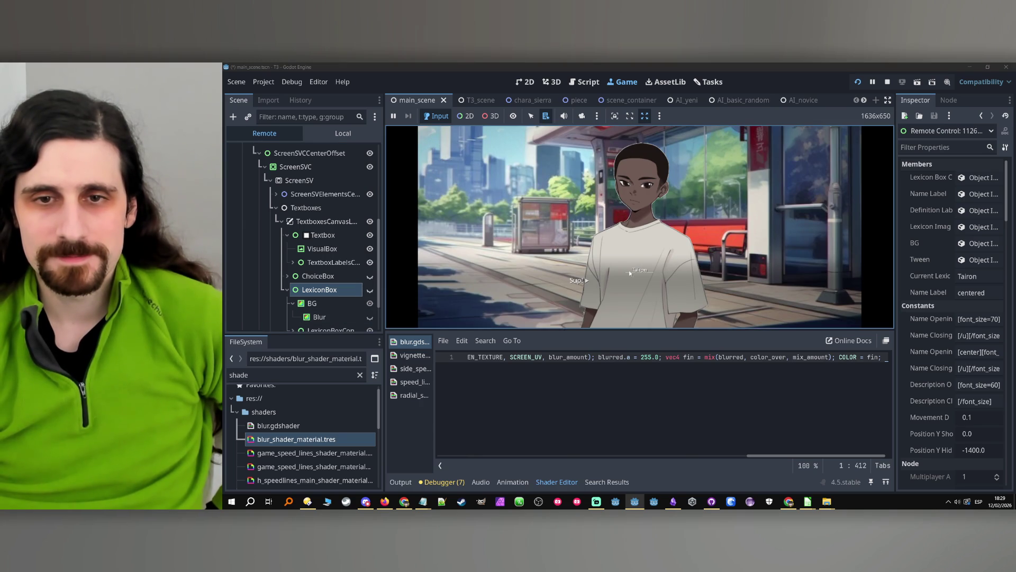
left_click(639, 271)
left_click(639, 271)
left_click(638, 271)
left_click(639, 271)
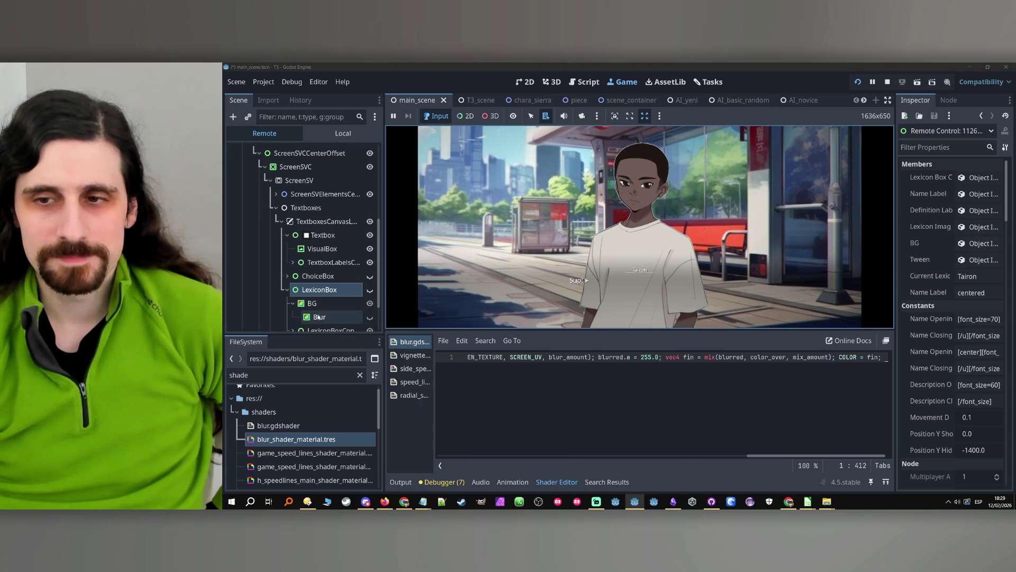
- Return to Tairon's greeting, reopen his lexicon box, and make the Blur node visible again
left_click(620, 260)
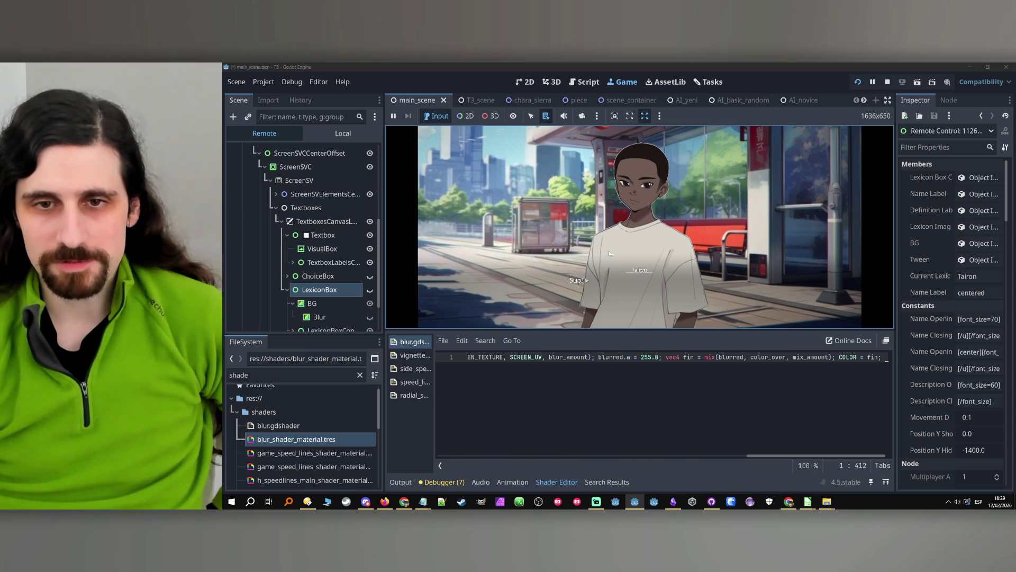
left_click(643, 271)
left_click(319, 316)
left_click(370, 317)
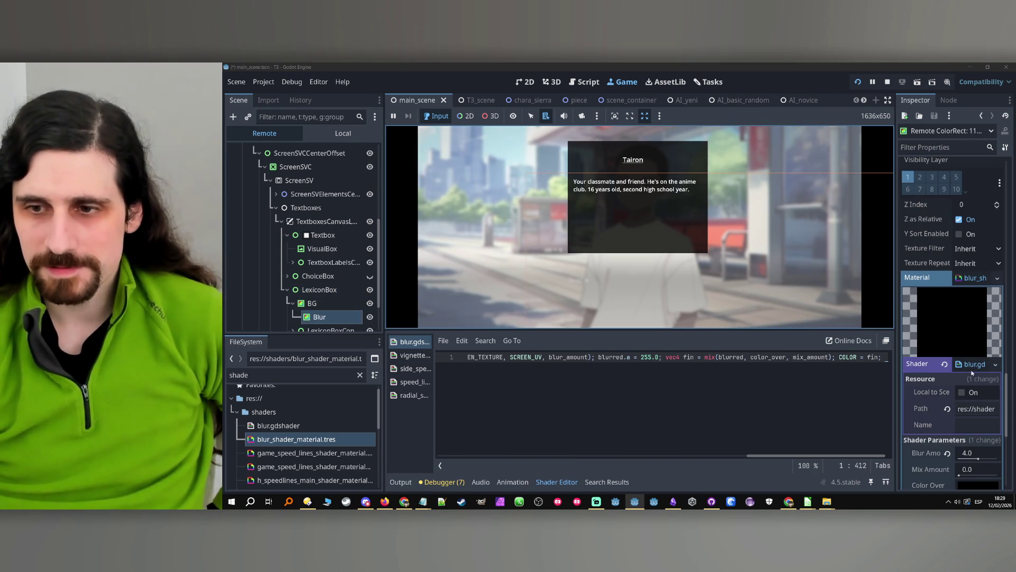
- Set the blur material's Blur Amount shader parameter to 2 in the Inspector
scroll(969, 370, "down", 5)
scroll(979, 318, "up", 3)
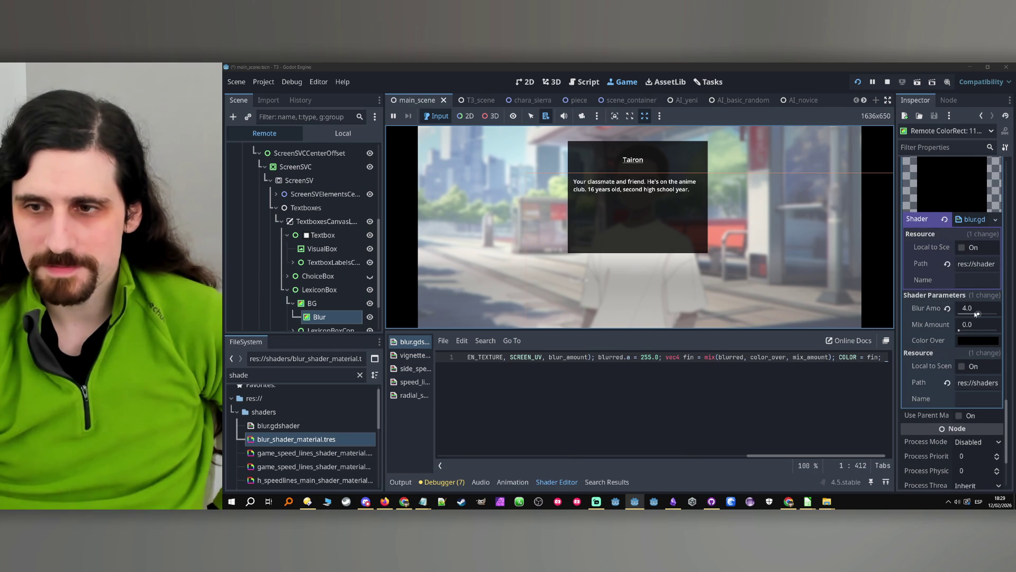
left_click_drag(977, 314, 977, 314)
type("2")
key("Return")
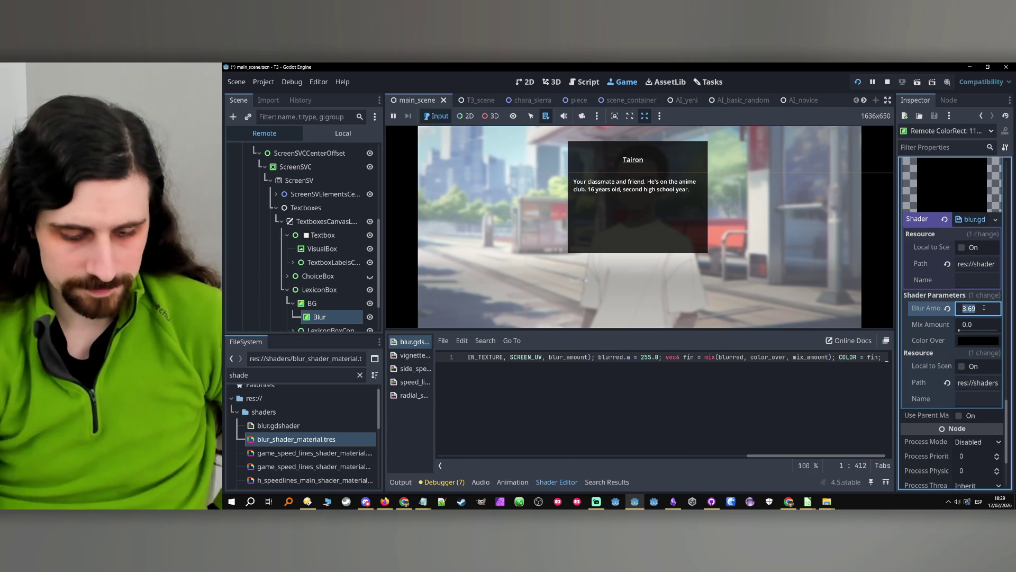
- In the game, toggle the Tairon lexicon box to check the lighter blur, then advance to the bedroom question
left_click(551, 295)
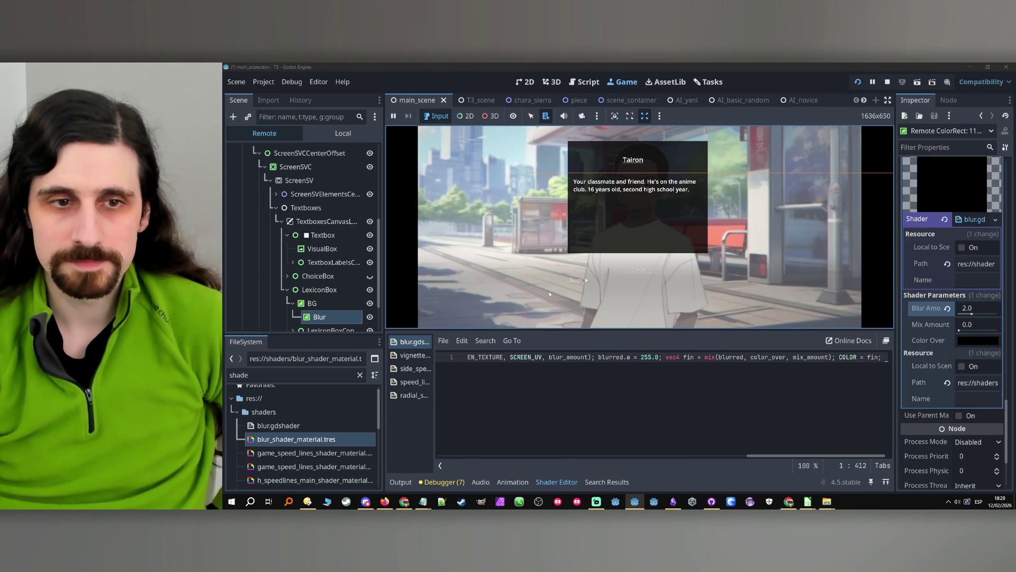
left_click(564, 247)
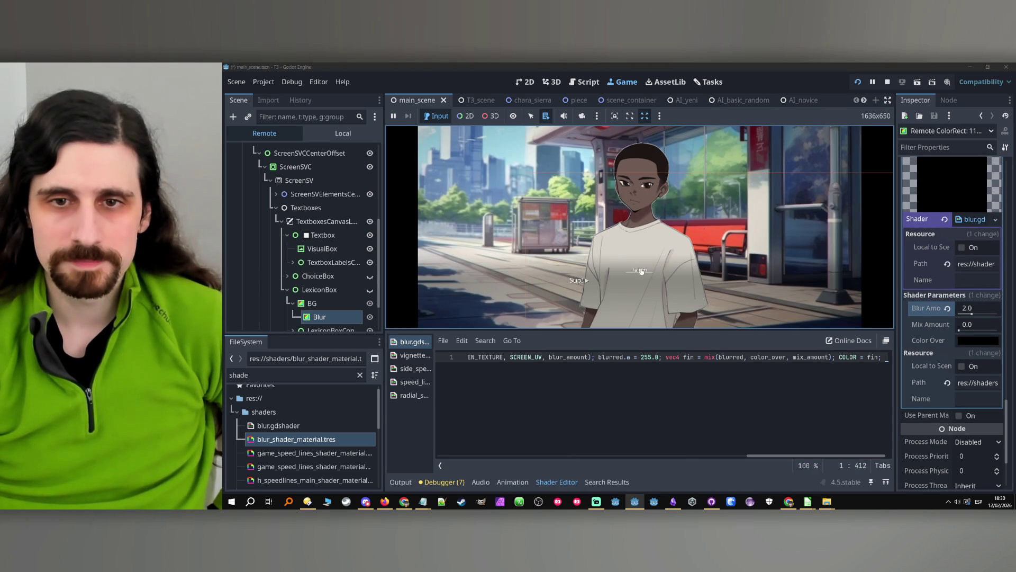
left_click(641, 271)
left_click(636, 281)
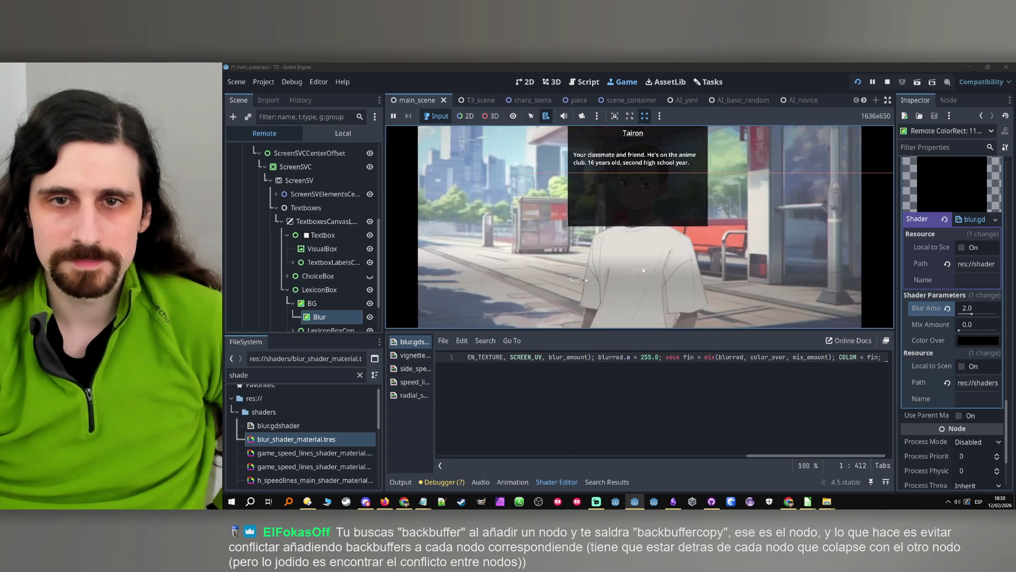
left_click(634, 286)
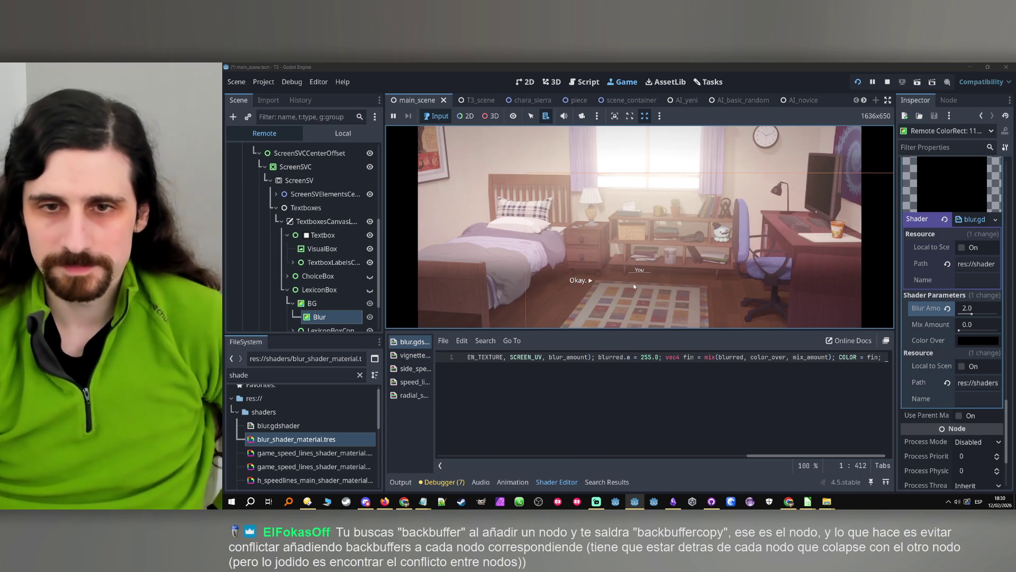
left_click(635, 287)
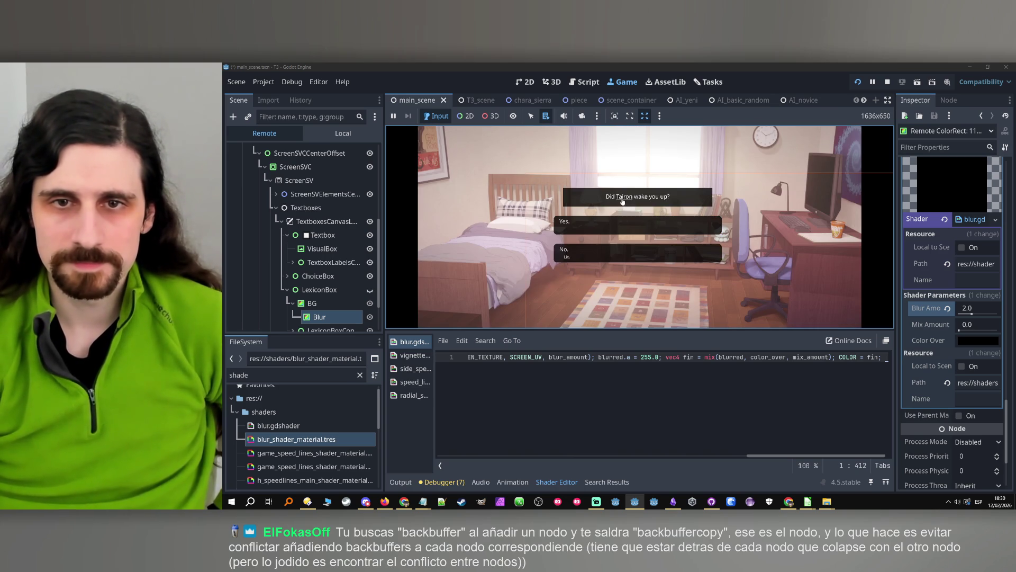
- Answer the bedroom question, advance to the street scene, and open the Tairon lexicon box
mouse_move(618, 198)
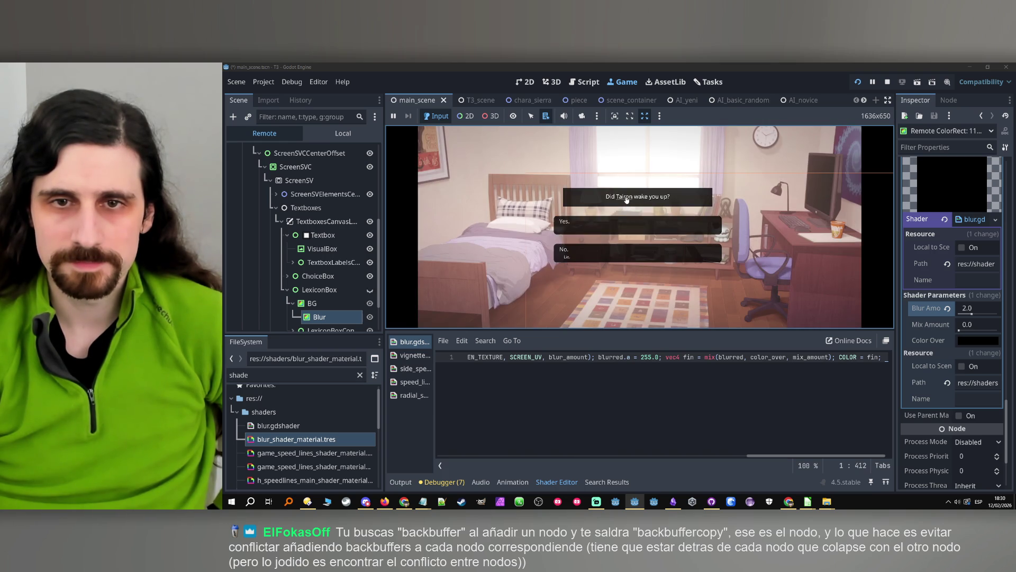
left_click(608, 244)
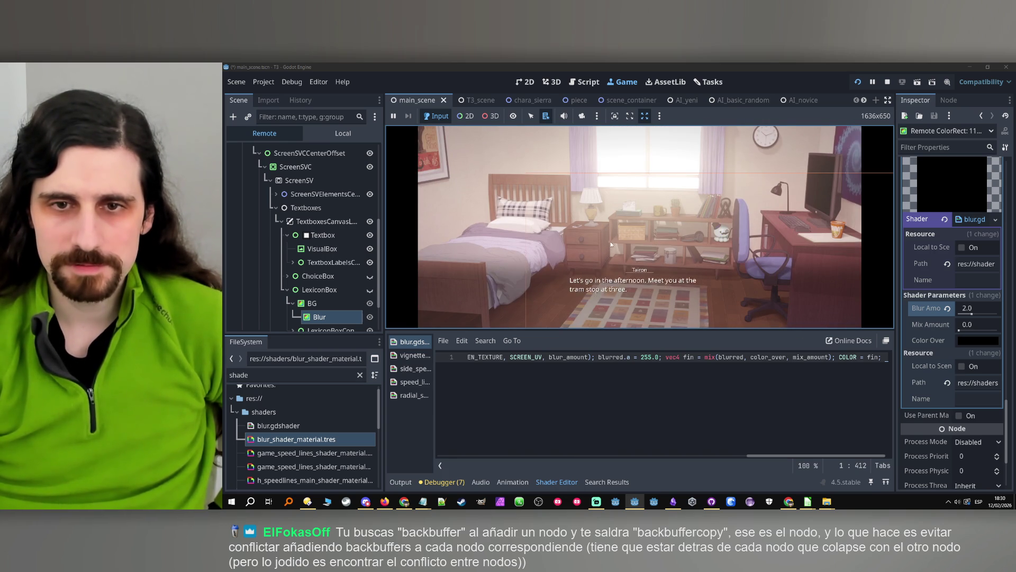
left_click(610, 246)
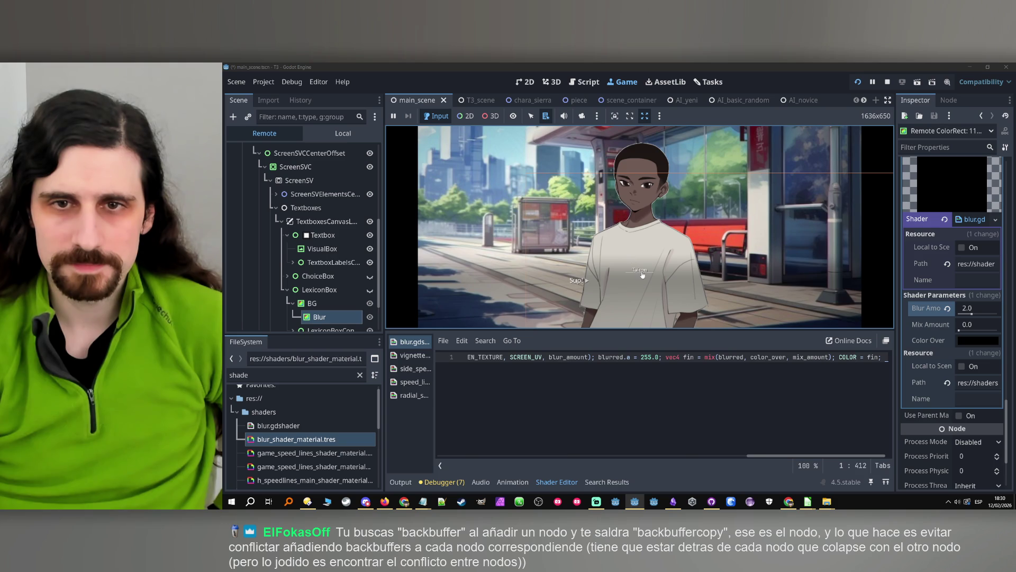
left_click(642, 274)
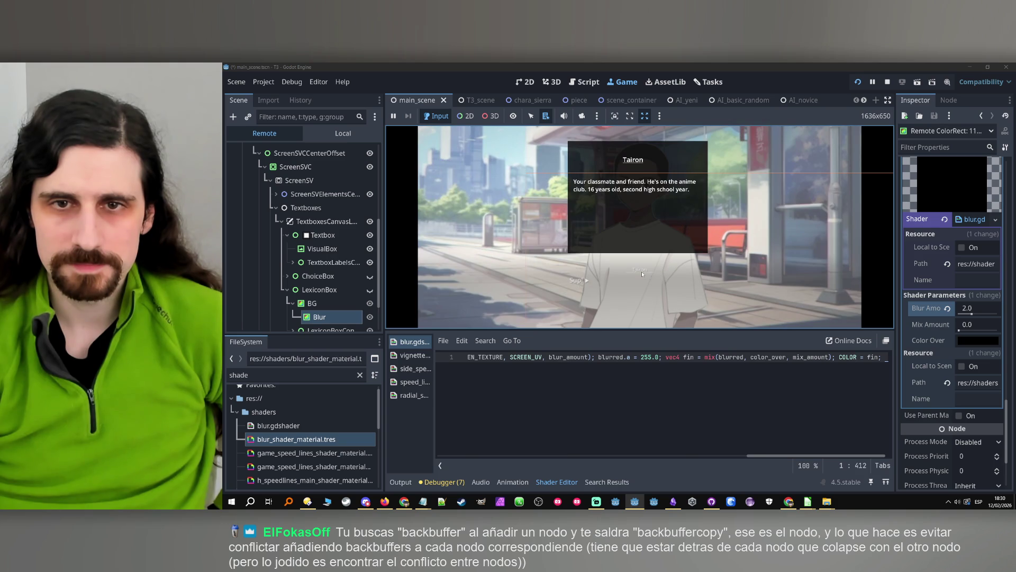
left_click(613, 271)
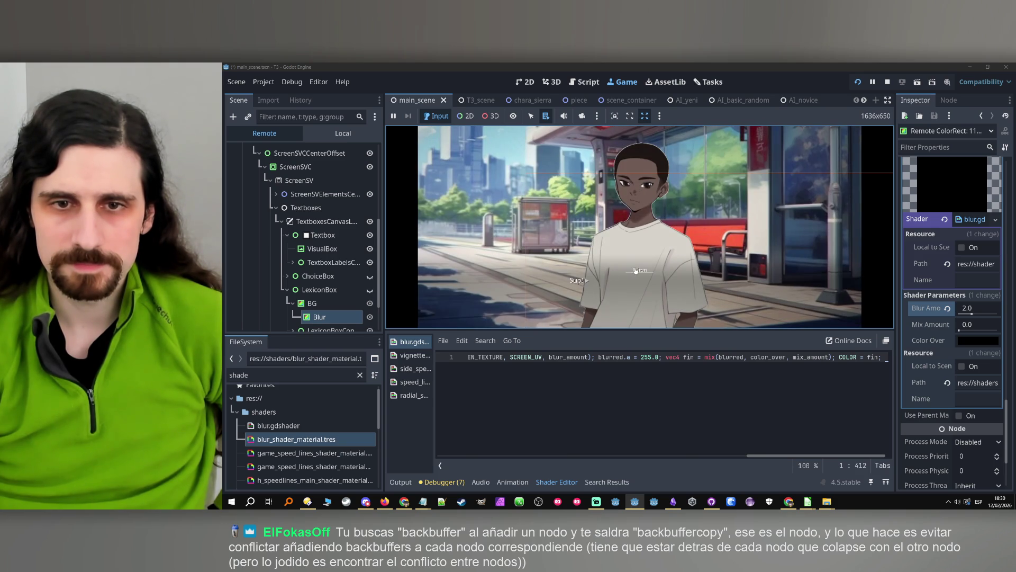
left_click(634, 267)
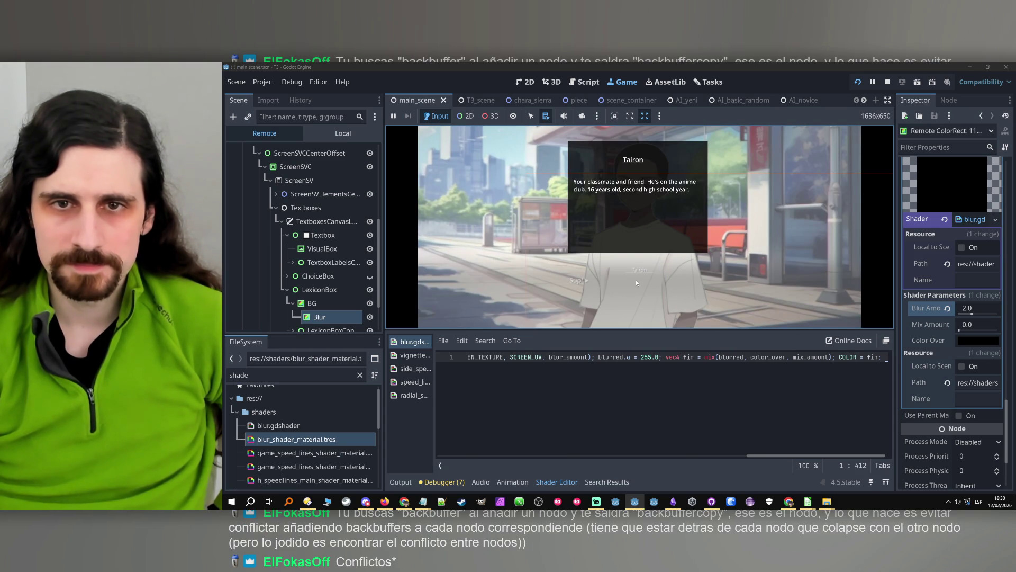
- Toggle the Tairon lexicon panel several times over the blurred scene, then stop the game and select Blur
left_click(637, 283)
left_click(637, 272)
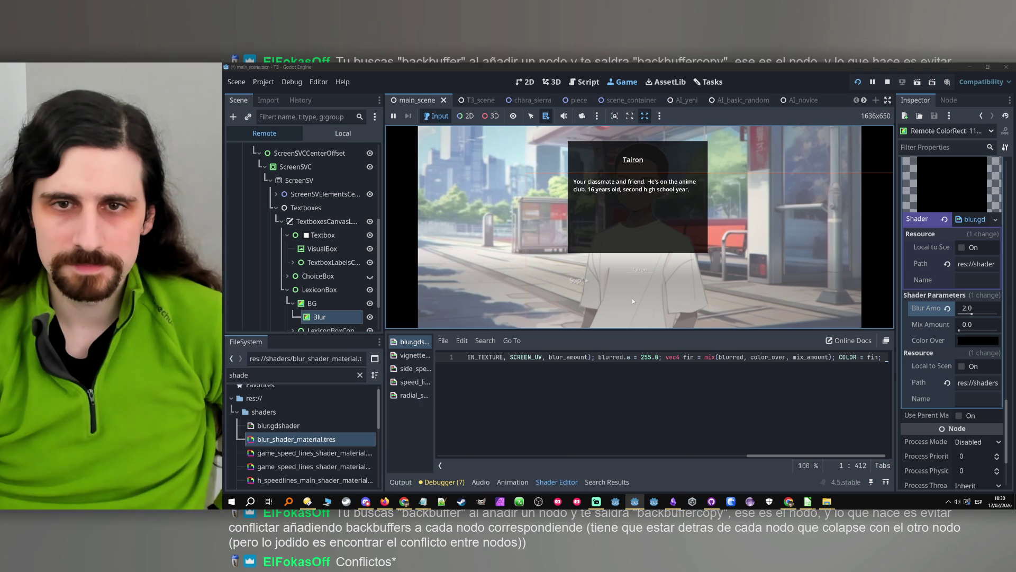
left_click(634, 300)
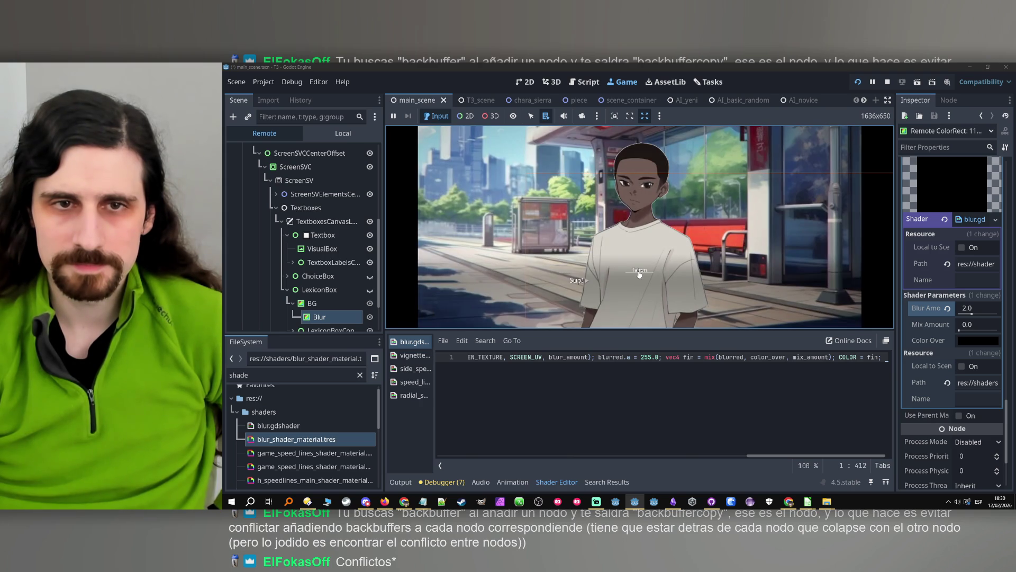
left_click(639, 273)
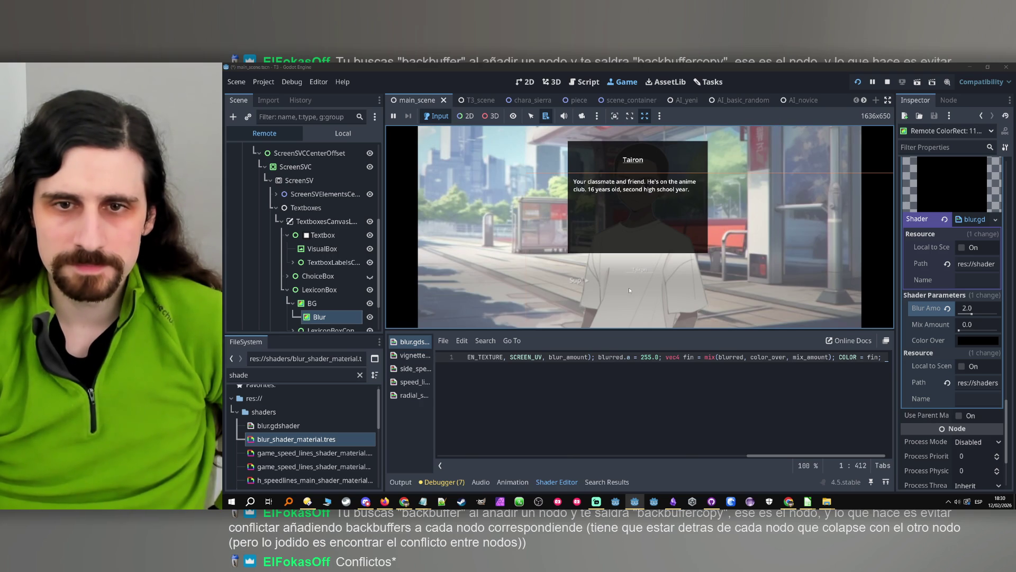
left_click(633, 286)
left_click(640, 269)
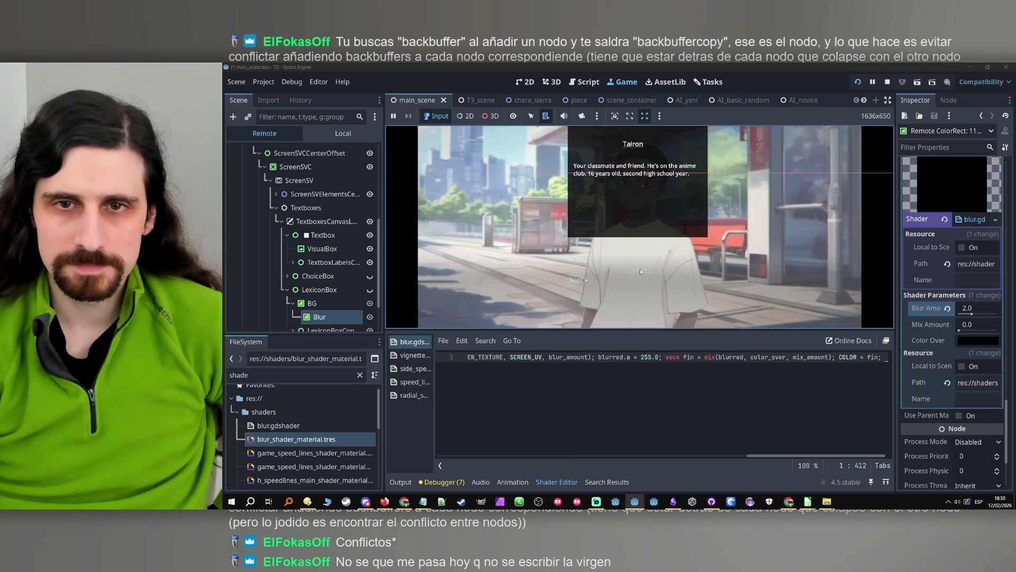
left_click(640, 270)
left_click(891, 82)
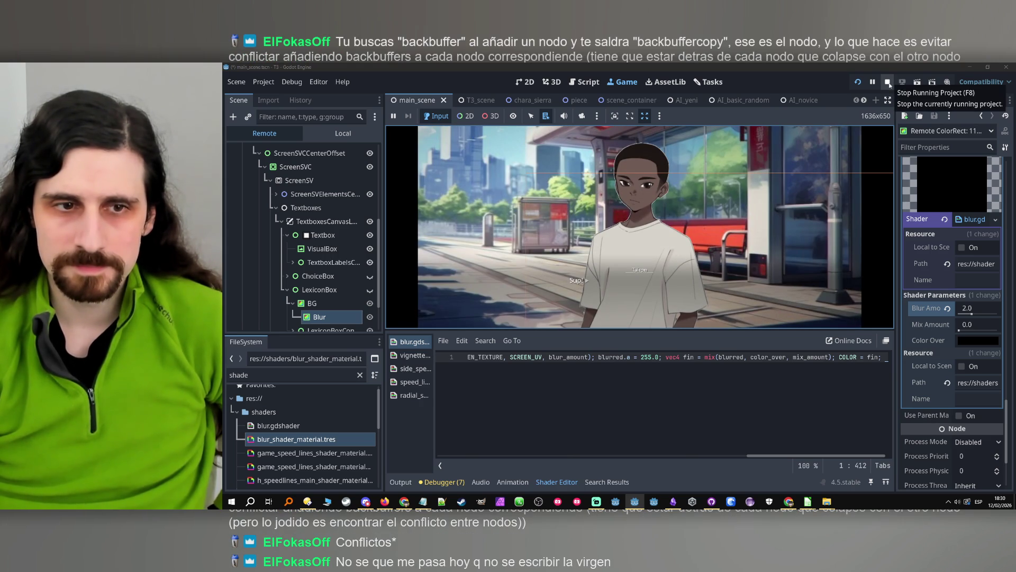
left_click(342, 243)
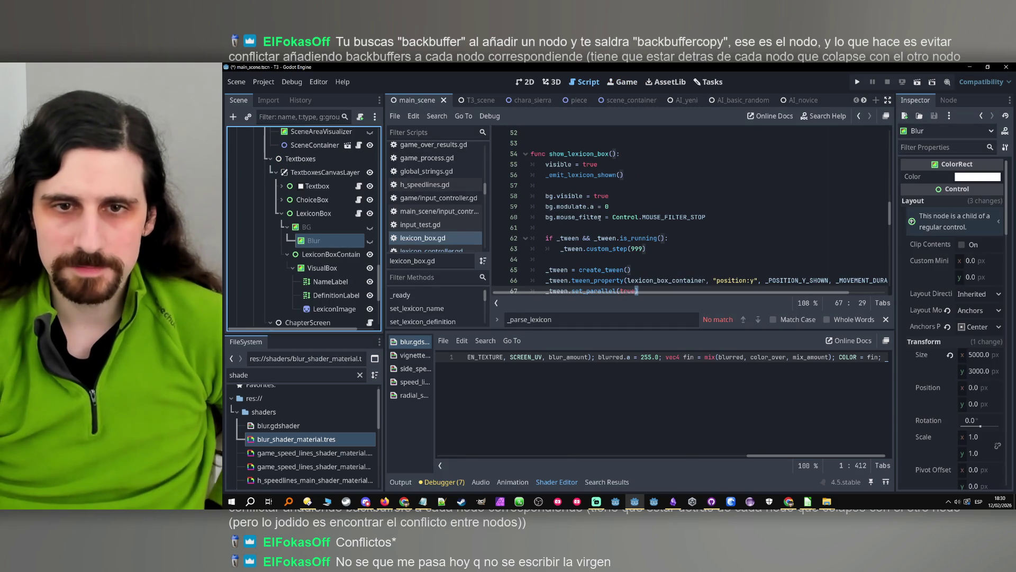
- Duplicate the exported bg ColorRect line in lexicon_box.gd and rename the copy to blur
scroll(563, 214, "up", 10)
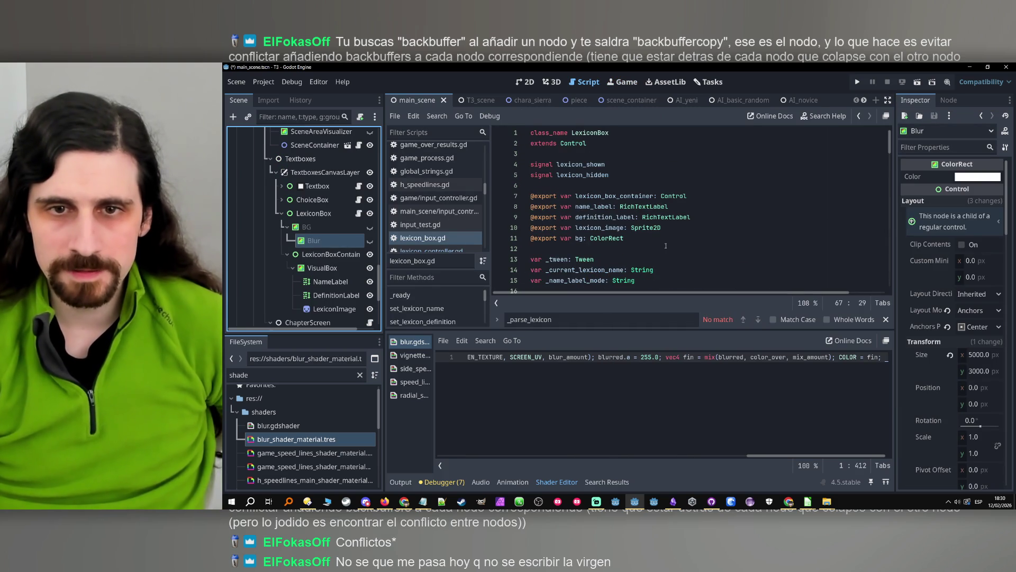
triple_click(644, 239)
key("ctrl+shift+d")
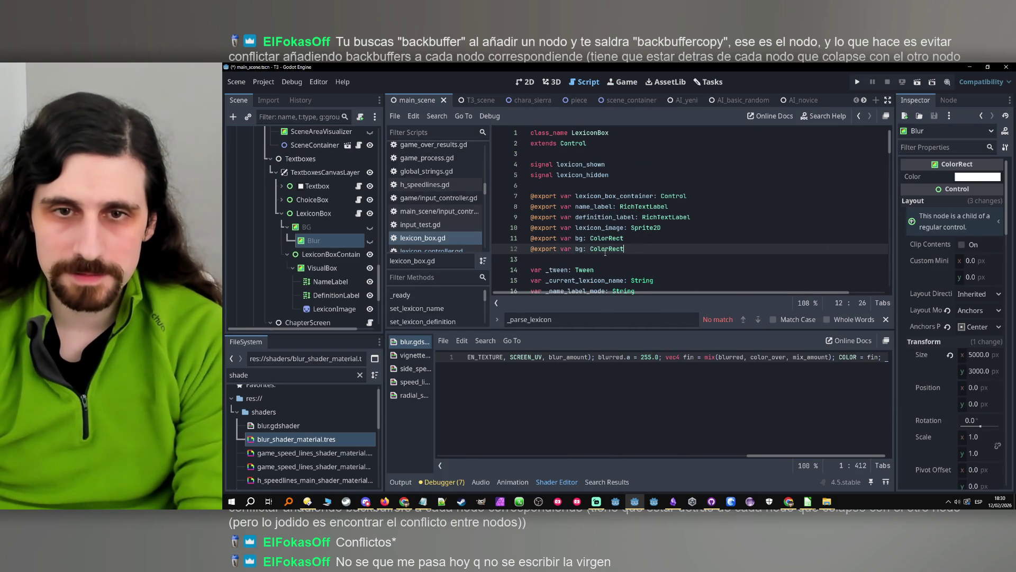
double_click(579, 249)
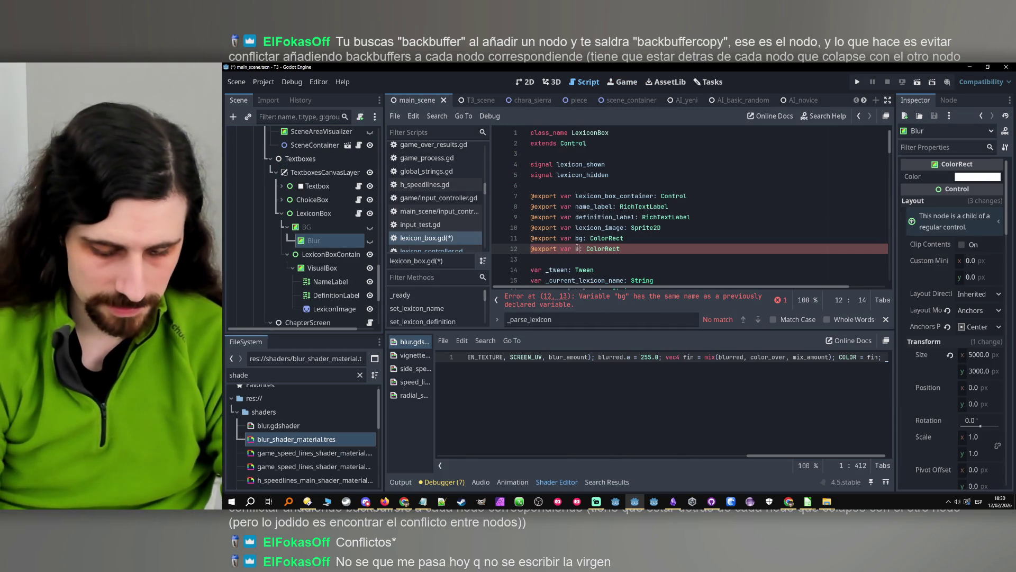
type("blur")
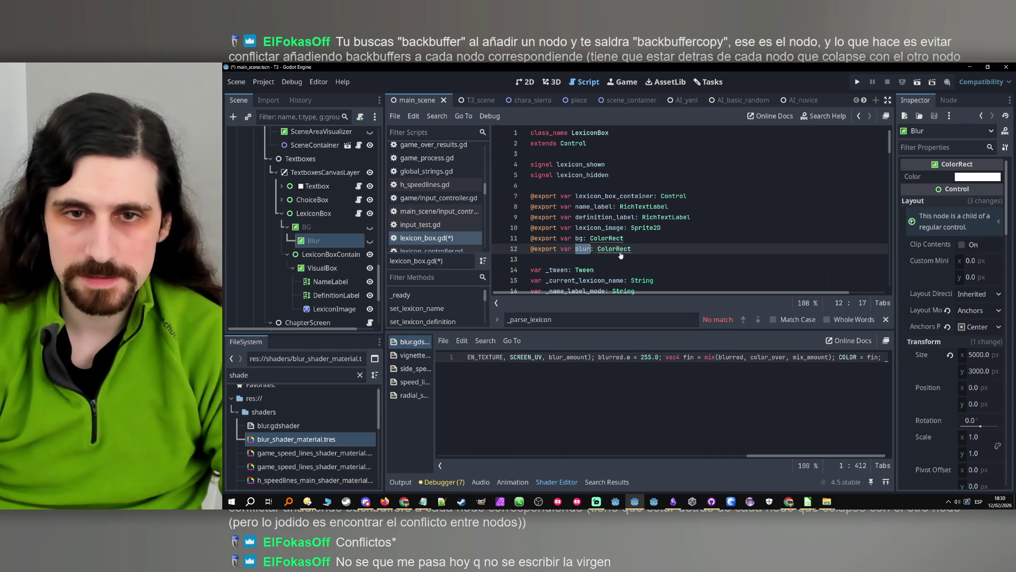
- Browse down past set_lexicon_name to the show_lexicon_box function
scroll(621, 254, "down", 6)
scroll(597, 235, "down", 3)
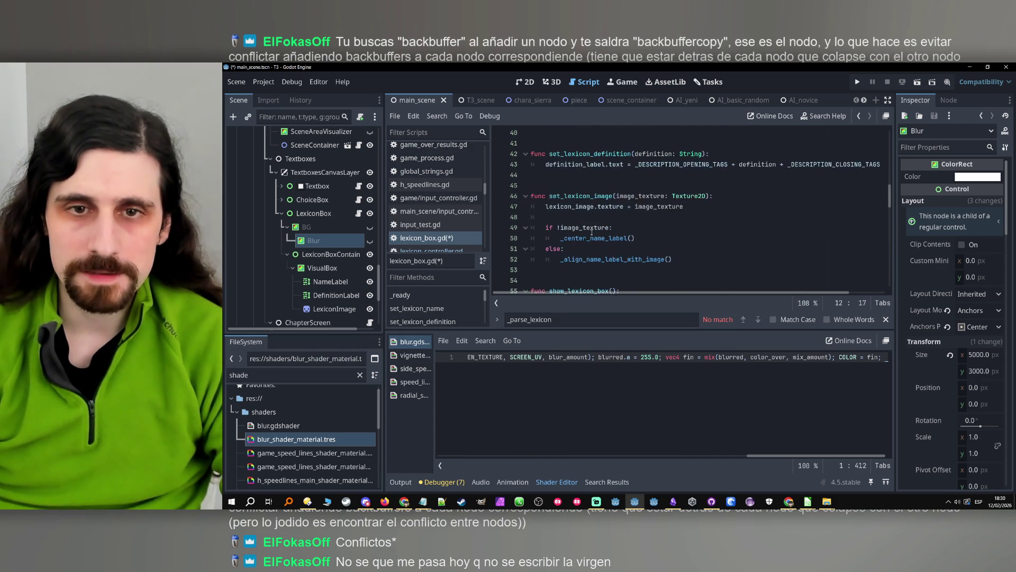
scroll(592, 232, "down", 2)
scroll(592, 233, "up", 5)
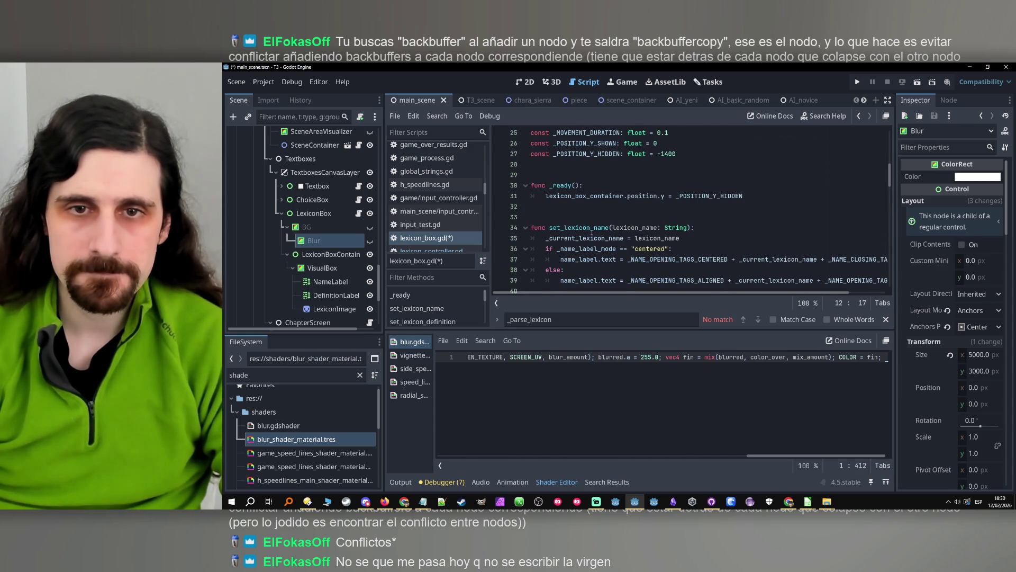
double_click(576, 229)
scroll(577, 228, "down", 6)
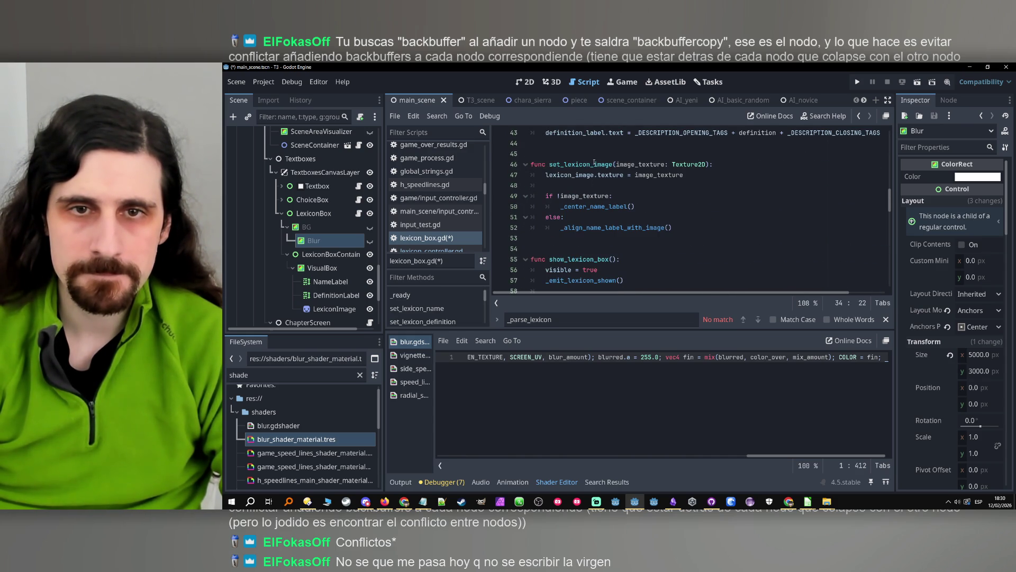
scroll(587, 180, "down", 2)
double_click(579, 196)
scroll(580, 196, "down", 2)
scroll(580, 195, "down", 2)
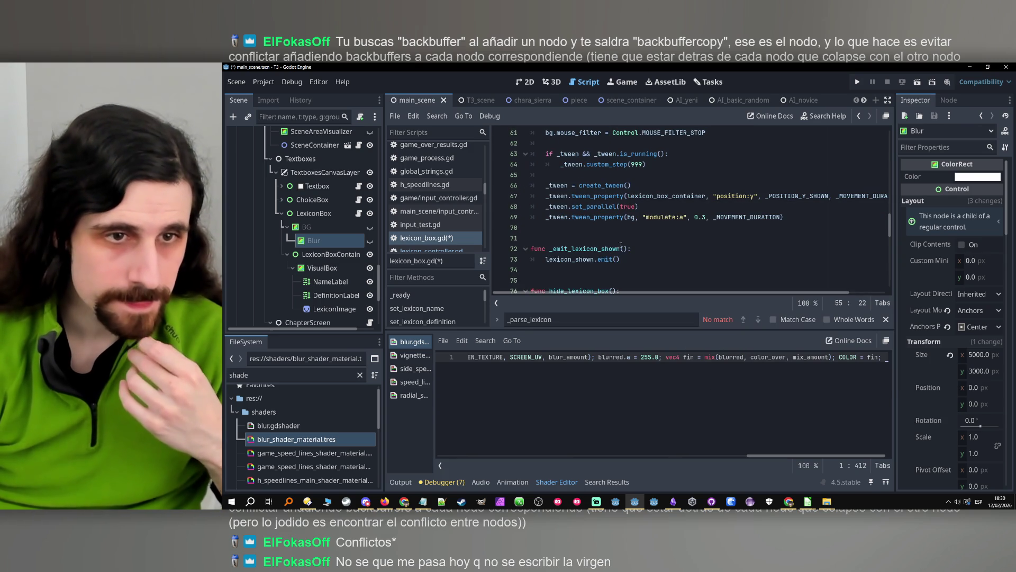
scroll(629, 206, "up", 2)
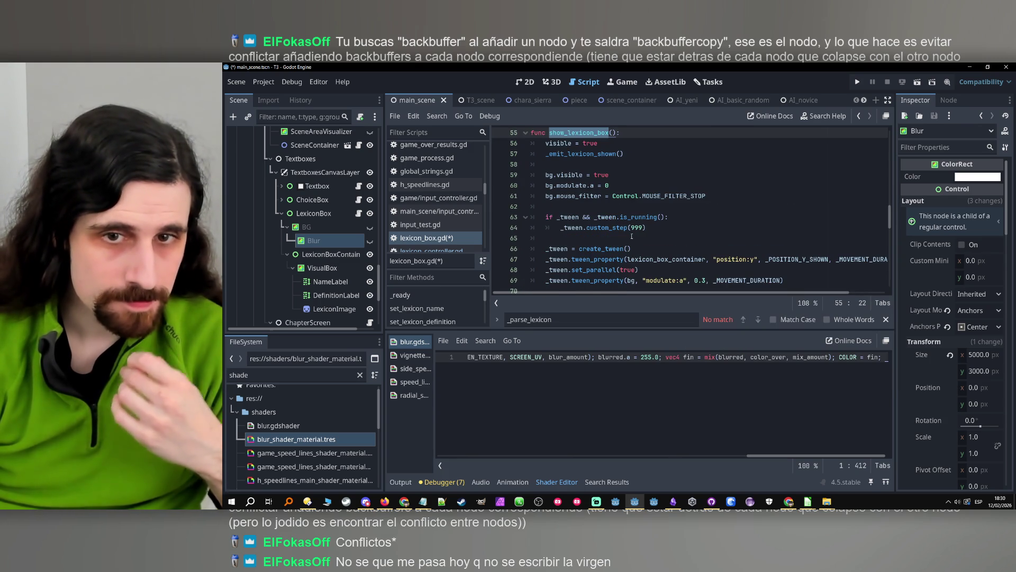
scroll(629, 228, "down", 1)
- Add a new line after the tween setup reading blur.material., then turn to the Obsidian vaults
left_click(789, 248)
key("Return")
type("blur")
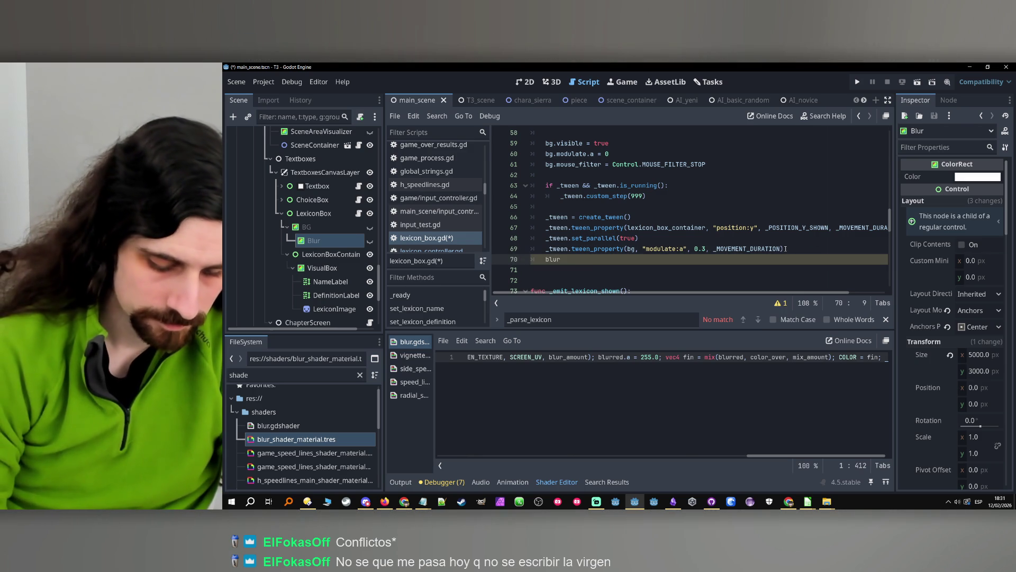
type(".s")
key("BackSpace")
type("mater")
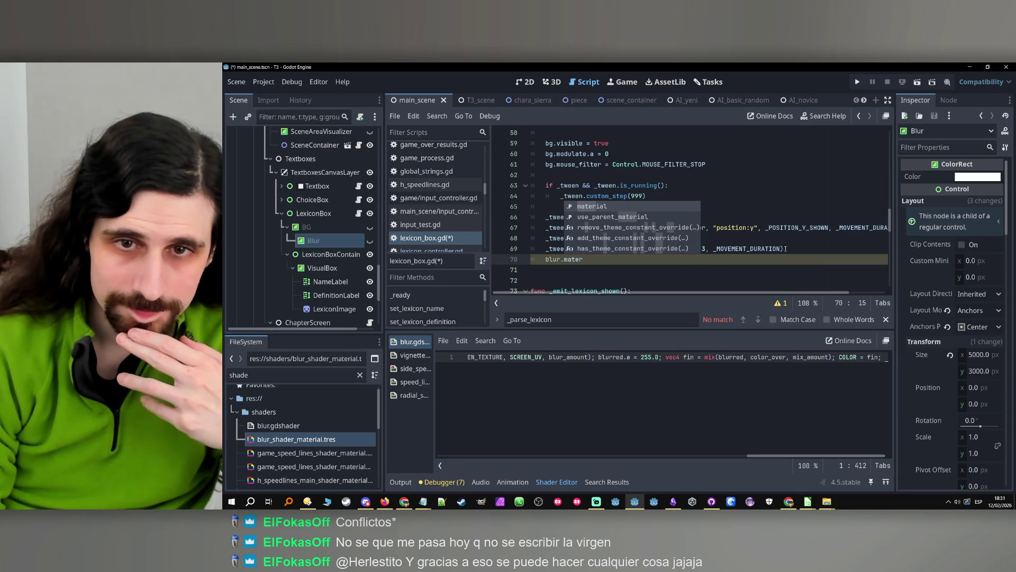
key("Return")
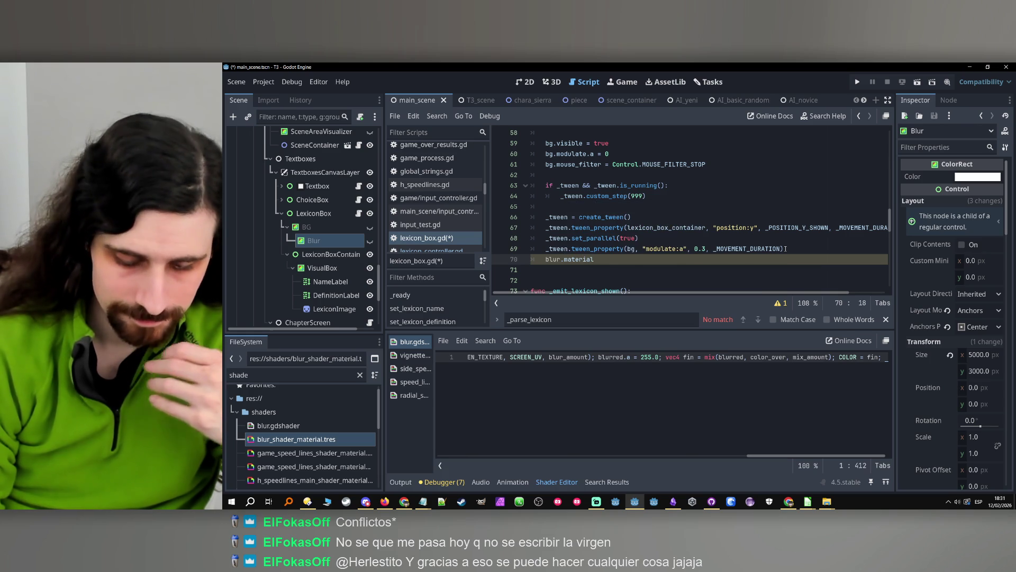
type(".")
key("Down")
key("Down")
key("Down")
key("Down")
key("Down")
key("Down")
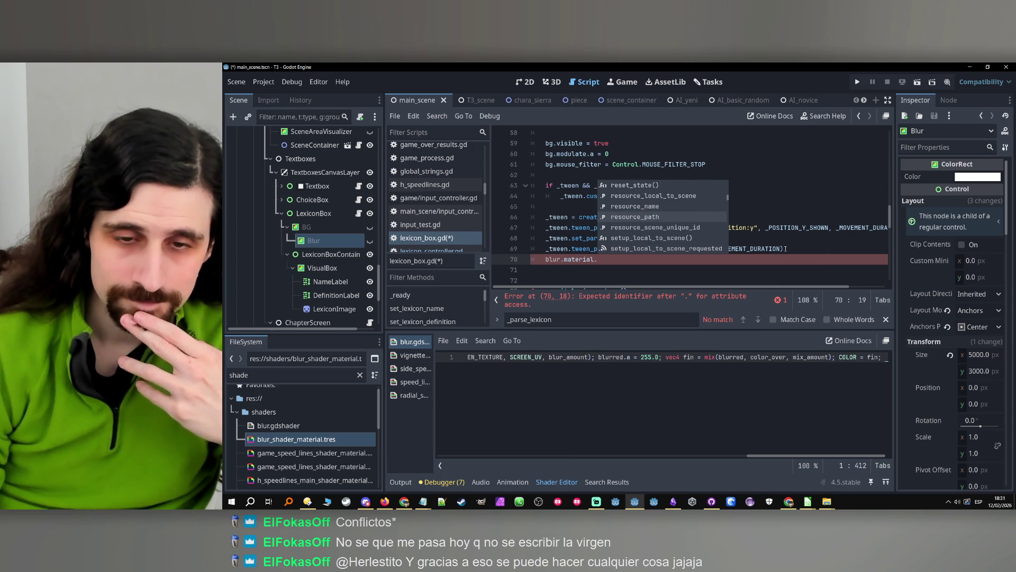
left_click(672, 502)
left_click(313, 486)
- Open the Godot vault, search 'material', and open the Shaders note
left_click(339, 464)
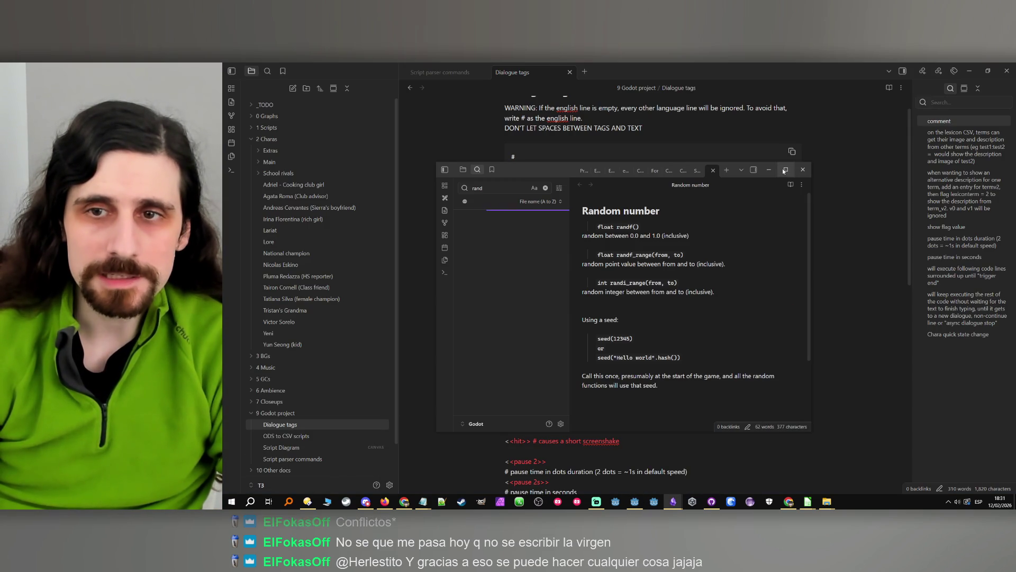
left_click(786, 169)
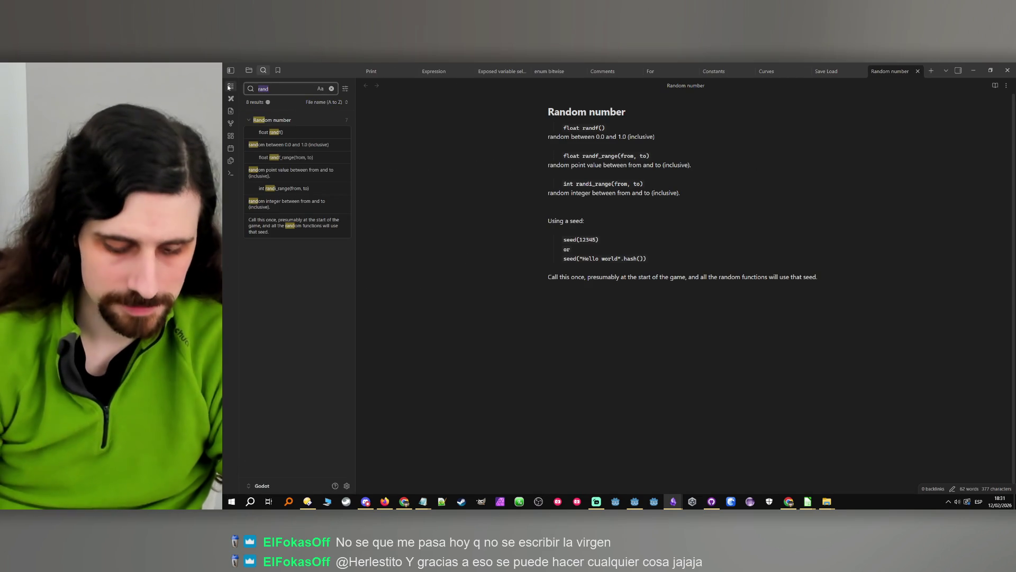
key("BackSpace")
key("BackSpace")
key("BackSpace")
type("material")
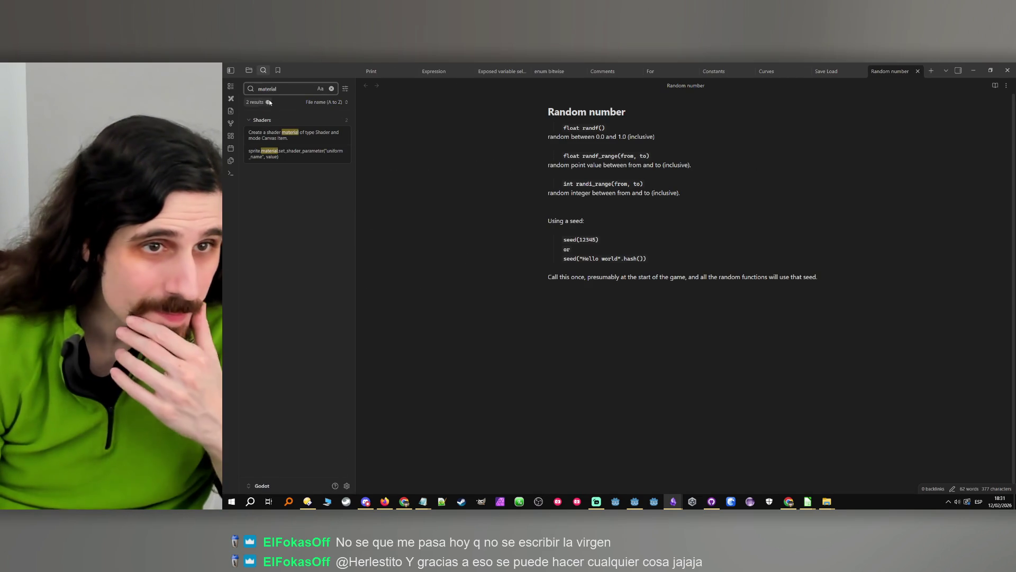
left_click(294, 135)
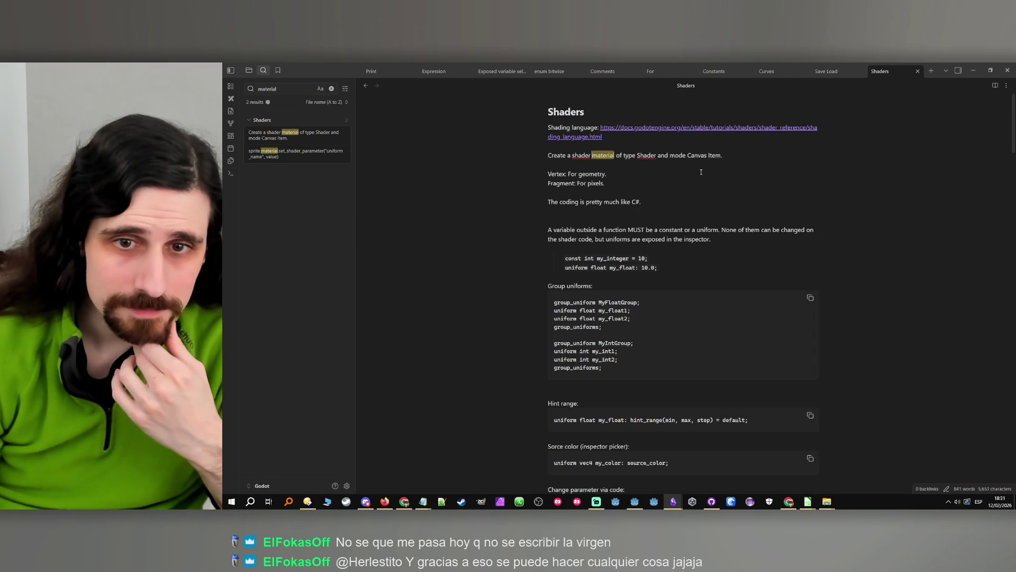
- Copy the set_shader_parameter example, then return to Godot and delete the trailing dot after blur.material
scroll(566, 187, "down", 7)
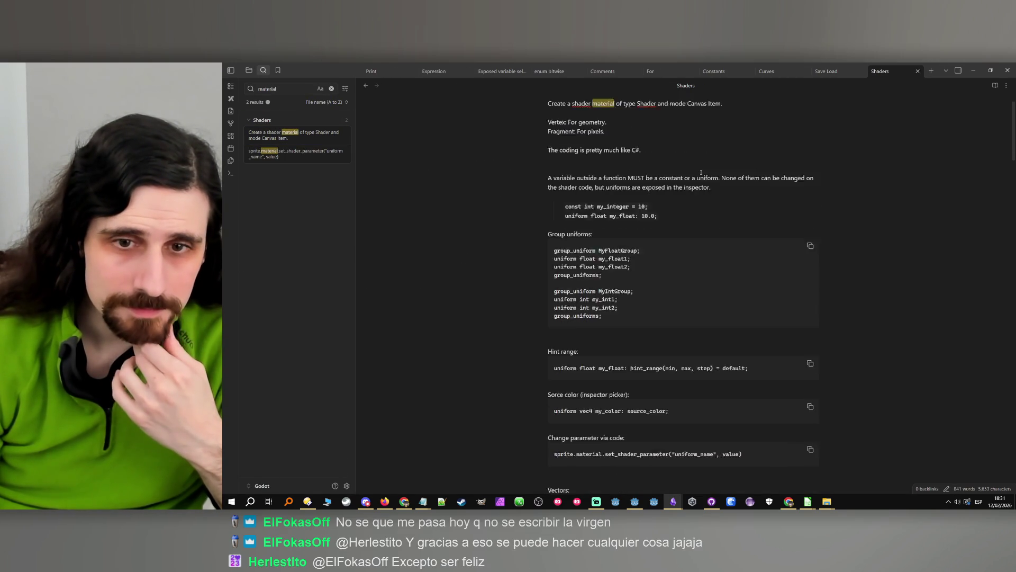
left_click(276, 156)
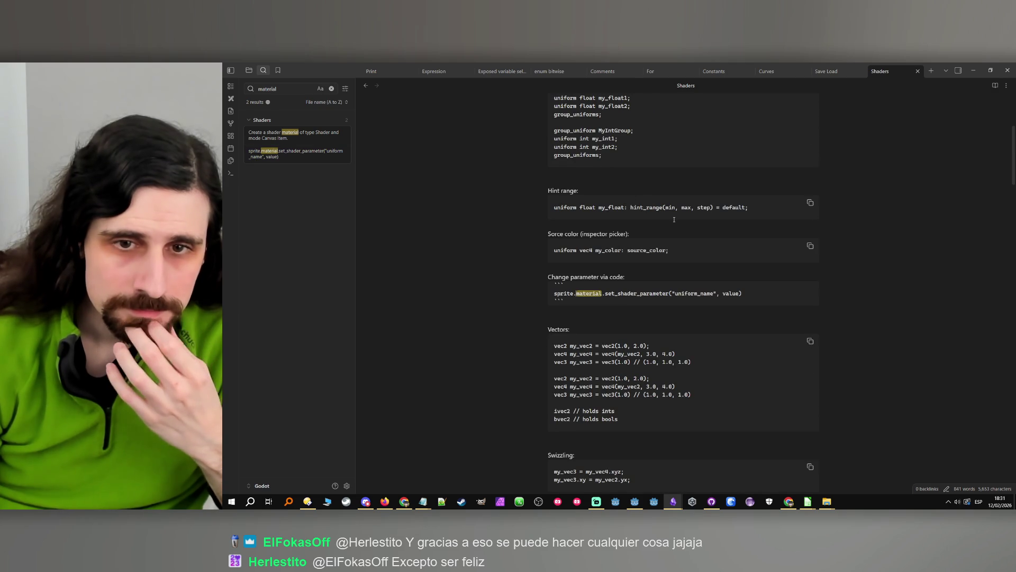
scroll(673, 218, "down", 1)
left_click_drag(742, 268, 623, 266)
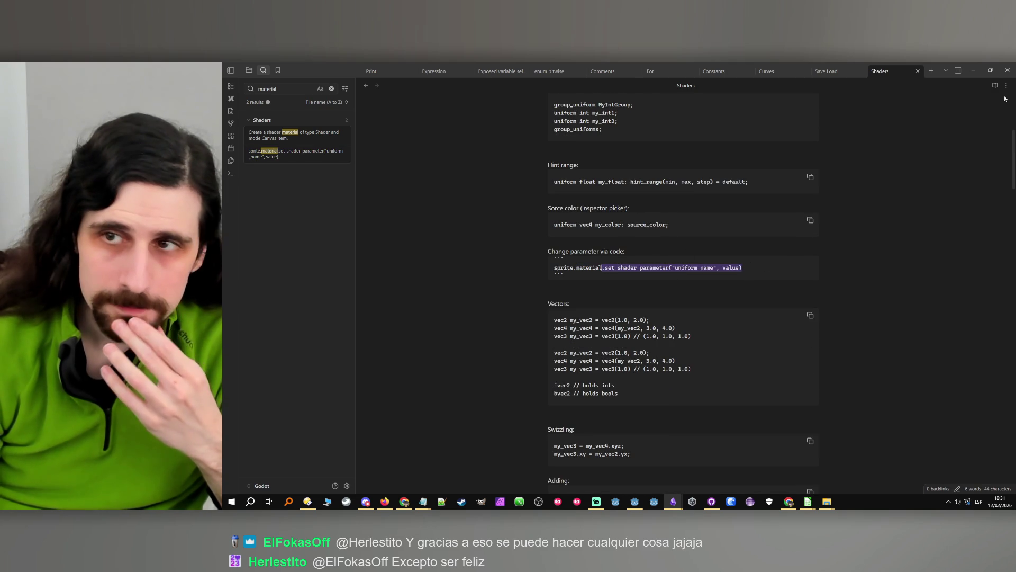
key("alt+Tab")
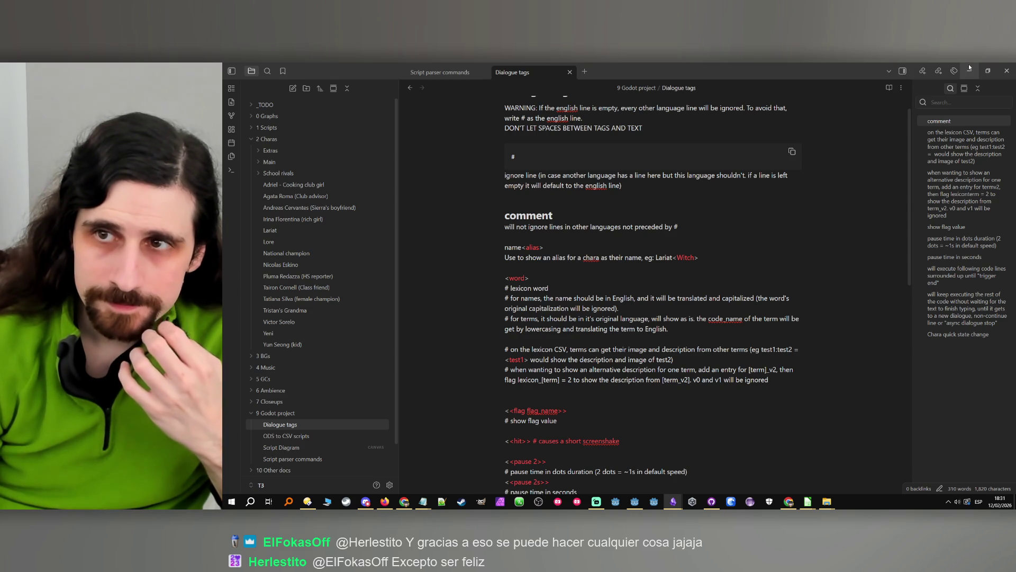
left_click(969, 68)
key("BackSpace")
- Paste the set_shader_parameter call on line 70 and look up the Blur shader's blur_amount parameter name
type("set_shader_parameter(\"uniform_name\", value)")
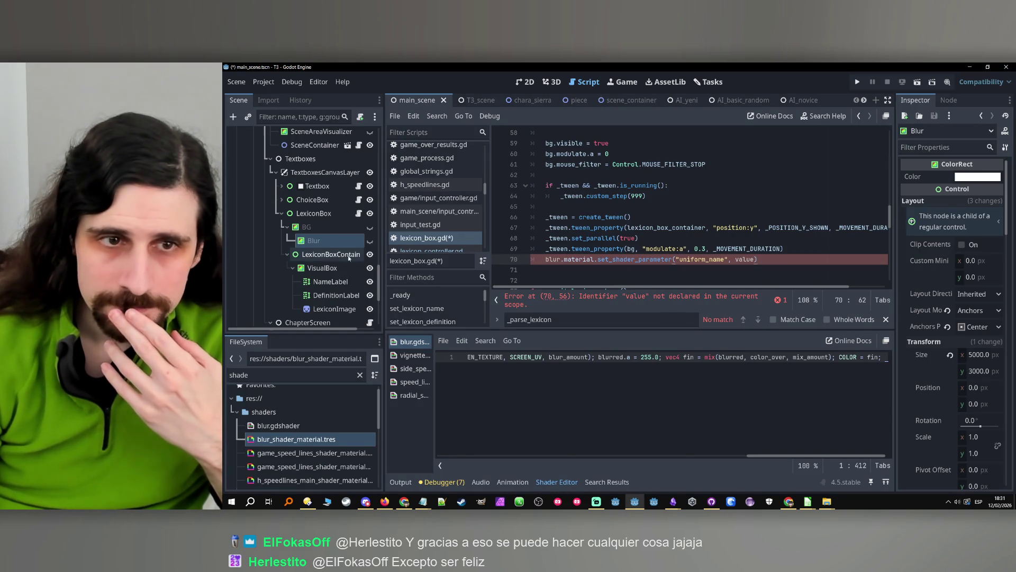
left_click(323, 240)
scroll(926, 298, "down", 5)
scroll(926, 299, "down", 10)
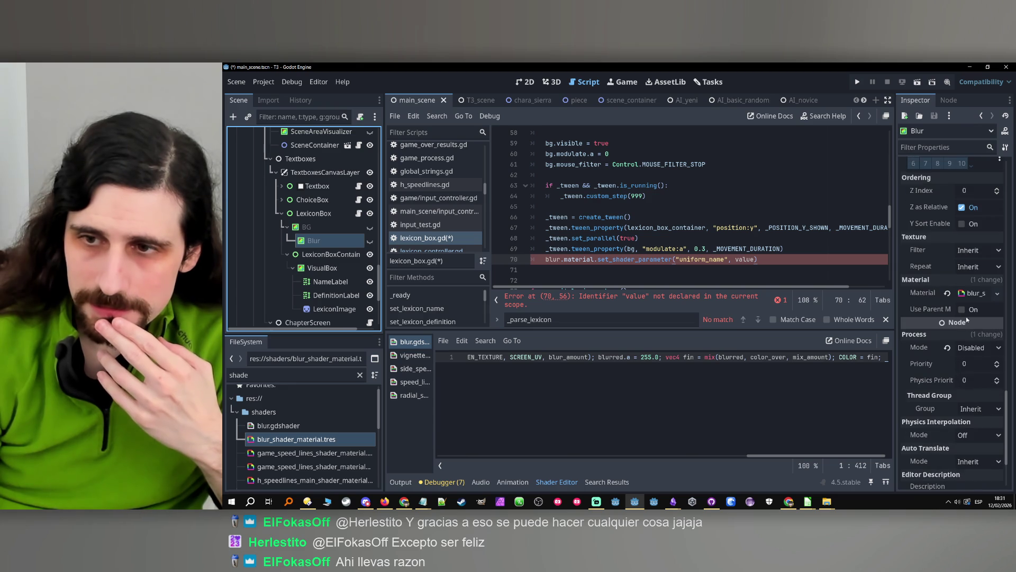
left_click(976, 293)
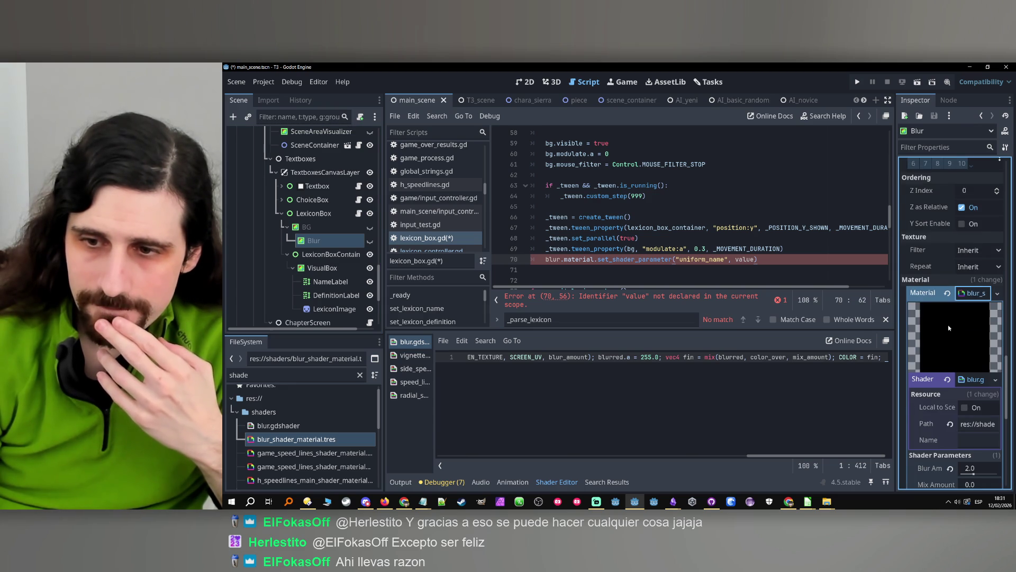
scroll(919, 405, "down", 1)
left_click(924, 428)
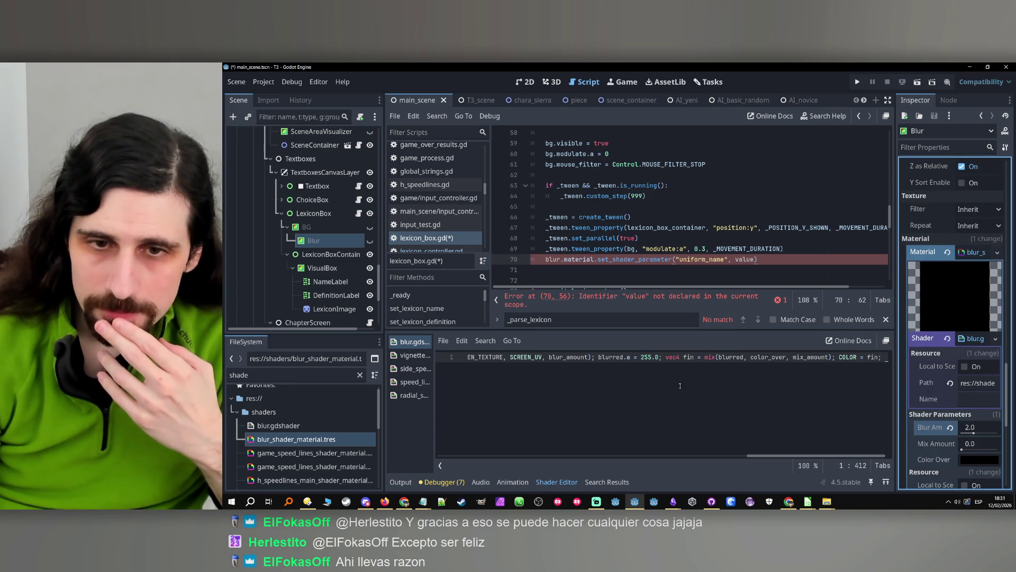
double_click(568, 356)
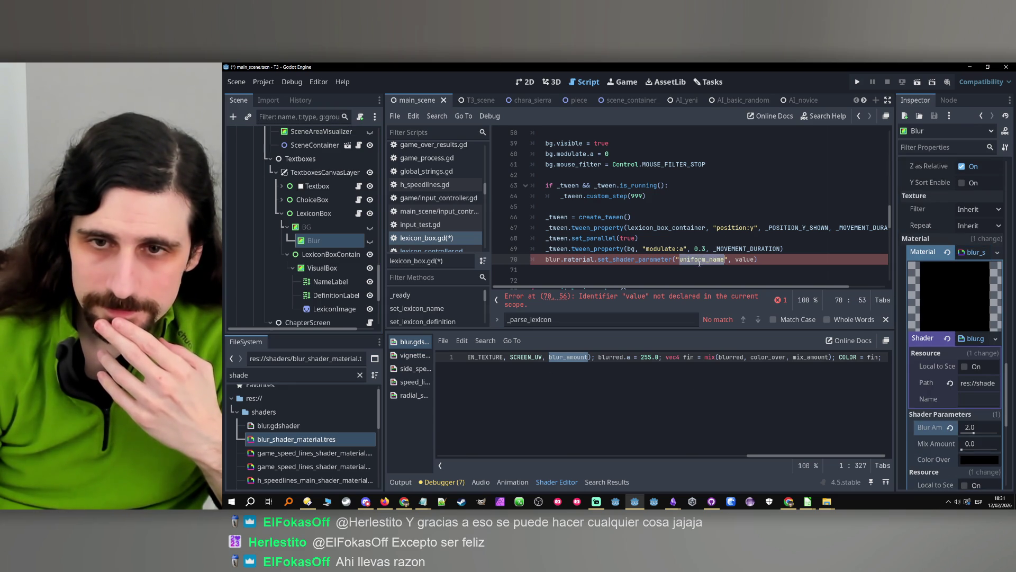
- Set the call's value argument to 2.0, save lexicon_box.gd, and run the project
double_click(741, 261)
type("2.0")
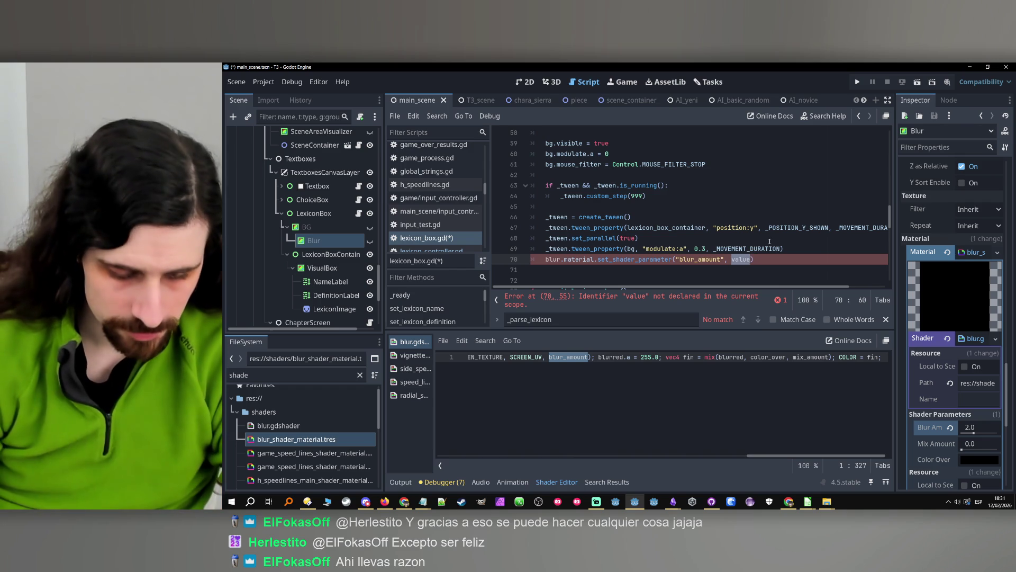
key("End")
key("ctrl+s")
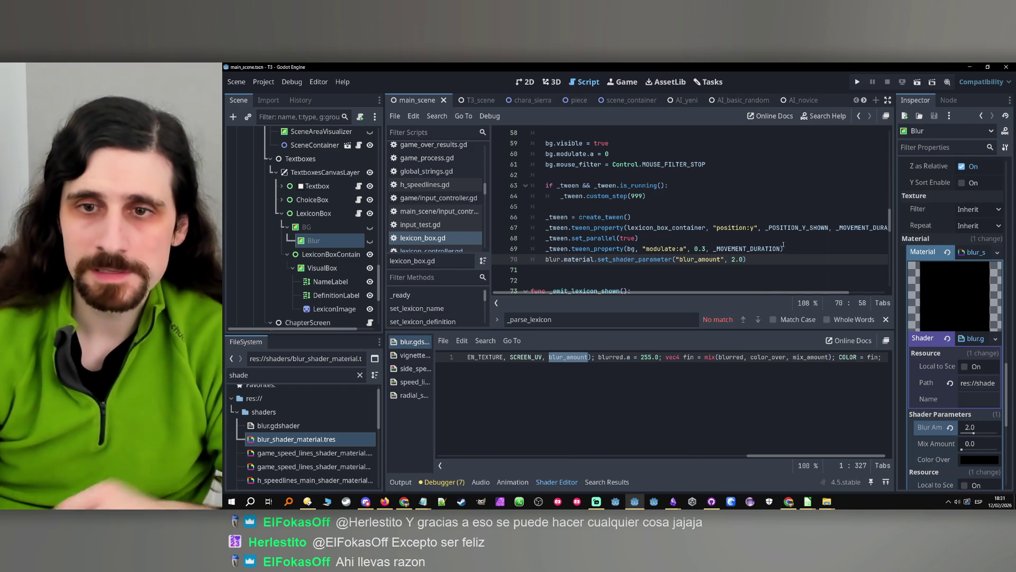
left_click(858, 82)
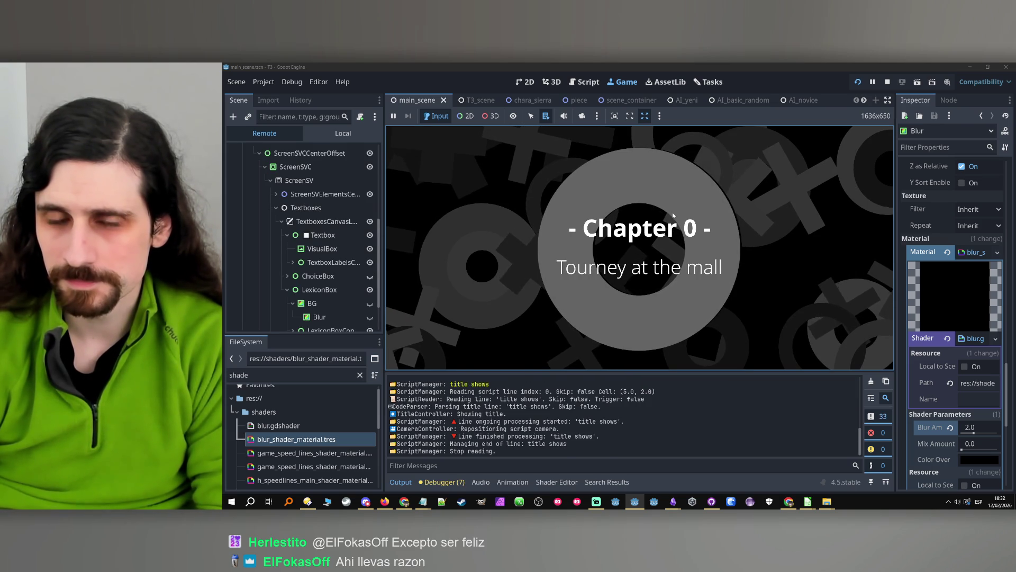
- After the Narrator lexicon box crashes on a Nil blur, stop and assign Blur to LexiconBox's Blur property
left_click(688, 216)
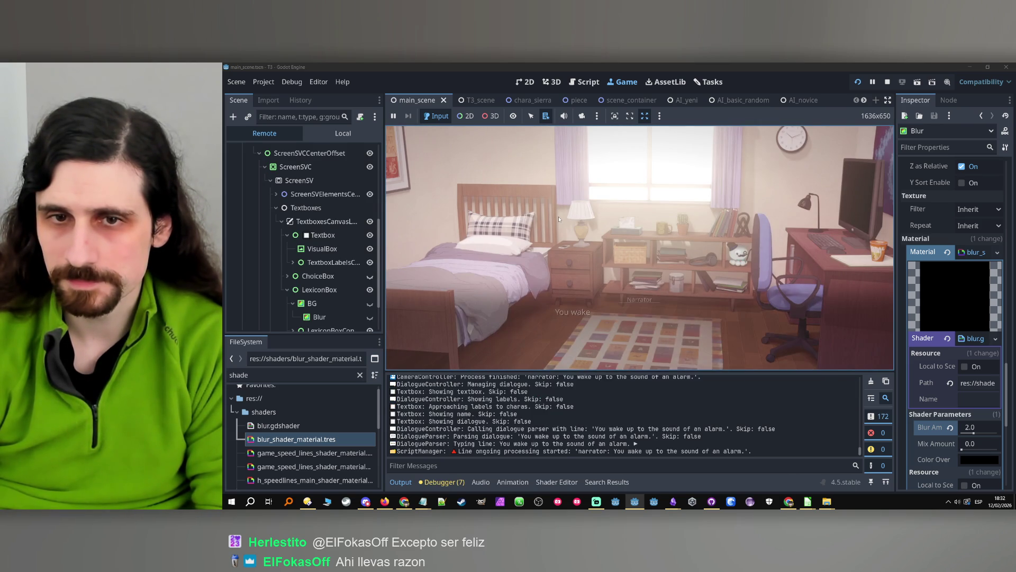
left_click(639, 300)
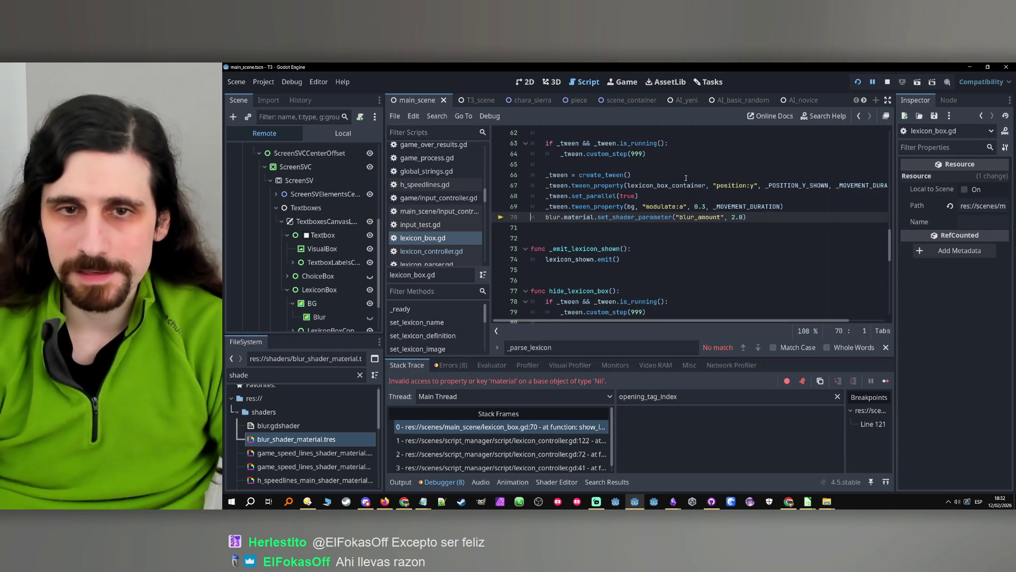
key("F8")
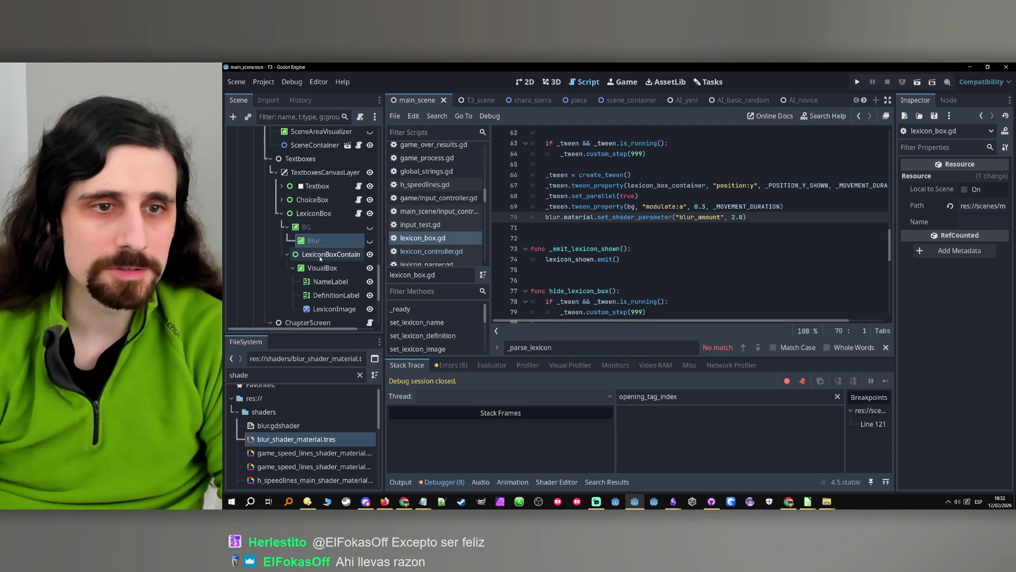
left_click(330, 214)
left_click_drag(313, 240, 981, 251)
left_click(794, 227)
- Rerun the game and show then hide the Narrator lexicon box over the blurred background
left_click(858, 82)
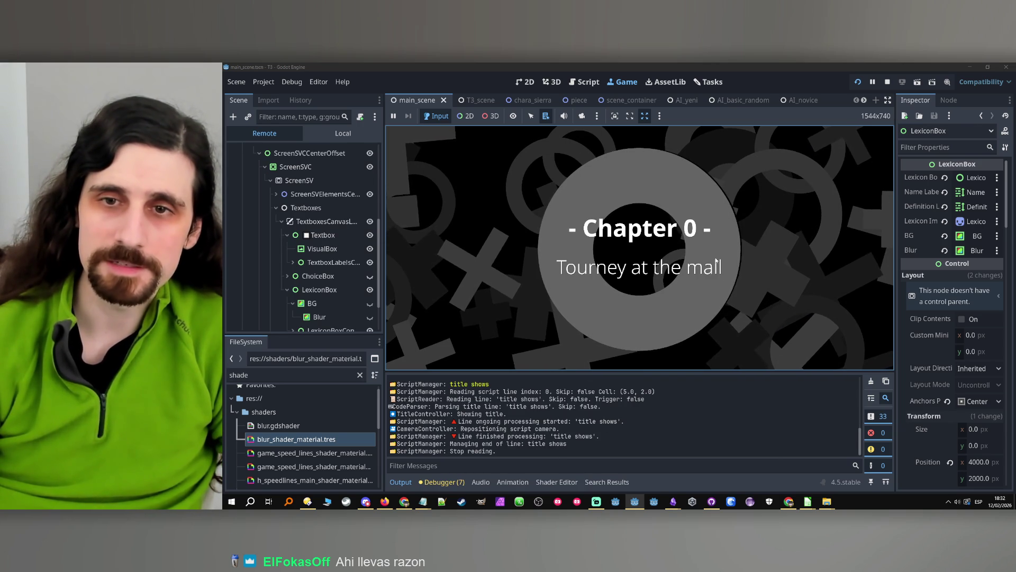
left_click(658, 321)
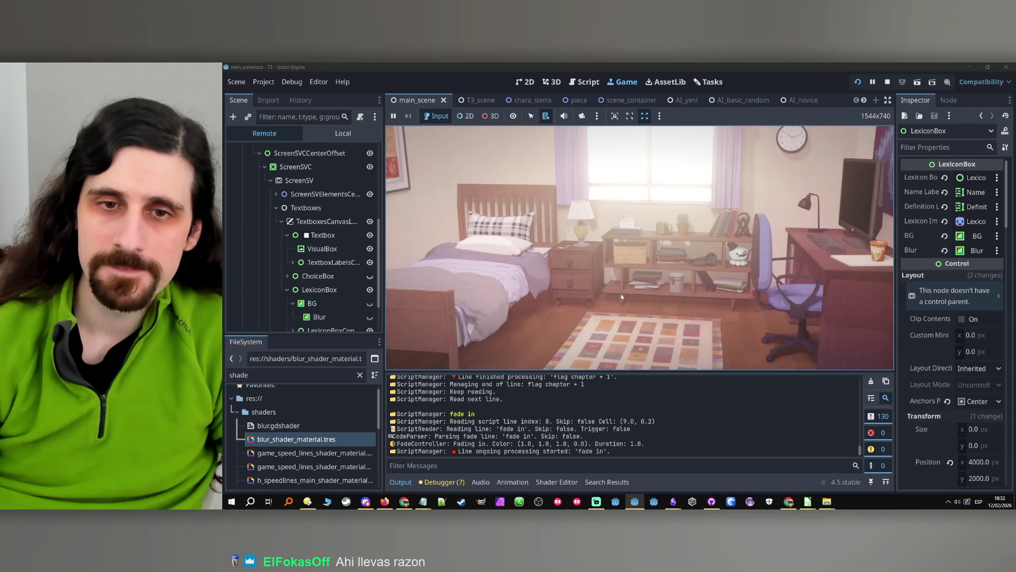
left_click(647, 302)
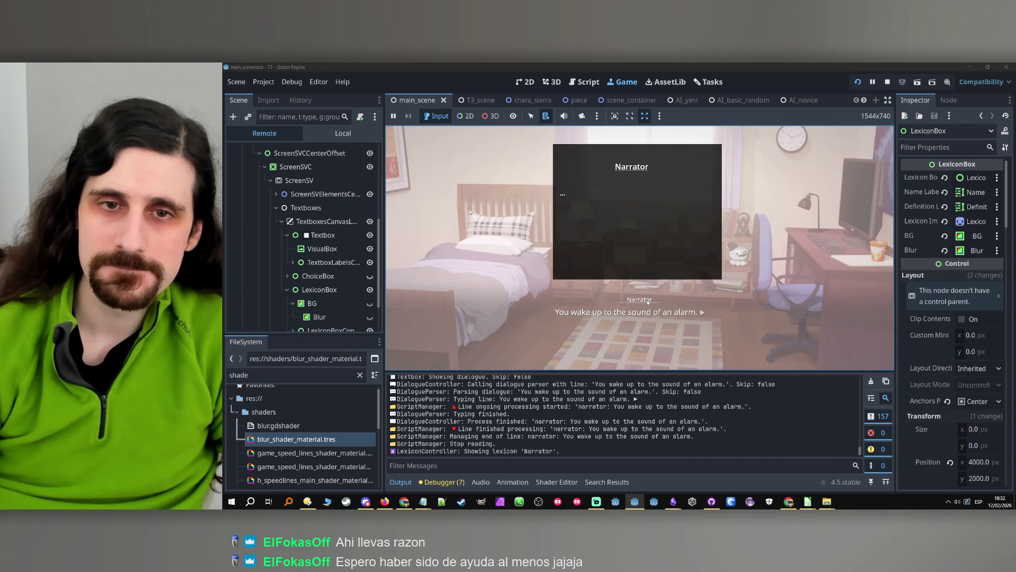
left_click(592, 303)
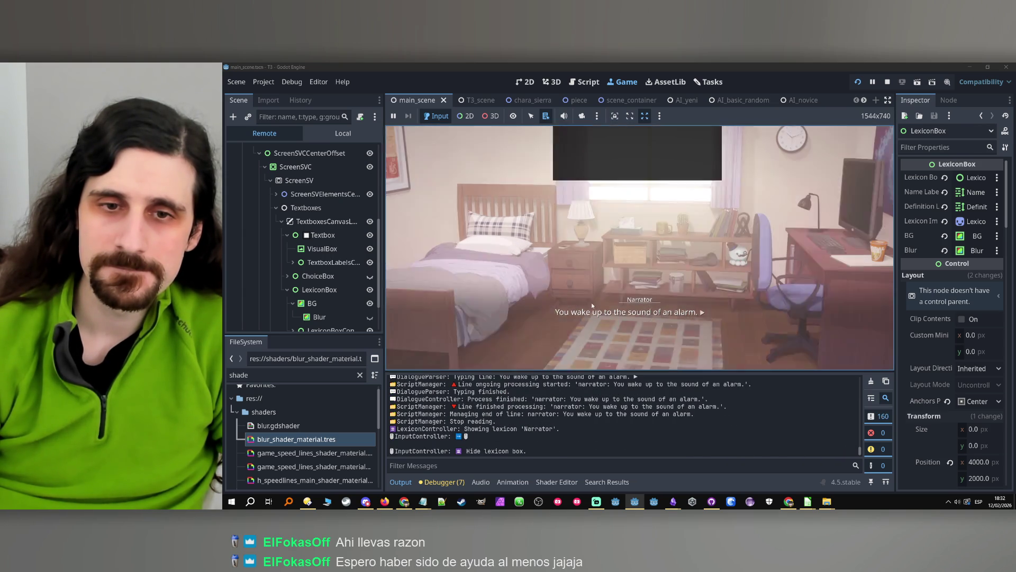
mouse_move(638, 301)
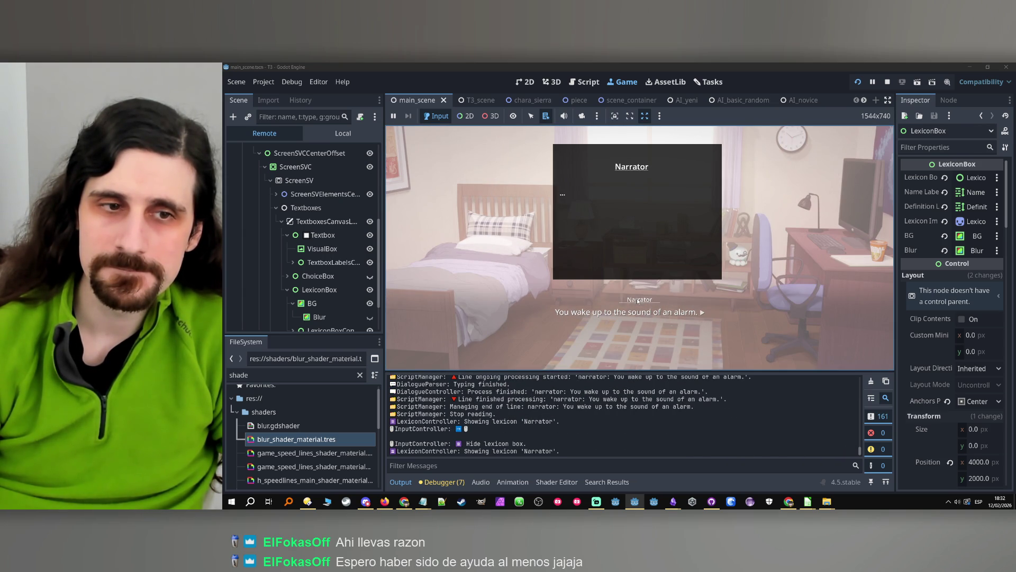
- Inspect the Blur node's material at Blur Amount 2.0 in the running scene, then stop the game
left_click(333, 315)
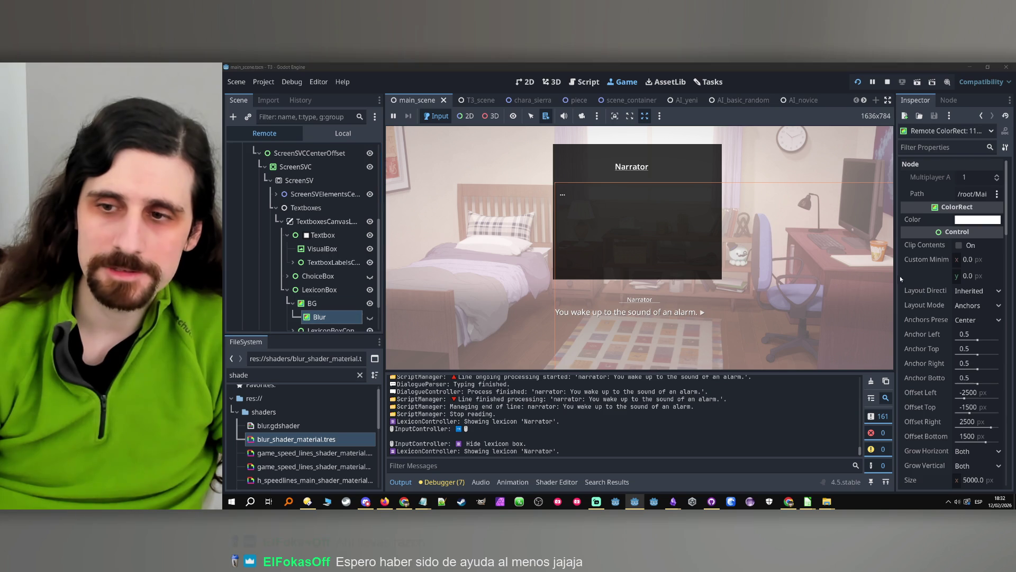
scroll(906, 293, "down", 15)
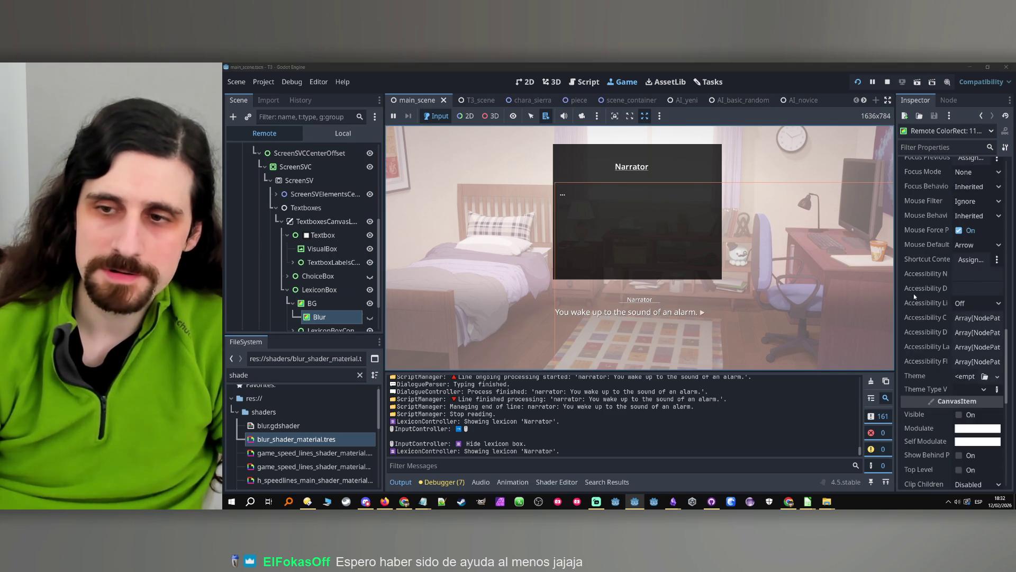
scroll(914, 294, "down", 5)
left_click(999, 375)
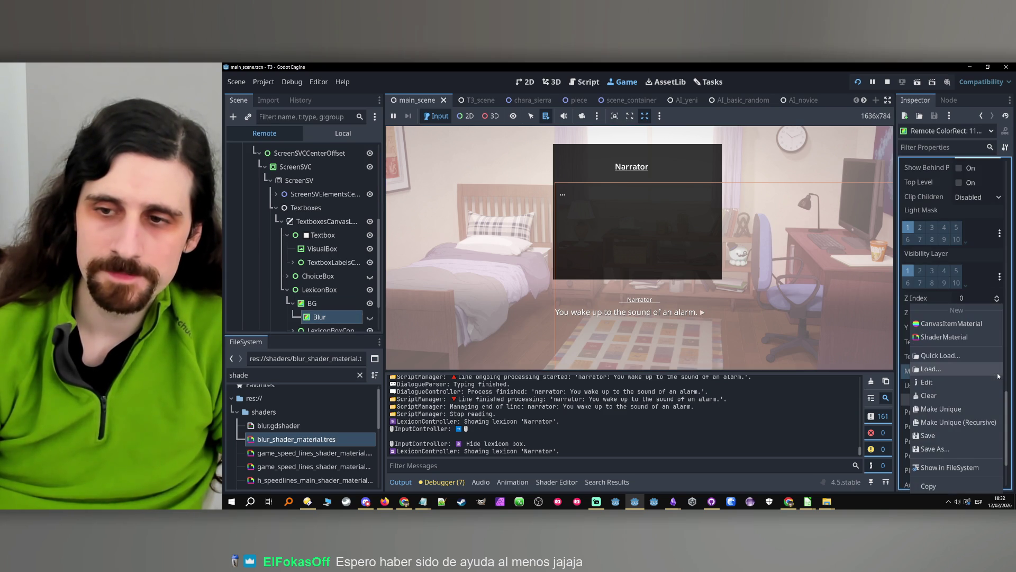
left_click(972, 372)
left_click(972, 372)
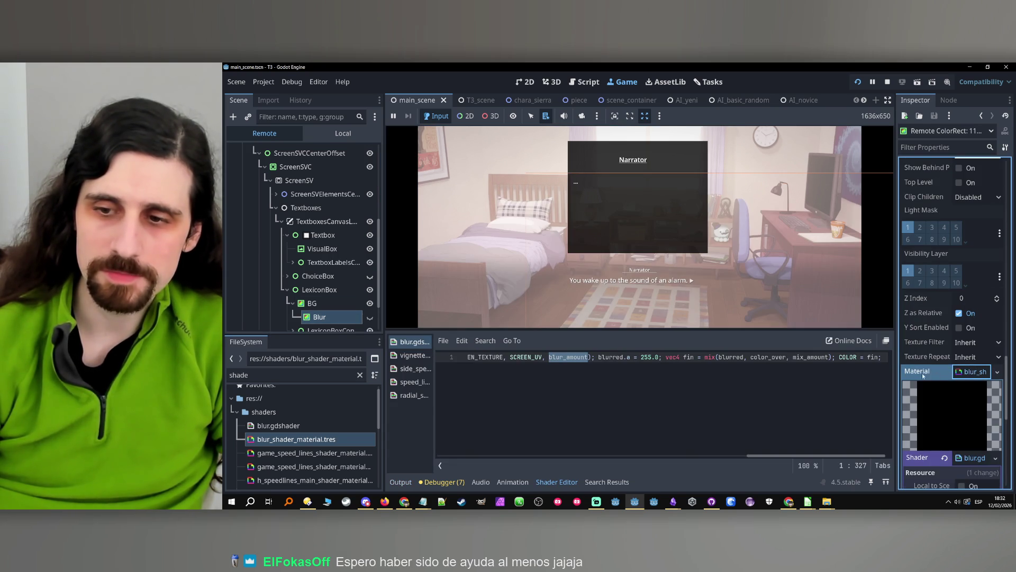
scroll(927, 376, "down", 4)
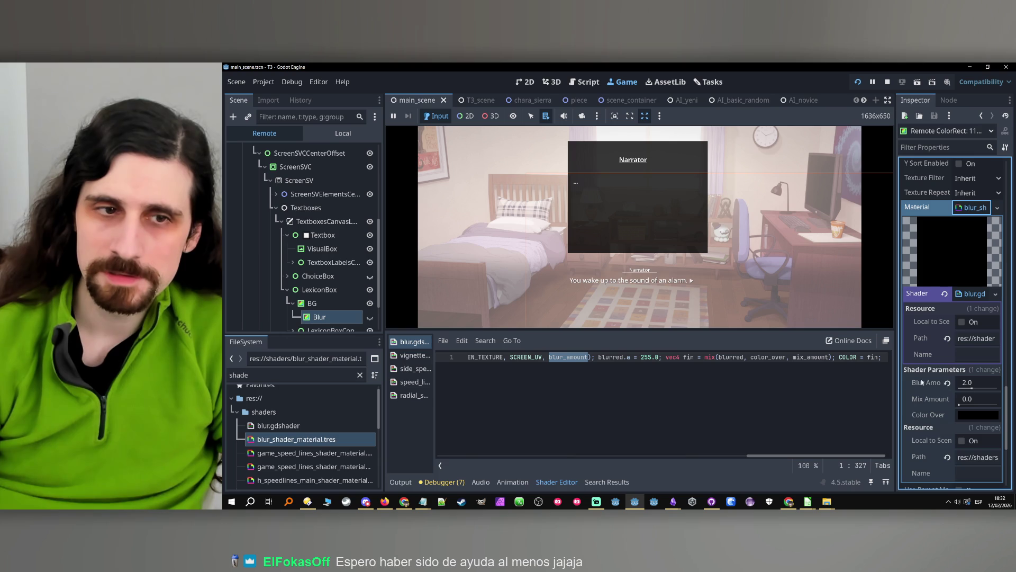
left_click(370, 319)
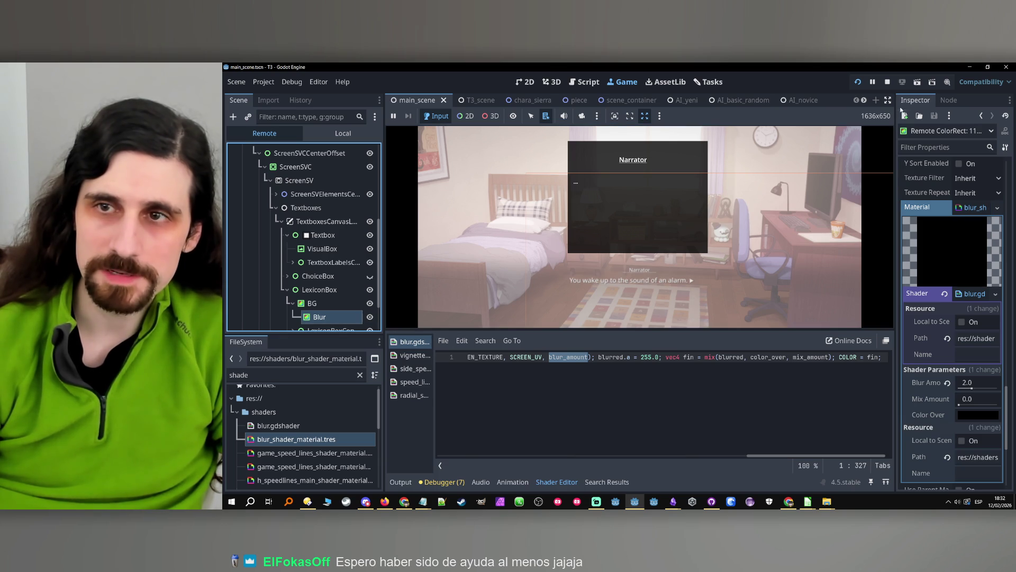
left_click(887, 82)
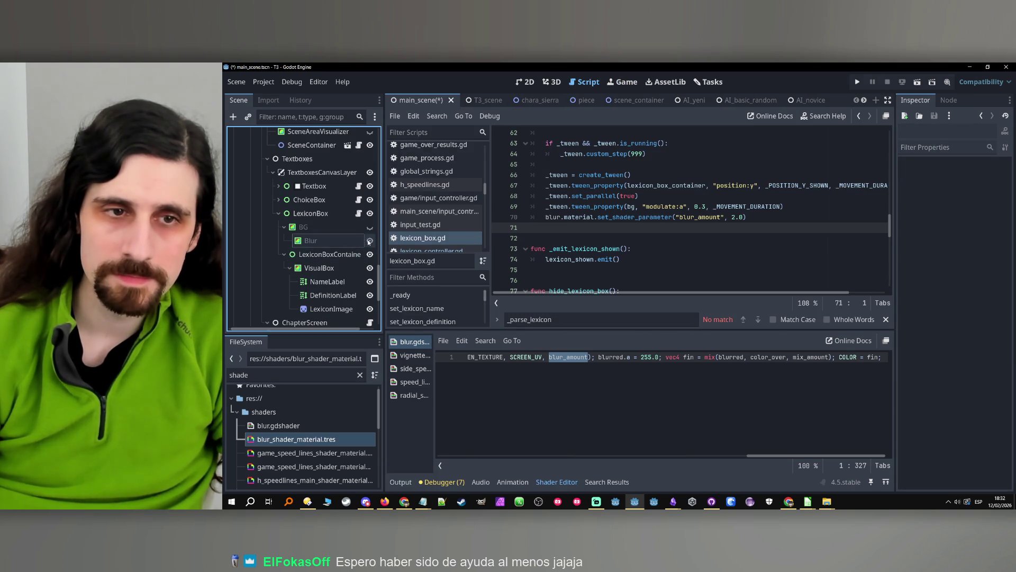
- Run the project again and show and hide the Narrator lexicon box twice
left_click(857, 82)
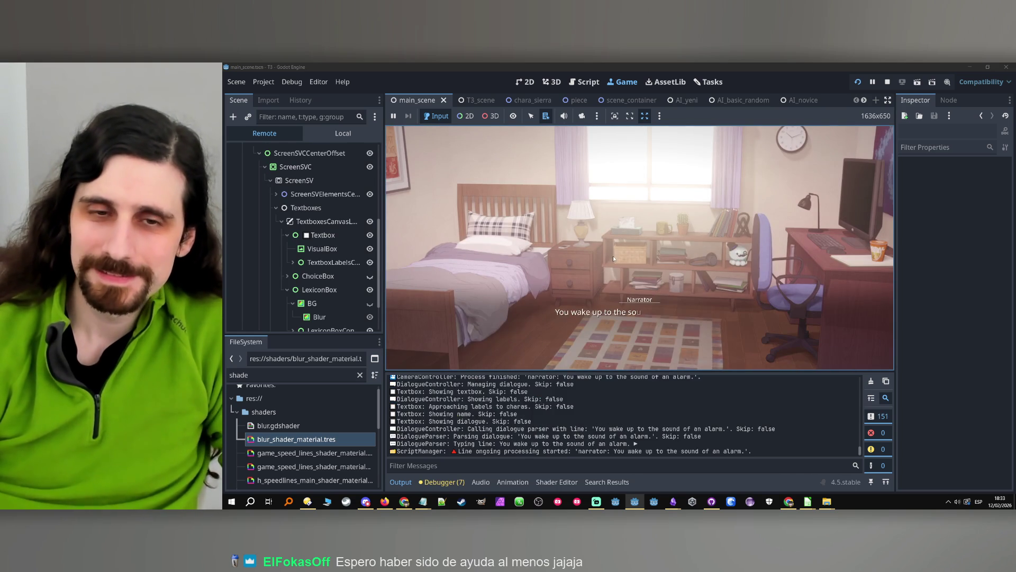
left_click(642, 301)
left_click(576, 292)
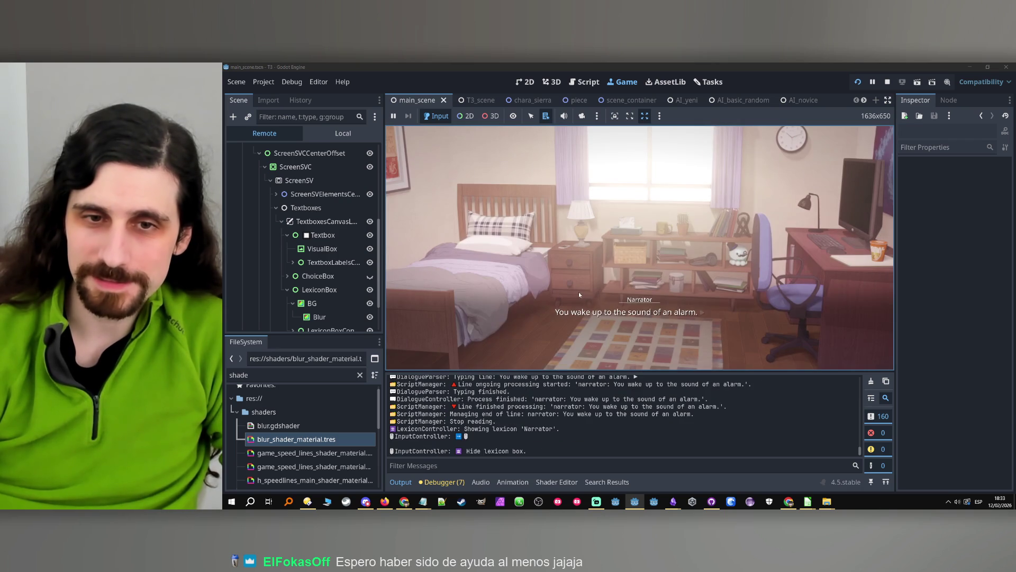
left_click(637, 300)
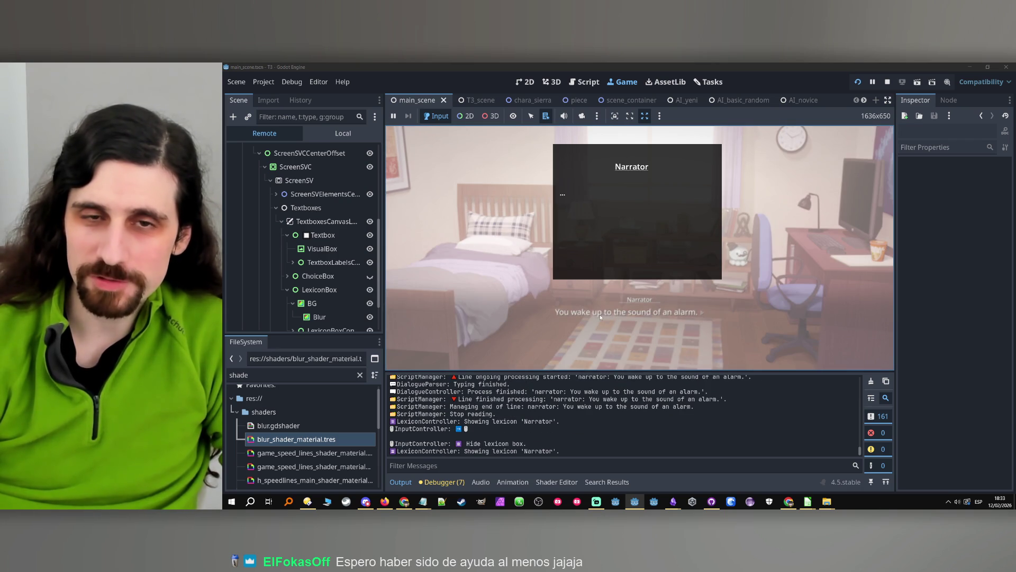
left_click(599, 314)
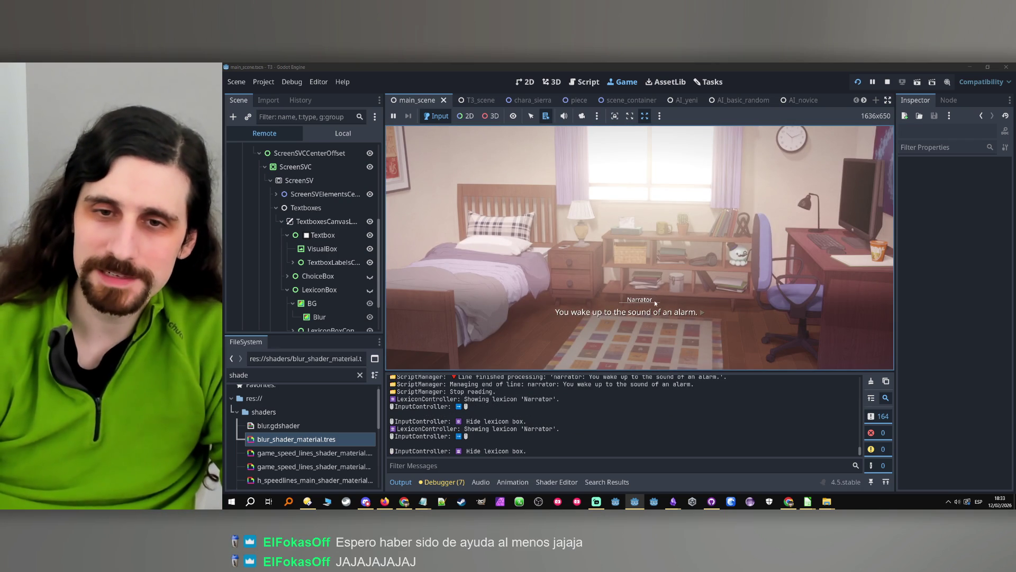
mouse_move(647, 300)
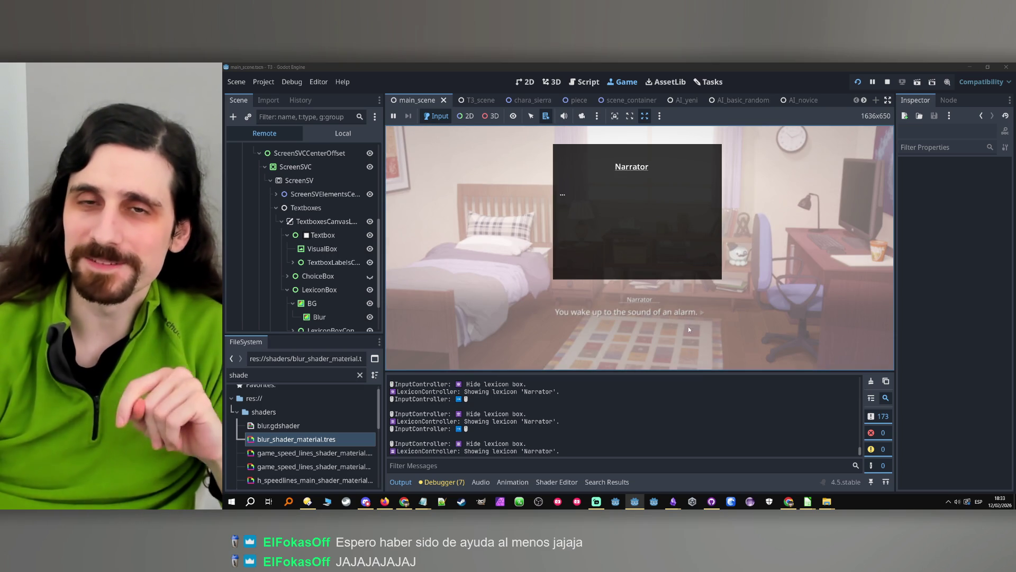
- Keep toggling the Narrator lexicon box over the blurred bedroom, then stop the game
left_click(648, 303)
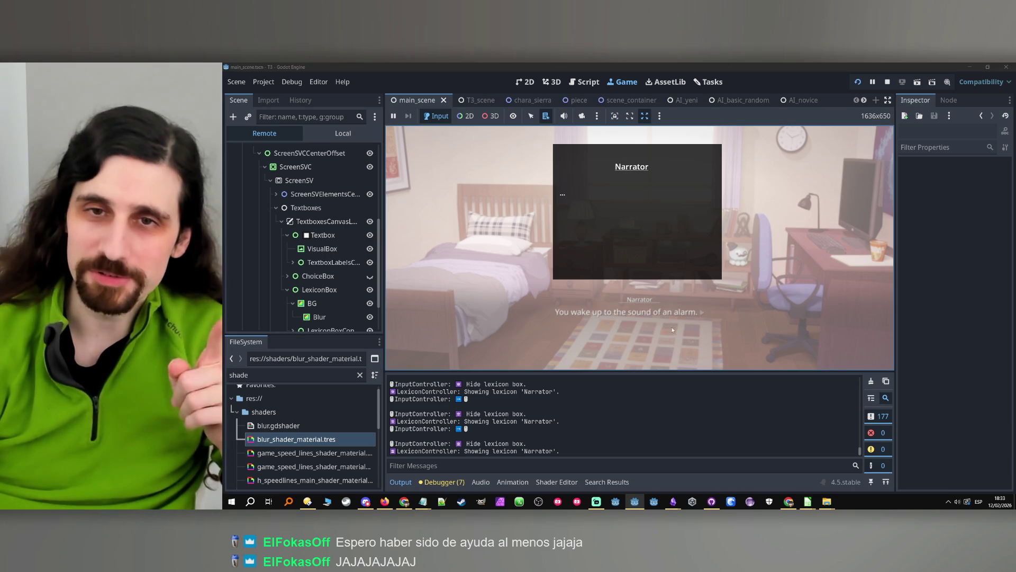
left_click(671, 324)
left_click(639, 301)
left_click(638, 303)
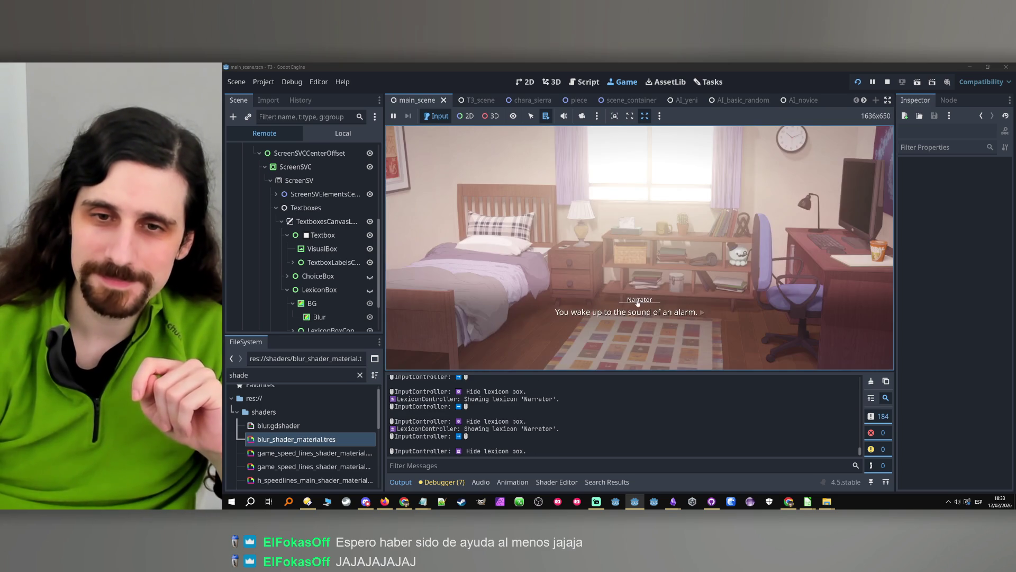
left_click(639, 302)
left_click(641, 301)
left_click(646, 301)
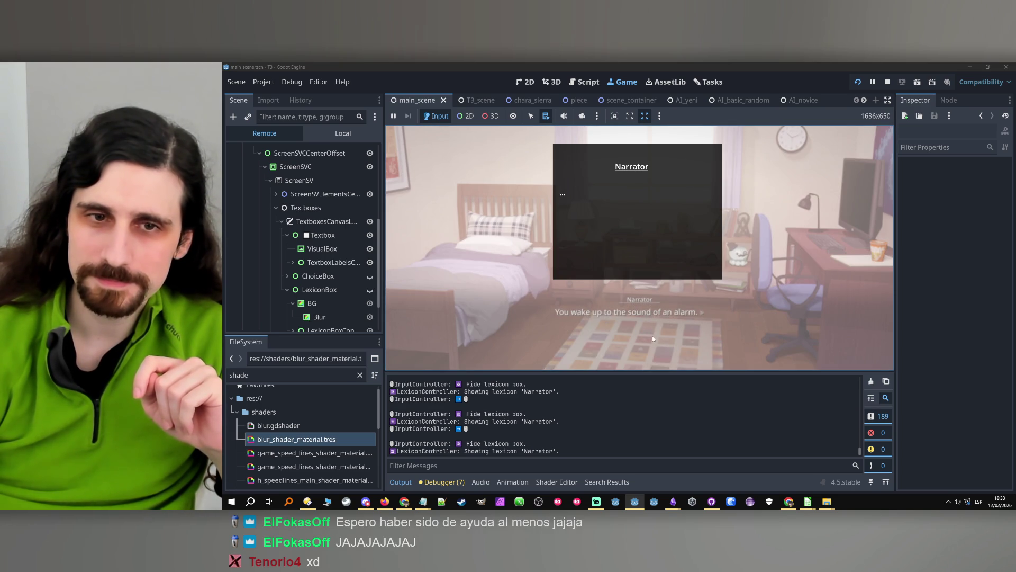
left_click(652, 311)
left_click(641, 301)
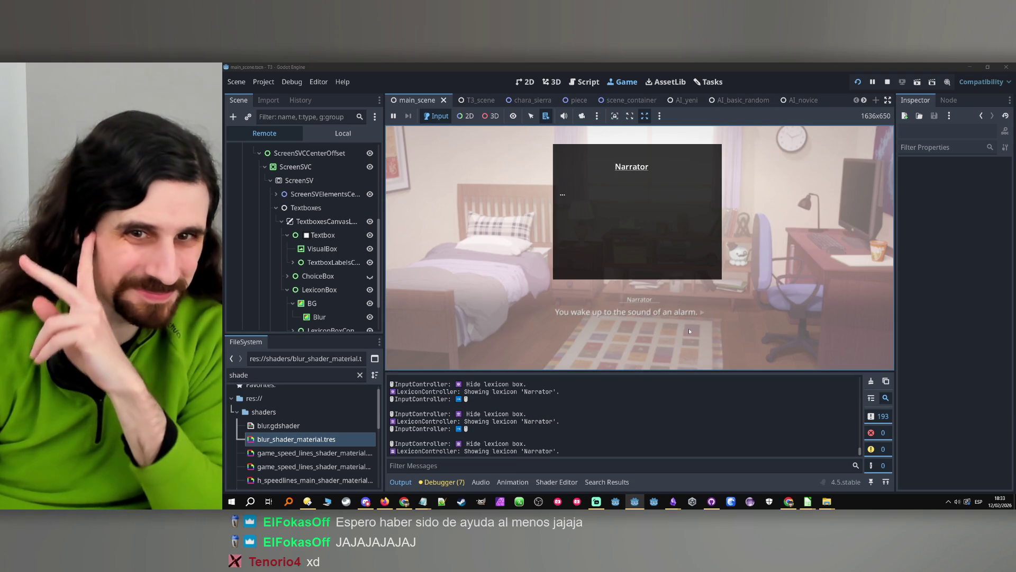
left_click(686, 325)
left_click(888, 82)
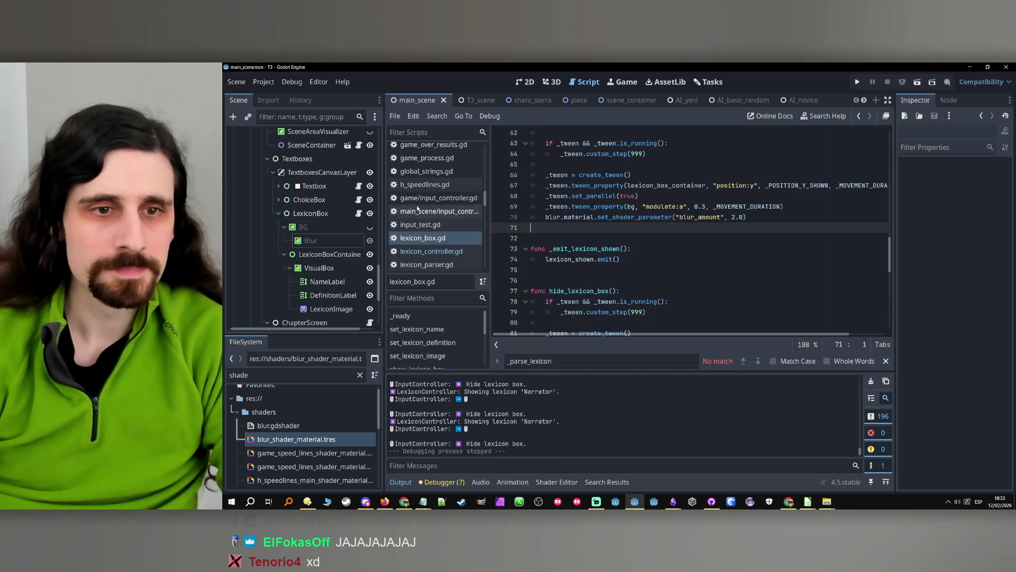
- Inspect the Blur, Centerer, ChapterScreenBG and ChapterScreenCanvasLayer nodes, then select the chapter screen's Blur rect
left_click(339, 241)
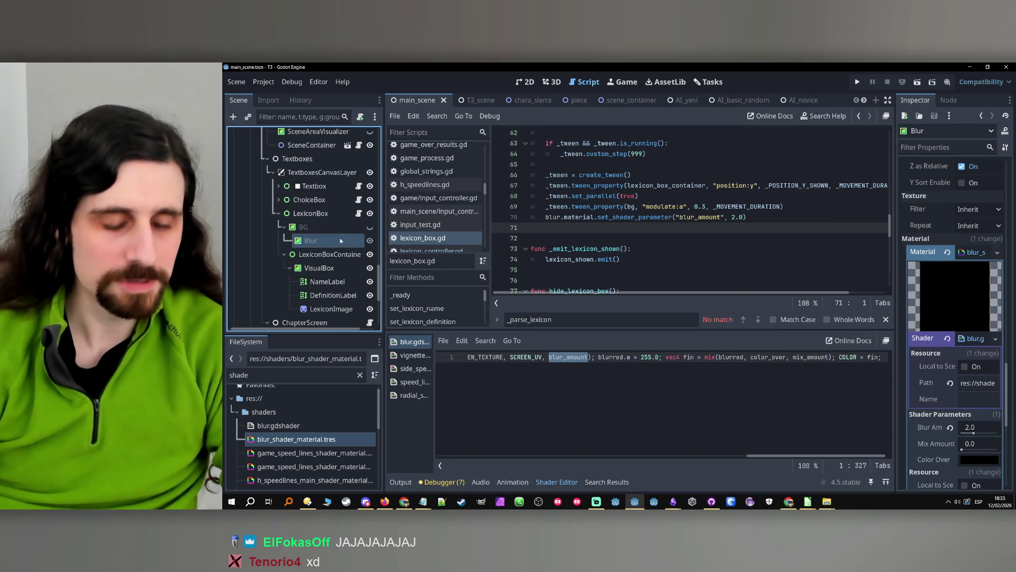
scroll(328, 300, "down", 5)
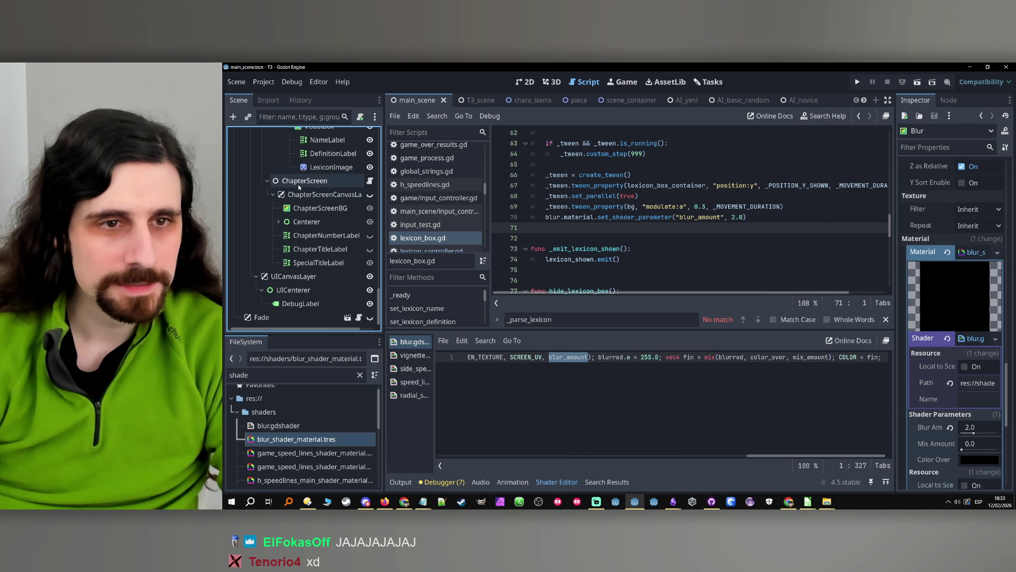
left_click(332, 222)
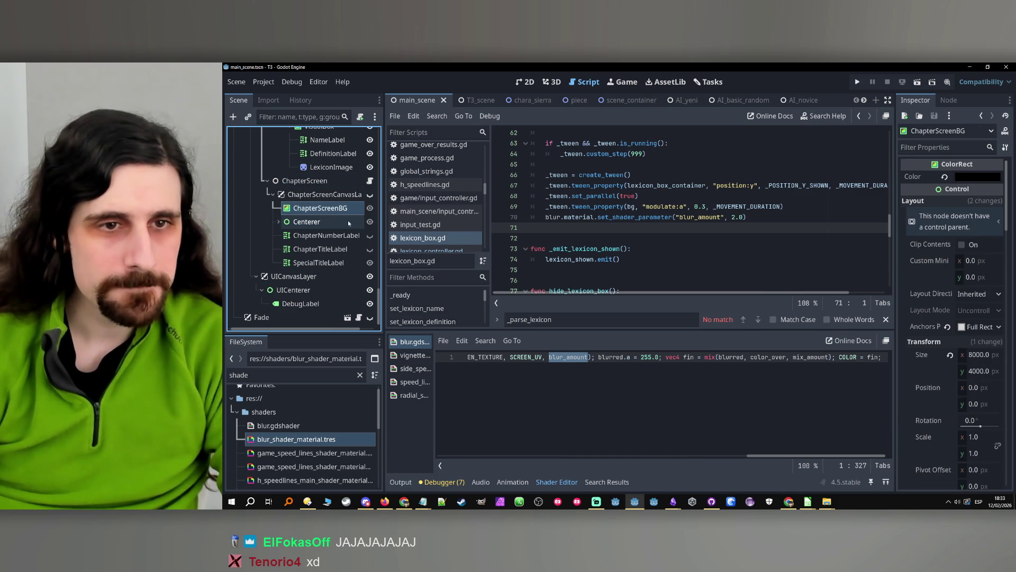
left_click(335, 210)
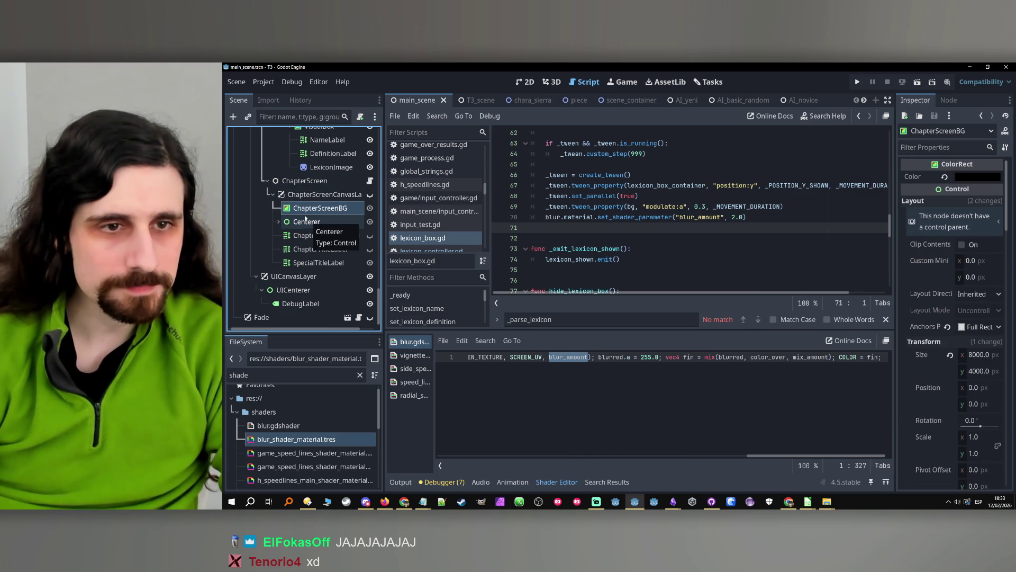
left_click(307, 195)
left_click(277, 222)
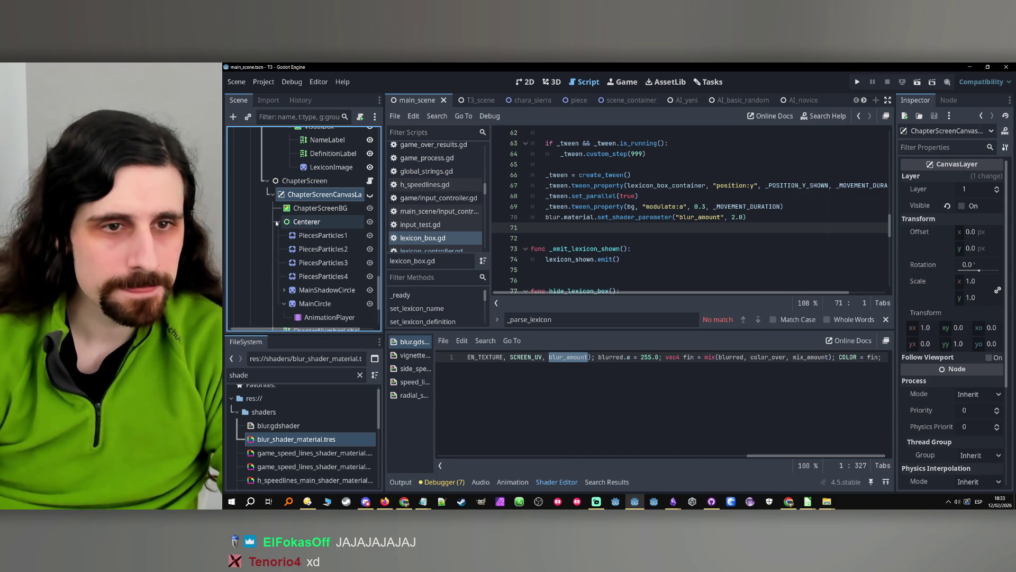
left_click(278, 223)
left_click(304, 222)
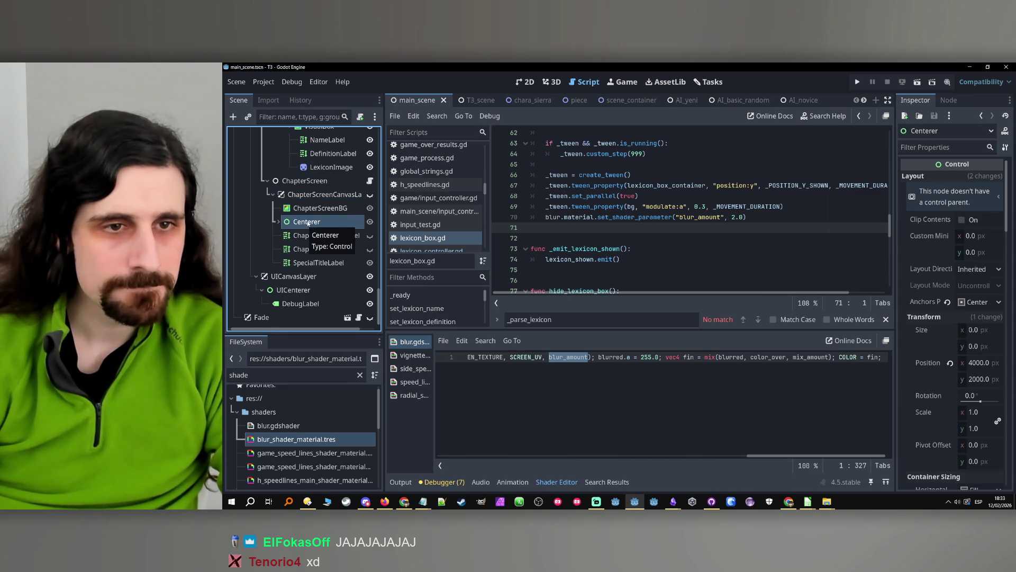
left_click(278, 222)
left_click(302, 323)
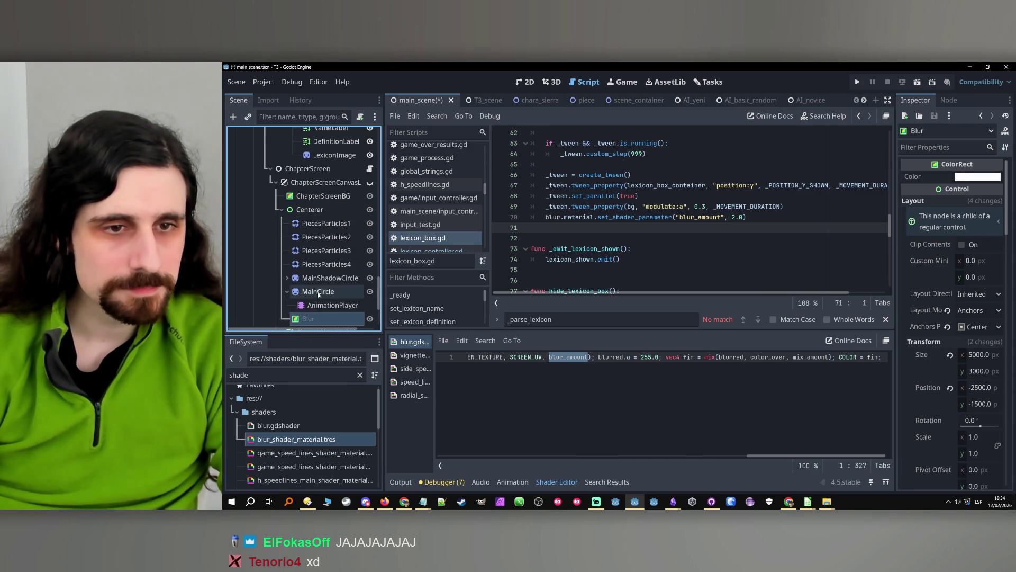
- Move Blur between ChapterScreenBG and Centerer, reset its Process Mode to Inherit, and run the game
scroll(309, 307, "down", 1)
left_click_drag(314, 180, 315, 181)
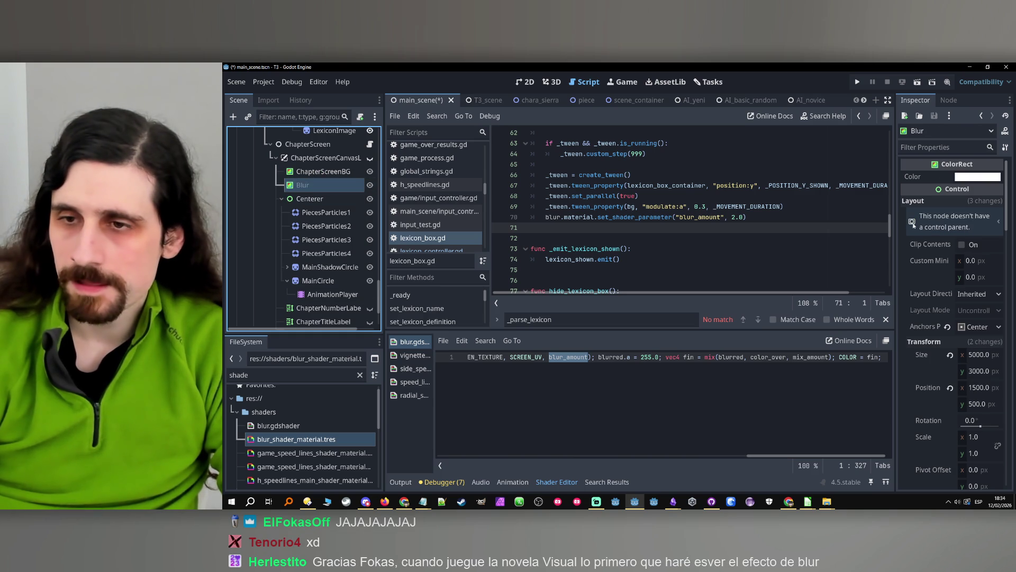
scroll(927, 258, "down", 10)
scroll(932, 254, "down", 10)
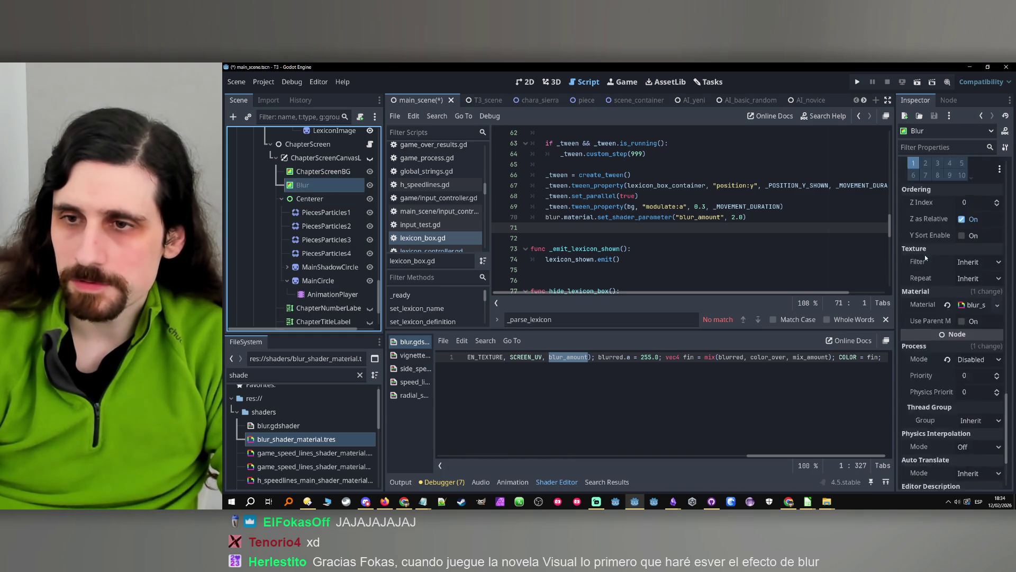
left_click(948, 250)
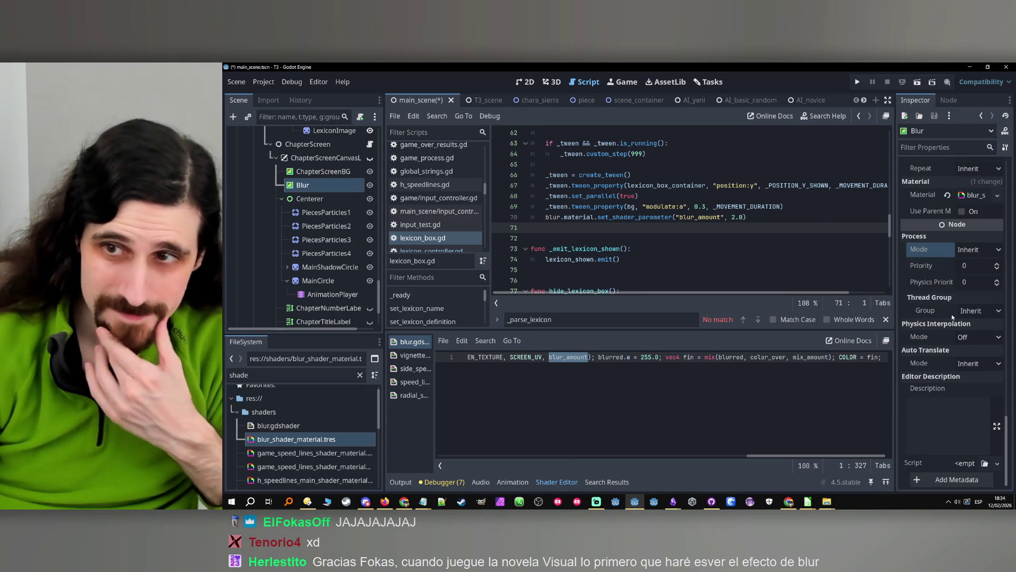
left_click(976, 195)
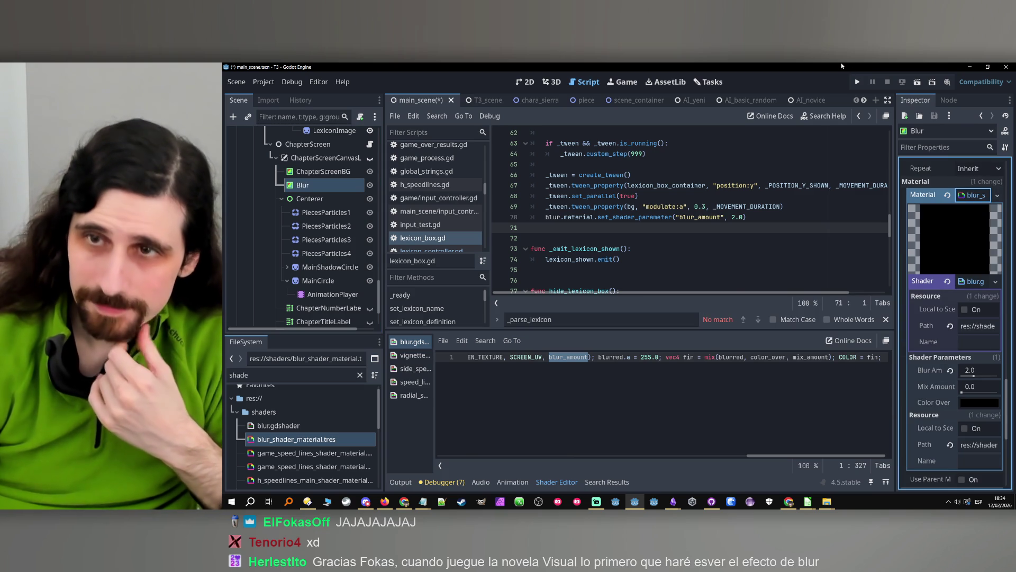
left_click(856, 82)
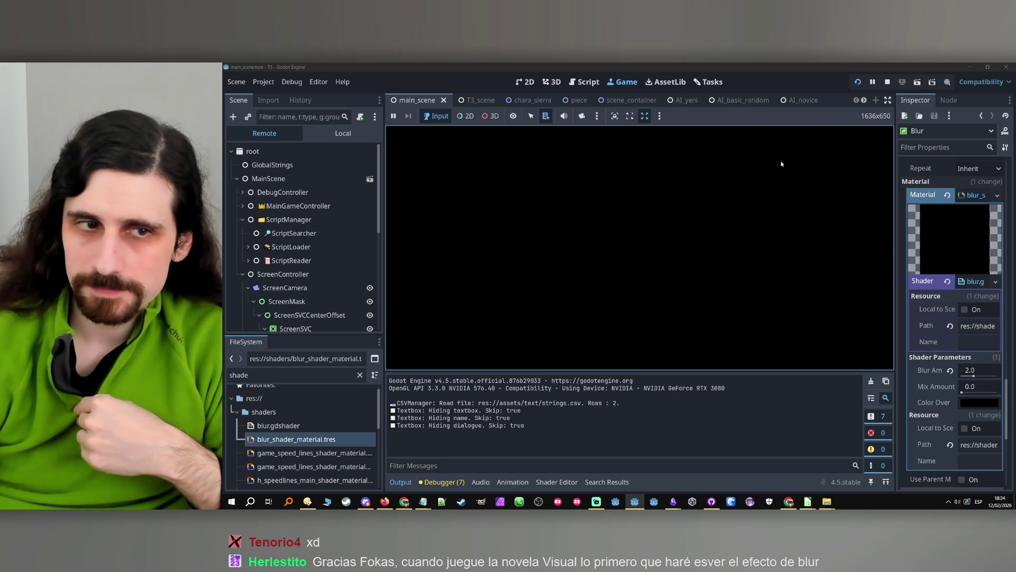
- Expand the chapter screen branch in the Remote tree and select ChapterScreen's Blur node
scroll(310, 234, "down", 5)
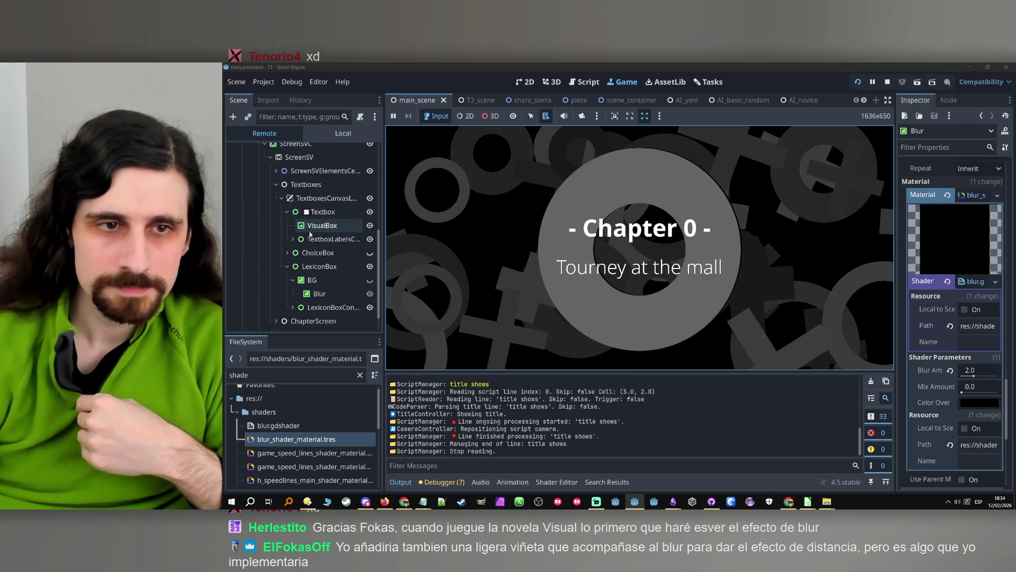
left_click(318, 294)
scroll(332, 269, "down", 1)
left_click(276, 295)
scroll(280, 296, "down", 1)
left_click(282, 297)
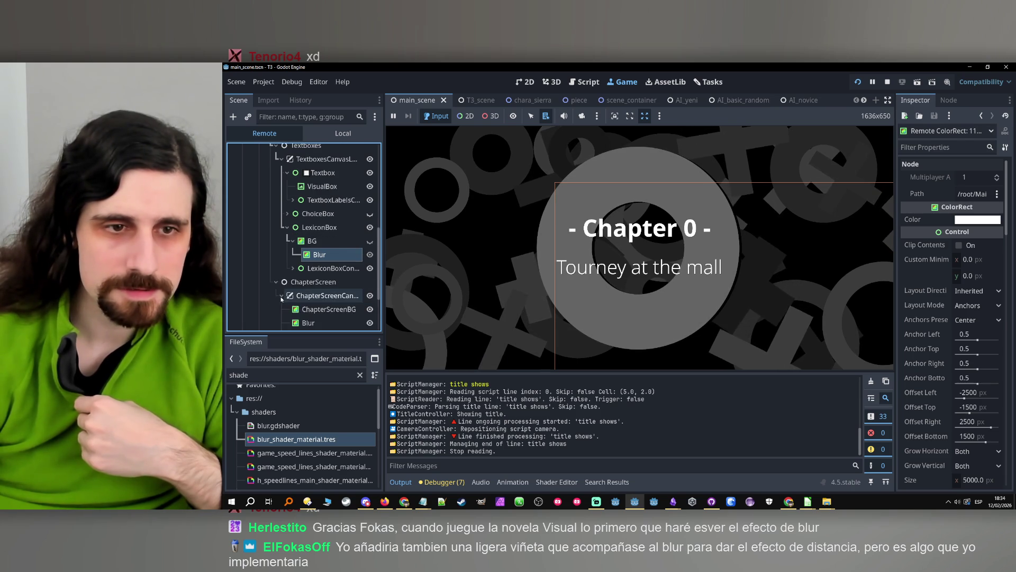
scroll(283, 298, "down", 5)
left_click(317, 254)
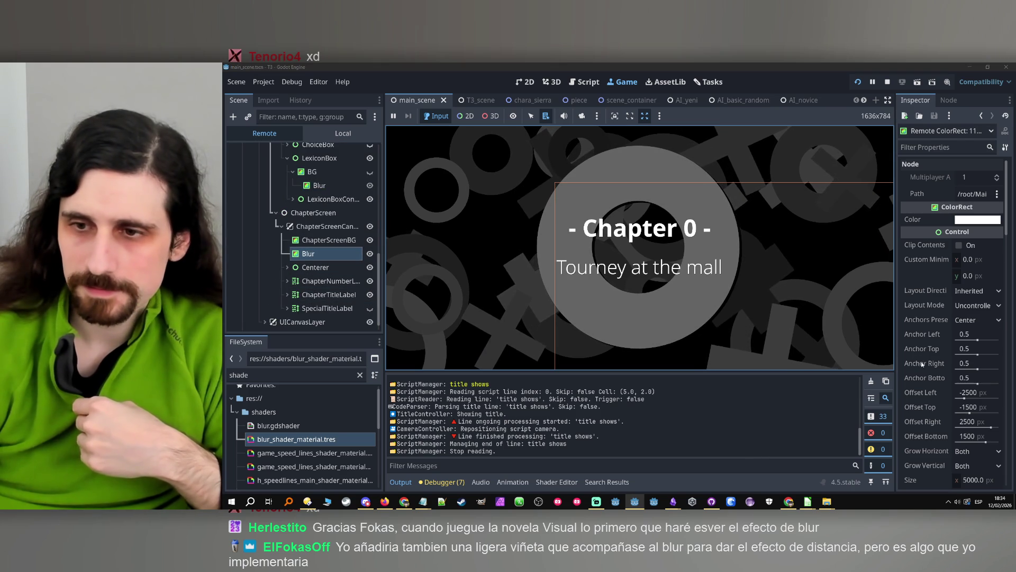
- Set the Blur material's Blur Amount shader parameter to 5.143
scroll(924, 354, "down", 10)
scroll(937, 336, "down", 5)
left_click(976, 277)
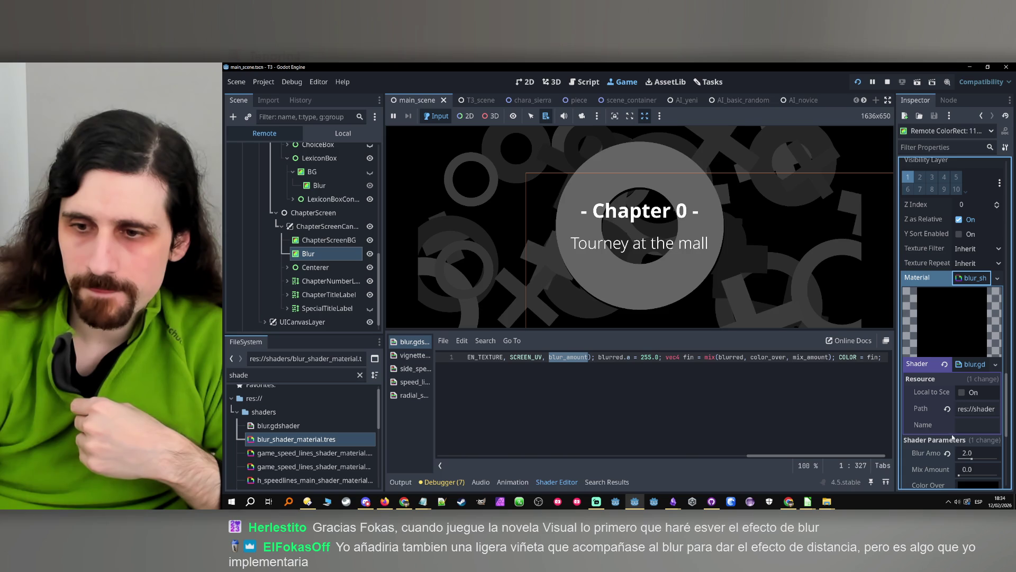
left_click(972, 458)
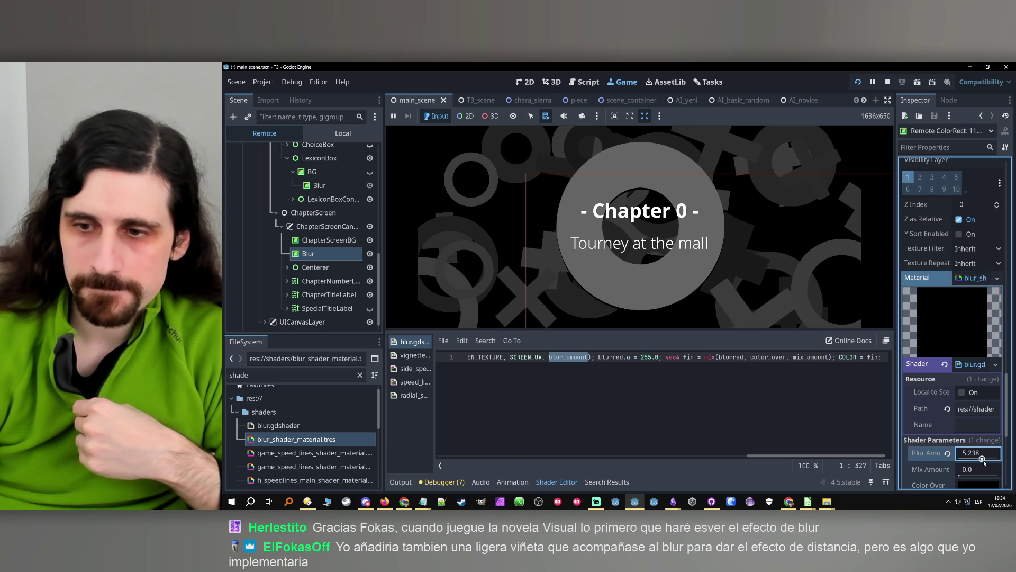
- Check Centerer's particle children in the Remote tree, then stop the game with F8
left_click_drag(318, 254, 300, 236)
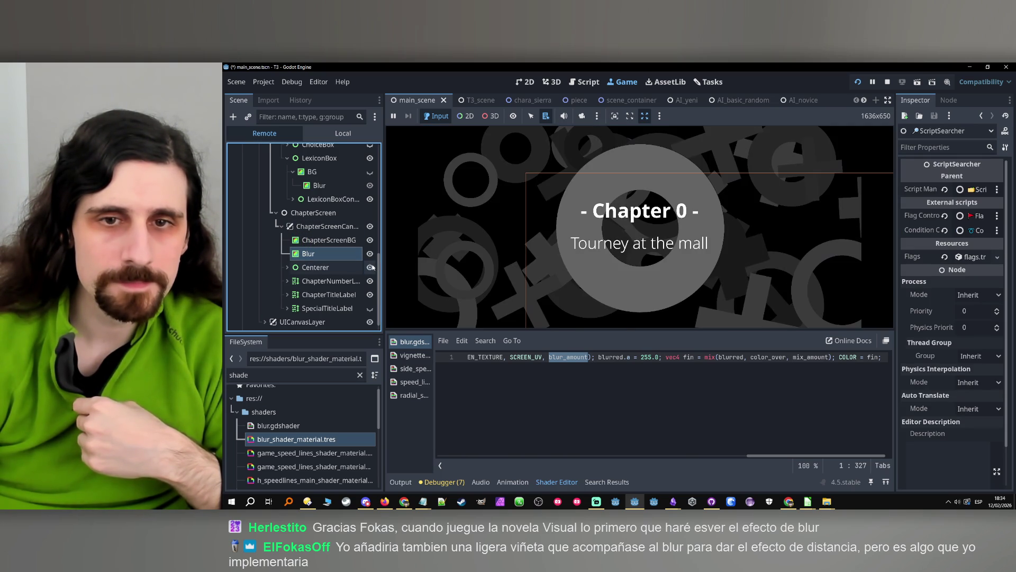
left_click(288, 267)
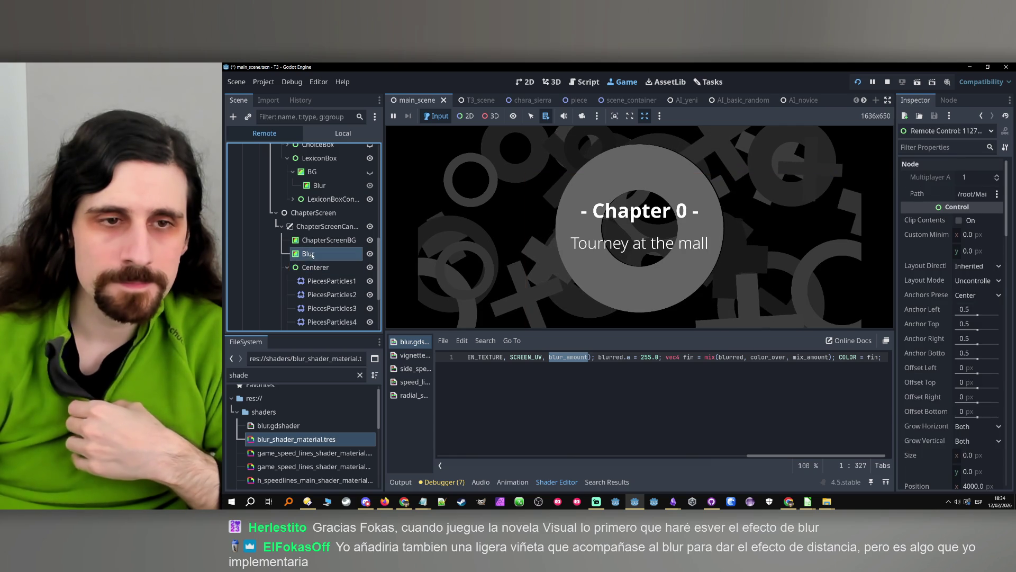
left_click(288, 267)
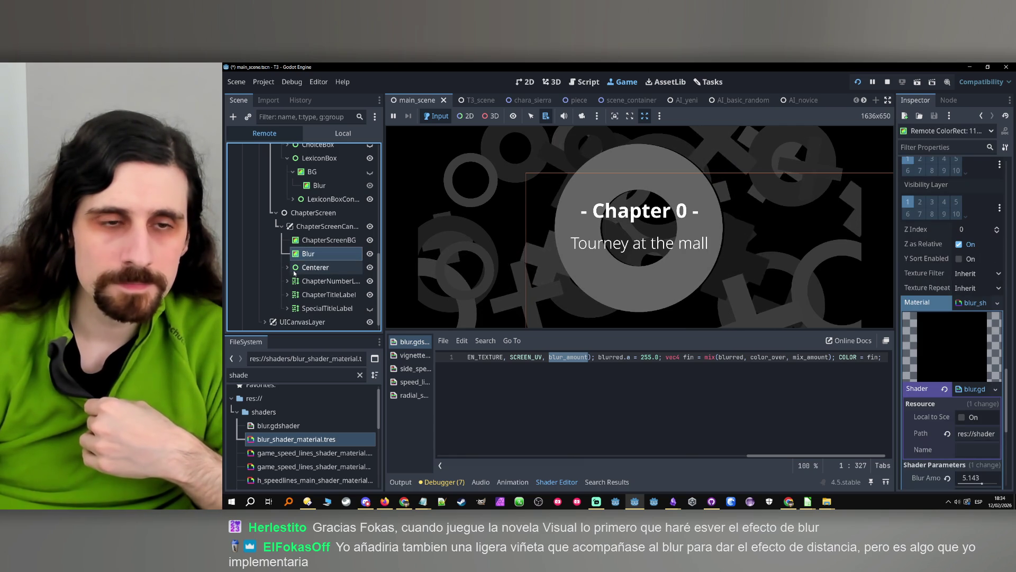
key("F8")
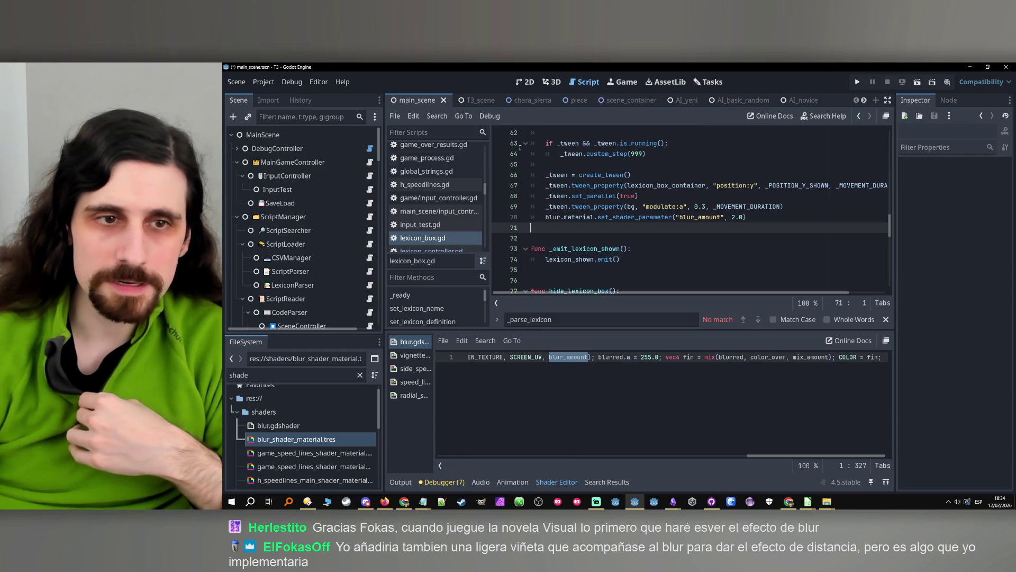
- Place Blur inside Centerer after PiecesParticles4, above MainShadowCircle, and launch a fresh test run
scroll(316, 257, "down", 10)
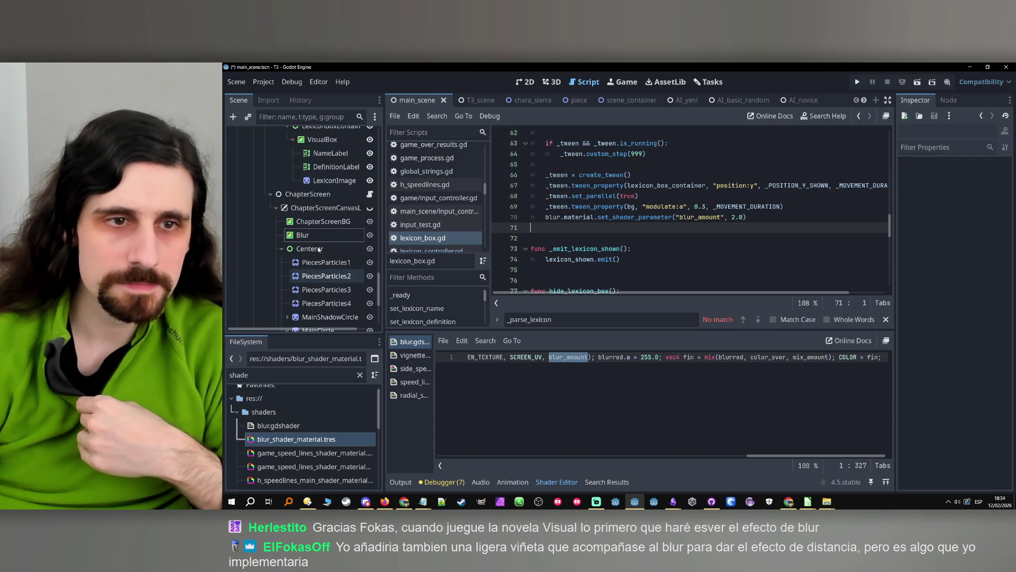
scroll(303, 240, "down", 3)
left_click_drag(301, 186, 316, 267)
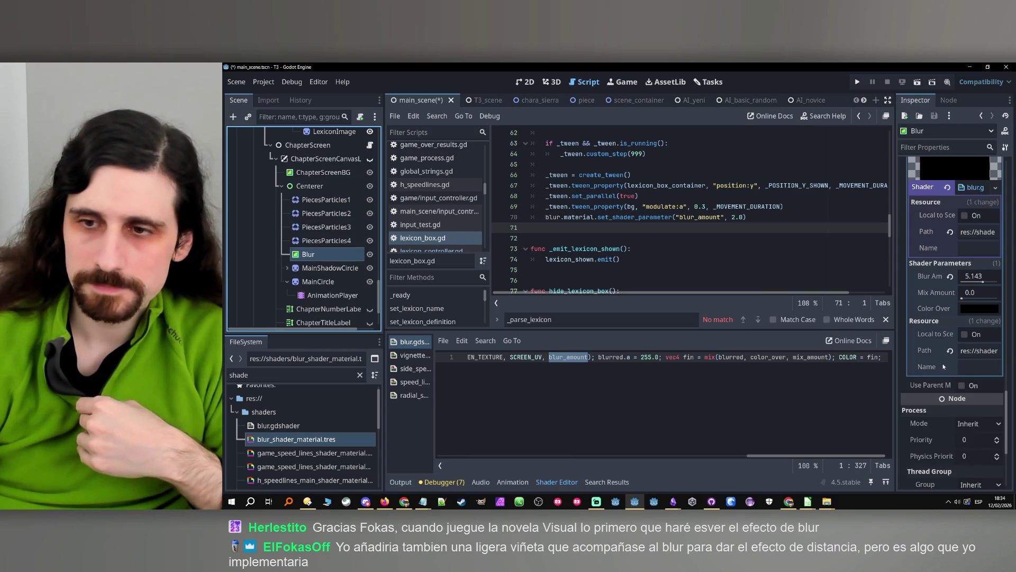
scroll(942, 365, "down", 5)
scroll(943, 365, "up", 5)
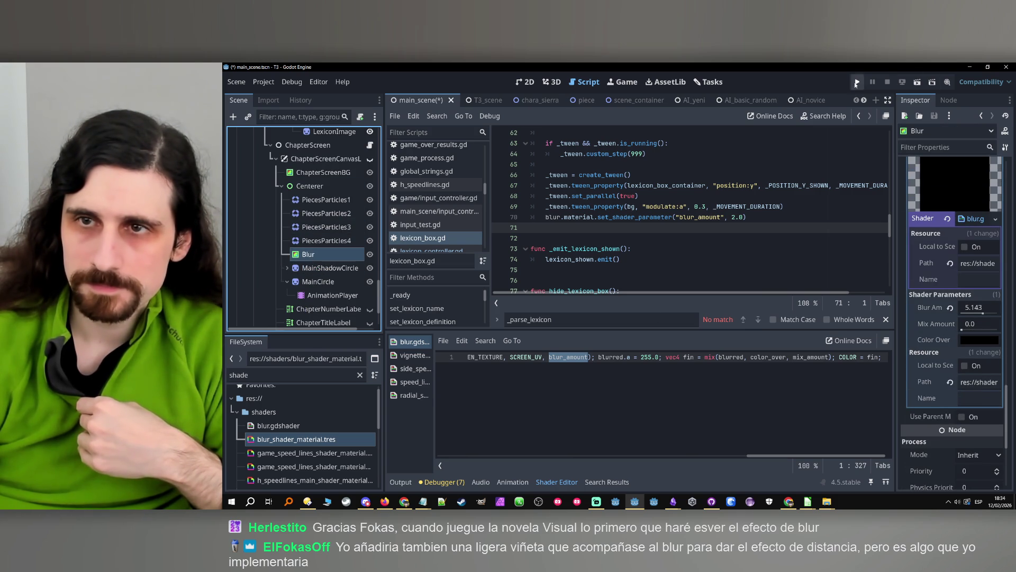
left_click(856, 82)
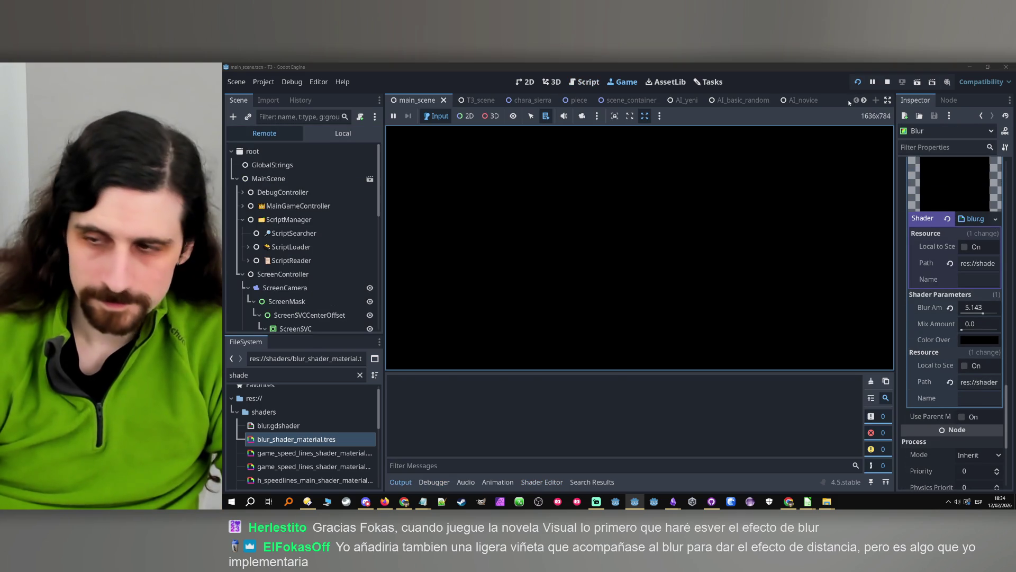
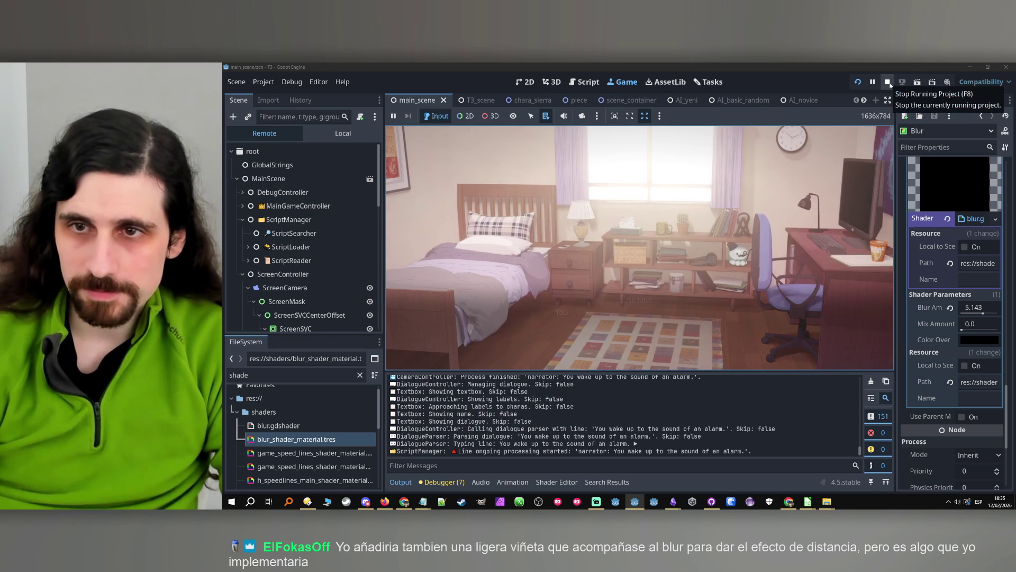
- Stop and relaunch the game so the blurred Chapter 0 title screen appears
left_click(888, 82)
left_click(865, 81)
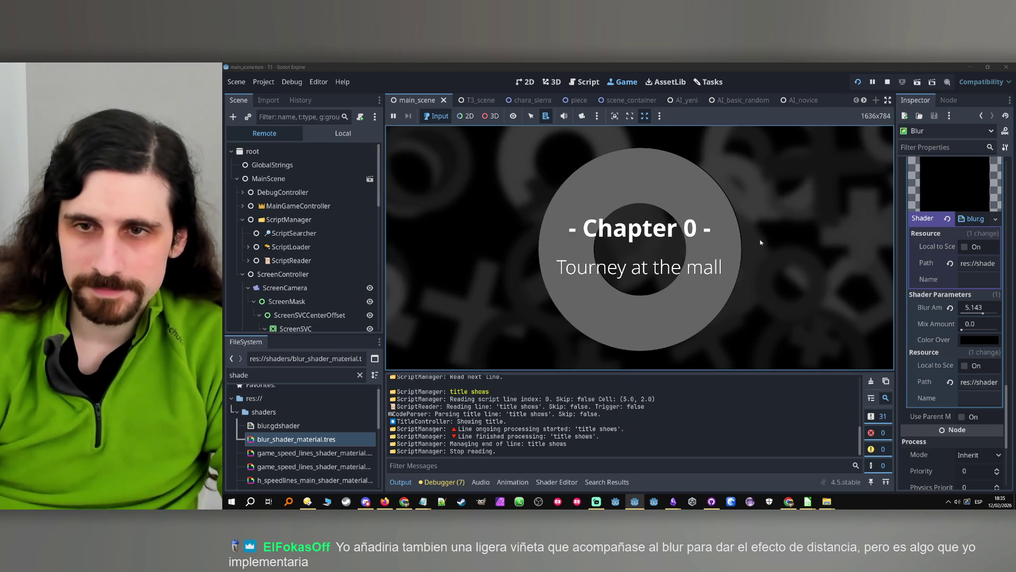
scroll(333, 239, "down", 5)
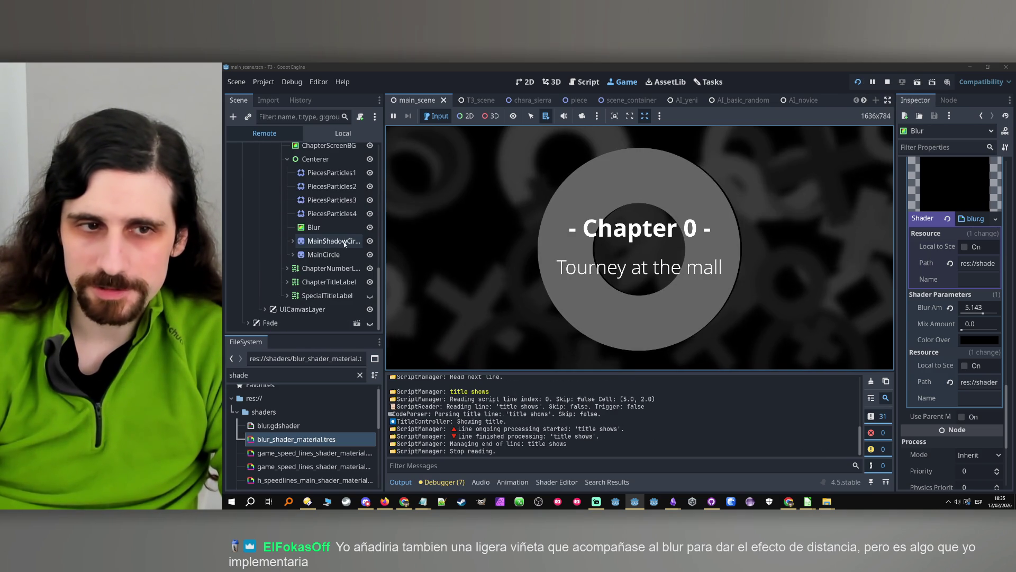
- Expand the remote Blur node's shader material and try a Blur Amount of 3.0
left_click(315, 227)
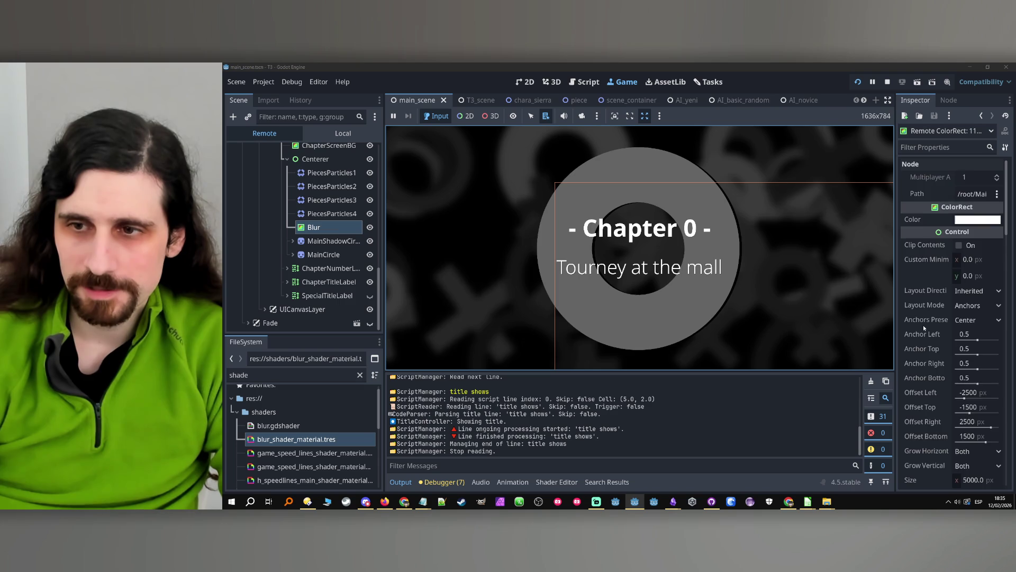
scroll(942, 323, "down", 6)
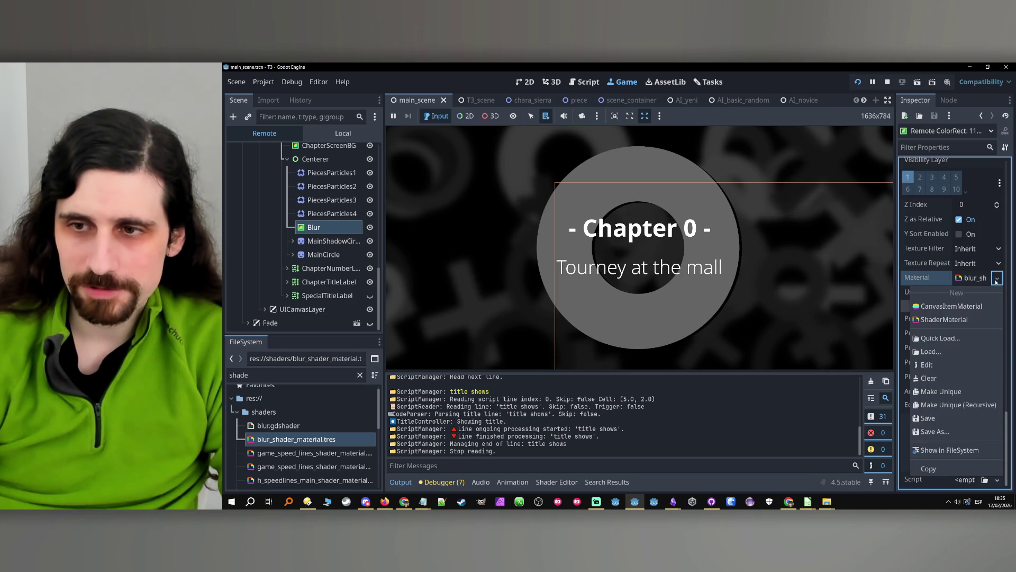
left_click(981, 278)
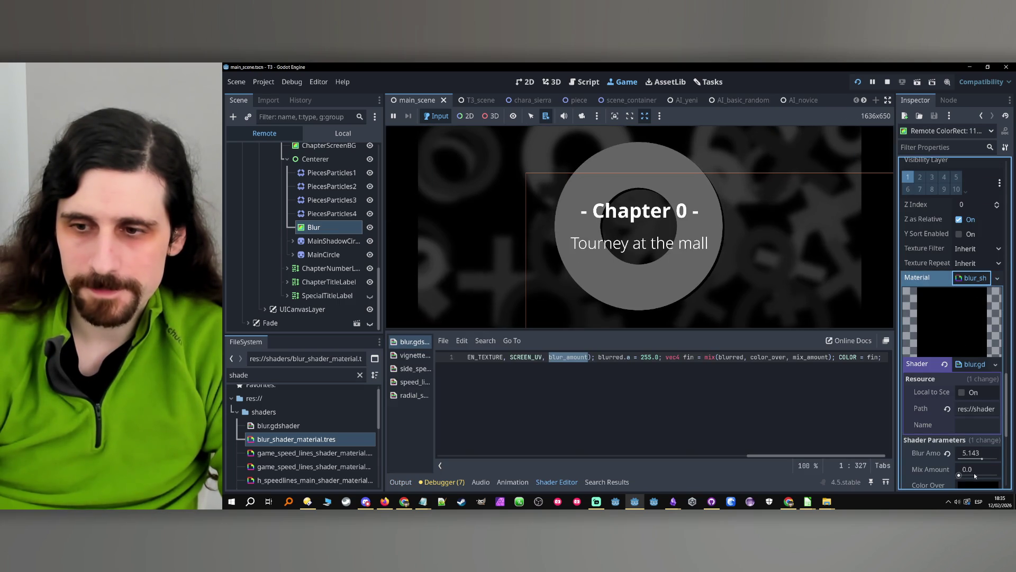
left_click_drag(982, 458, 975, 459)
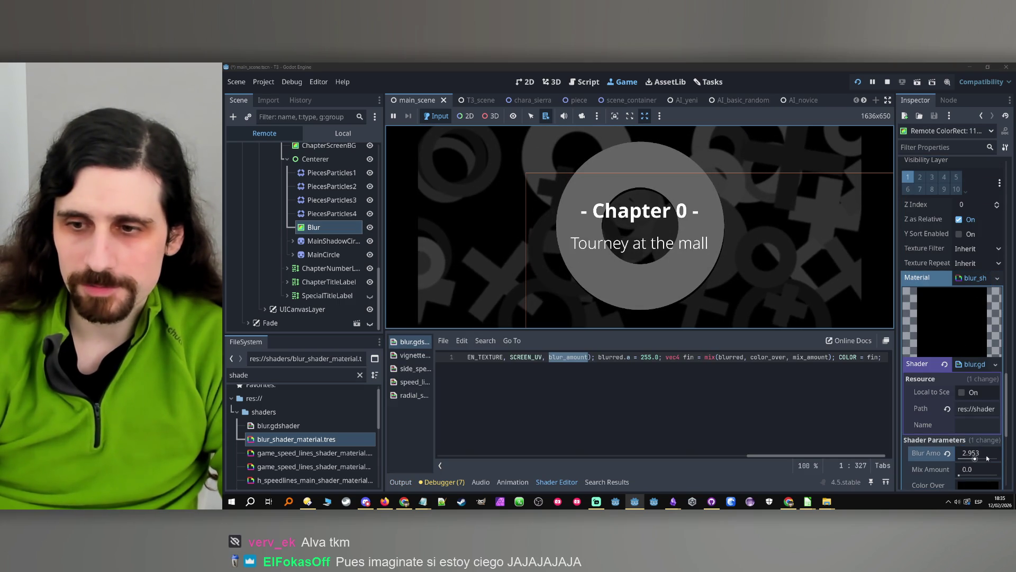
left_click(987, 453)
type("3")
key("Return")
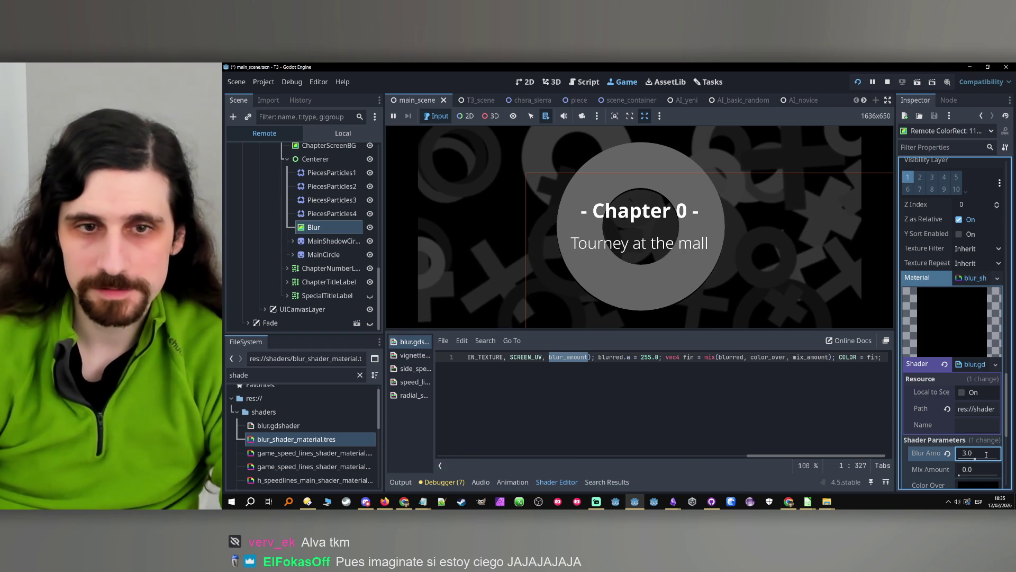
- Settle the Blur Amount at 4.0 and stop the running game
type("4")
key("Return")
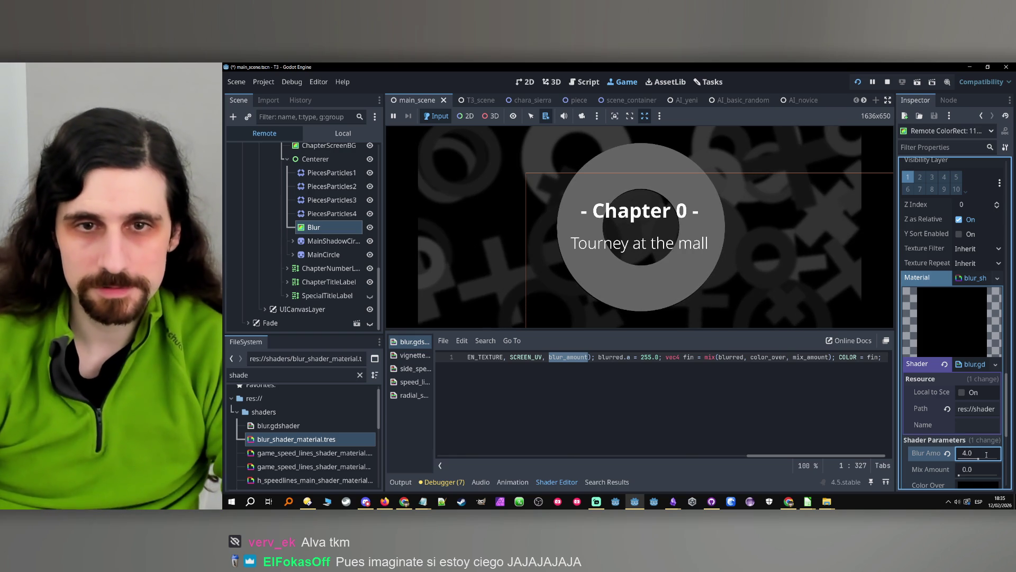
left_click(723, 62)
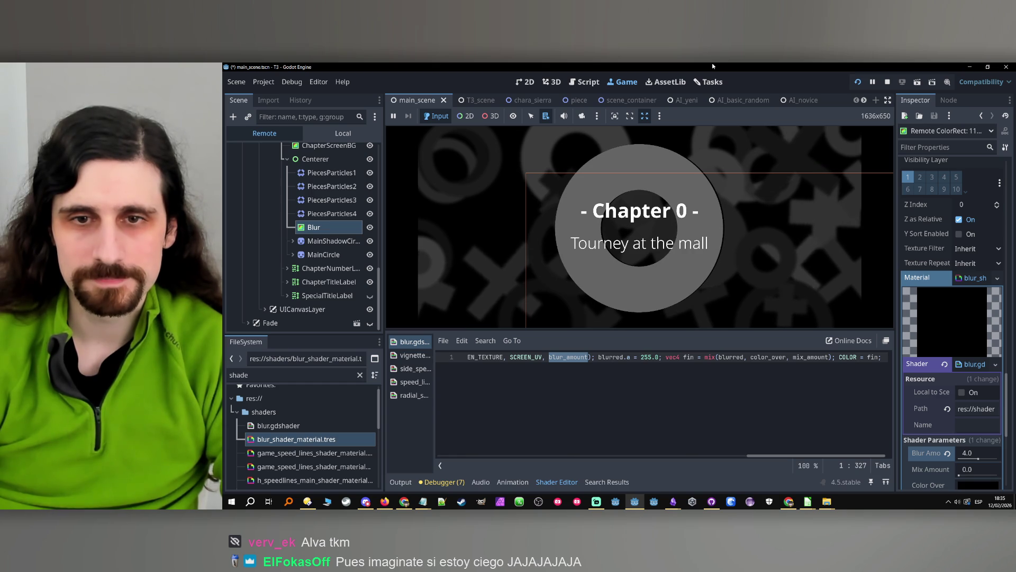
scroll(364, 251, "up", 3)
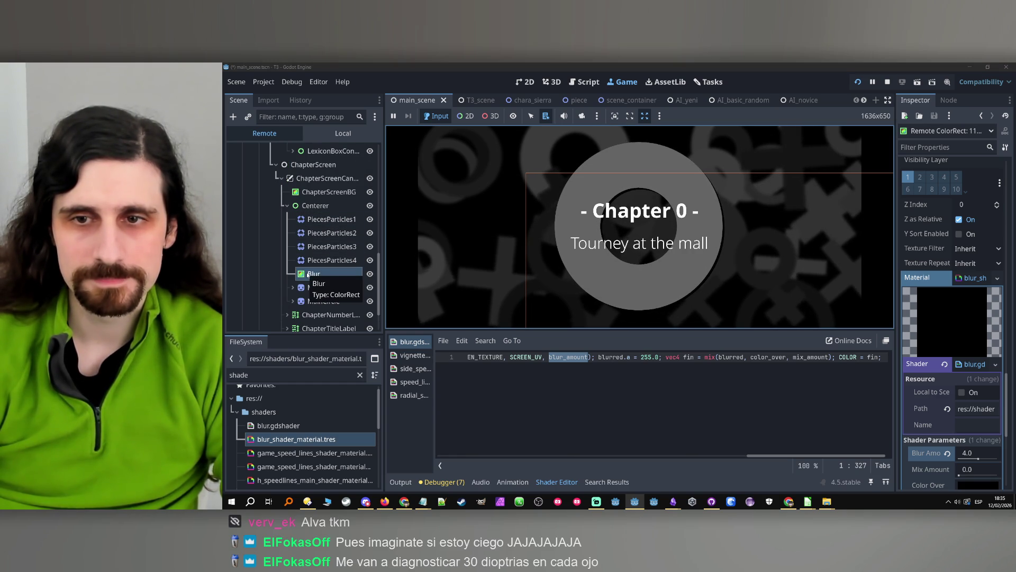
left_click(889, 83)
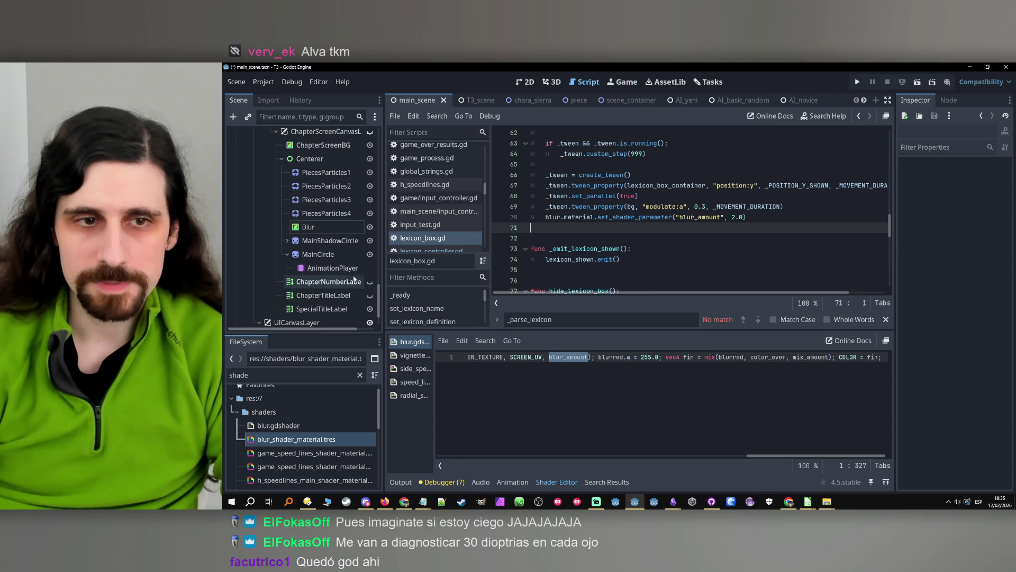
- Duplicate Blur as Blur2 below PiecesParticles2, then save the scene and rerun the game
left_click(308, 227)
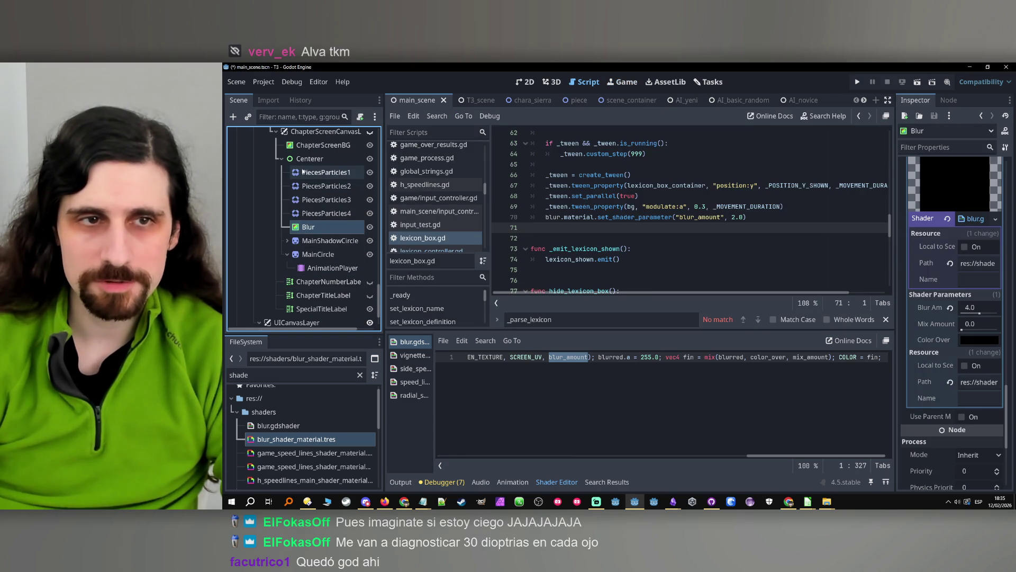
key("ctrl+d")
mouse_move(310, 241)
left_mouse_down()
mouse_move(306, 292)
mouse_move(310, 195)
left_mouse_up()
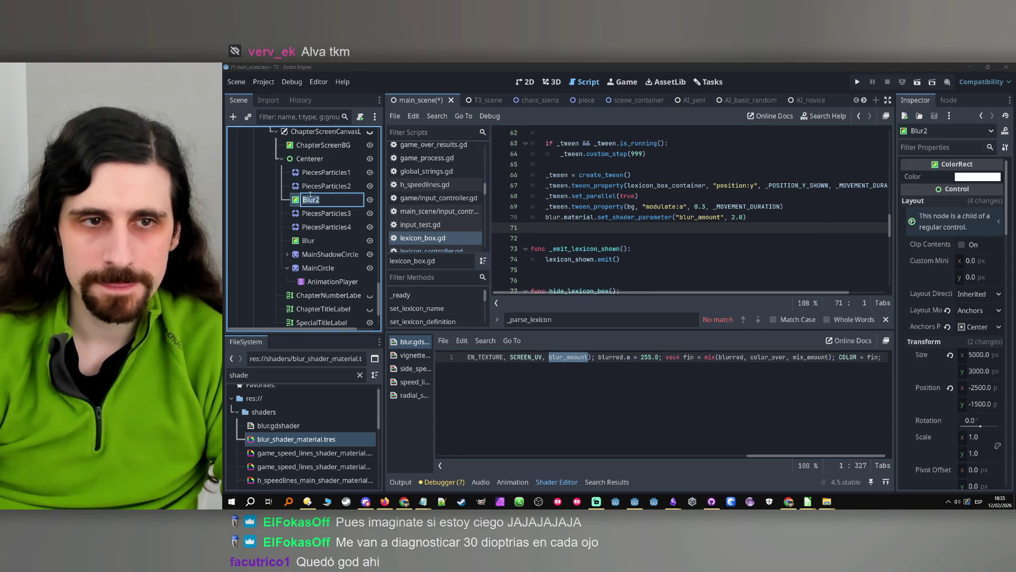
left_click(303, 242)
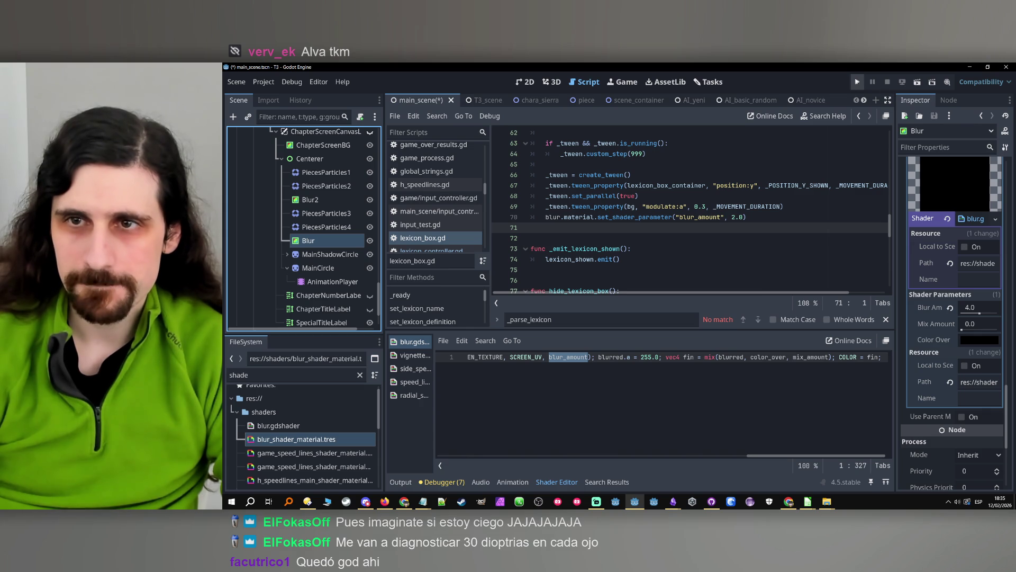
left_click(855, 83)
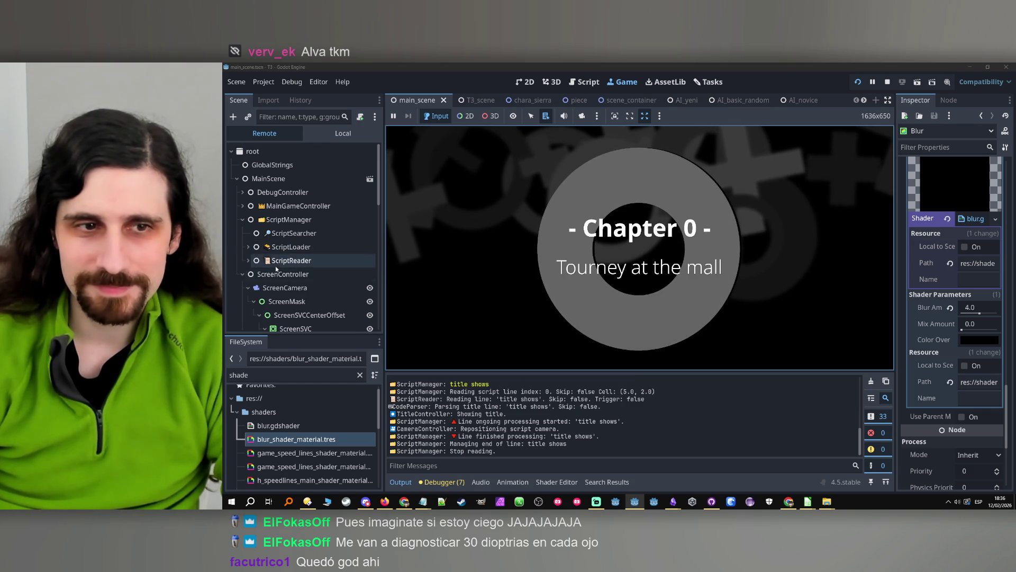
- Set the remote Blur node's material Blur Amount to 2.0
scroll(322, 255, "down", 8)
scroll(322, 255, "down", 3)
left_click(315, 236)
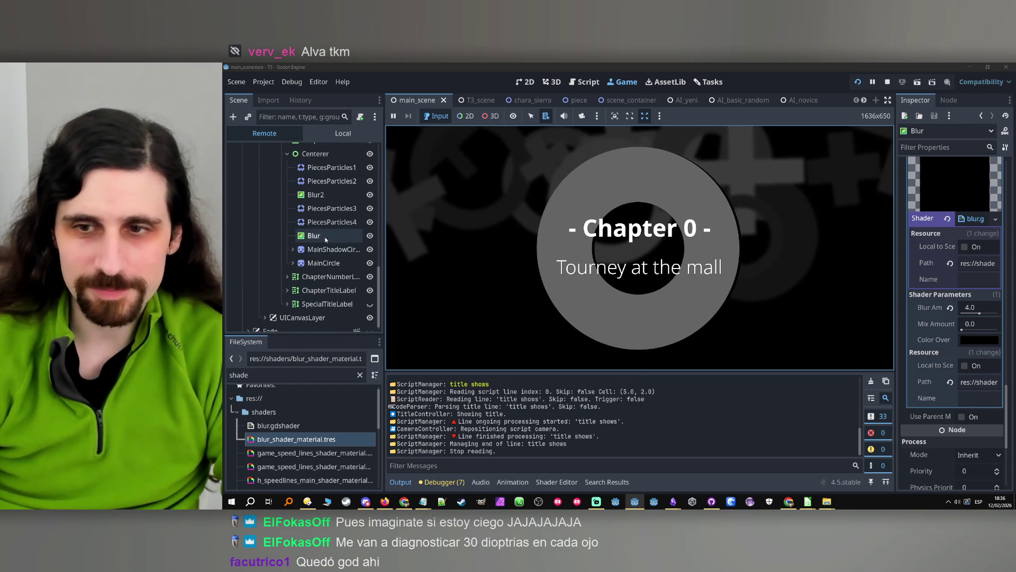
scroll(931, 319, "down", 3)
scroll(927, 315, "down", 10)
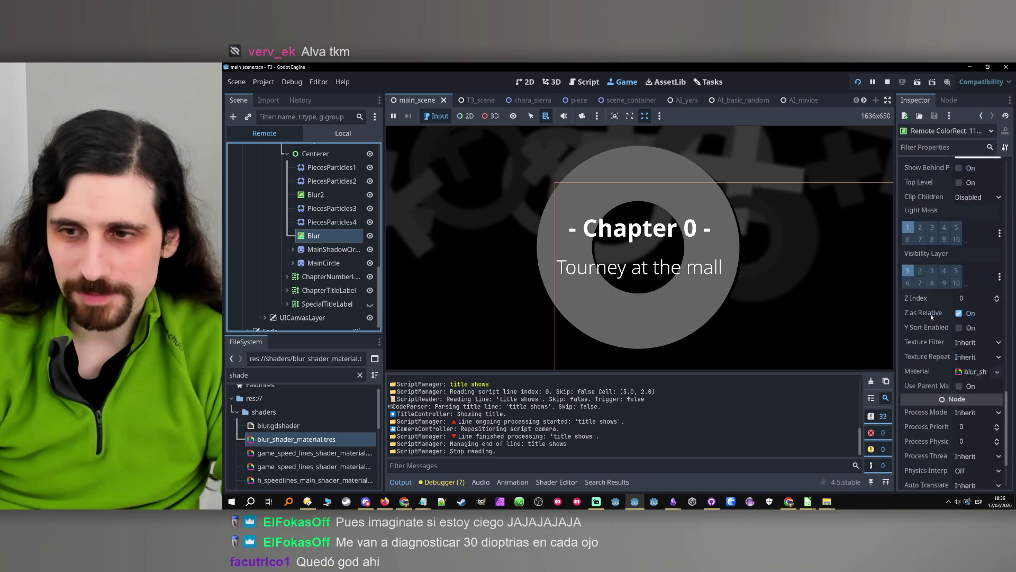
left_click(982, 312)
scroll(978, 431, "down", 3)
left_click(974, 382)
type("2.0")
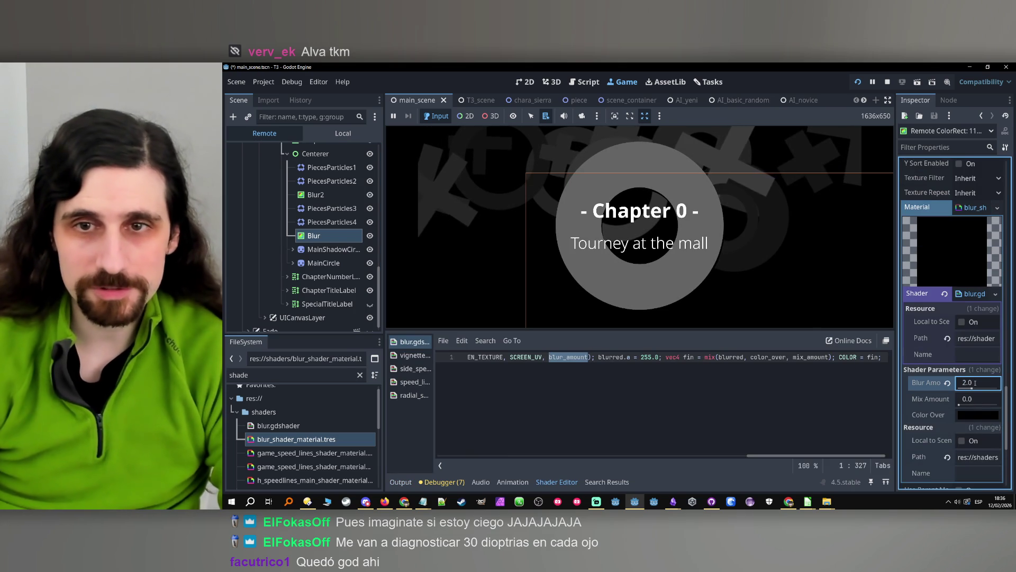
left_click(690, 265)
- Check that Blur2 shares the same shader material and toggle its visibility to compare
left_click(315, 195)
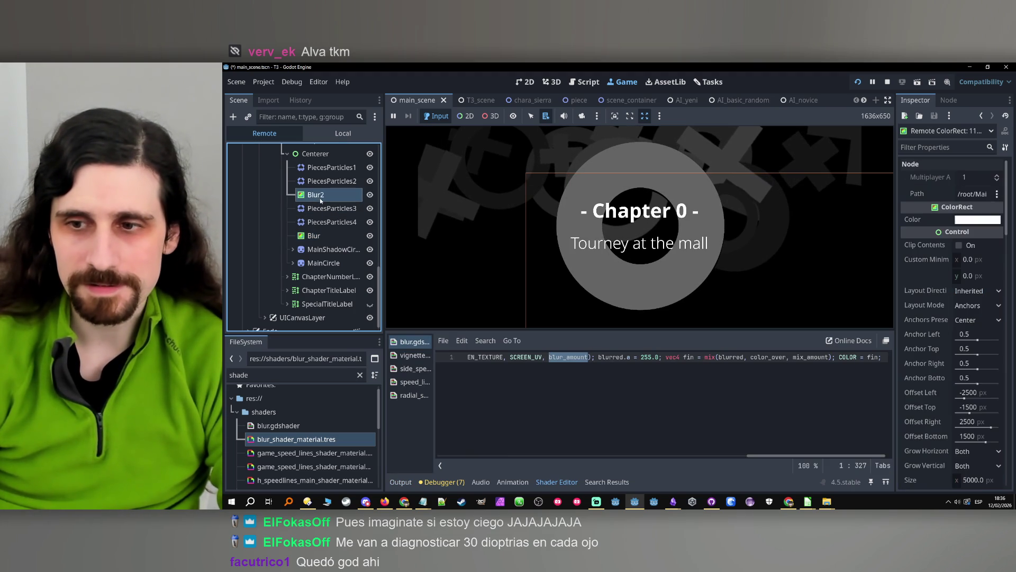
scroll(927, 331, "up", 10)
scroll(927, 331, "down", 10)
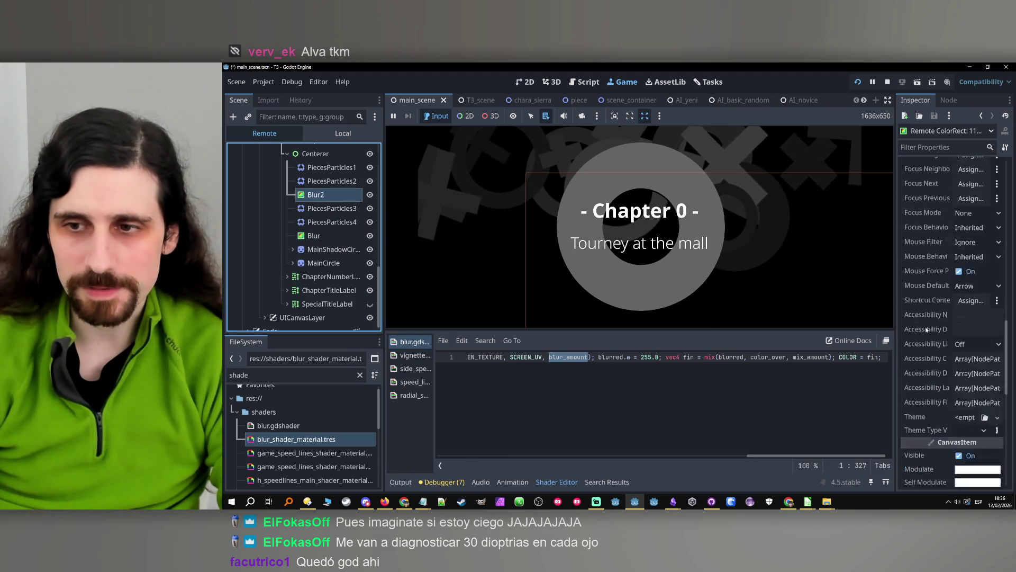
left_click(985, 288)
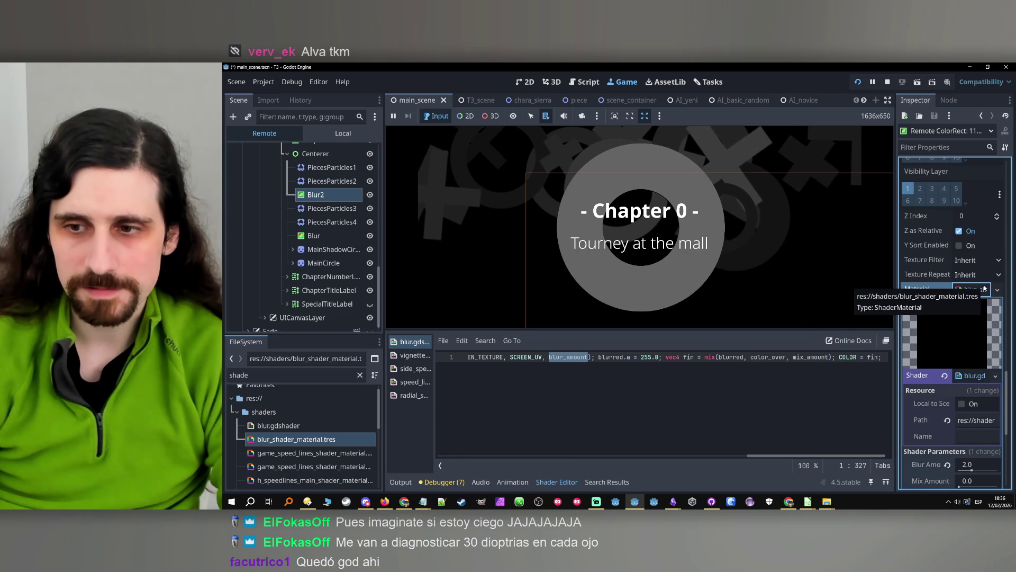
left_click(713, 236)
left_click(325, 181)
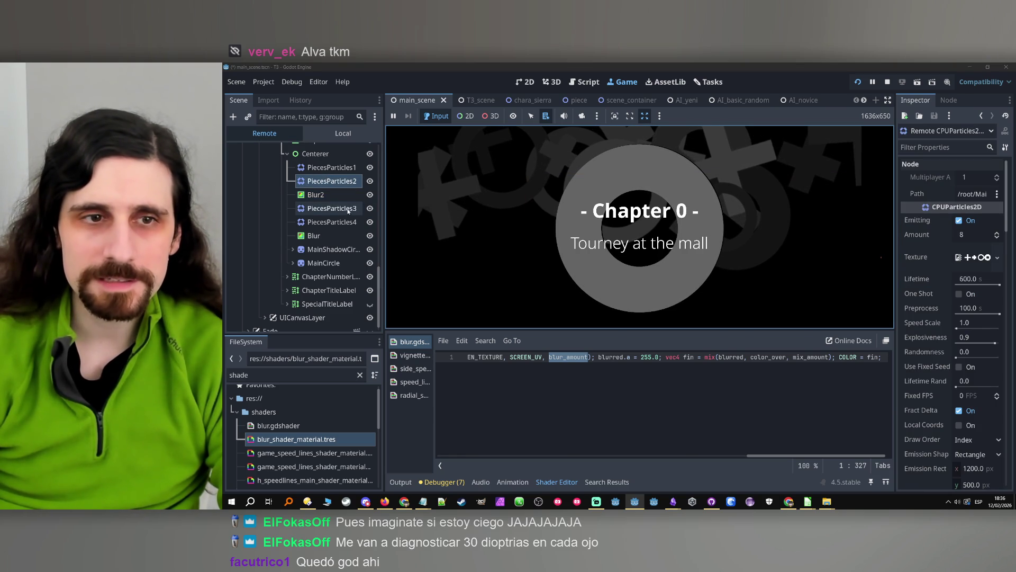
left_click(370, 195)
left_click(367, 198)
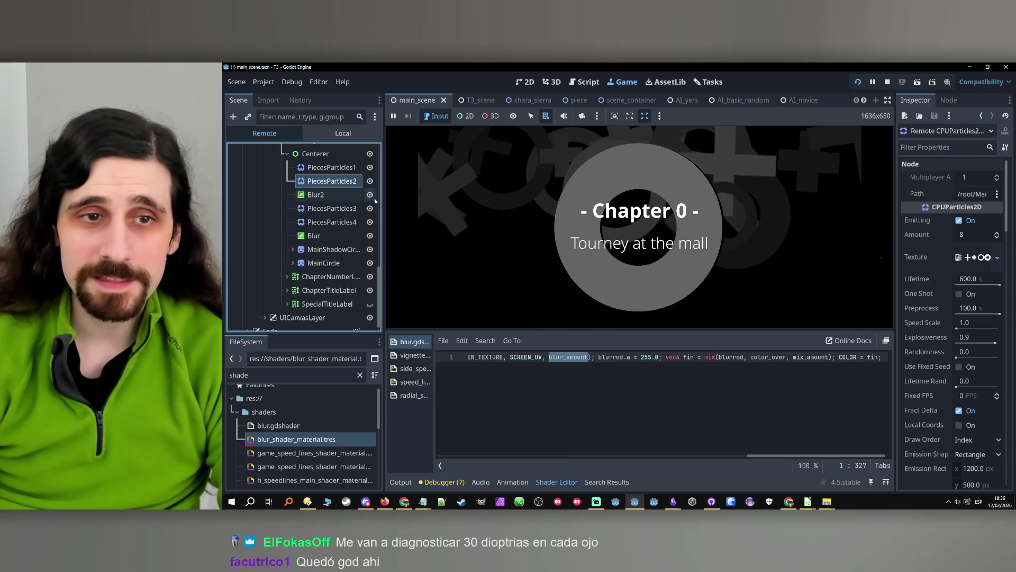
- Toggle Blur2 and the particle layers on and off to compare the background
left_click(370, 196)
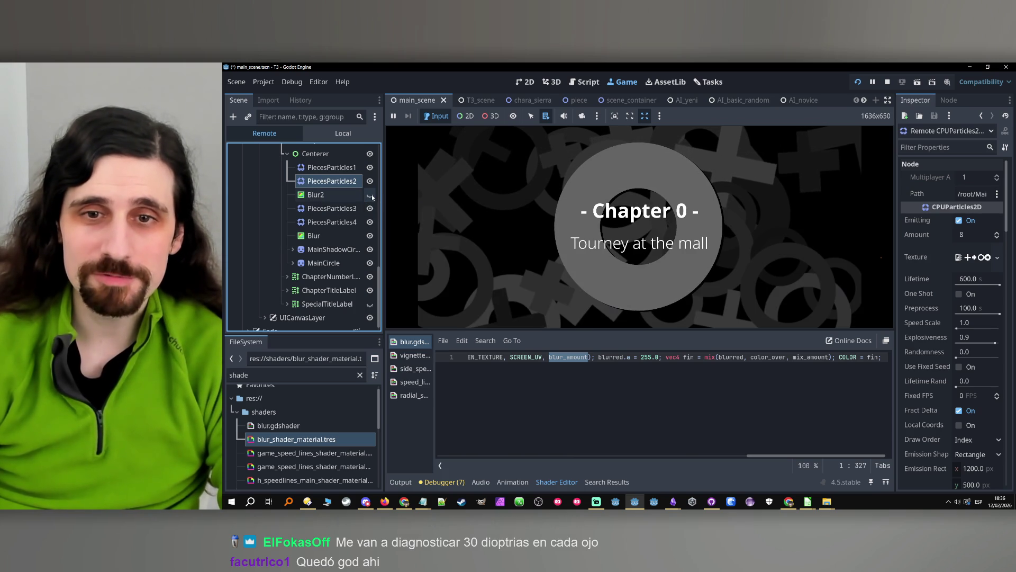
left_click(372, 197)
left_click(373, 197)
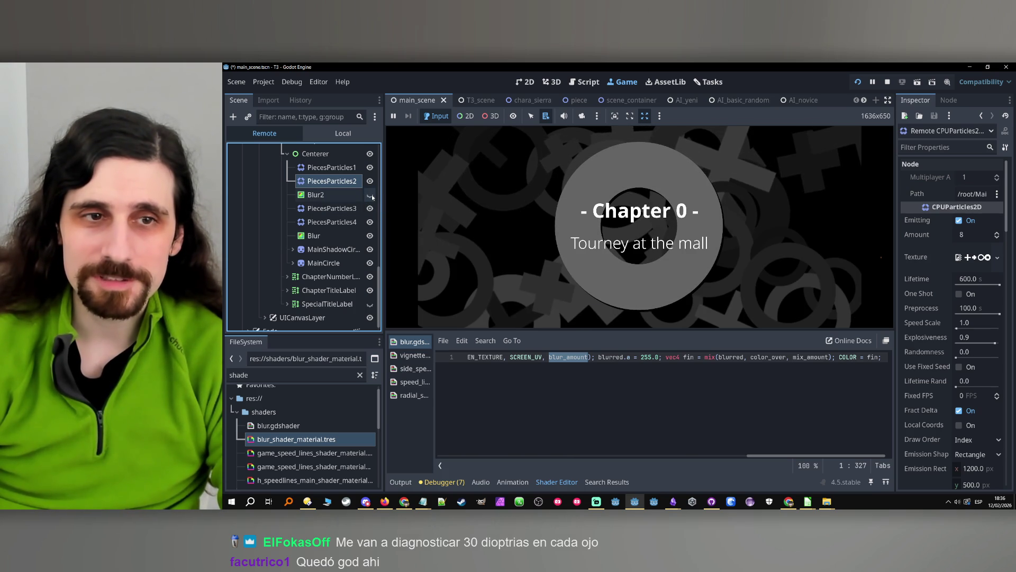
left_click(370, 167)
left_click(372, 169)
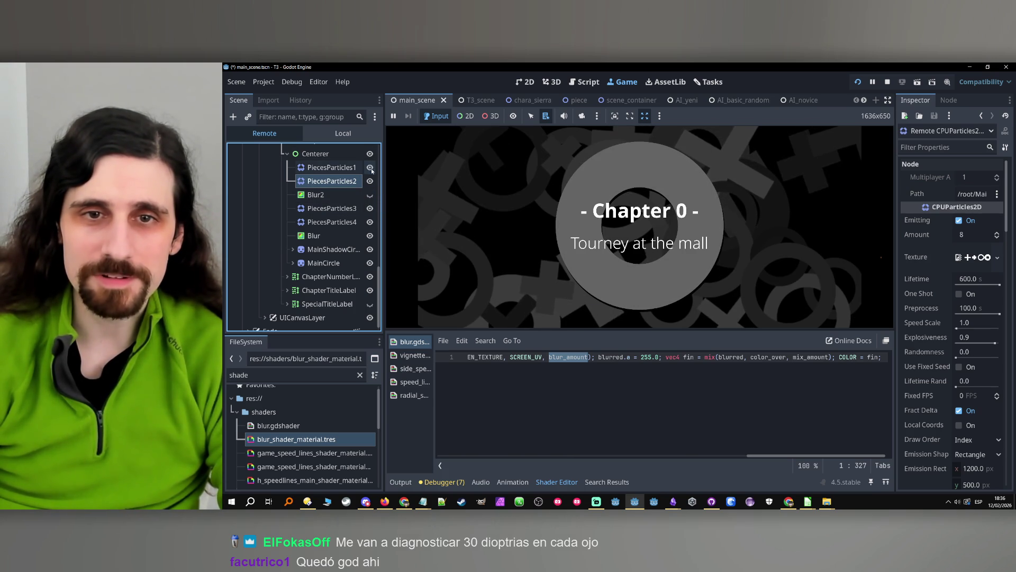
left_click(369, 208)
left_click(369, 209)
left_click(371, 222)
left_click(371, 223)
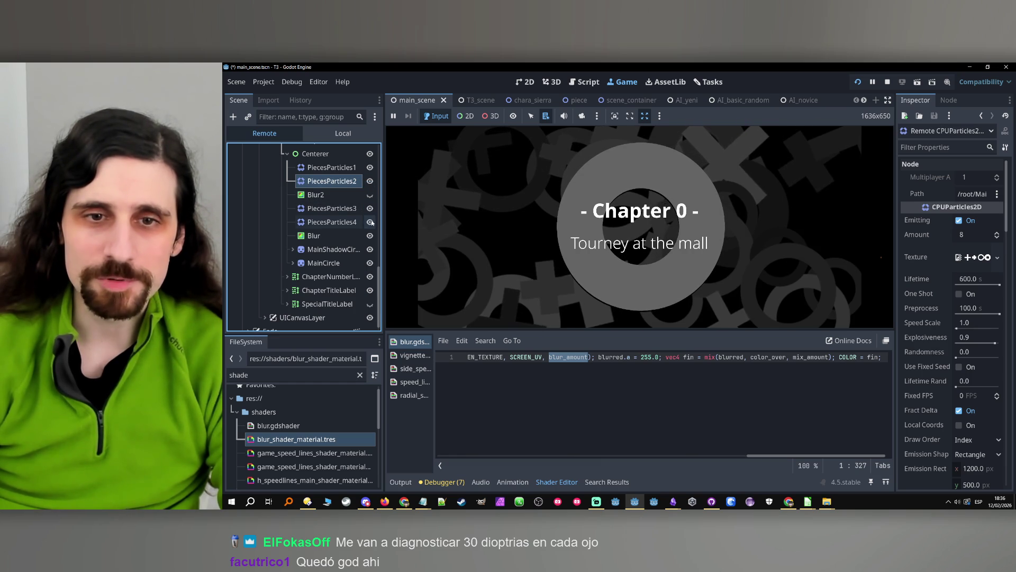
- Leave Blur2 hidden in the running game and select the original Blur node
left_click(333, 195)
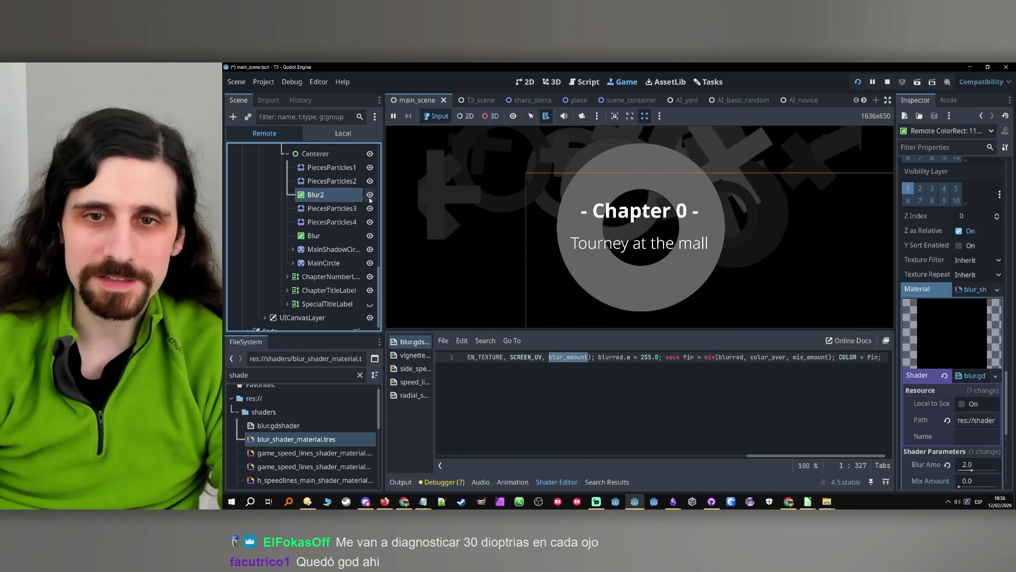
left_click(332, 210)
left_click(370, 195)
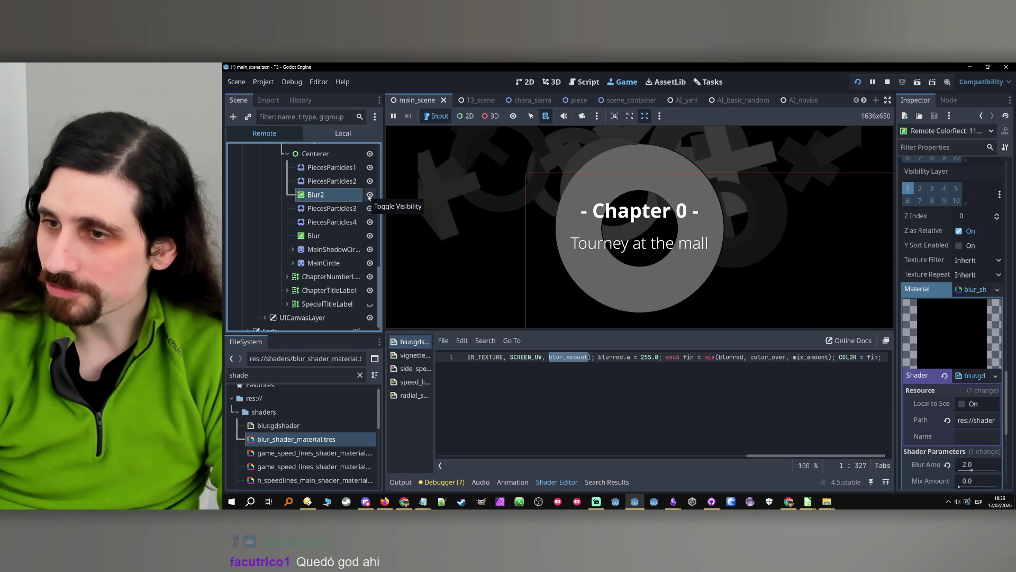
left_click(860, 225)
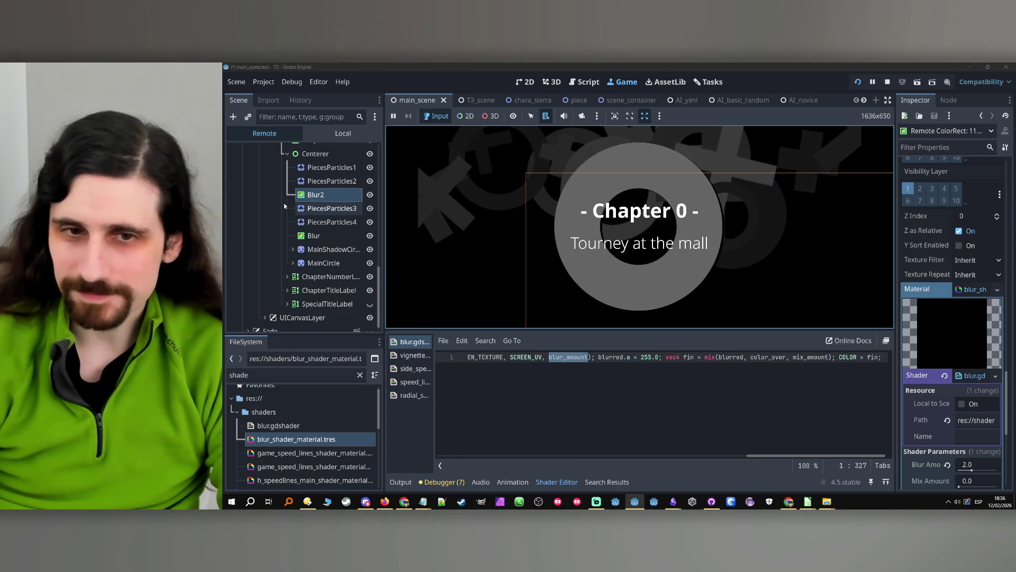
left_click(370, 194)
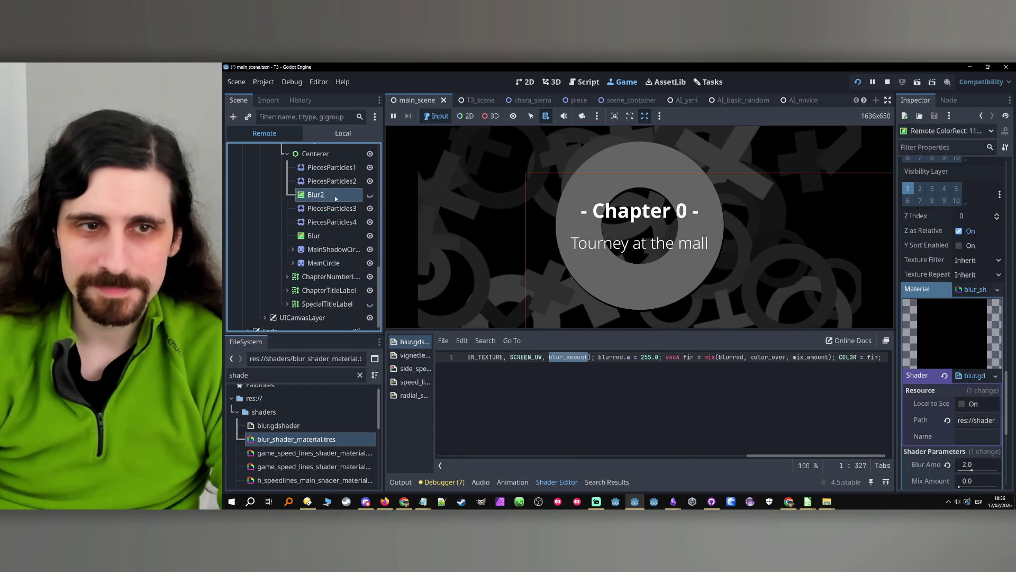
left_click(335, 237)
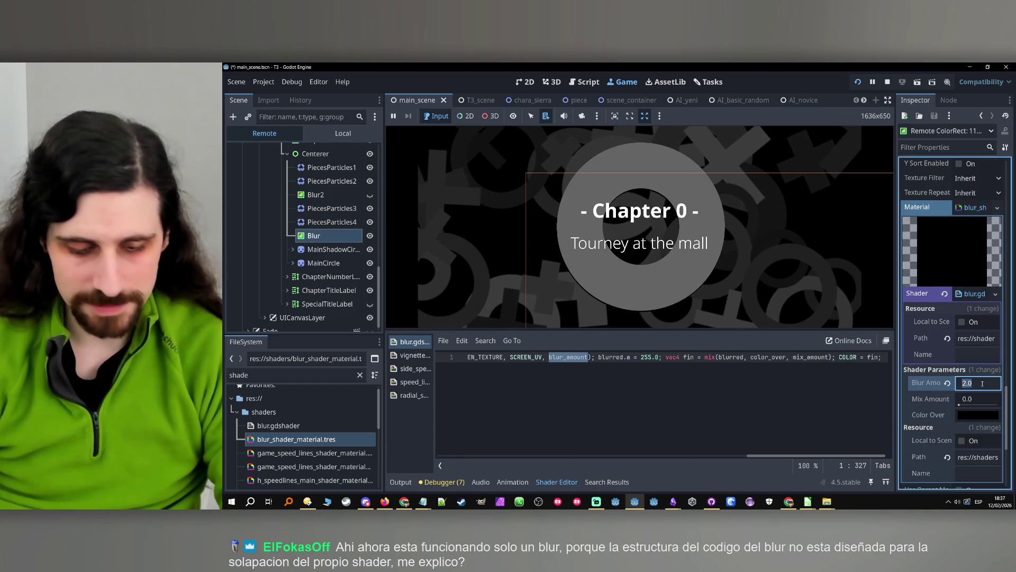
- Set the blur material's Blur Amount to 3.5
left_click_drag(983, 386, 982, 383)
type("4")
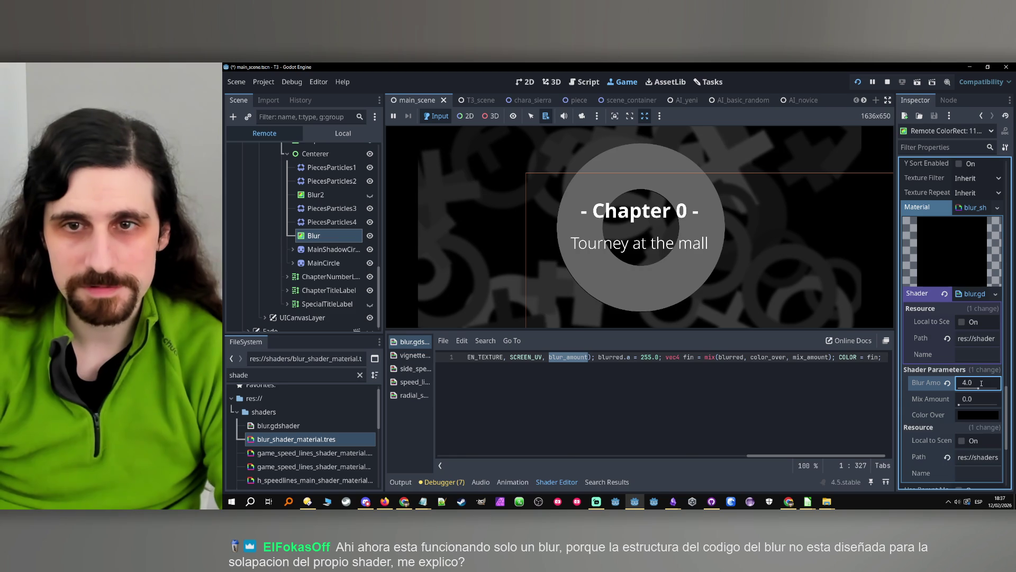
type("3")
key("Return")
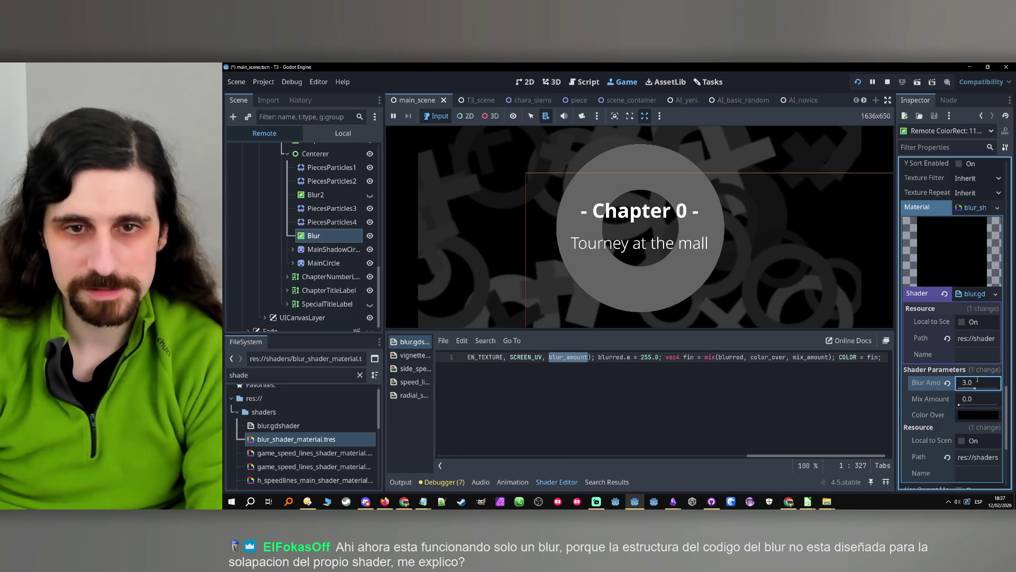
left_click(978, 380)
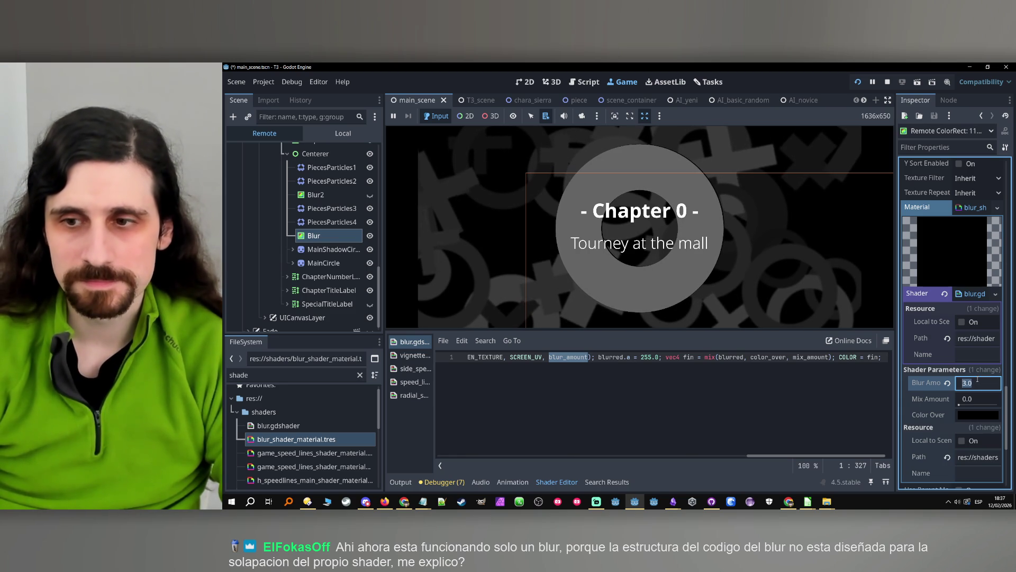
type("3.5")
key("Return")
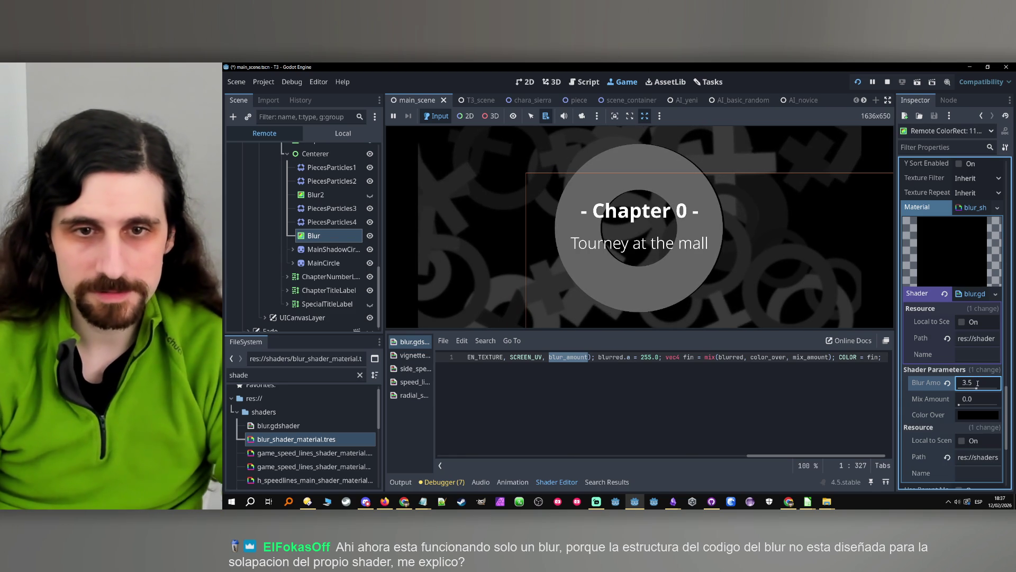
- Stop the game and delete the Blur2 node from the scene
left_click(888, 82)
left_click(308, 202)
key("Delete")
key("Return")
left_click(312, 226)
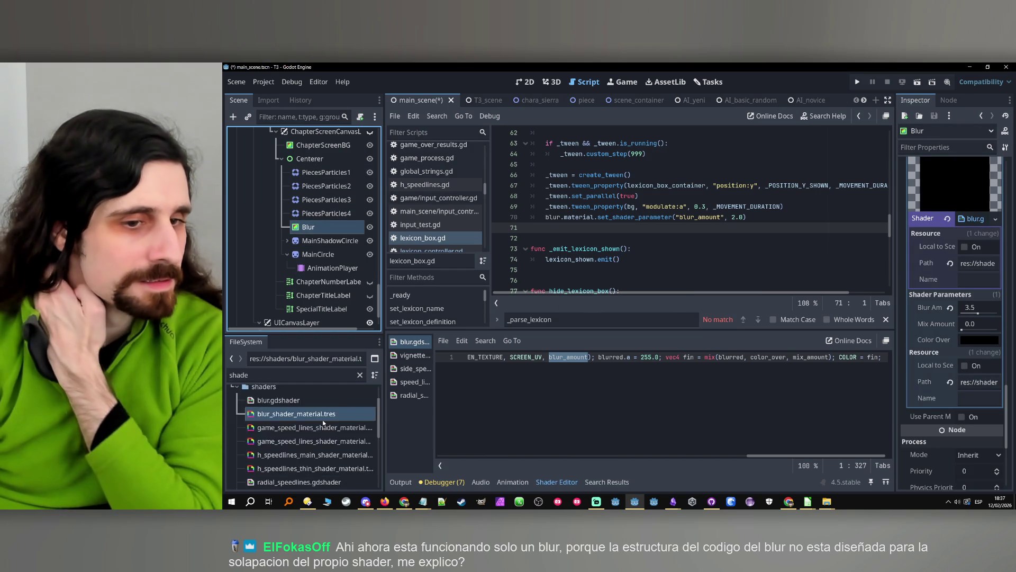
- Clear the FileSystem filter field and collapse the shaders folder
scroll(297, 421, "up", 2)
left_click(281, 415)
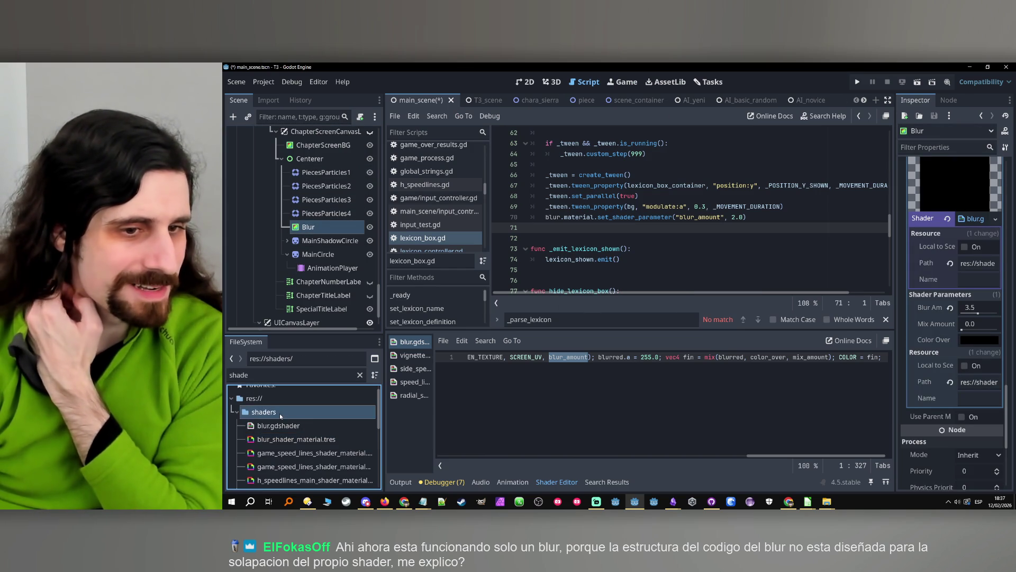
scroll(291, 423, "down", 5)
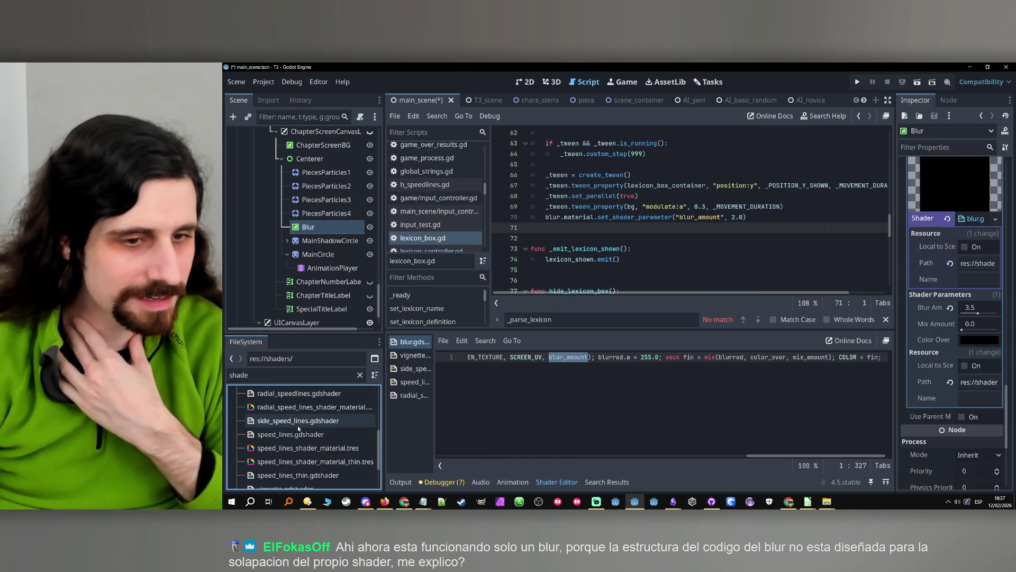
scroll(300, 429, "up", 5)
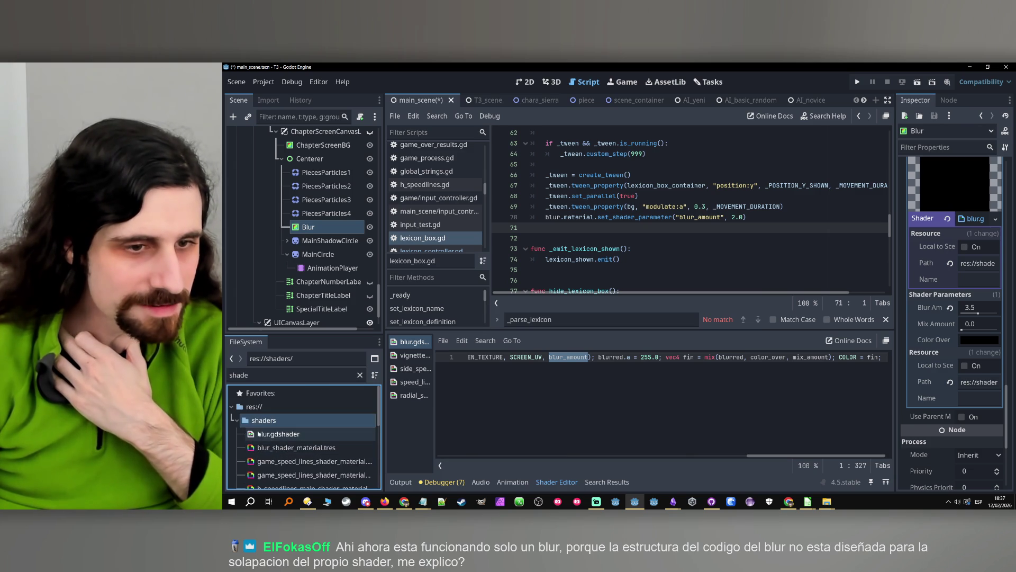
left_click(360, 374)
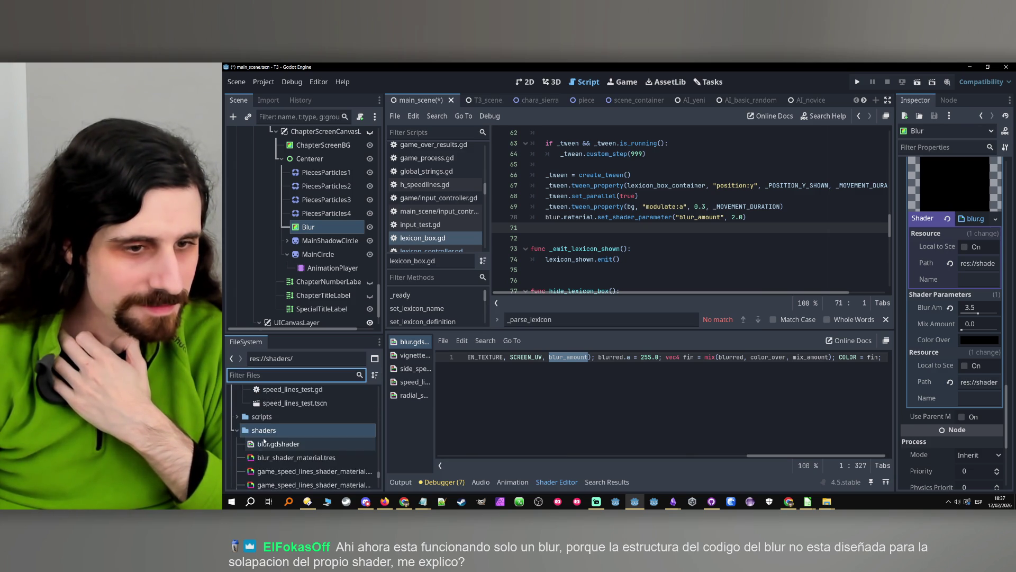
left_click(237, 430)
scroll(296, 433, "up", 10)
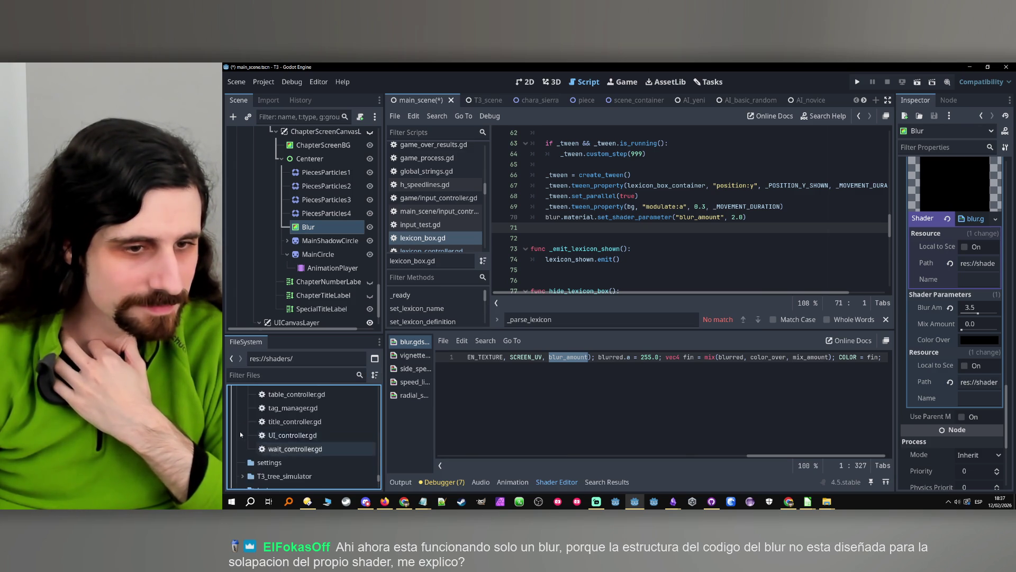
- Create a folder named materials under res://
scroll(270, 421, "up", 10)
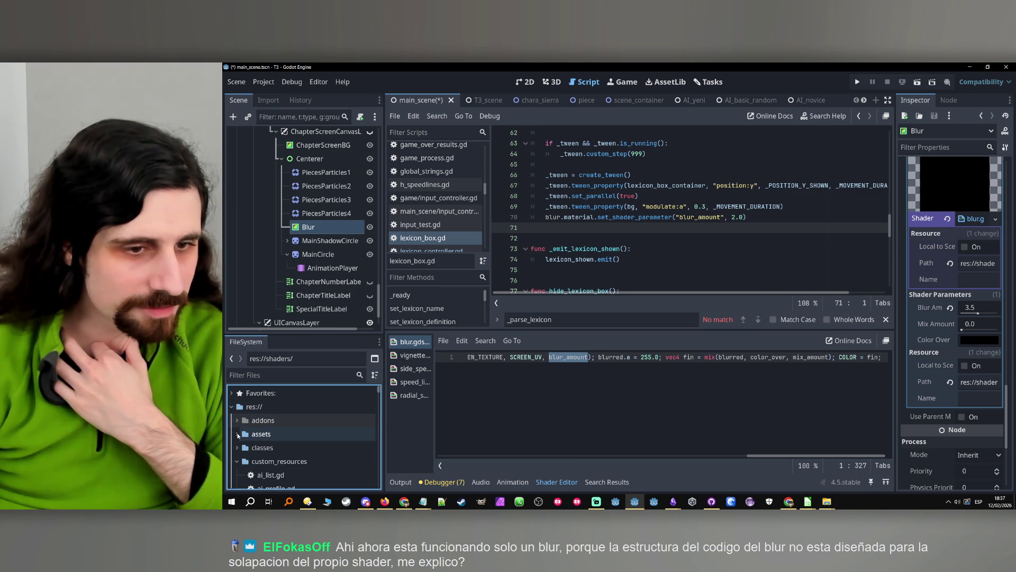
left_click(237, 461)
scroll(235, 427, "down", 3)
scroll(238, 423, "up", 5)
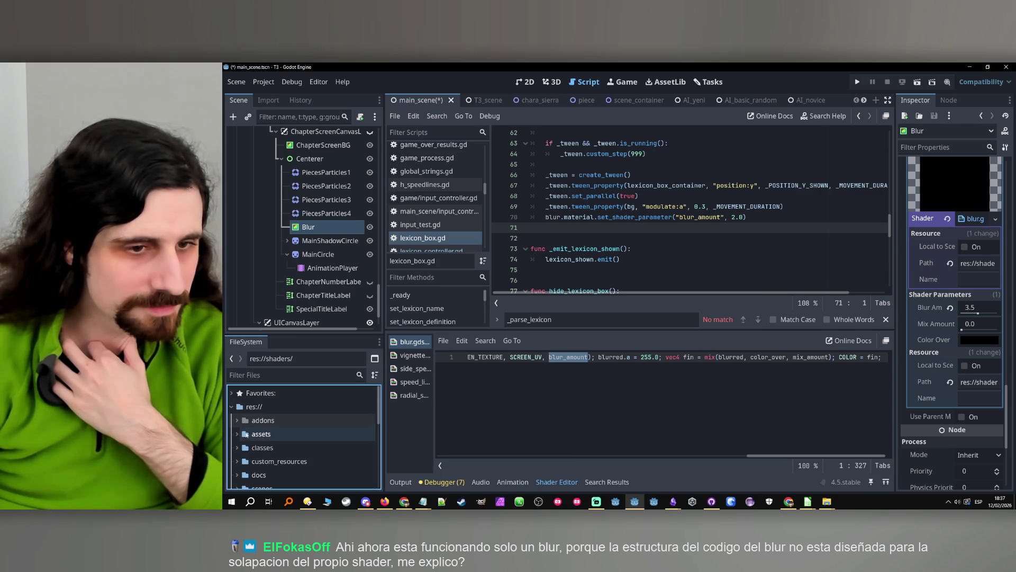
right_click(247, 409)
mouse_move(318, 359)
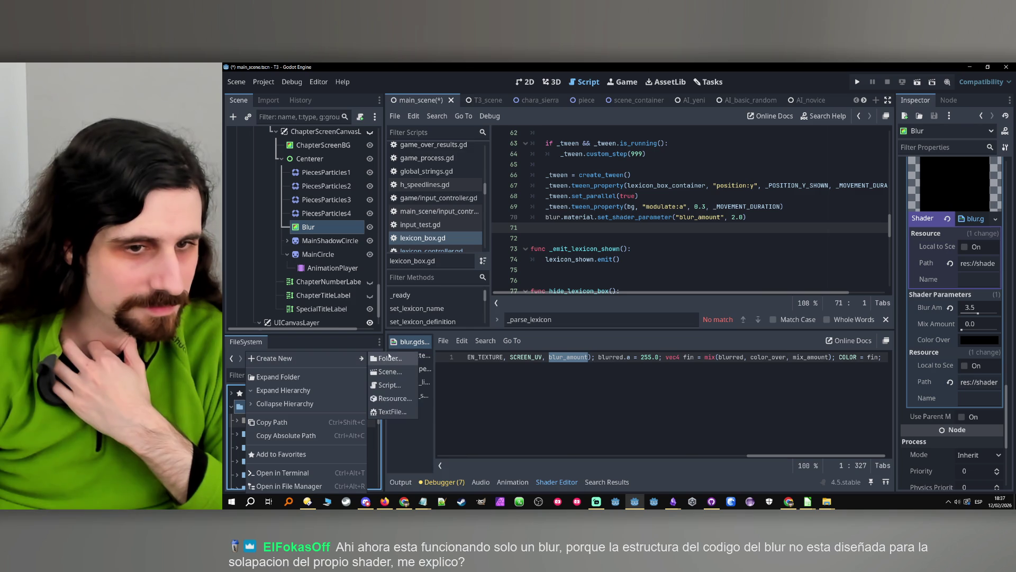
left_click(391, 359)
type("m")
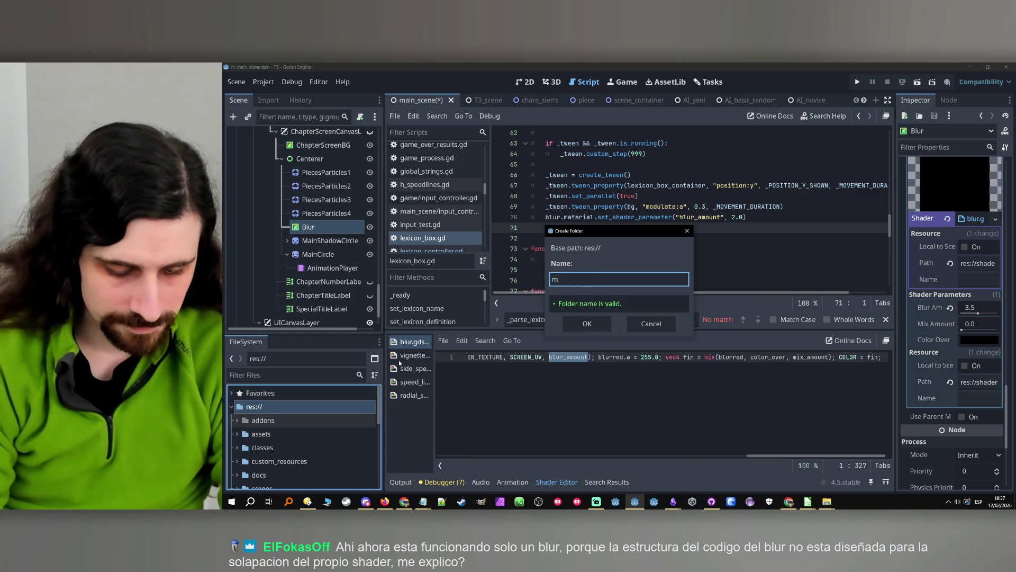
type("aterials")
key("Return")
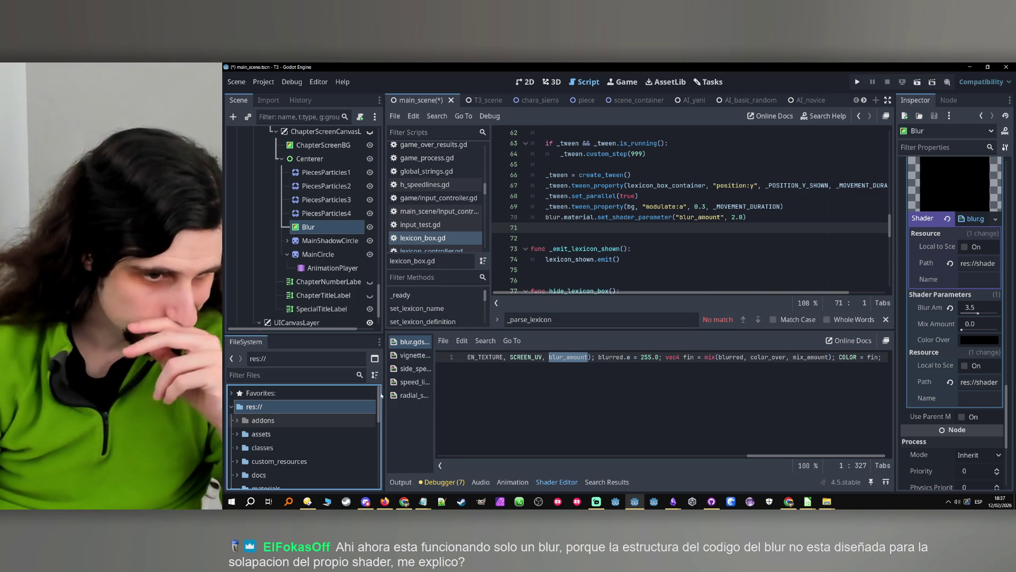
- Look through the scenes folder and the materials folder's actions, then collapse scenes
scroll(350, 433, "down", 4)
scroll(286, 421, "up", 2)
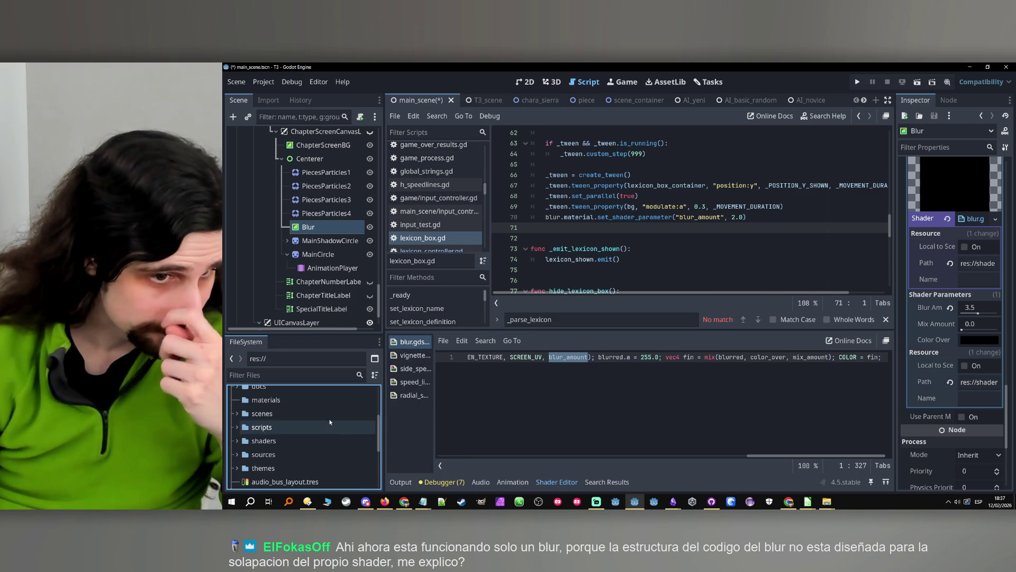
double_click(289, 413)
right_click(281, 399)
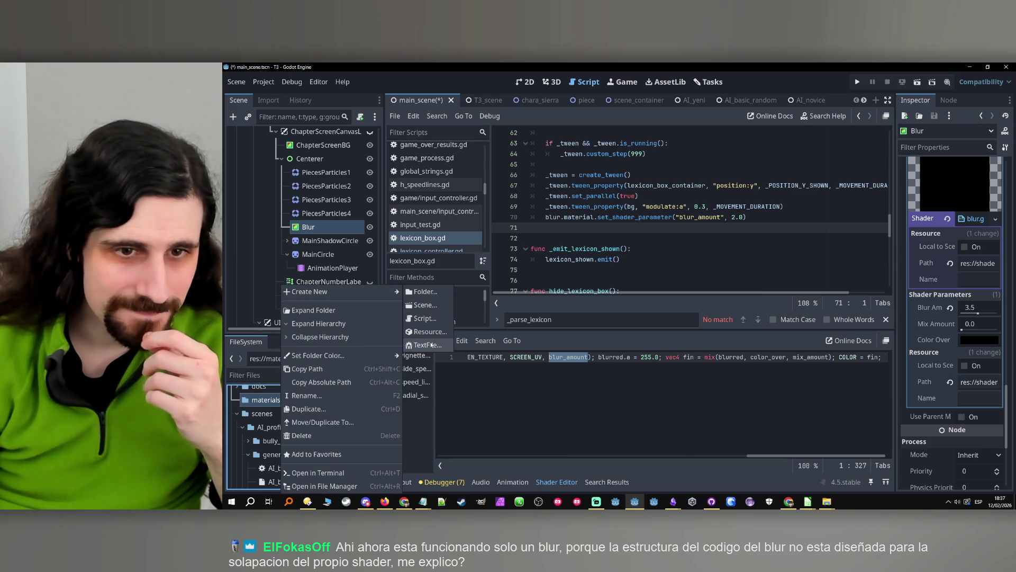
left_click(255, 415)
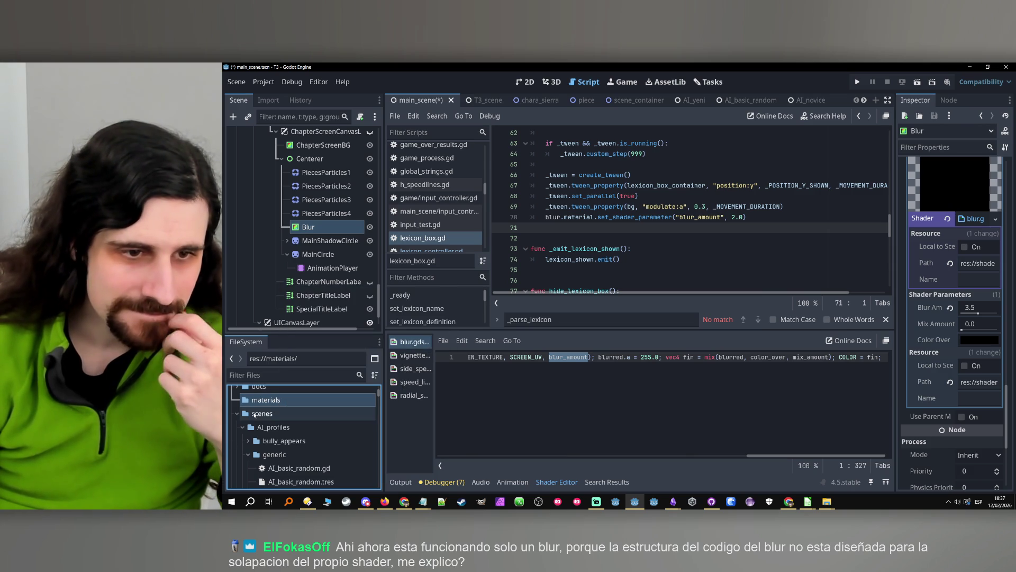
left_click(237, 414)
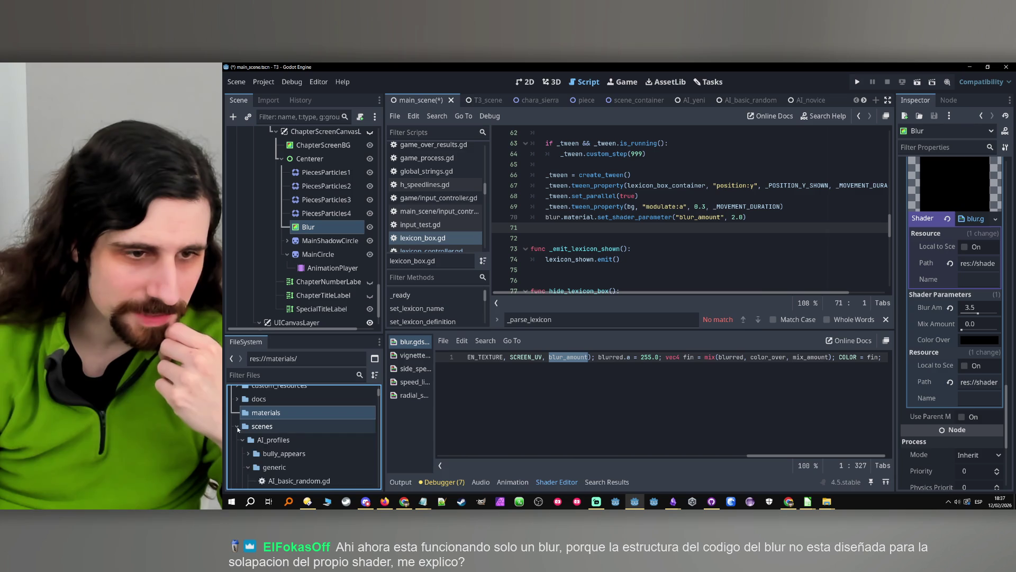
- Locate blur_shader_material.tres in shaders and select the materials folder
scroll(235, 443, "down", 2)
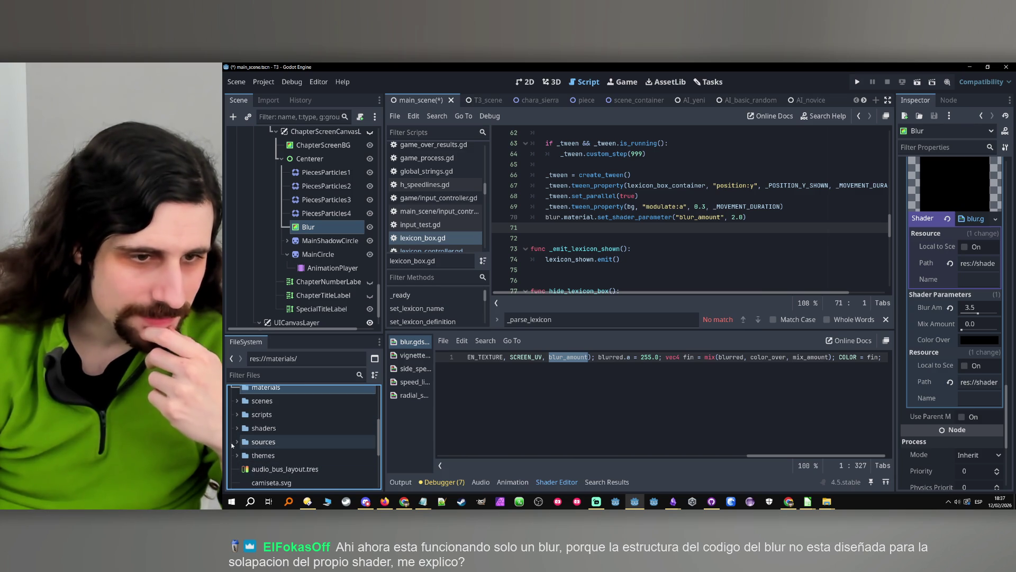
left_click(238, 428)
left_click(286, 455)
scroll(280, 445, "up", 2)
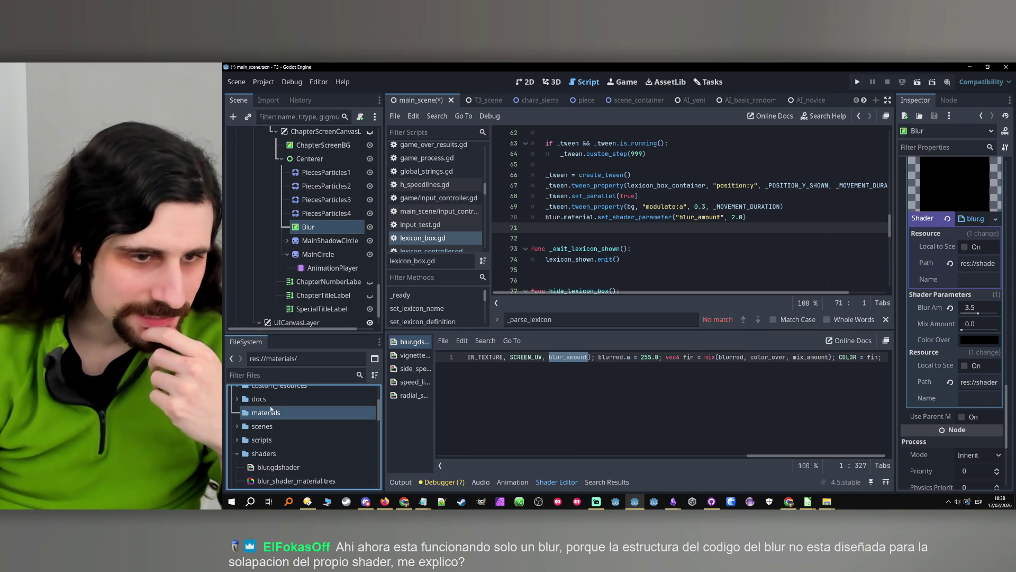
left_click(271, 412)
left_click(287, 227)
left_click(318, 254)
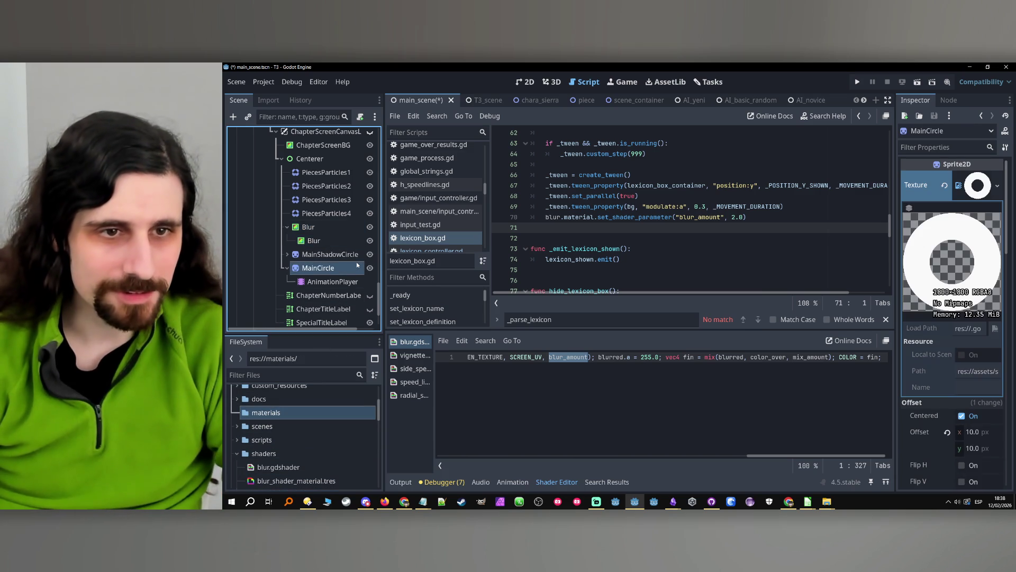
- Duplicate blur_shader_material.tres as lexicon_blur.tres
scroll(312, 429, "down", 2)
scroll(311, 429, "down", 1)
right_click(293, 443)
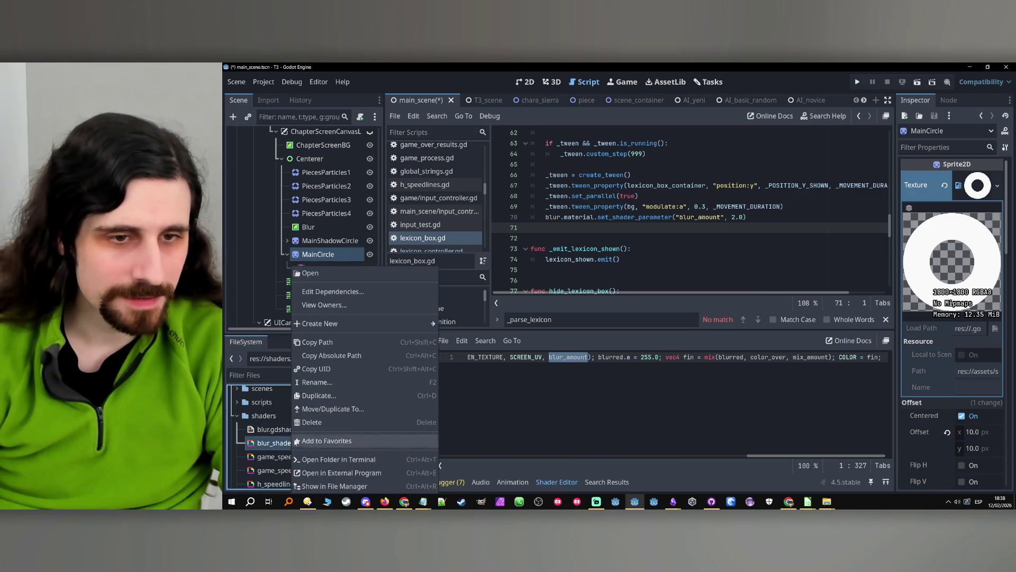
left_click(320, 395)
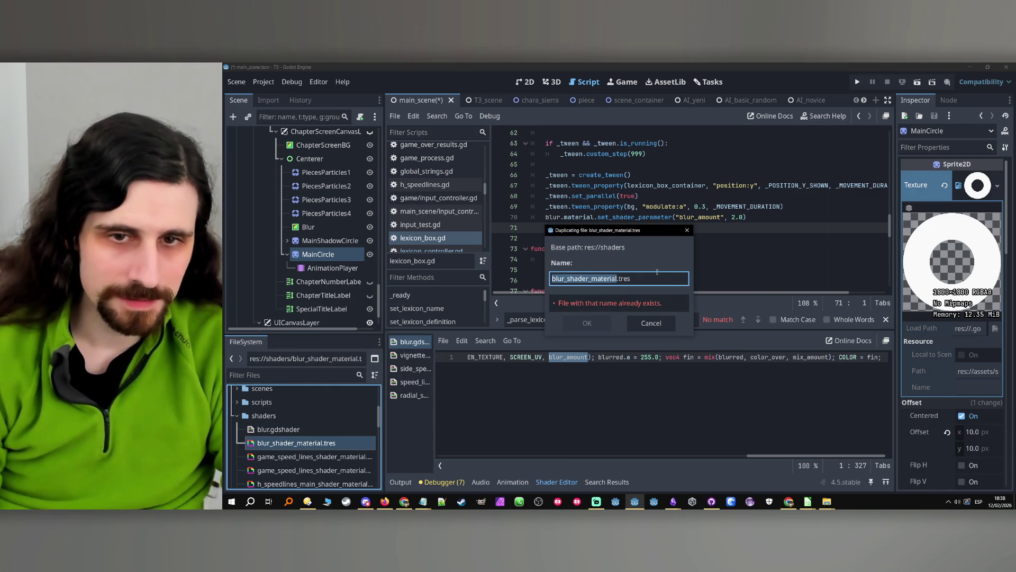
key("Home")
key("ctrl+Right")
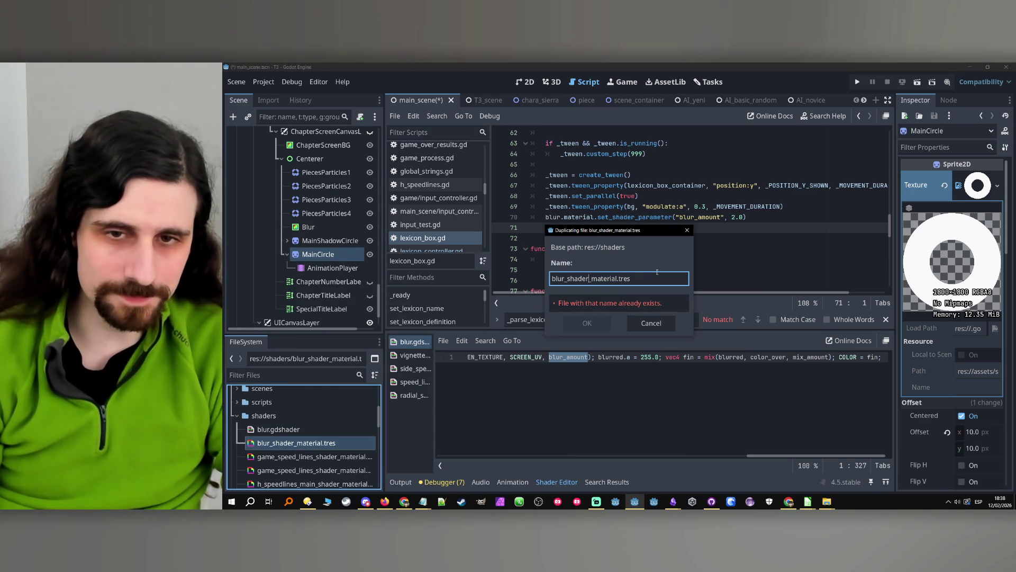
key("BackSpace")
key("BackSpace")
key("BackSpace")
key("BackSpace")
type("lexicon_box_material")
key("Return")
- Move lexicon_blur.tres into the materials folder and show it in the Inspector
scroll(297, 439, "down", 5)
left_click(283, 435)
left_click_drag(283, 439, 277, 414)
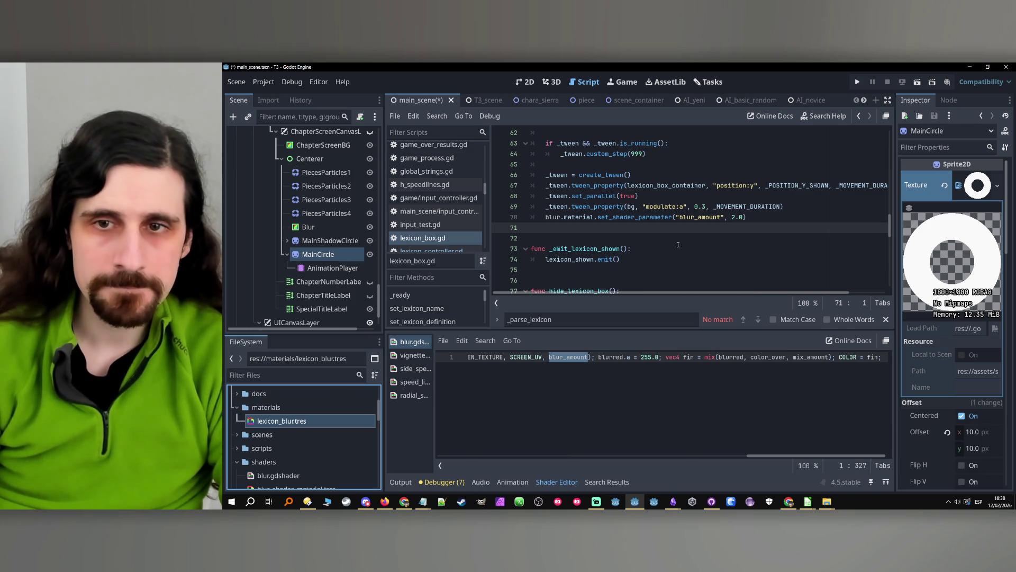
left_click(324, 421)
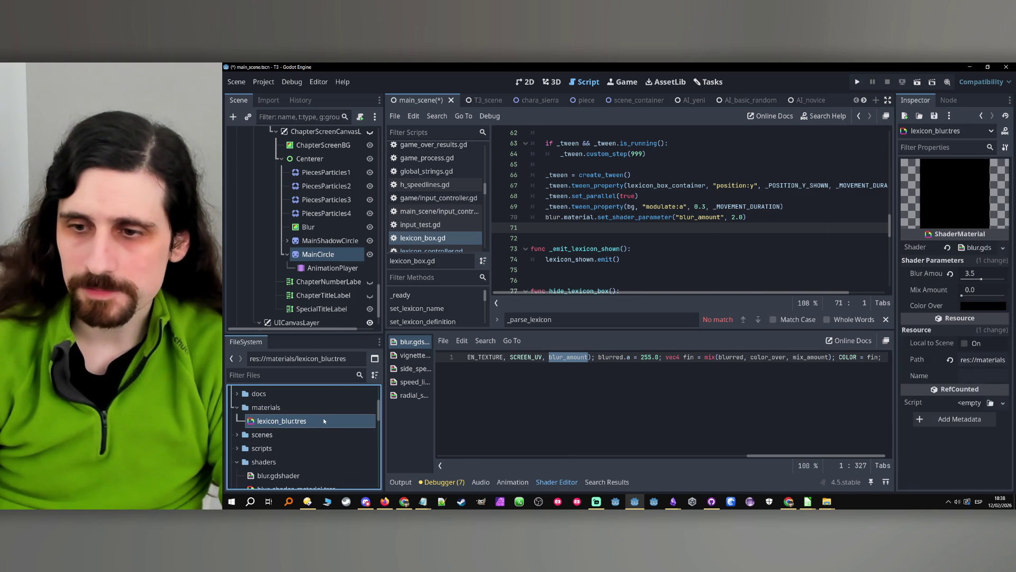
- Try a 2.0 Blur Amount on lexicon_blur, undo it, and save the scene
left_click(976, 273)
type("2.0")
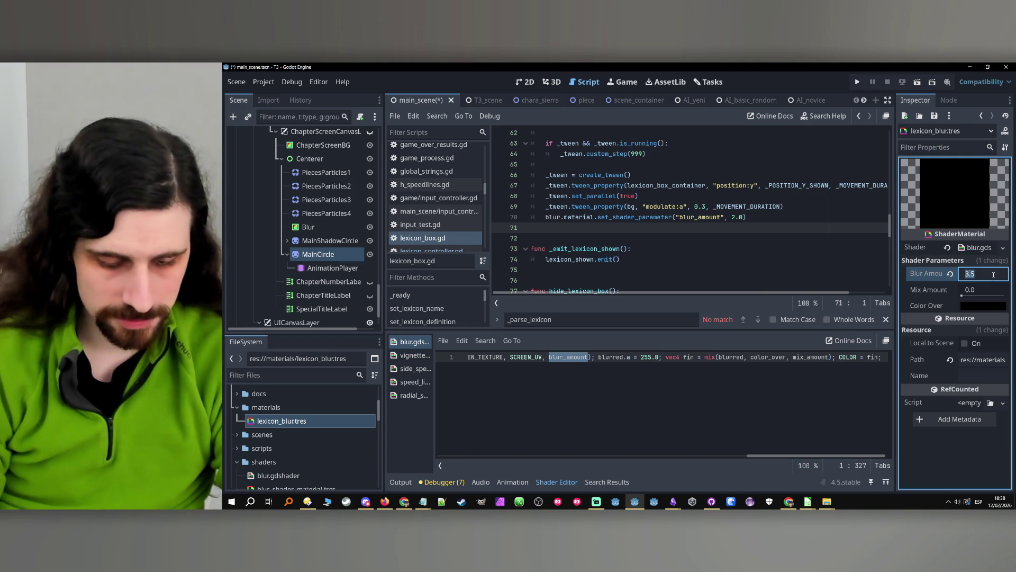
left_click(738, 247)
key("ctrl+z")
key("ctrl+z")
key("ctrl+z")
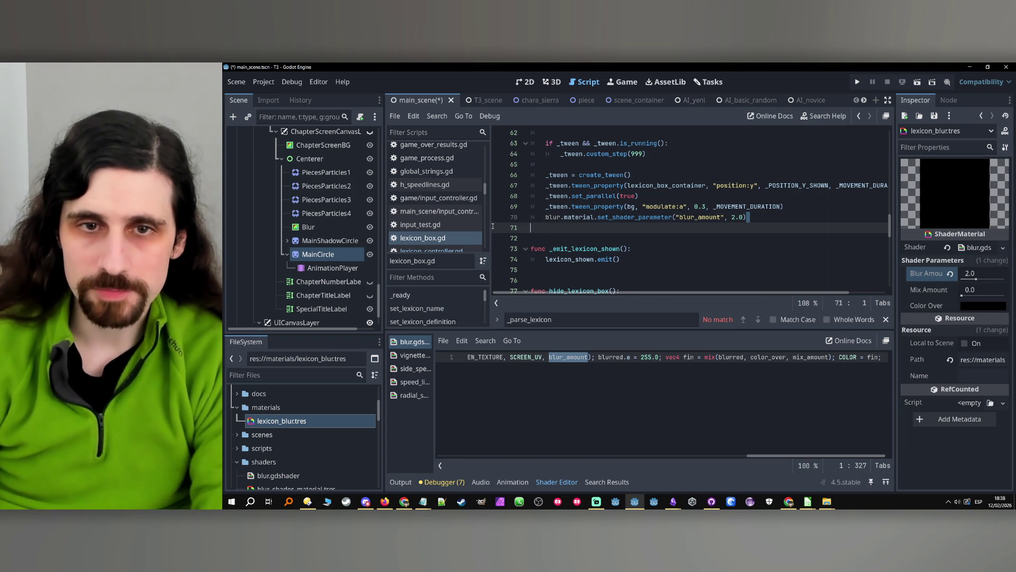
scroll(717, 197, "down", 3)
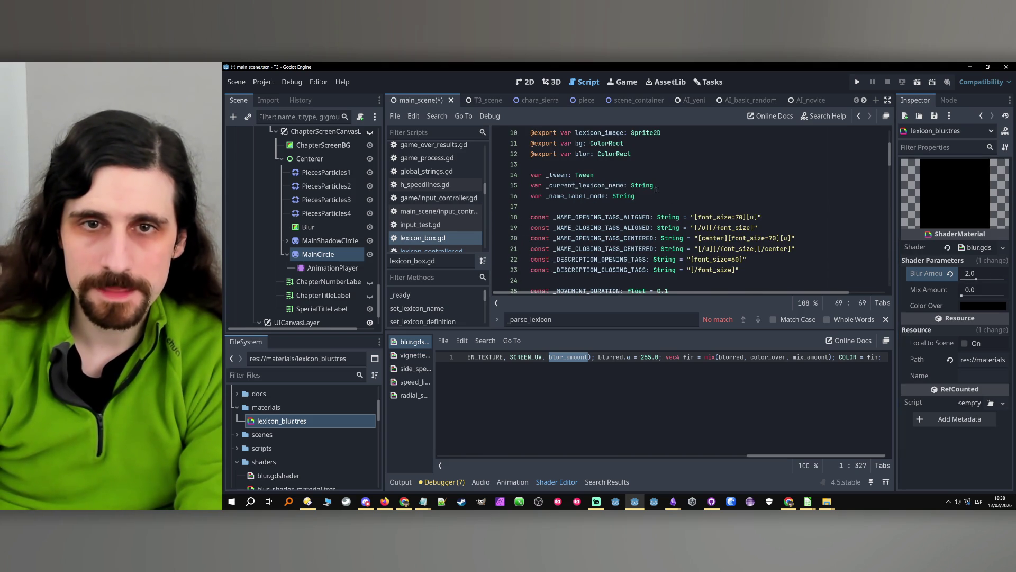
left_click(633, 150)
scroll(670, 247, "down", 10)
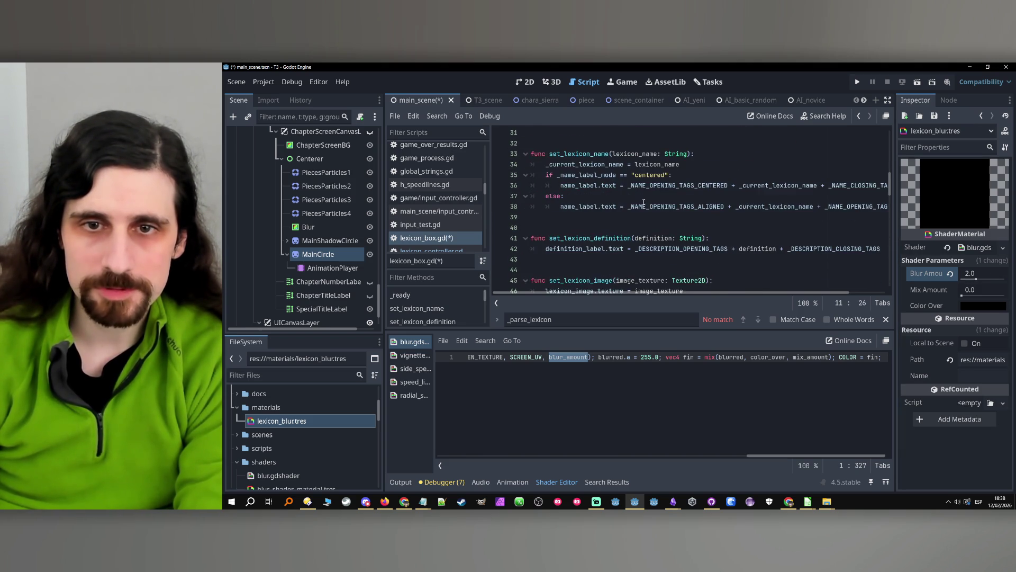
left_click(668, 228)
key("ctrl+s")
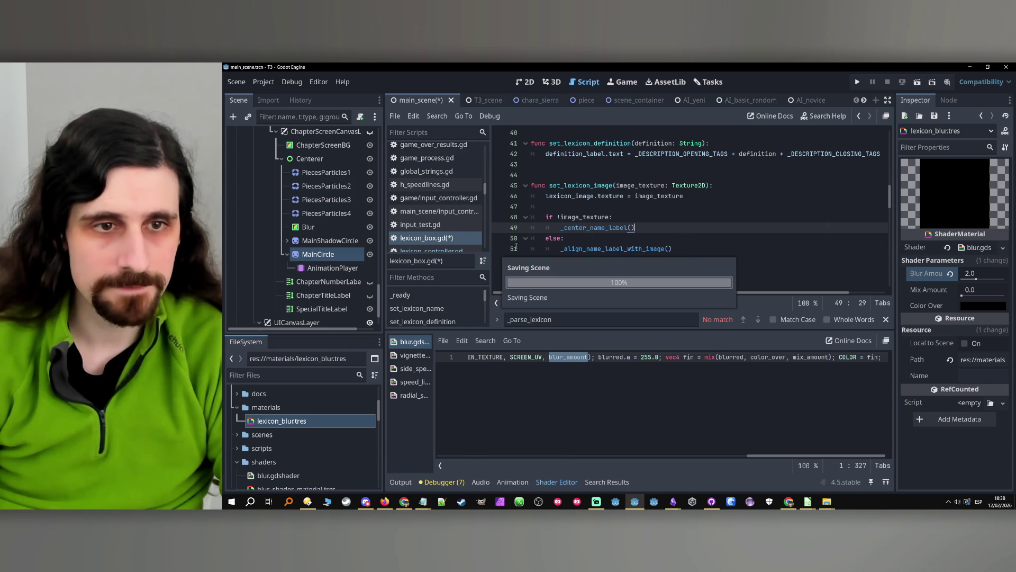
- Assign lexicon_blur.tres to the lexicon box's Blur node and duplicate it as chapter_blur.tres
scroll(286, 225, "up", 5)
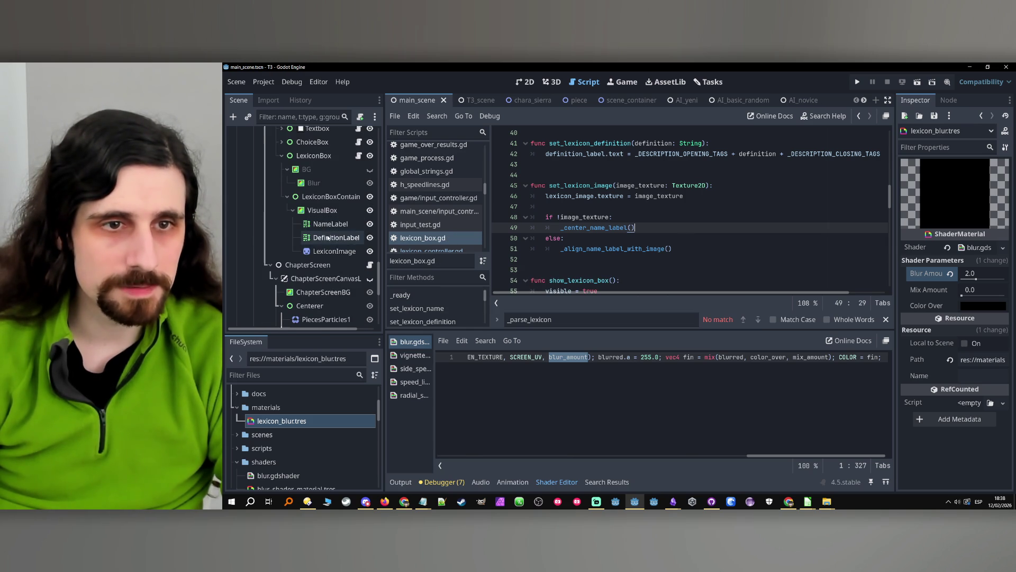
left_click(315, 207)
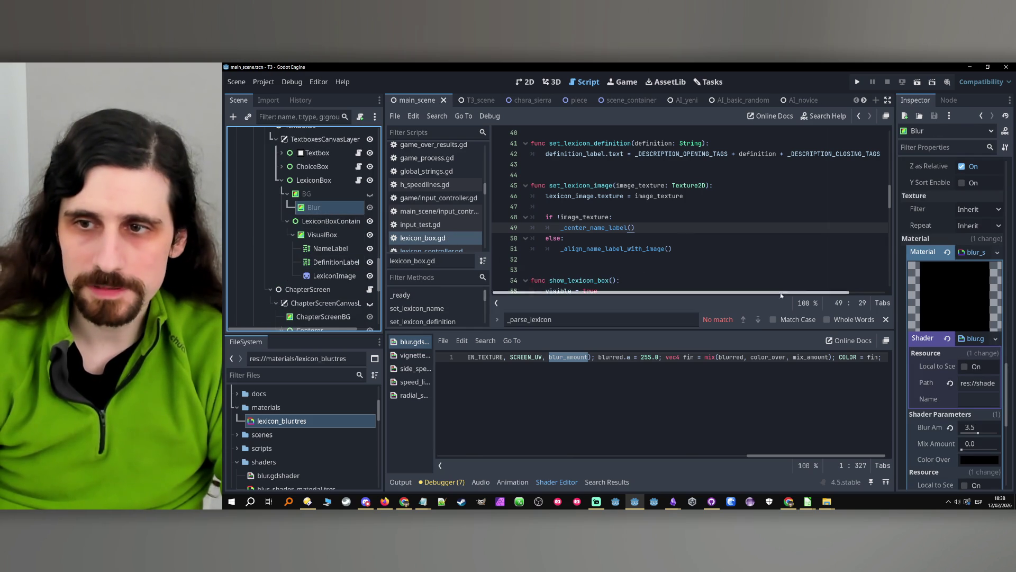
mouse_move(282, 424)
left_mouse_down()
mouse_move(935, 280)
mouse_move(985, 259)
mouse_move(978, 253)
left_mouse_up()
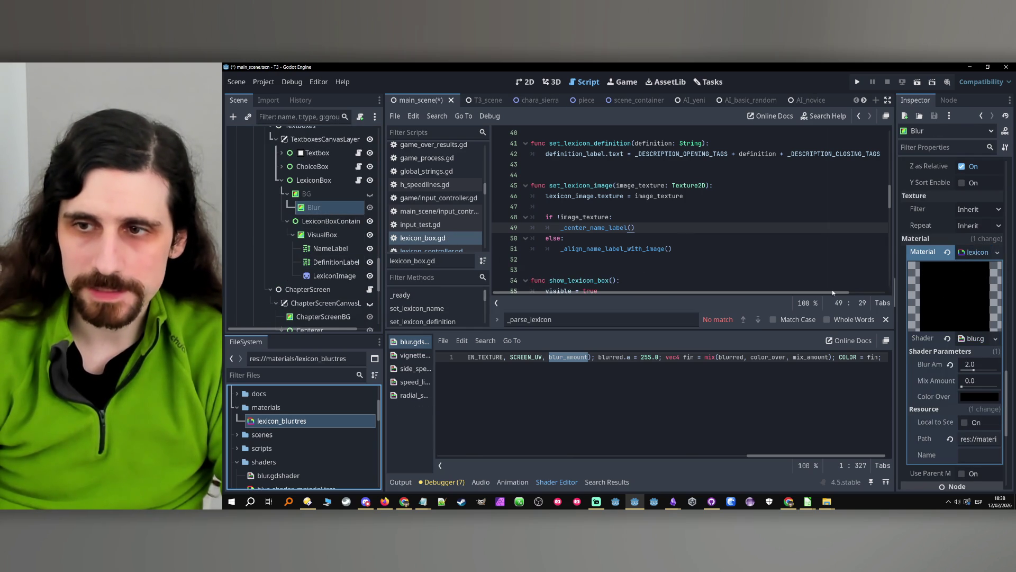
right_click(259, 421)
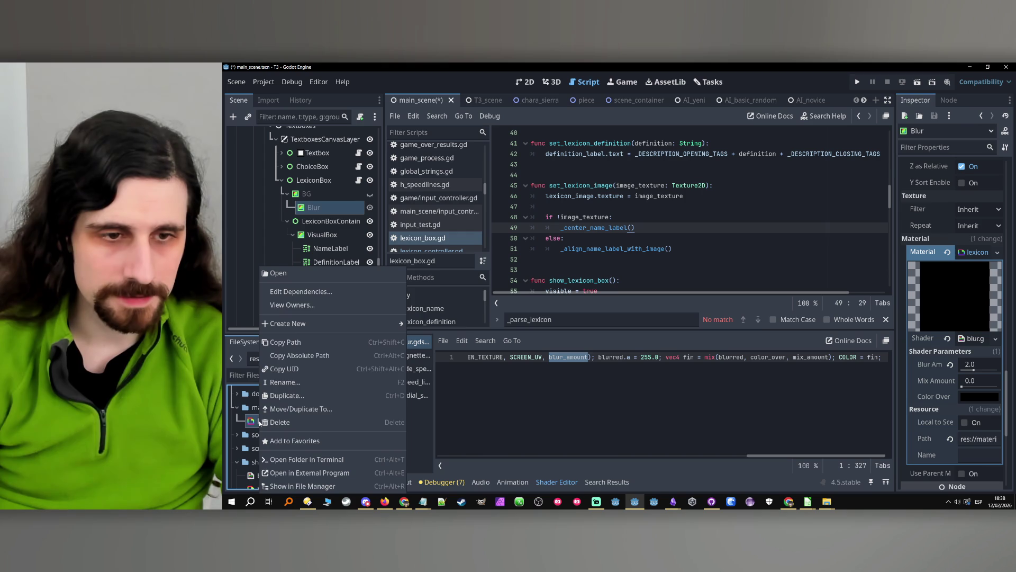
left_click(281, 396)
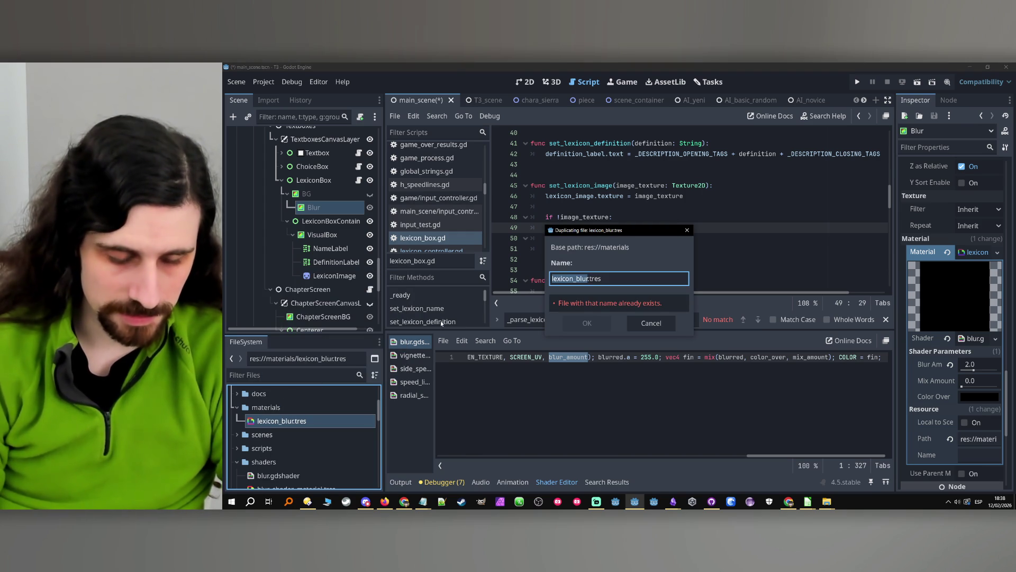
type("chap")
type("ter_blu")
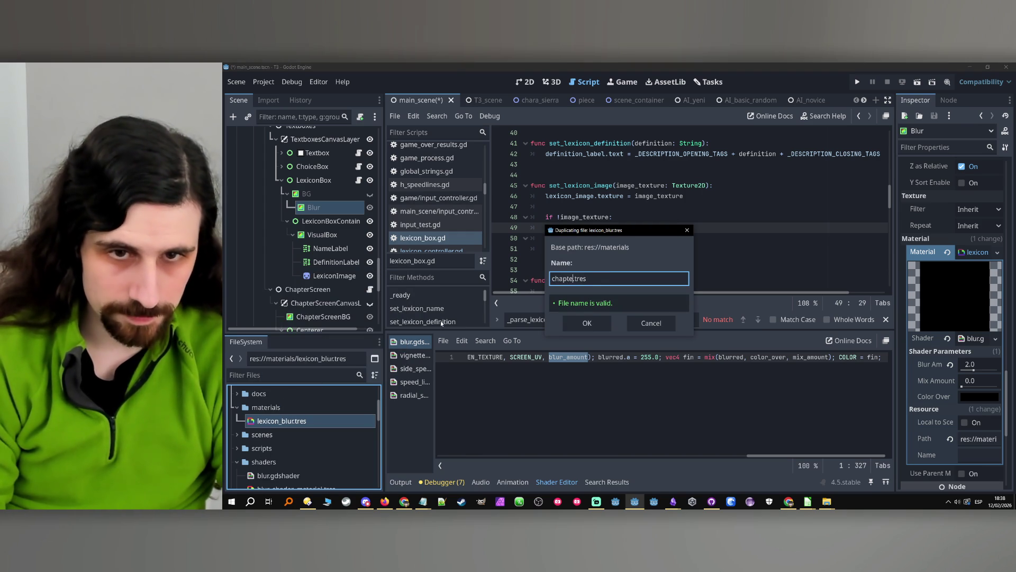
type("r")
key("Return")
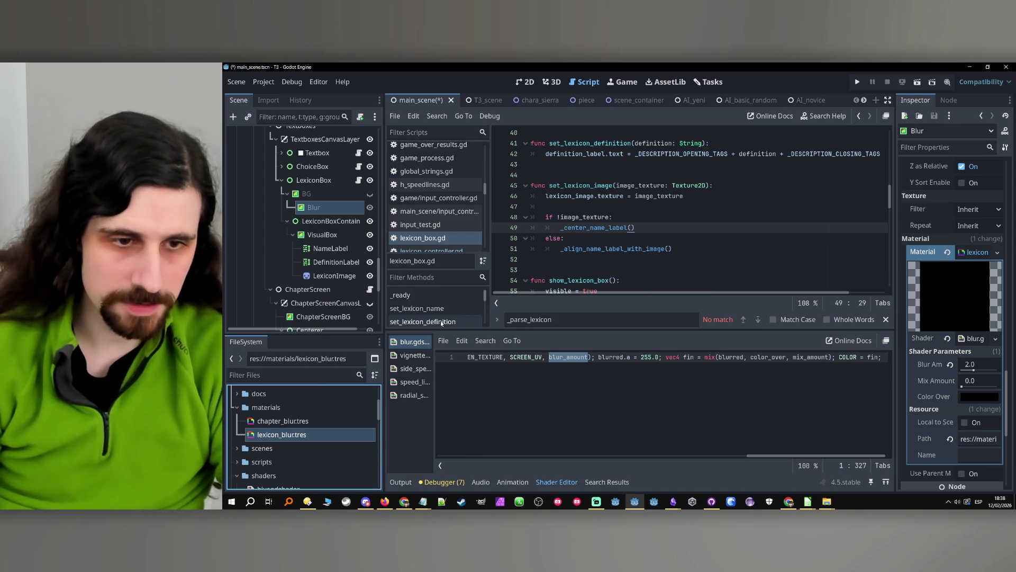
scroll(315, 239, "down", 5)
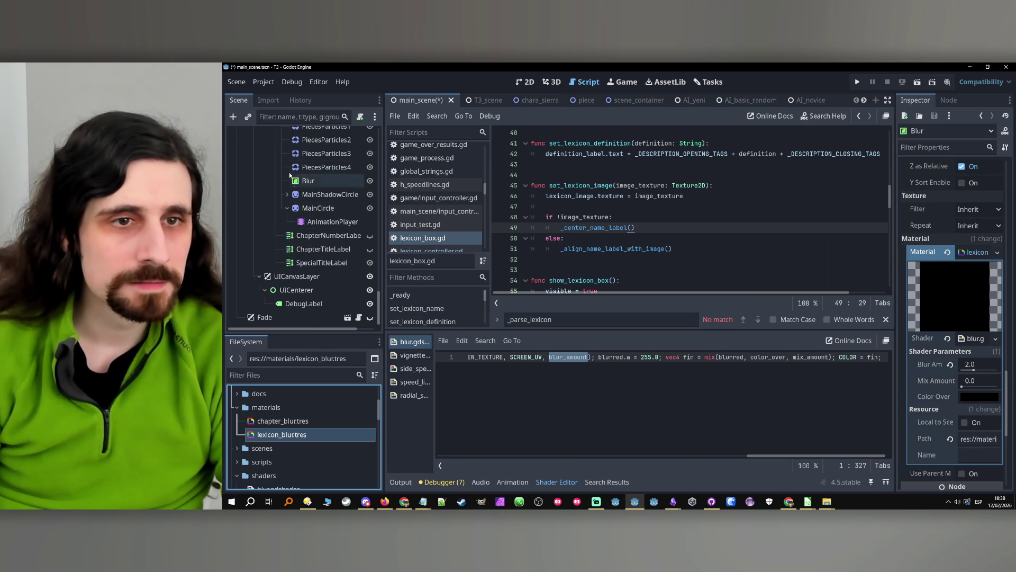
double_click(309, 181)
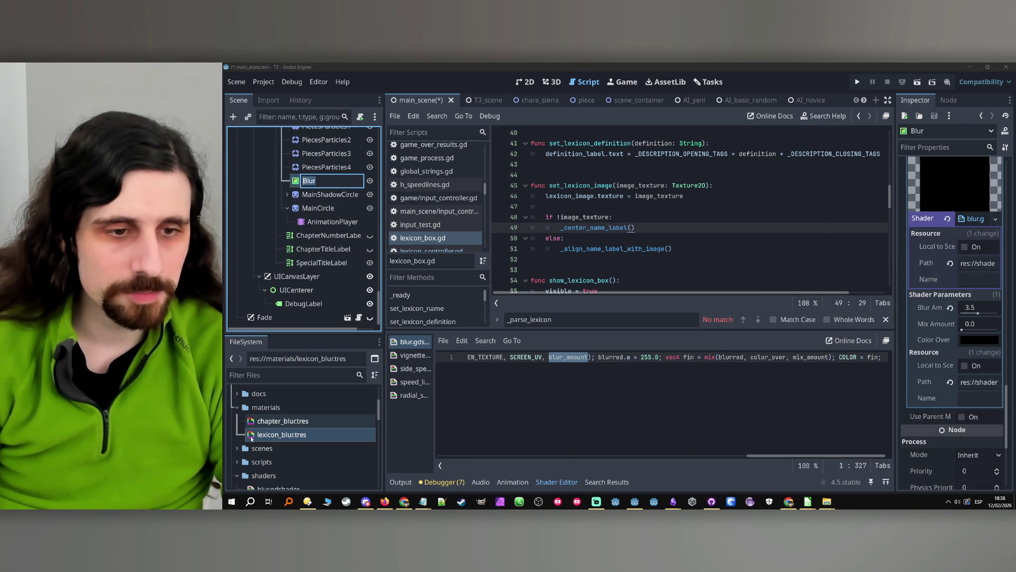
- Assign chapter_blur.tres as the Blur node's material and set its Blur Amount to 3.5
left_click(307, 424)
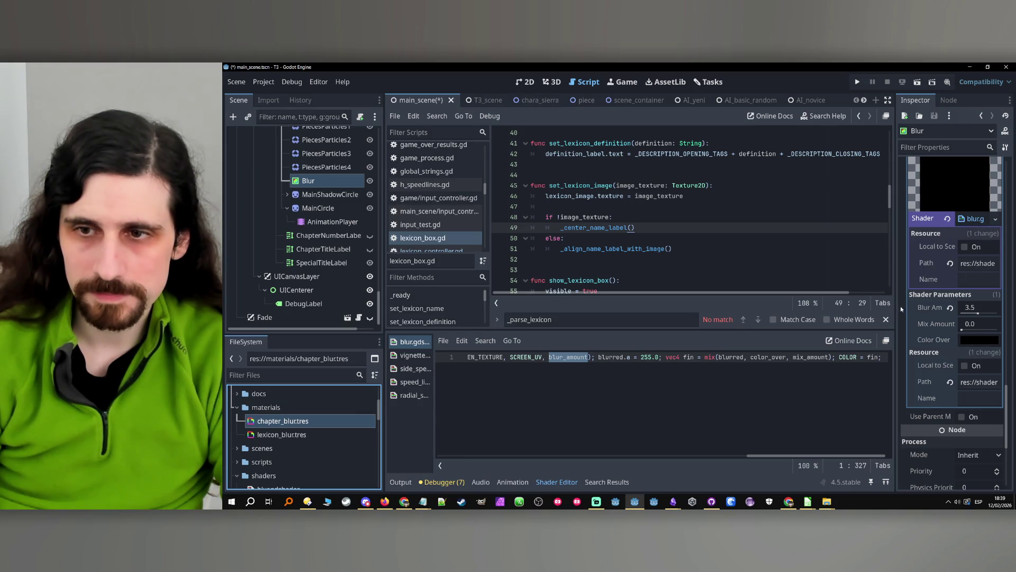
left_click_drag(895, 313, 823, 317)
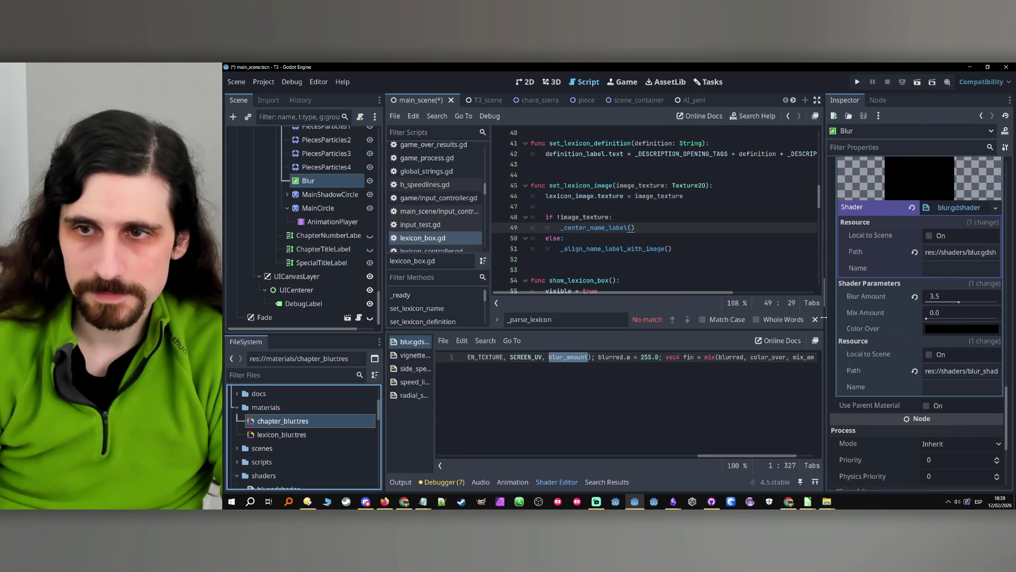
left_click_drag(300, 422, 953, 288)
left_click(945, 357)
type("3.")
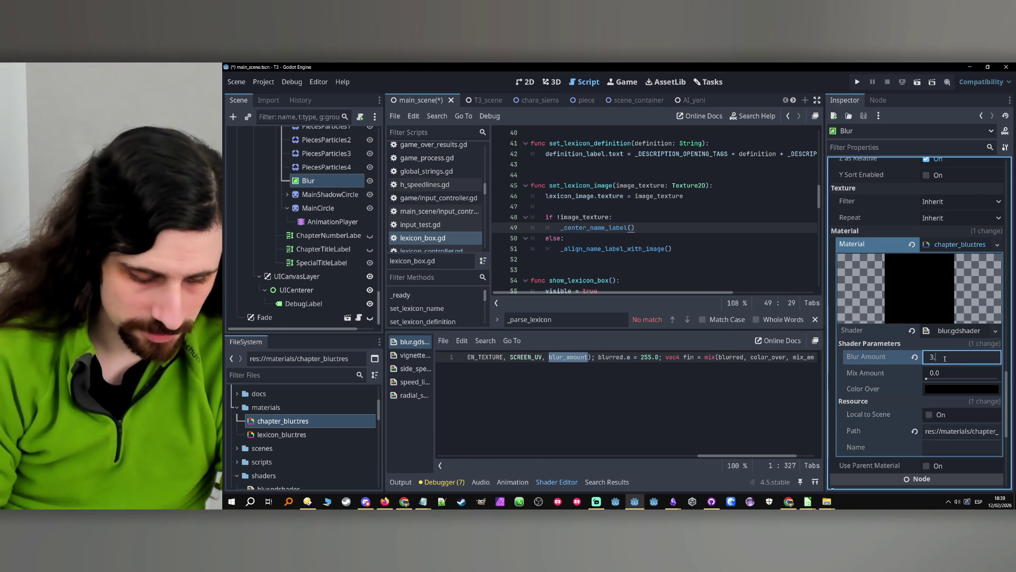
type("5")
key("Return")
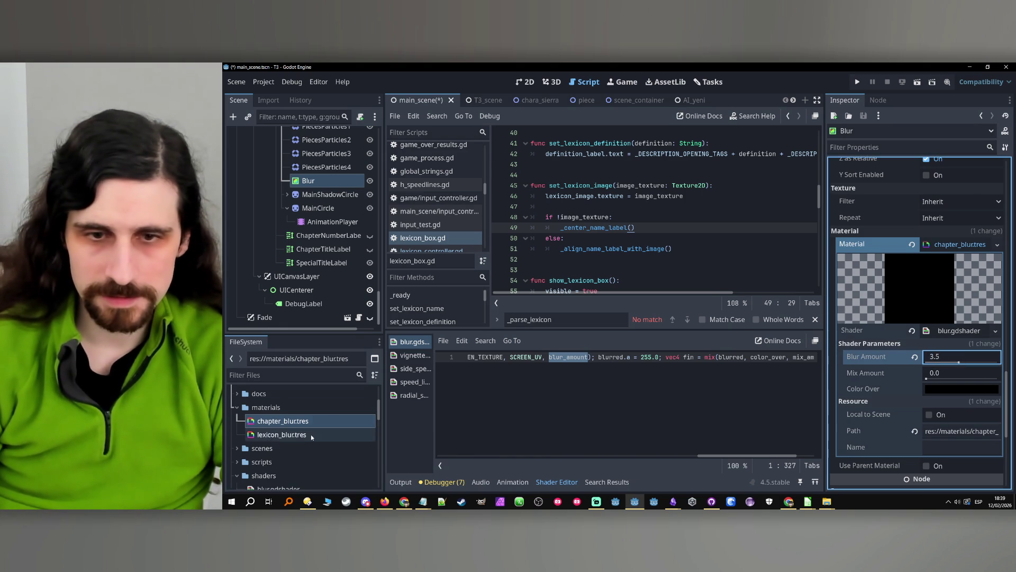
- Compare the lexicon_blur.tres and chapter_blur.tres settings, then save the scene and run the game
left_click(312, 436)
left_click(296, 422)
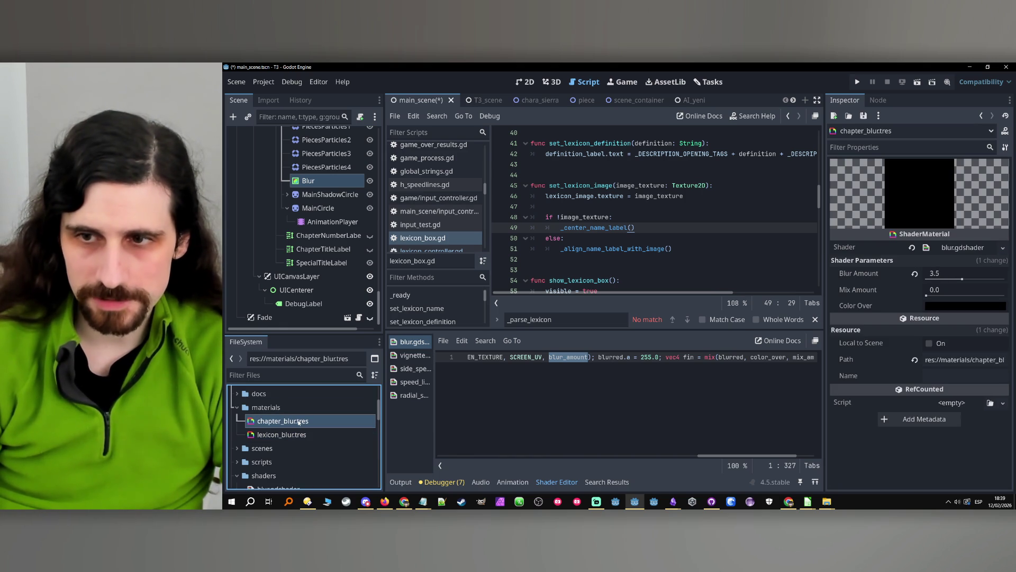
left_click(298, 408)
left_click(858, 82)
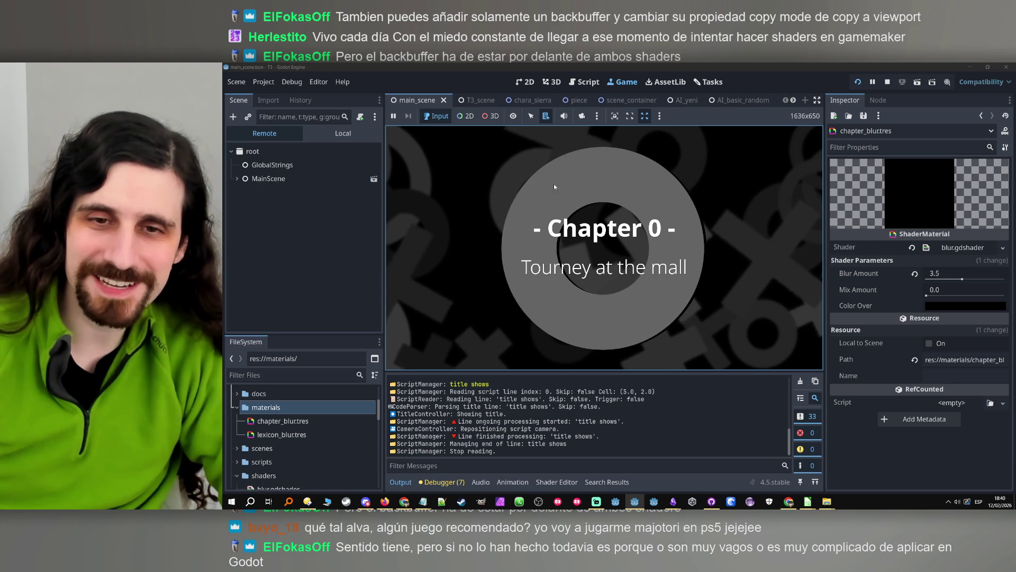
- Advance past the chapter title and toggle the Narrator lexicon entry repeatedly to test the blur
left_click(764, 242)
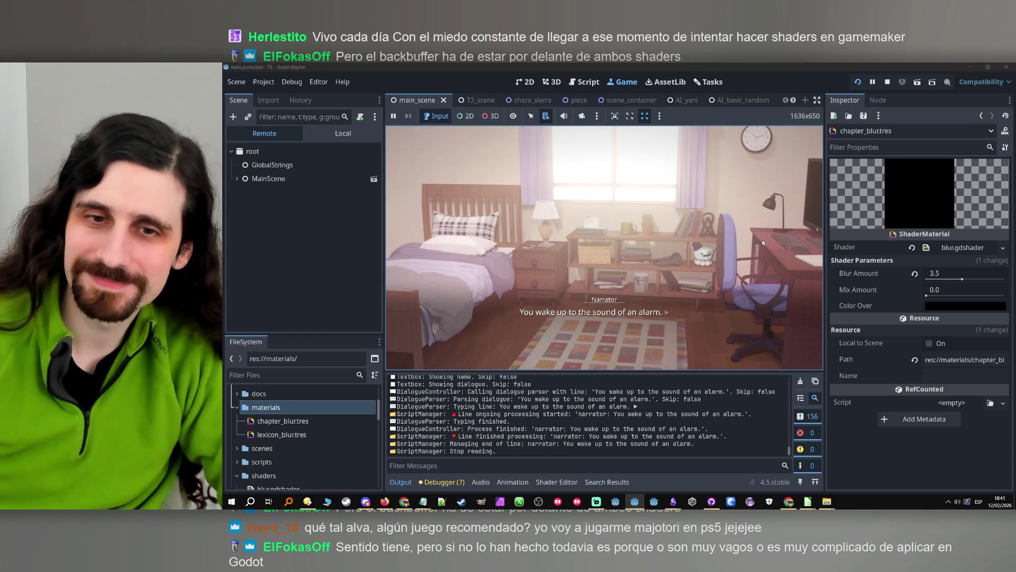
left_click(590, 299)
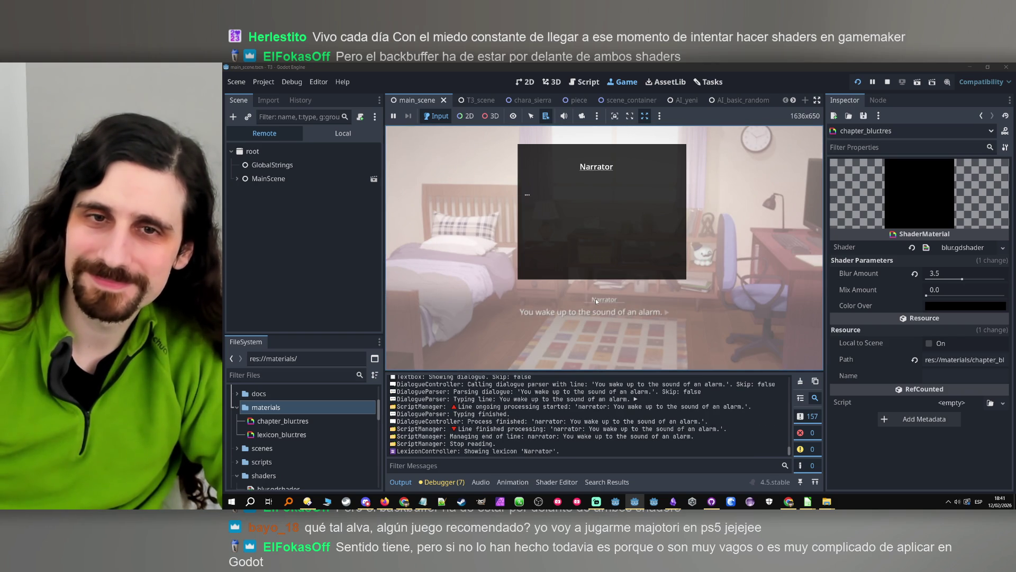
left_click(618, 298)
left_click(618, 299)
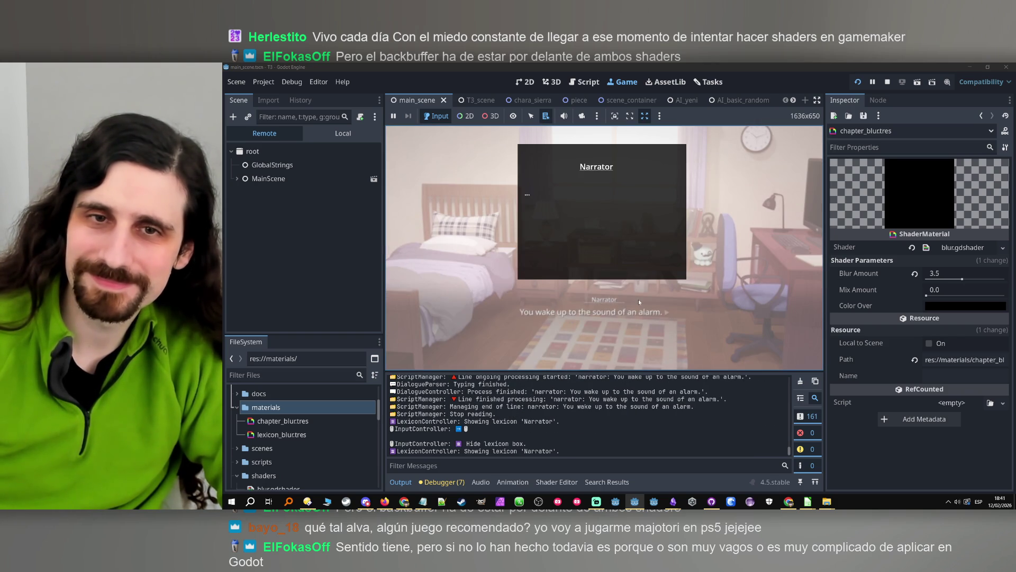
left_click(619, 299)
left_click(599, 300)
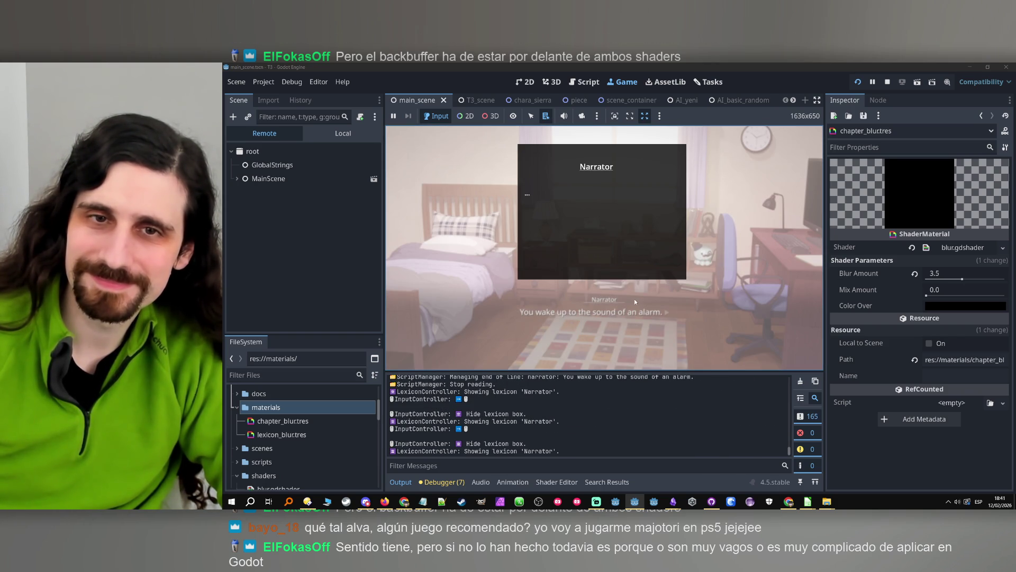
left_click(667, 300)
left_click(659, 280)
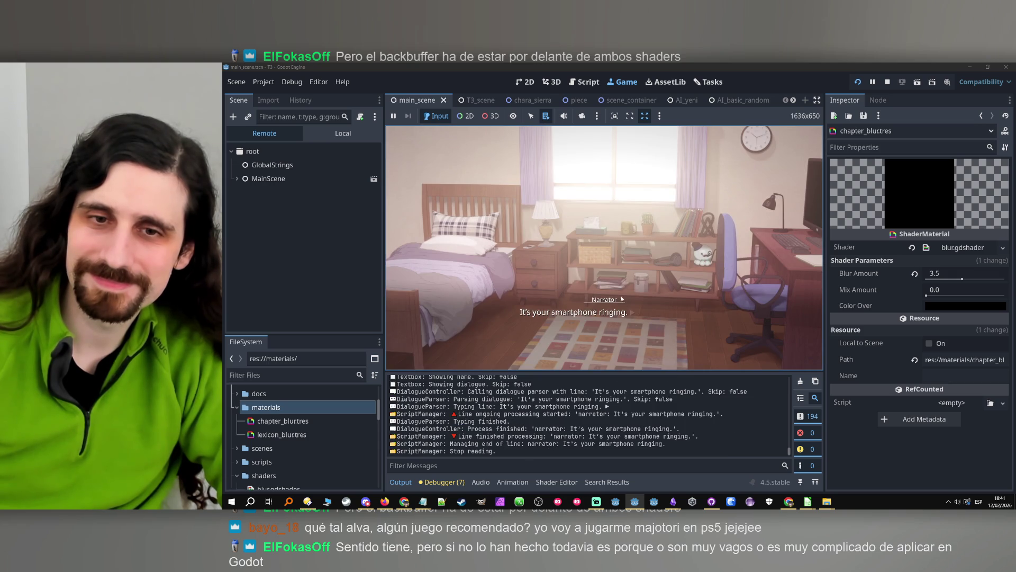
left_click(620, 300)
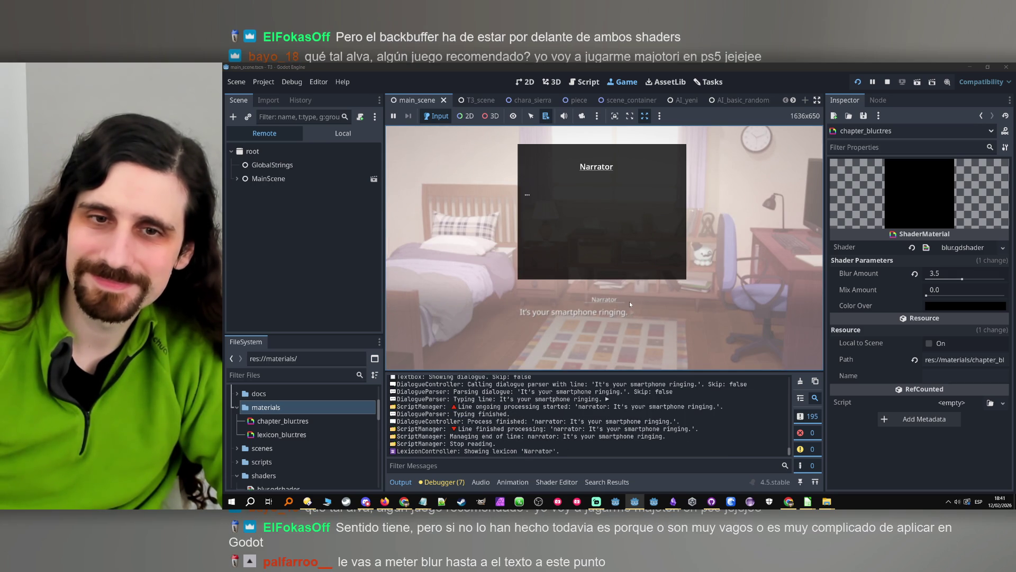
left_click(630, 304)
left_click(610, 300)
left_click(639, 302)
- Reach the Tairon wake-up choice, show Tairon's entry, and expand MainScene and ScreenController remotely
left_click(641, 300)
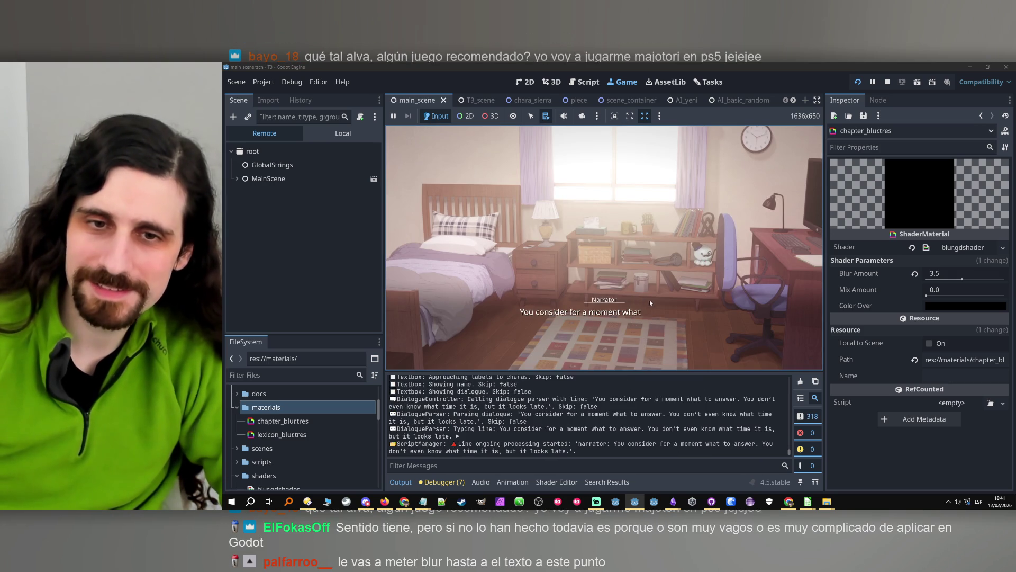
left_click(647, 301)
left_click(608, 212)
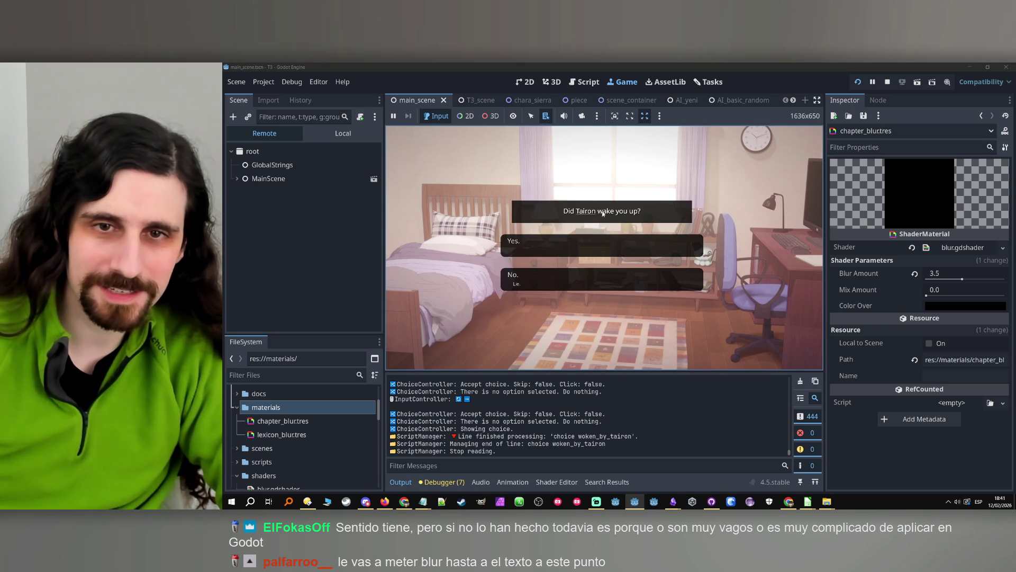
left_click(608, 212)
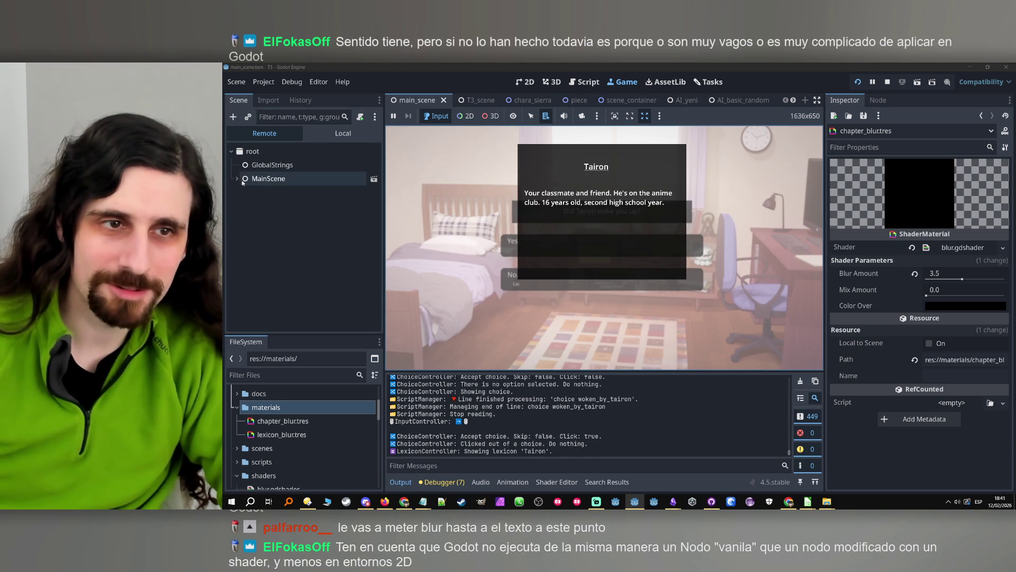
left_click(236, 178)
left_click(242, 233)
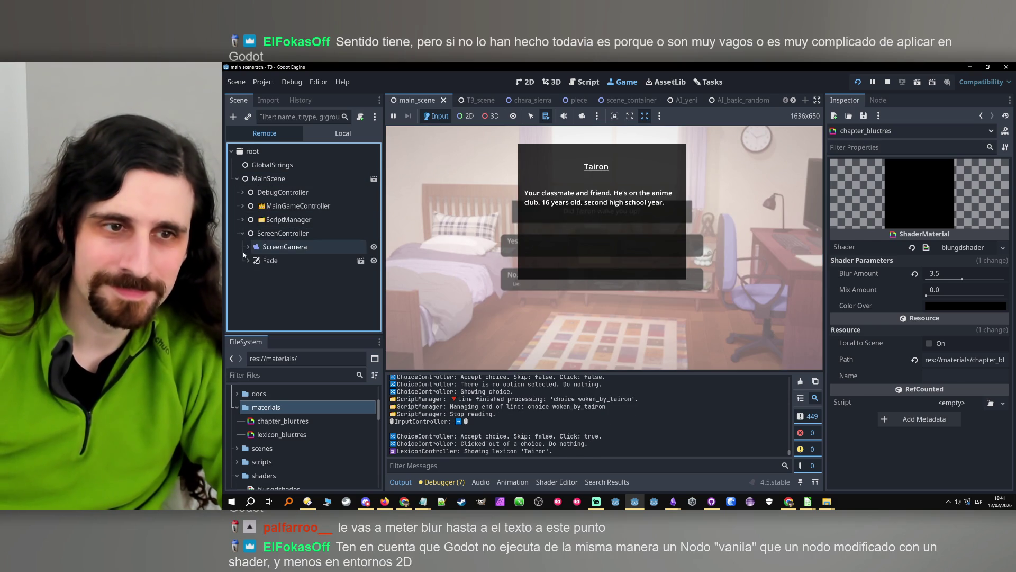
- Expand the remote tree from ScreenCamera through UICanvasLayer down to the Textboxes canvas layer
left_click(248, 247)
left_click(253, 260)
left_click(260, 274)
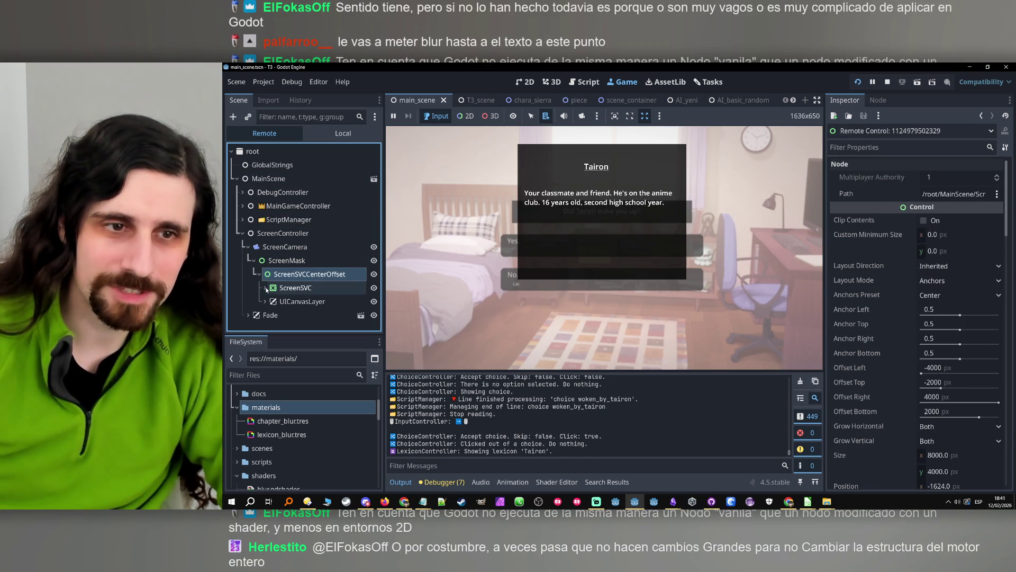
left_click(265, 288)
left_click(269, 302)
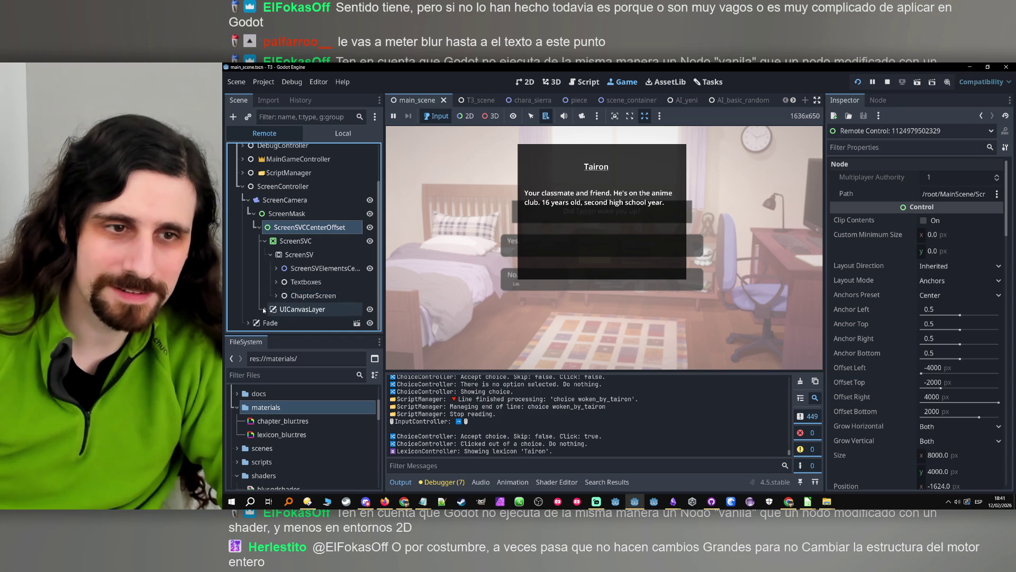
left_click(264, 310)
left_click(272, 309)
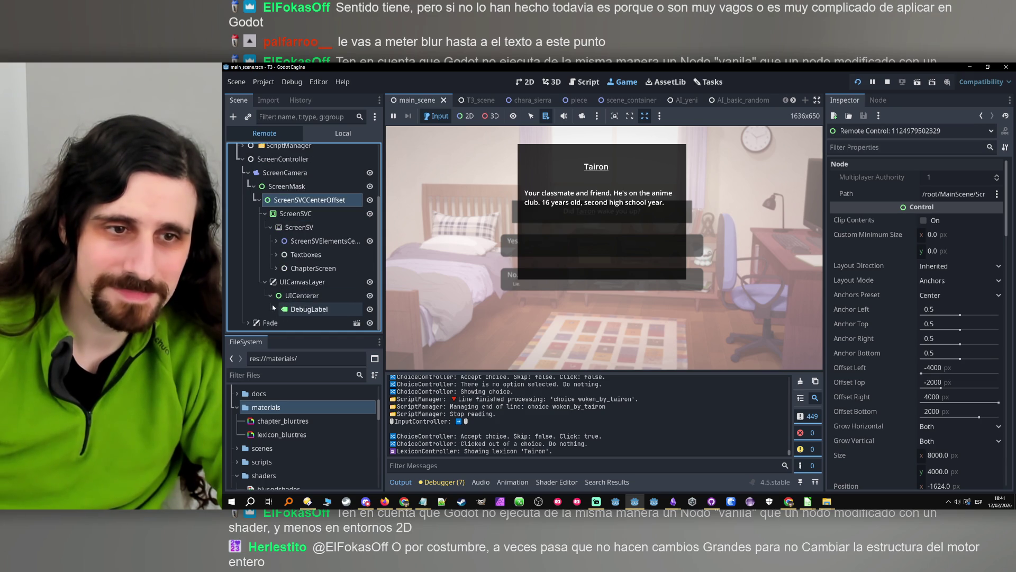
left_click(276, 268)
left_click(276, 268)
left_click(276, 255)
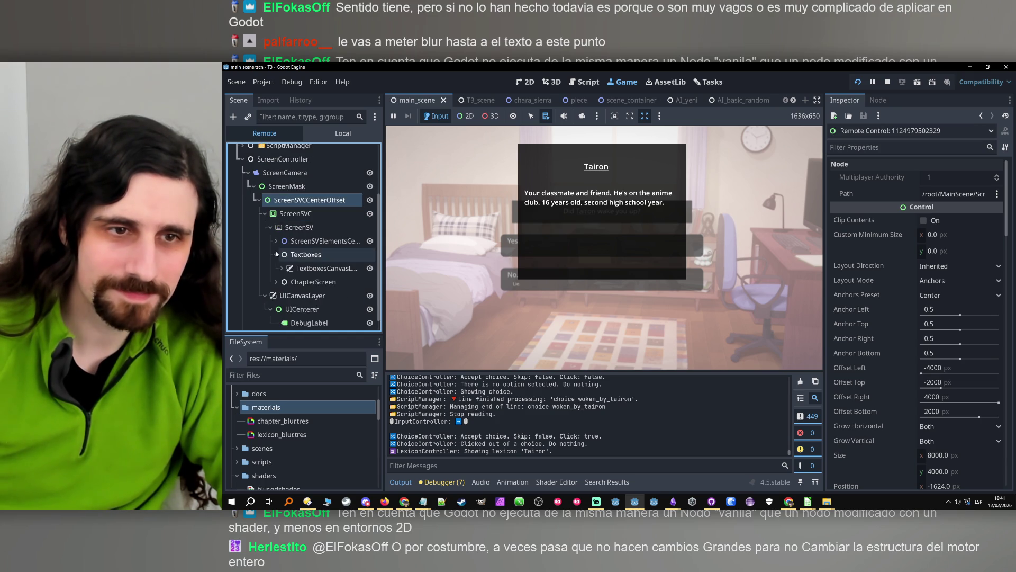
left_click(282, 268)
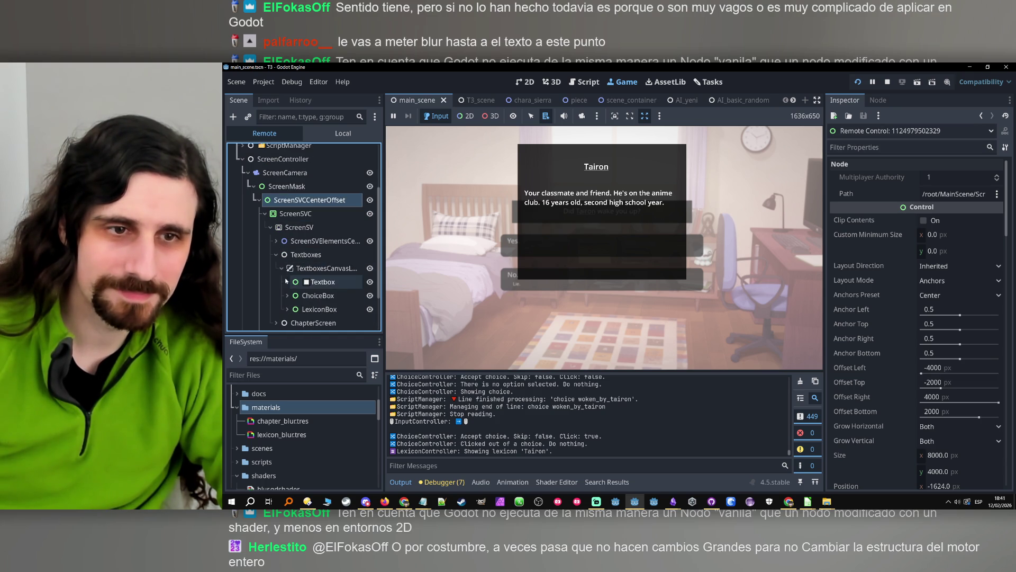
- Select LexiconBox's BG node and bring up its Modulate colour in the Inspector
left_click(287, 310)
scroll(297, 296, "down", 2)
left_click(312, 277)
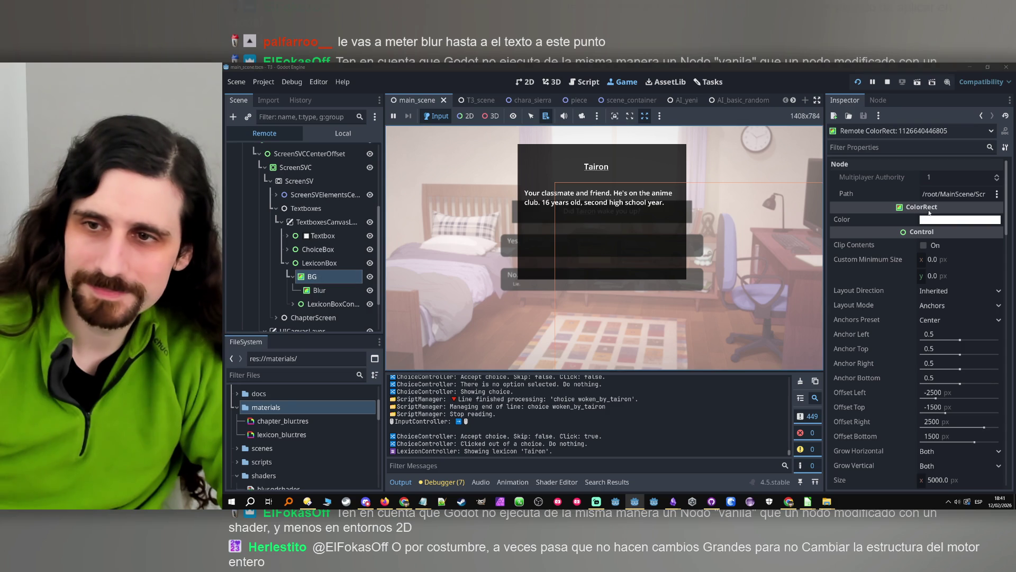
scroll(935, 223, "down", 10)
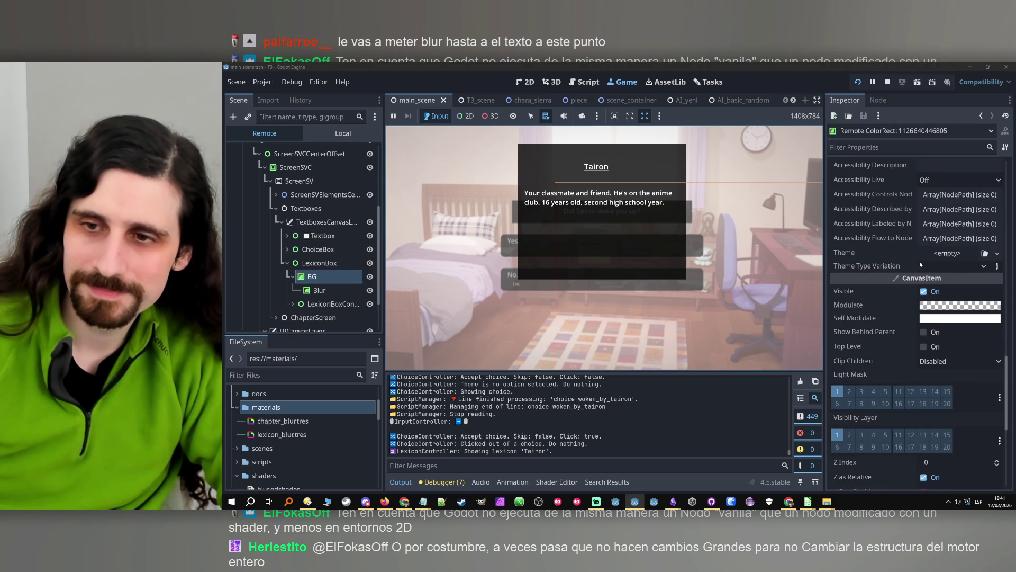
left_click(937, 306)
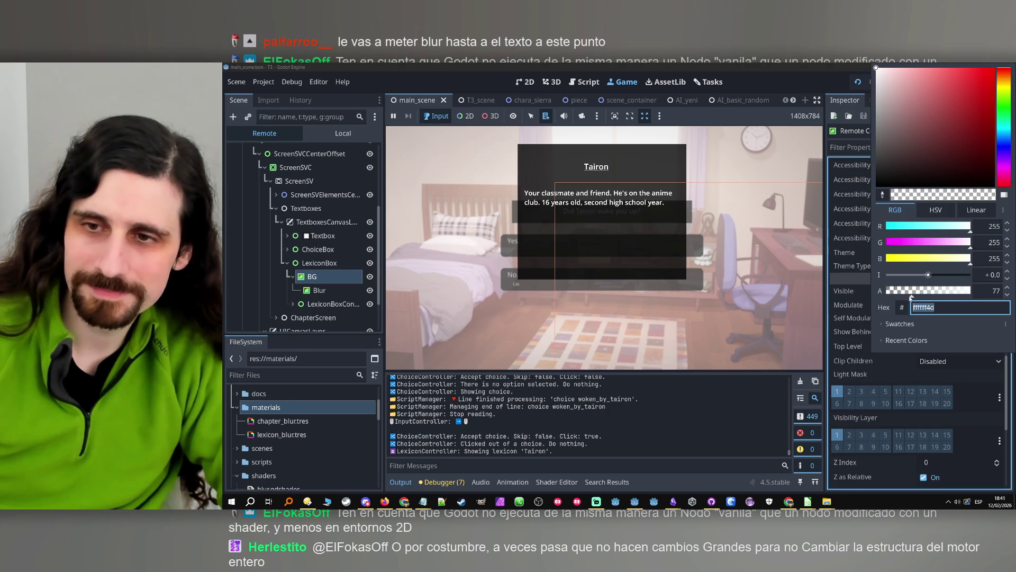
- Lower the lexicon BG's Modulate alpha to about 48, then stop the running game
left_click_drag(909, 296, 902, 293)
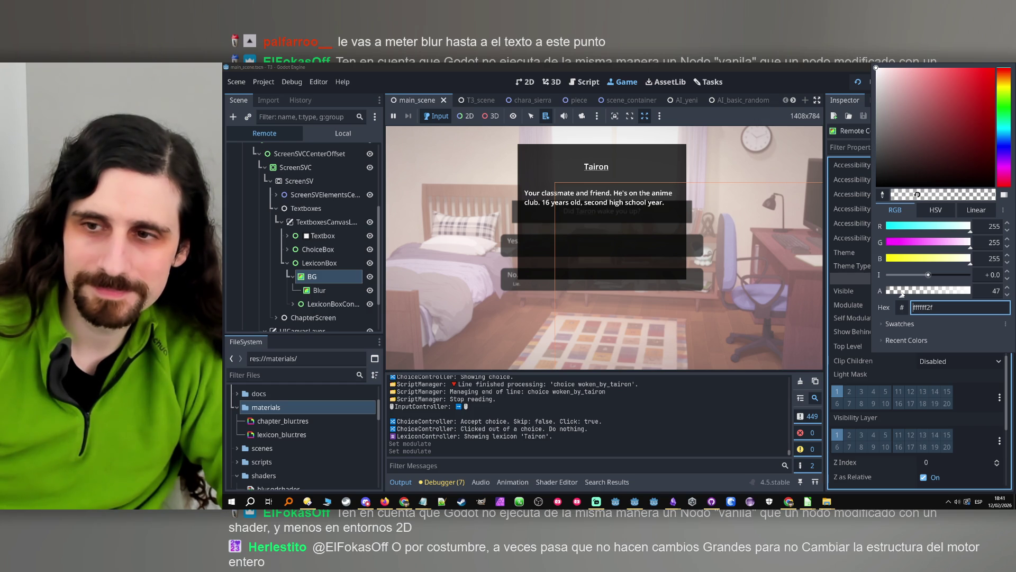
left_click_drag(903, 294, 903, 294)
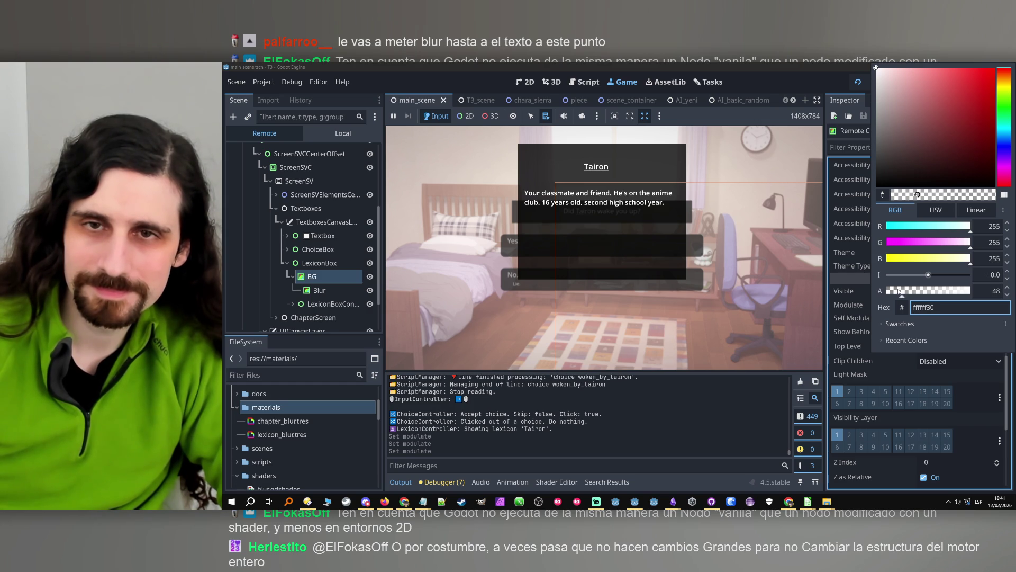
left_click(773, 62)
key("F8")
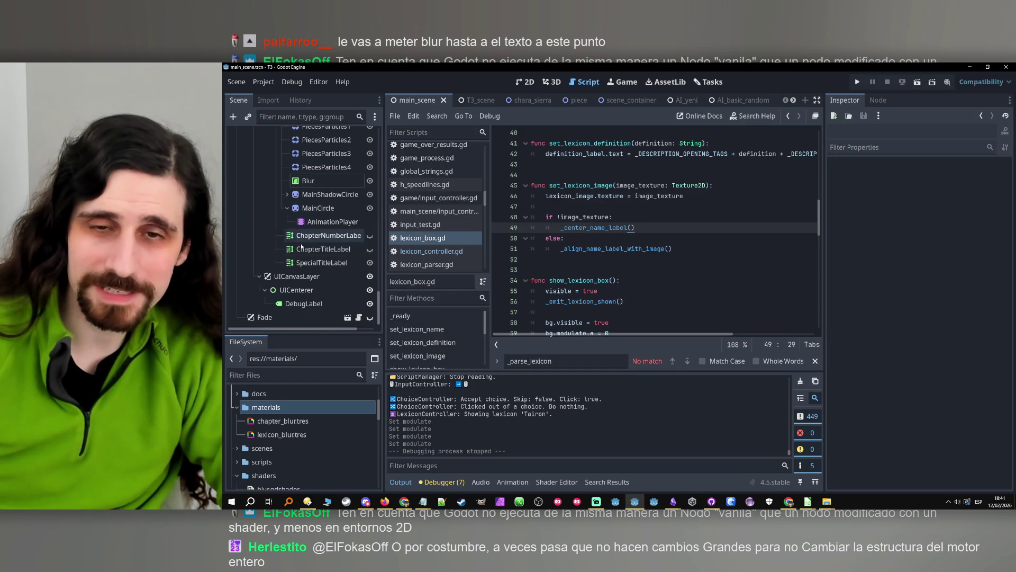
- Change the bg modulate:a tween target on line 68 of lexicon_box.gd from 0.3 to 0.2, save, and run
scroll(339, 178, "down", 5)
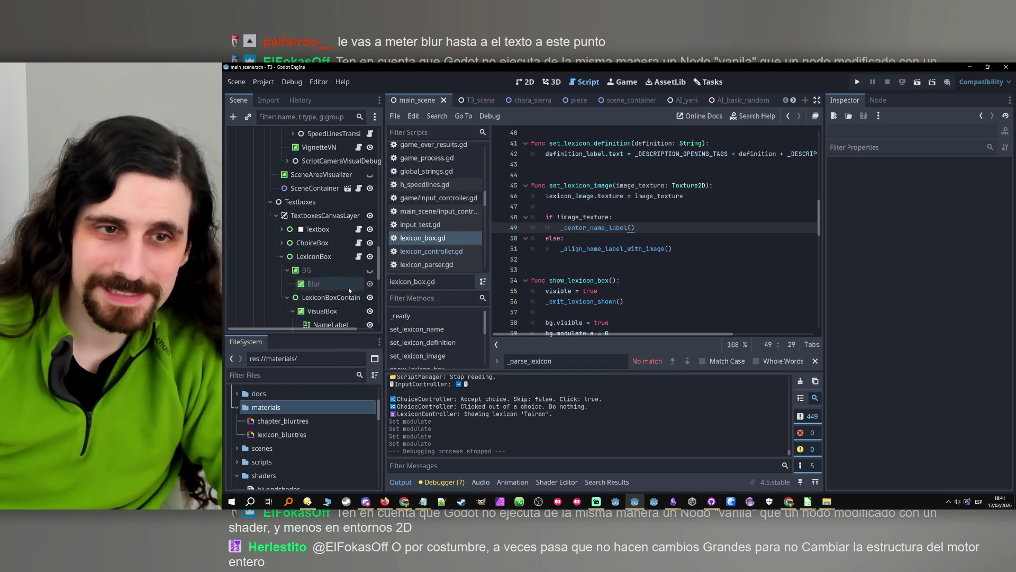
left_click(359, 257)
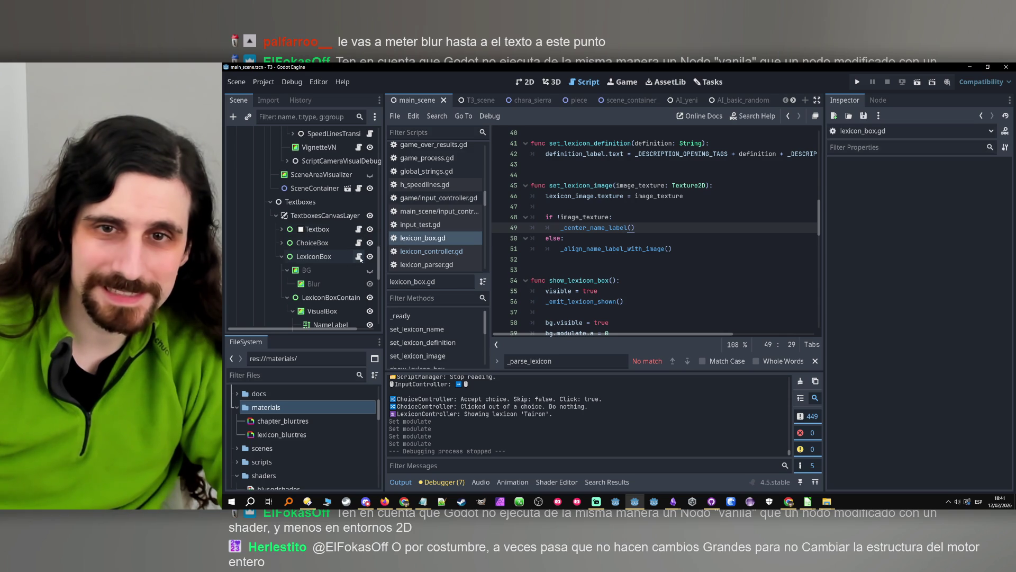
scroll(715, 233, "up", 13)
scroll(726, 209, "down", 12)
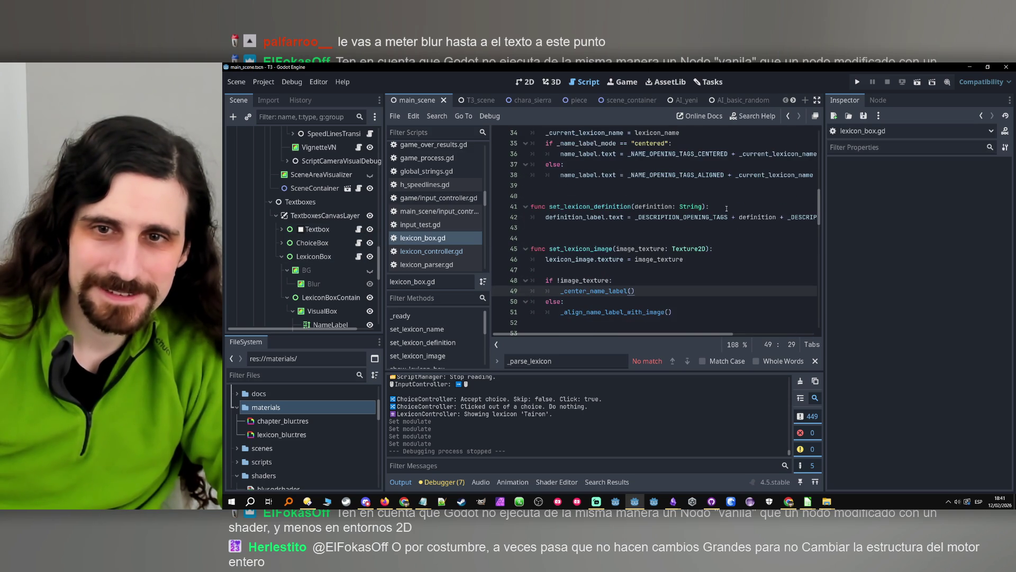
scroll(727, 209, "down", 9)
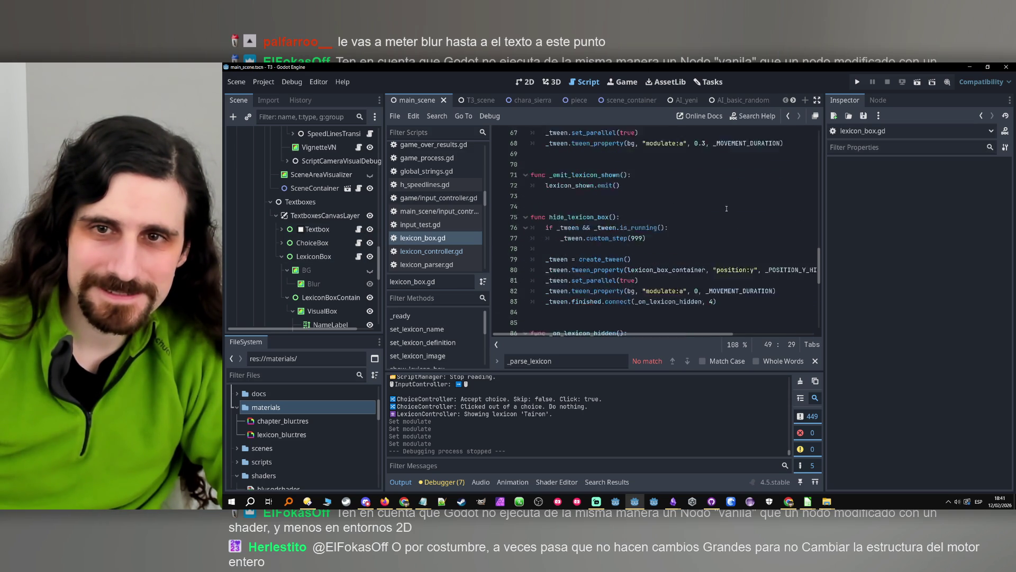
left_click(703, 175)
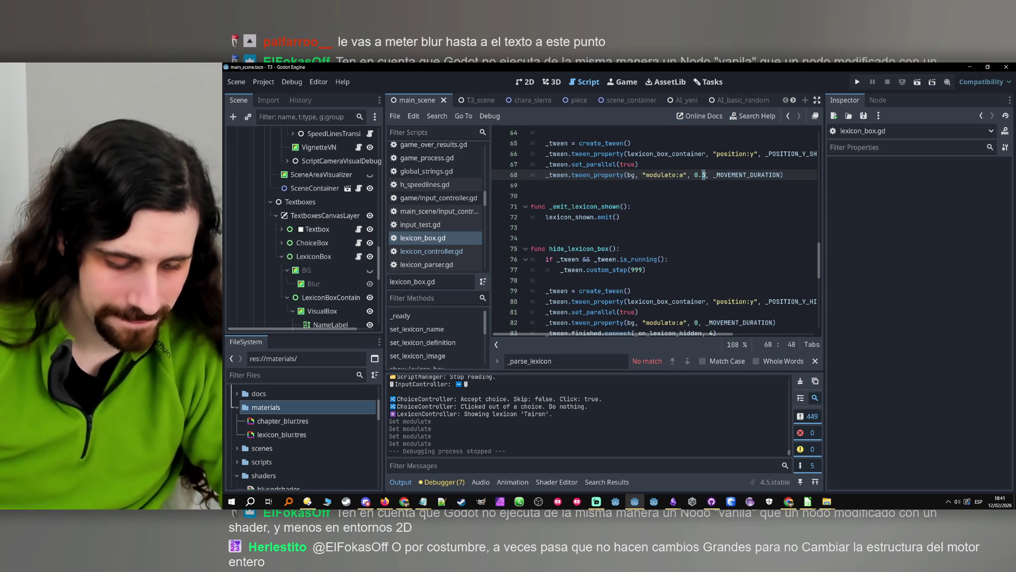
key("BackSpace")
type("2")
key("ctrl+s")
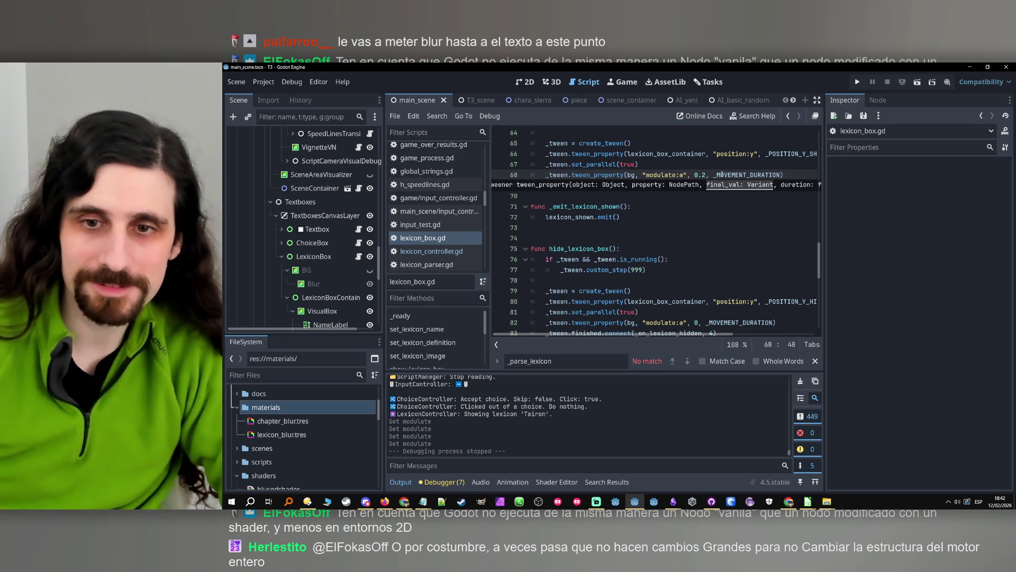
left_click(858, 83)
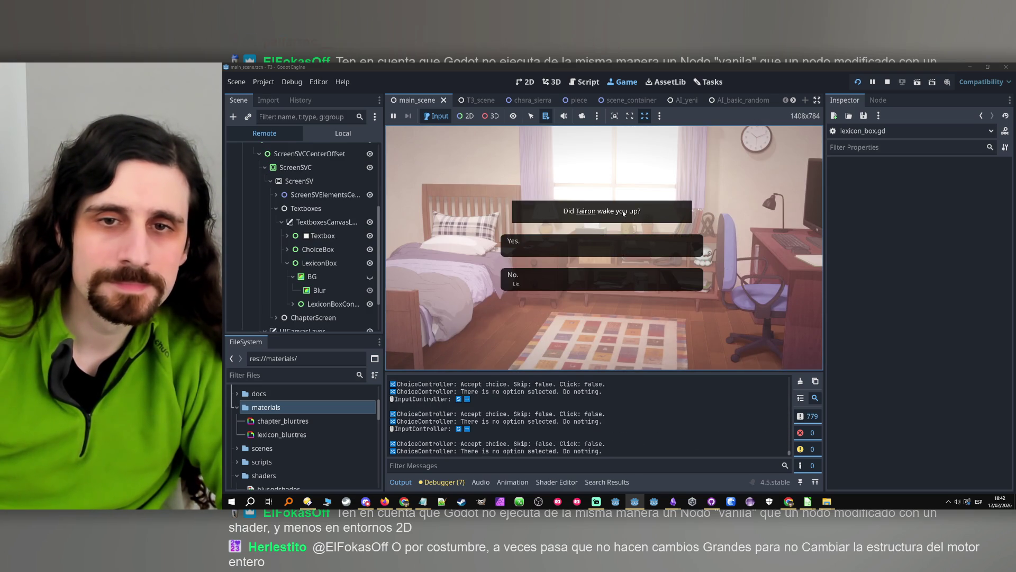
- Toggle Tairon's lexicon entry several times at the wake-up choice, then answer the choice
left_click(592, 212)
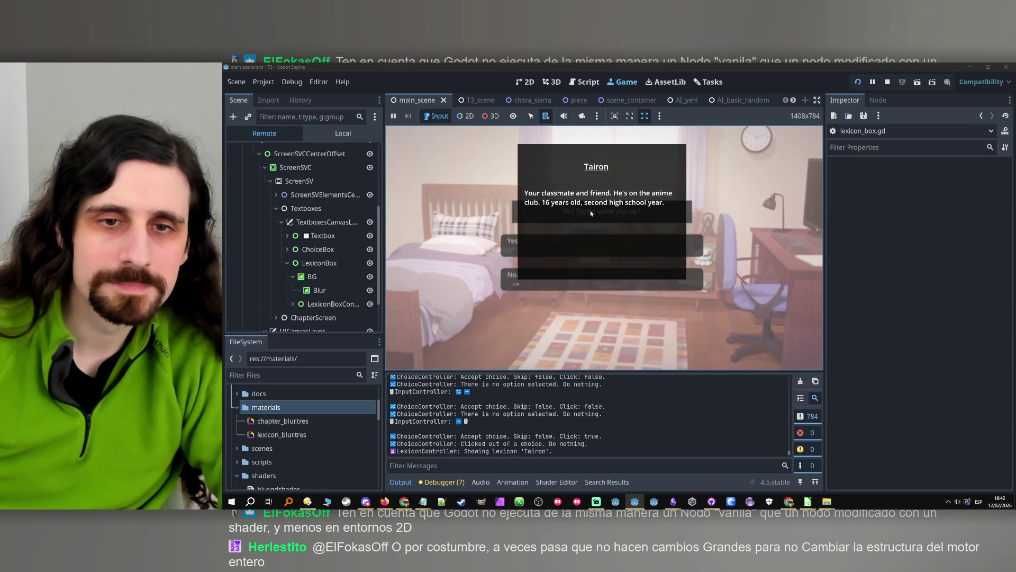
left_click(591, 212)
left_click(591, 213)
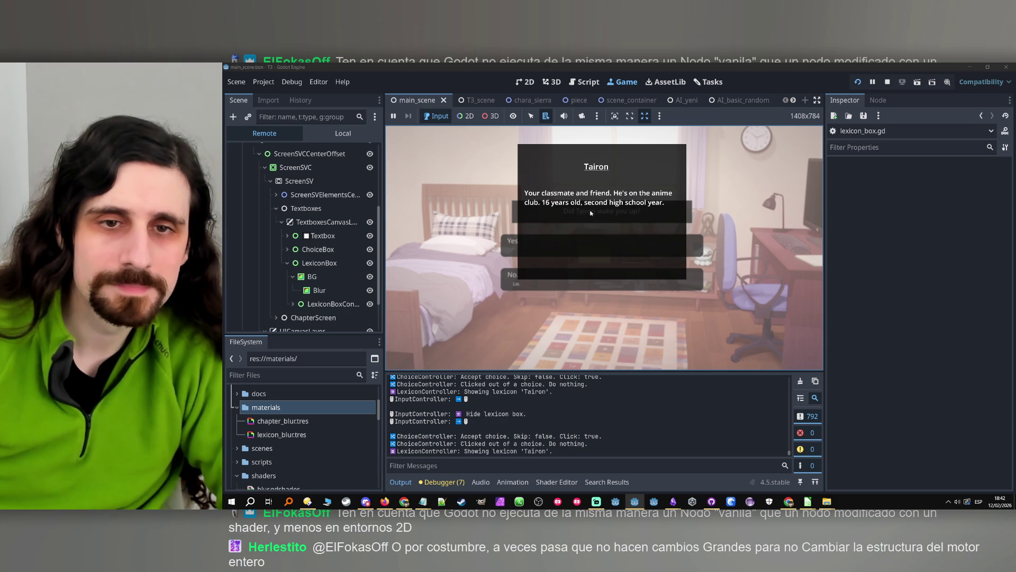
left_click(591, 212)
left_click(591, 213)
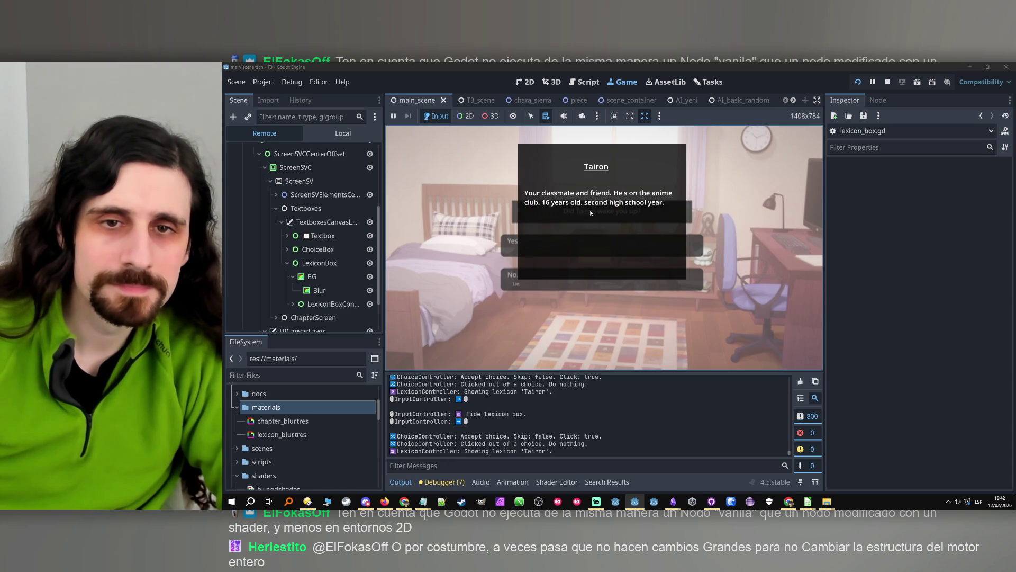
left_click(591, 212)
left_click(549, 279)
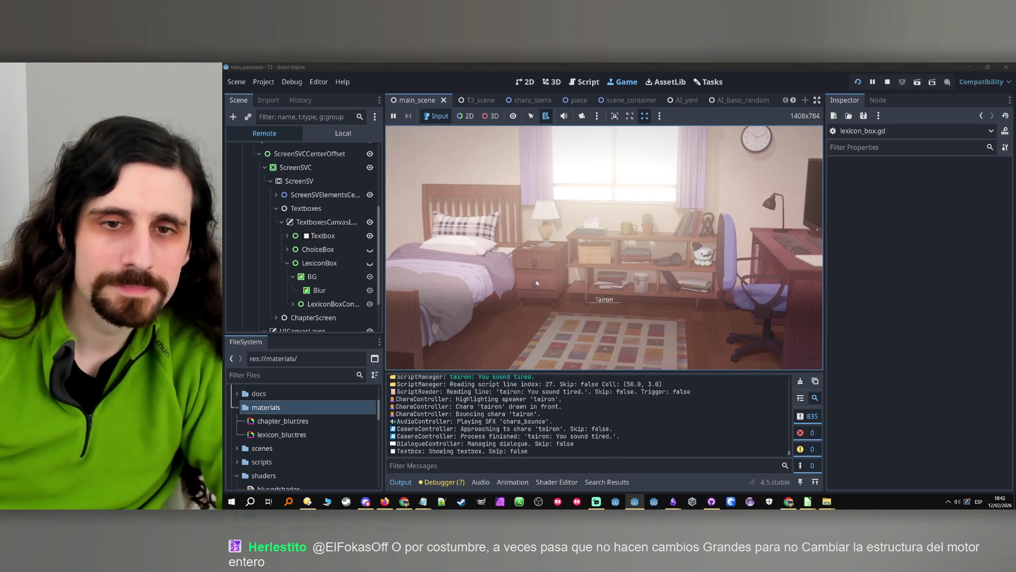
- Keep toggling Tairon's lexicon entry to compare the 0.2 fade, then stop the game
left_click(603, 301)
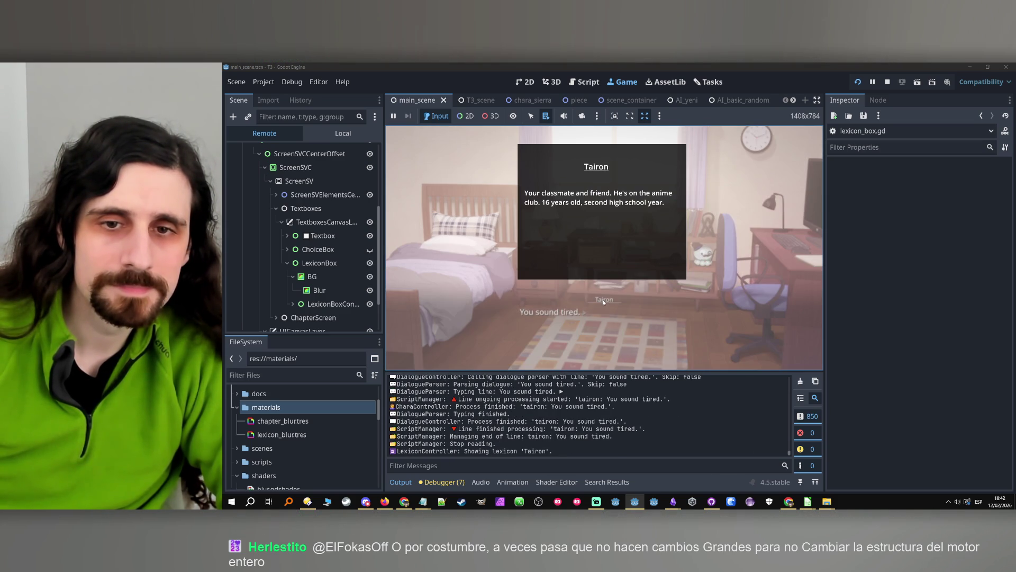
left_click(603, 301)
left_click(604, 301)
left_click(603, 300)
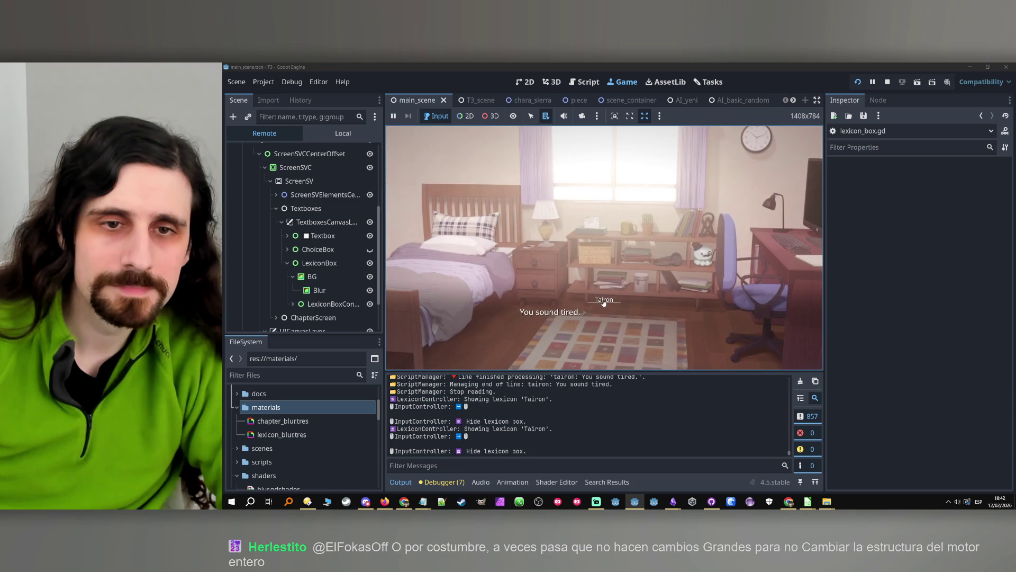
left_click(604, 301)
left_click(604, 302)
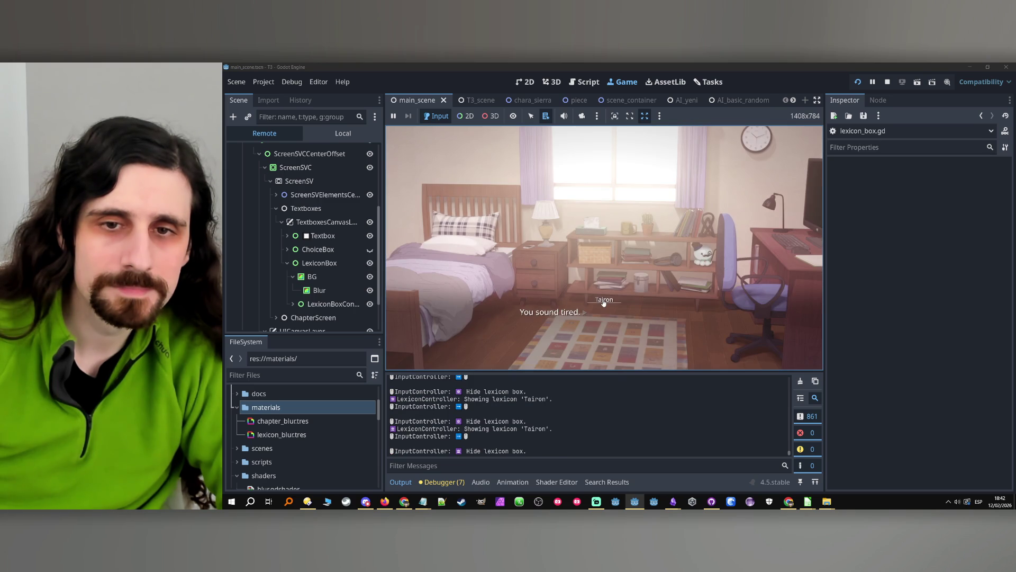
left_click(603, 302)
left_click(604, 302)
left_click(604, 302)
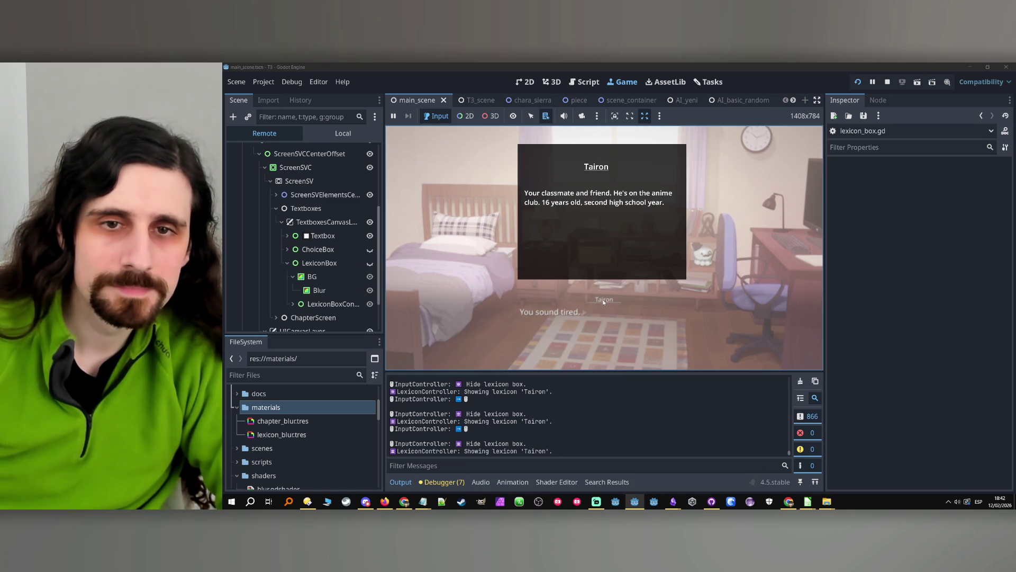
left_click(604, 301)
left_click(603, 302)
left_click(604, 301)
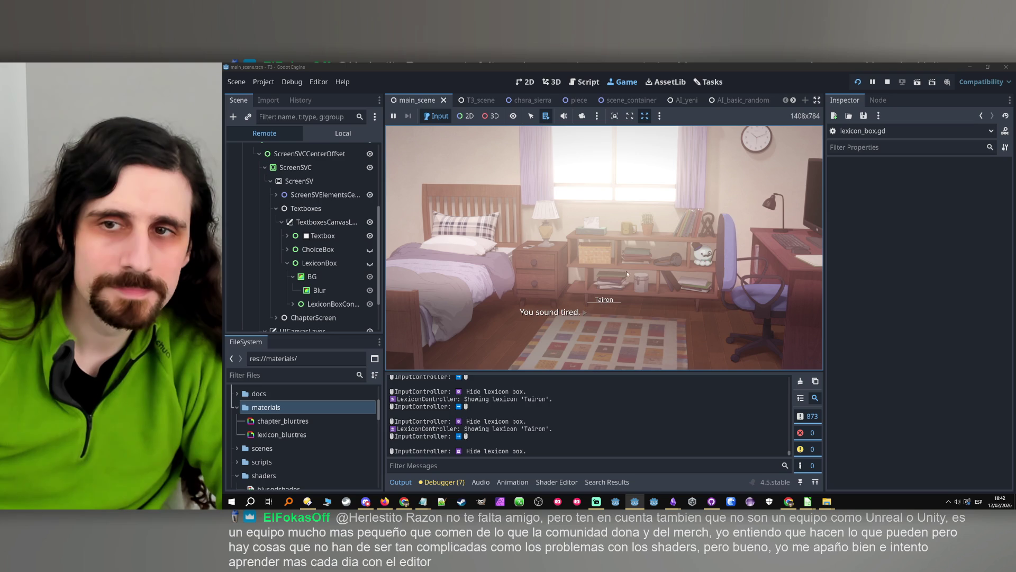
left_click(888, 82)
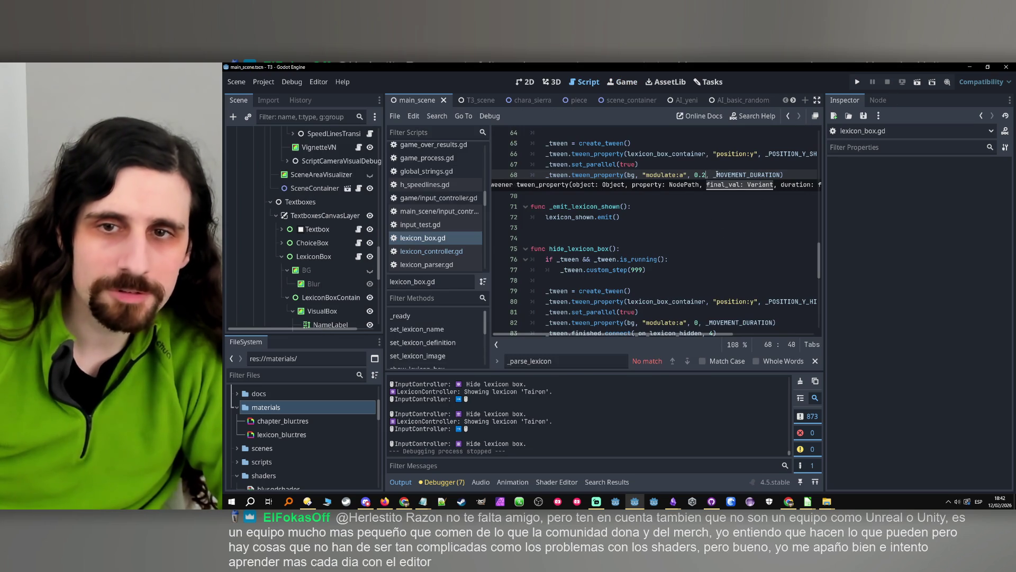
- Change the line 68 alpha from 0.2 to 0.1 and relaunch the game
key("BackSpace")
type("1")
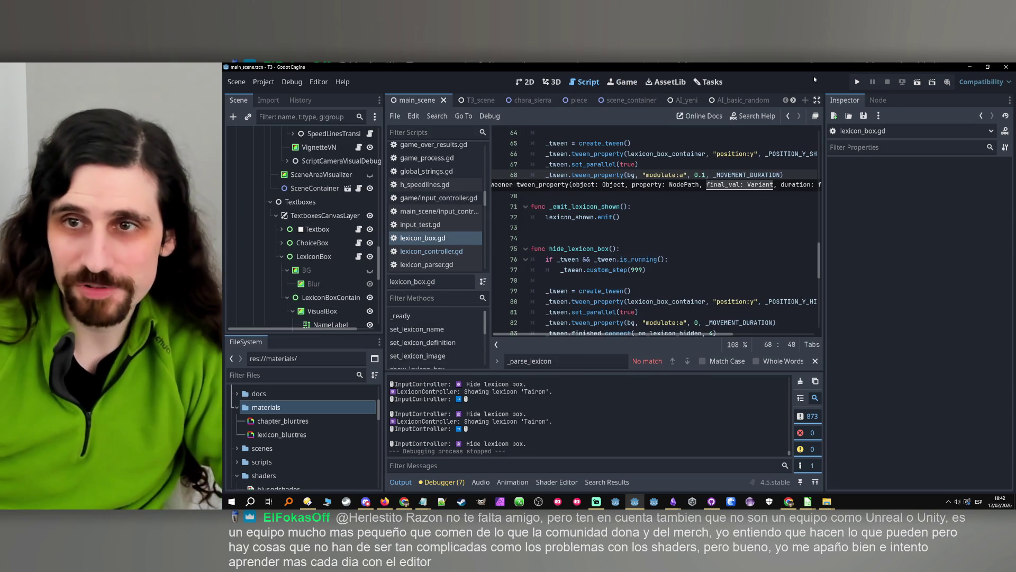
left_click(857, 82)
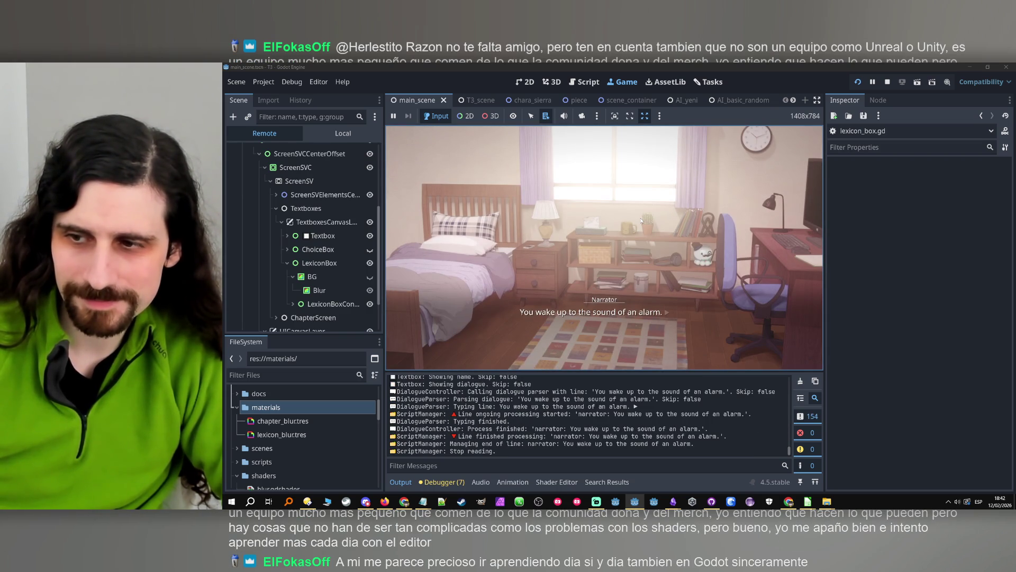
- Check the Narrator and Tairon lexicon entries, answer the choice, and advance to the bus station scene
left_click(611, 300)
left_click(611, 300)
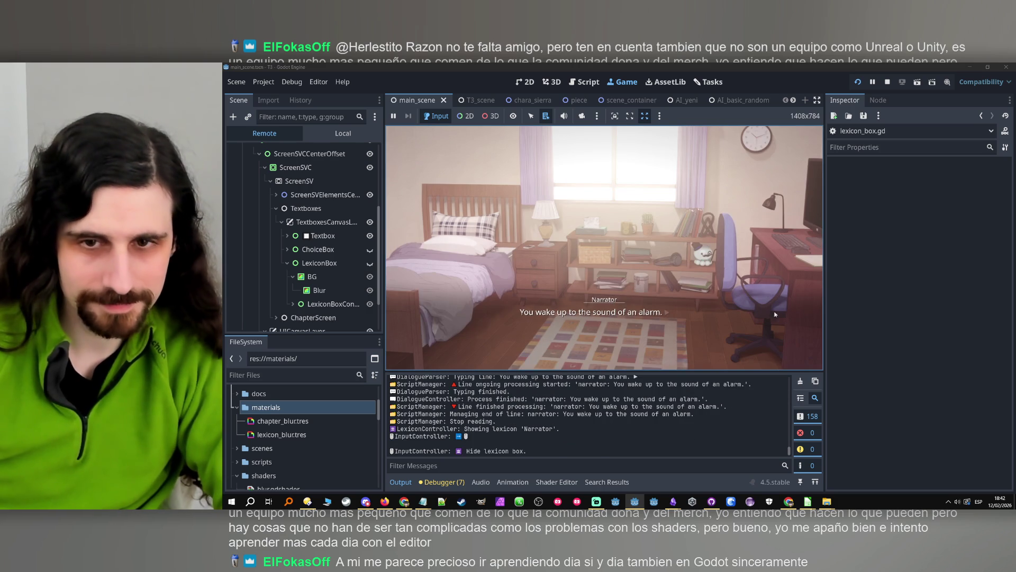
left_click(777, 294)
left_click(592, 211)
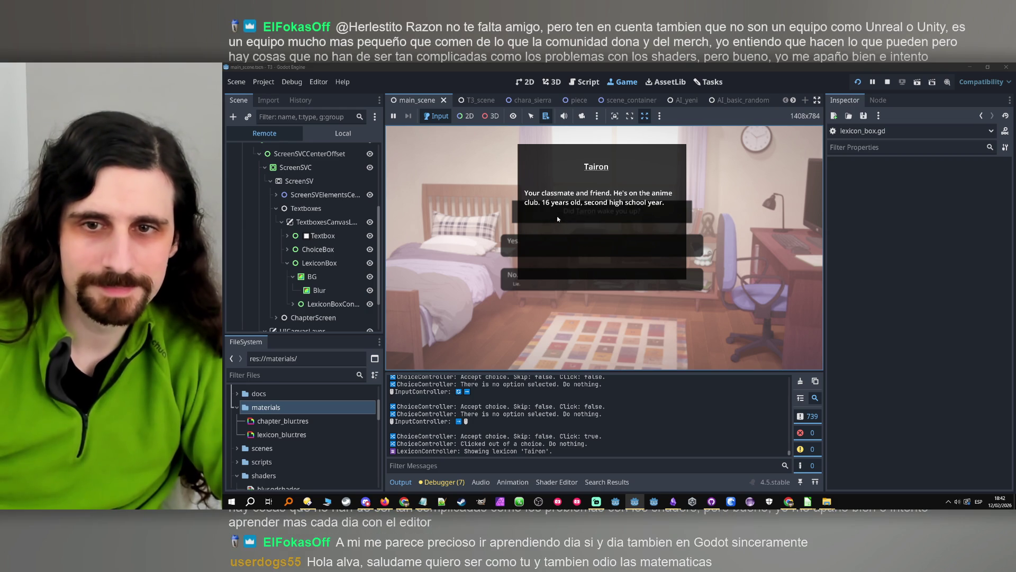
left_click(532, 196)
left_click(591, 211)
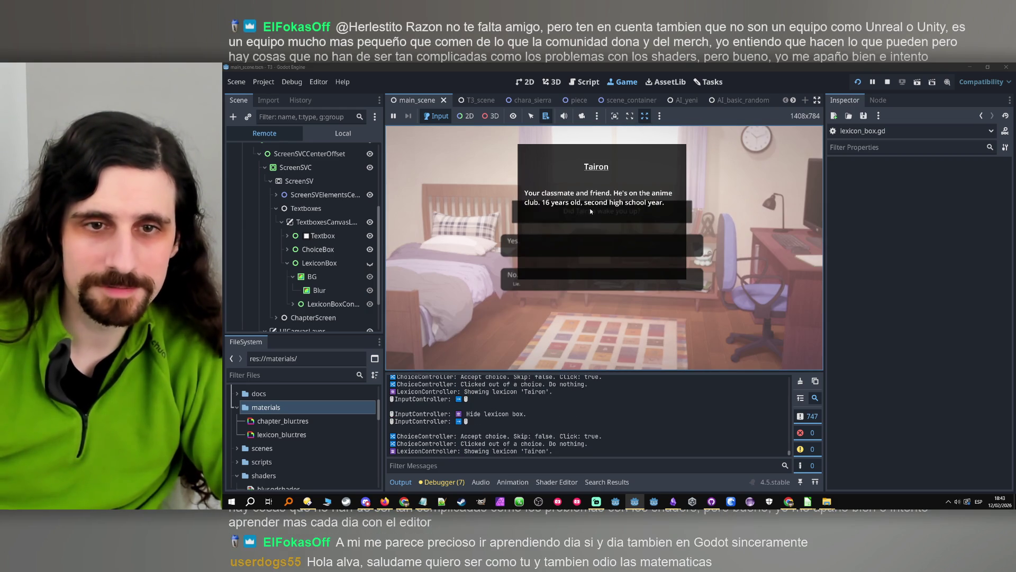
left_click(499, 199)
left_click(545, 240)
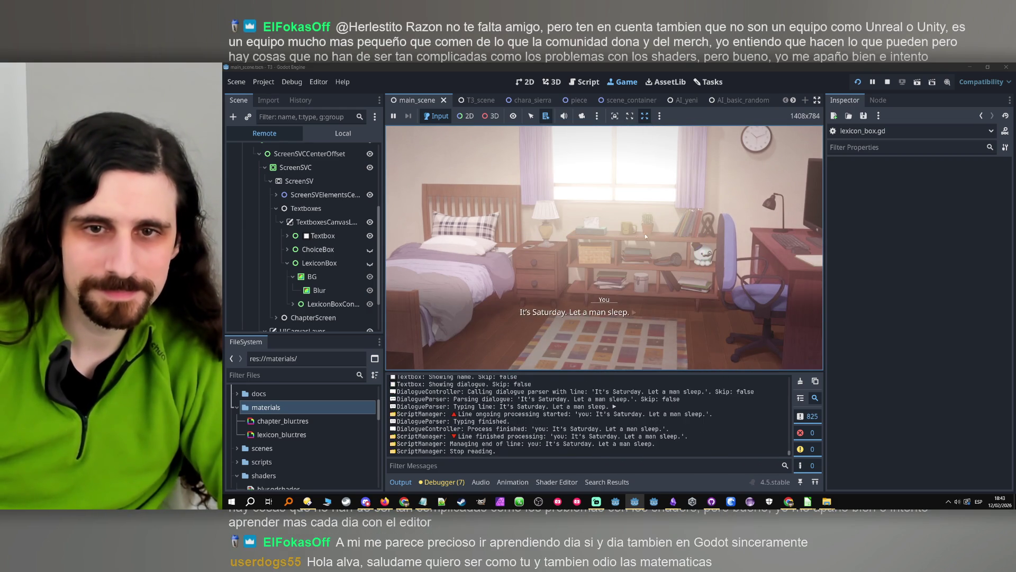
left_click(637, 239)
left_click(681, 241)
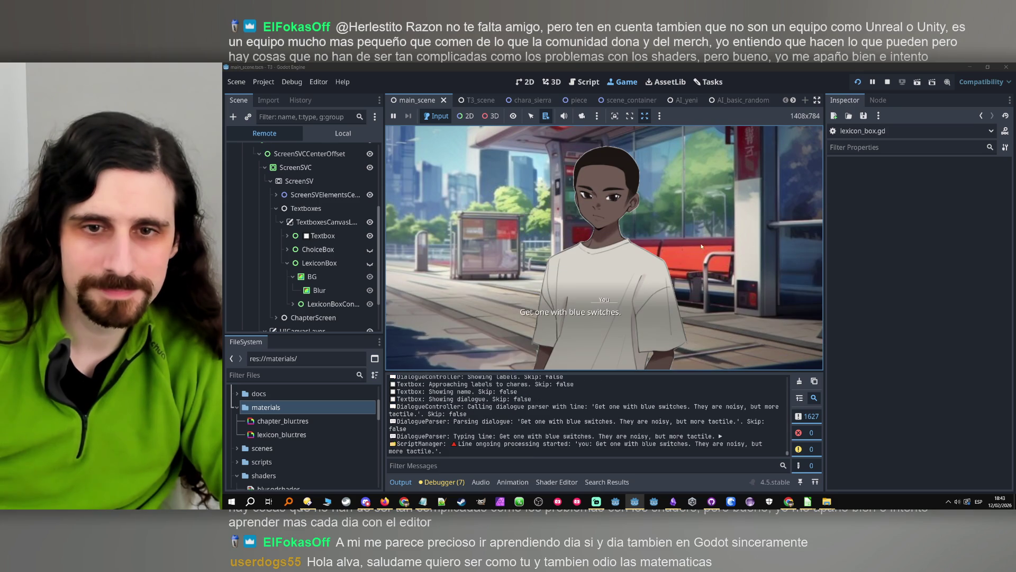
- Toggle the You lexicon popup several times at alpha 0.1, then stop the game
left_click(605, 300)
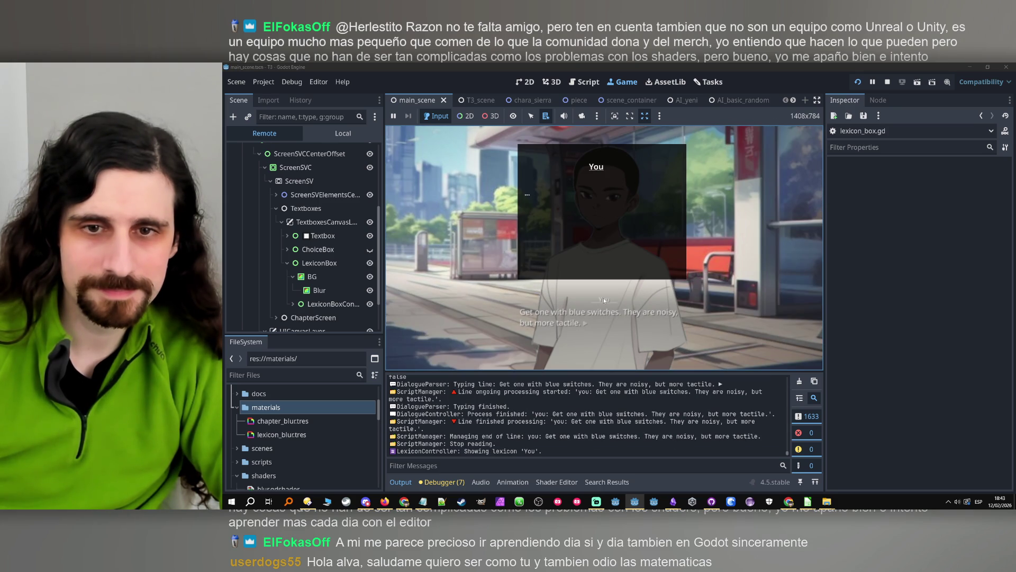
left_click(614, 297)
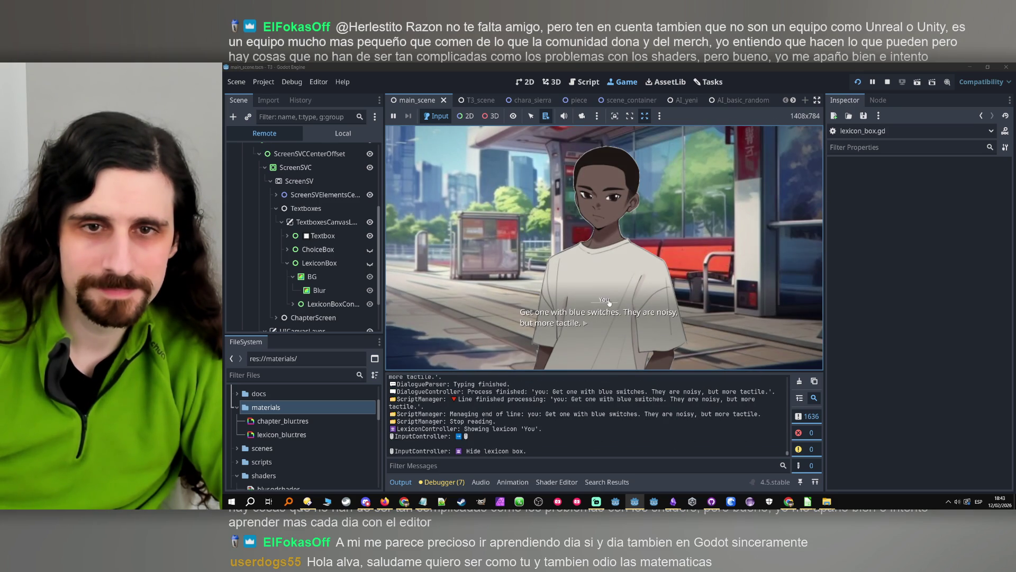
left_click(607, 302)
left_click(636, 303)
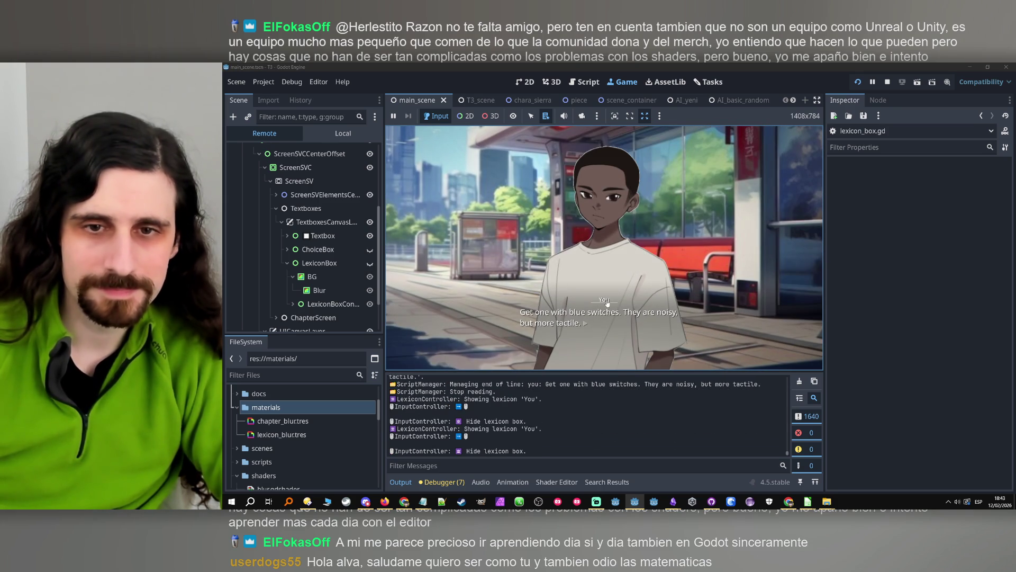
left_click(607, 302)
left_click(606, 303)
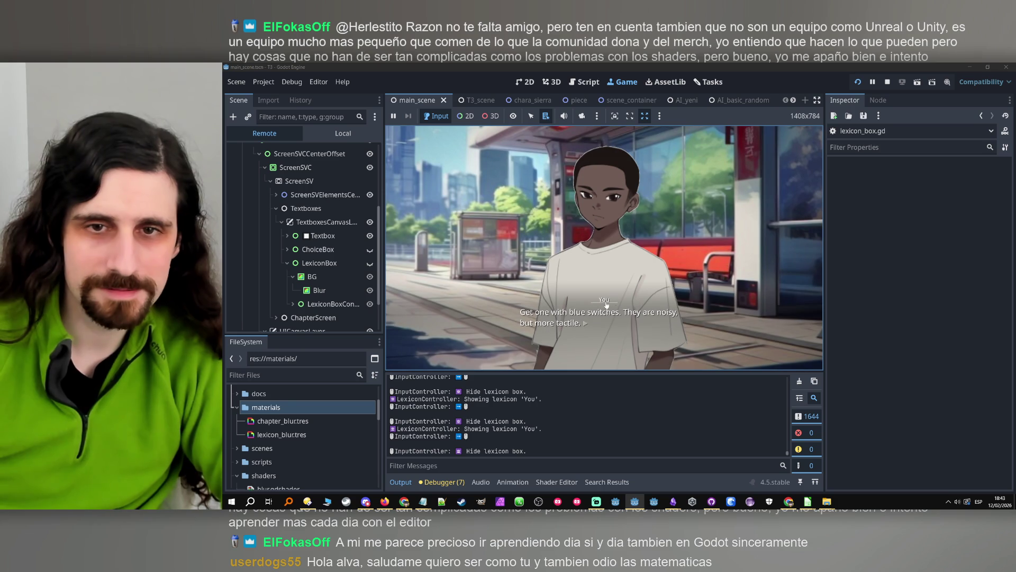
left_click(606, 300)
left_click(605, 300)
left_click(887, 82)
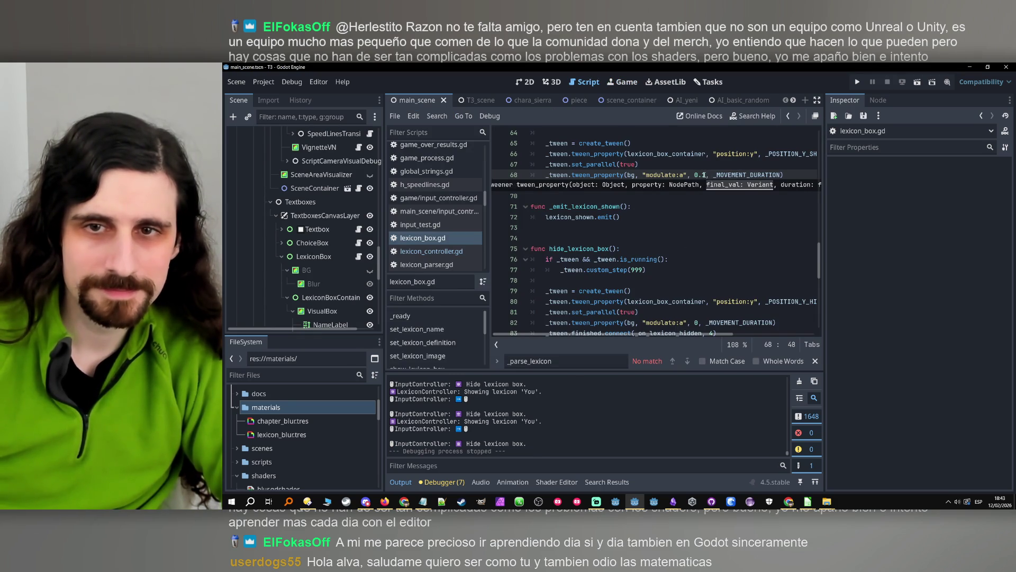
- Change the line 68 fade alpha from 0.1 to 0.15, save, and run the game
key("Escape")
type("5")
key("Up")
key("ctrl+s")
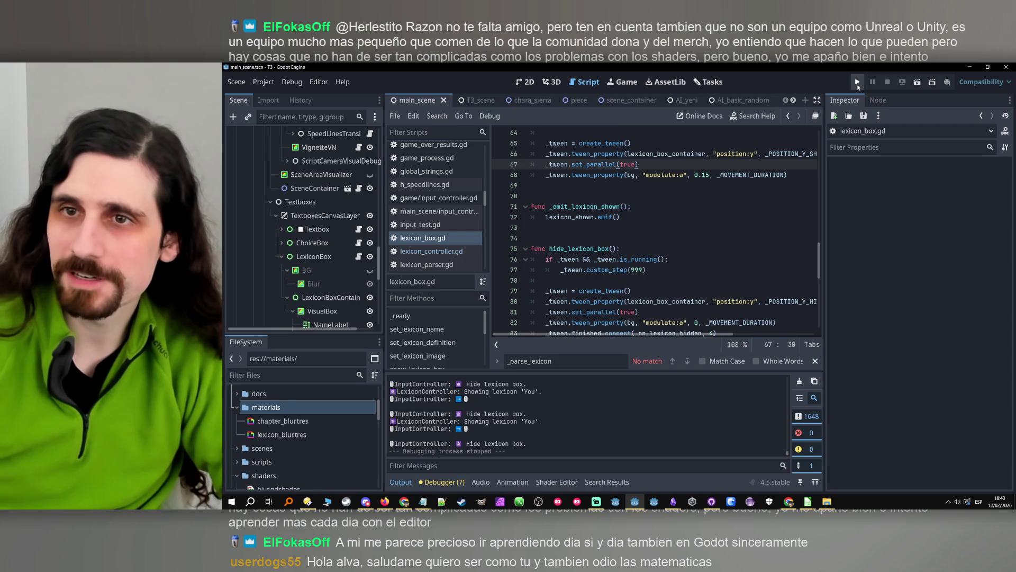
left_click(858, 83)
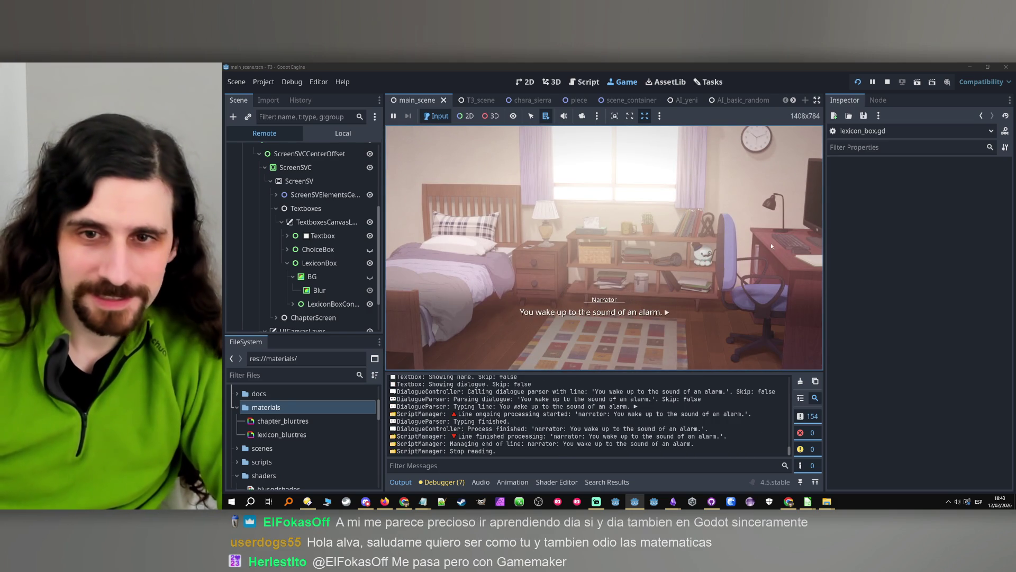
- At the wake-up choice, toggle the Tairon lexicon popup several times, then answer the choice
key("Return")
left_click(597, 212)
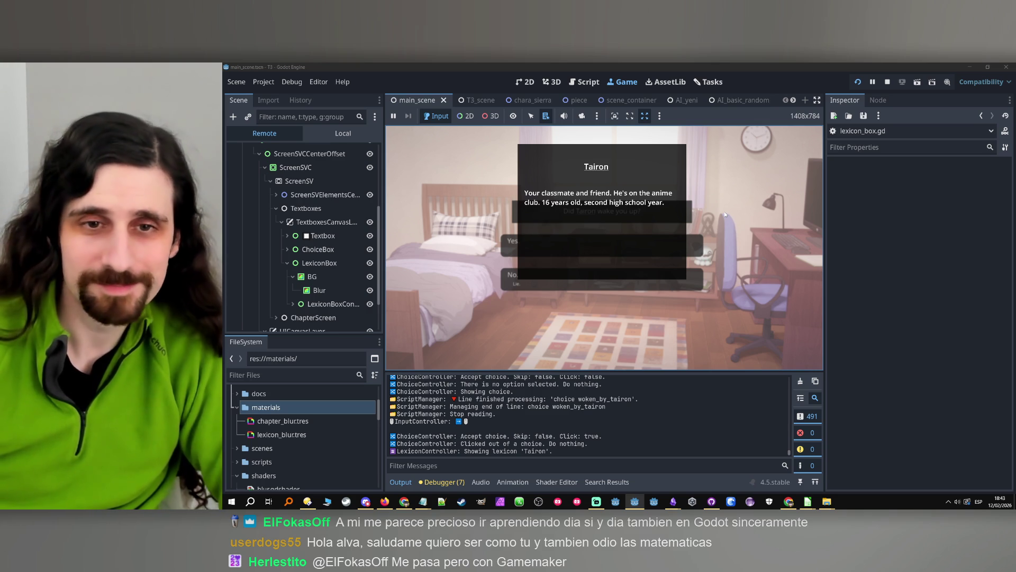
left_click(725, 214)
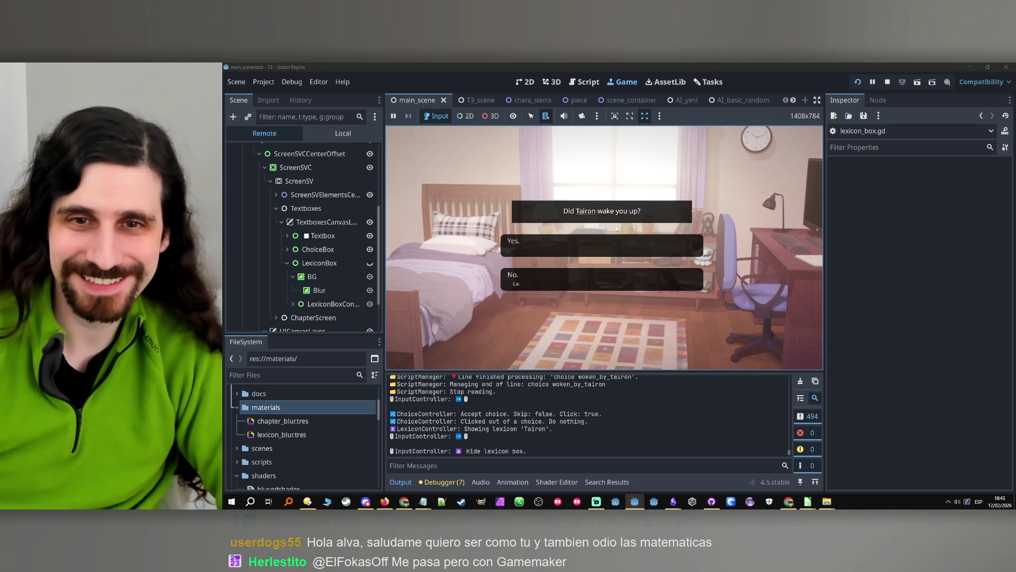
left_click(593, 219)
left_click(760, 223)
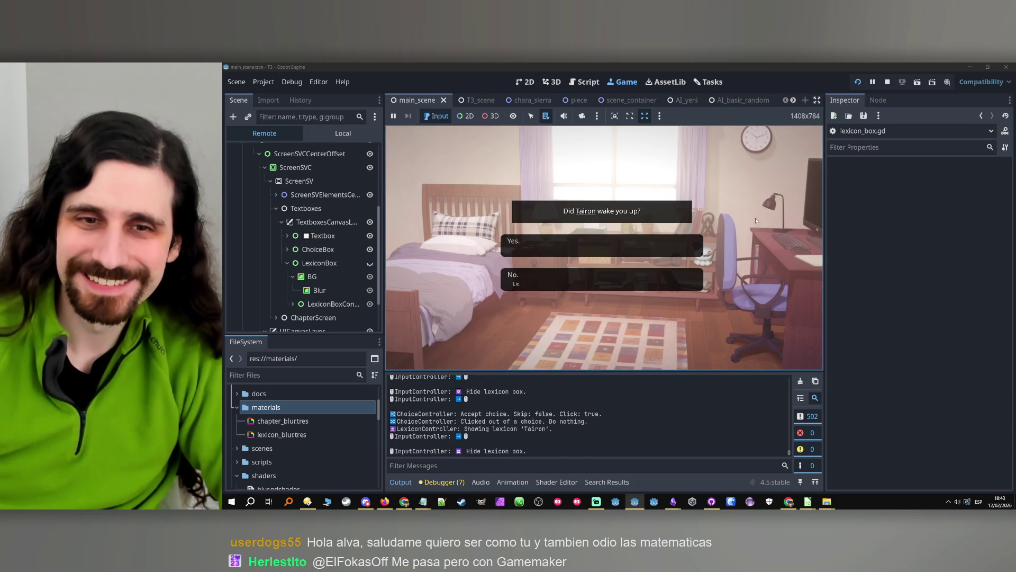
left_click(600, 213)
left_click(597, 213)
left_click(594, 214)
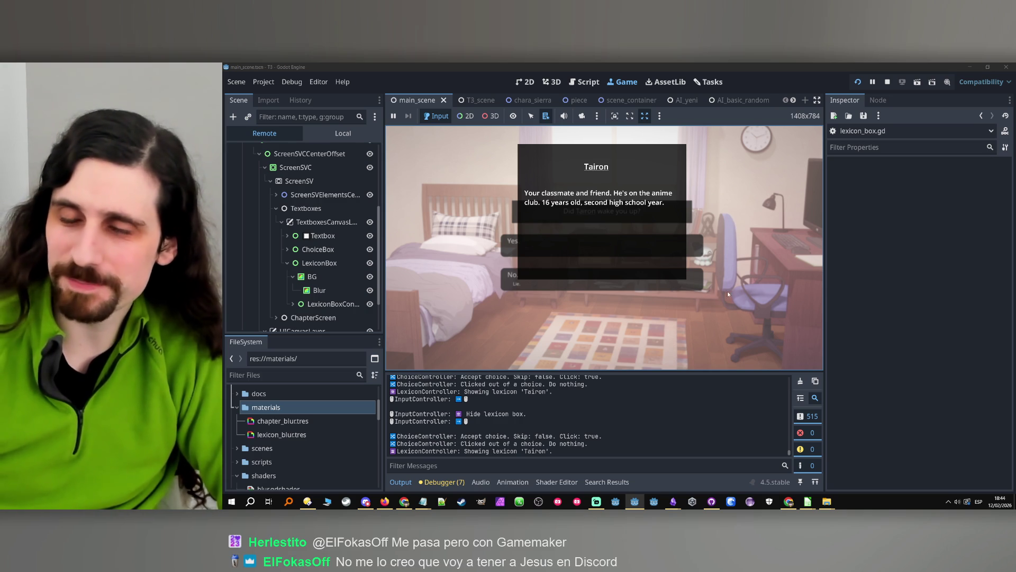
left_click(719, 241)
- Advance to the tram-stop scene testing Tairon's popup at 0.15, then stop the game and save
left_click(576, 277)
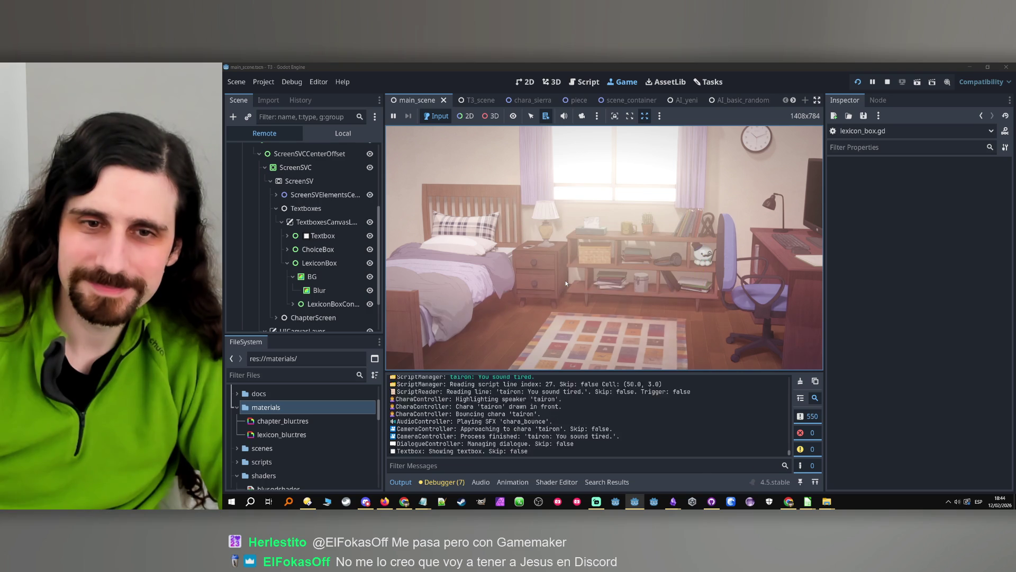
left_click(574, 261)
left_click(600, 298)
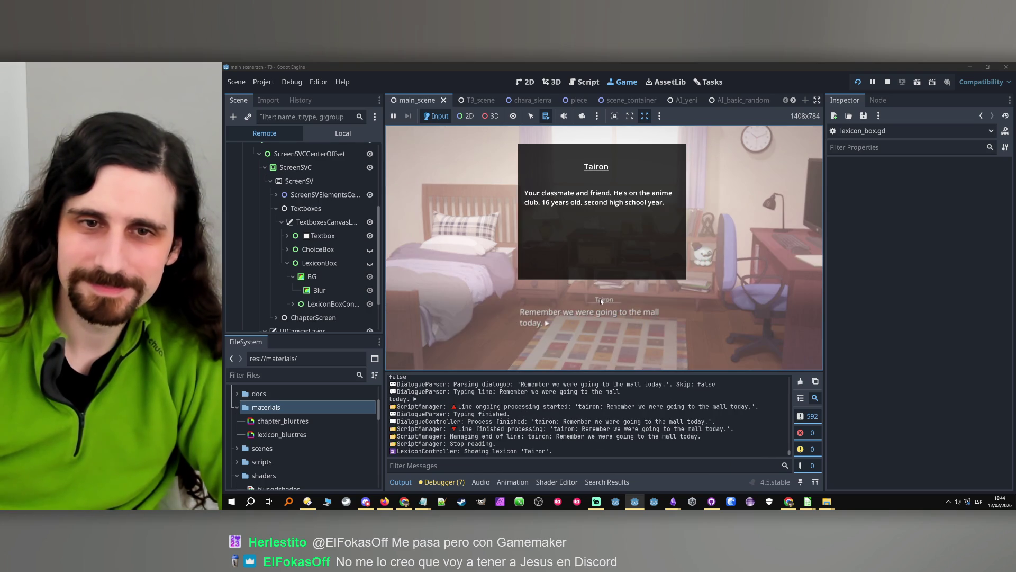
left_click(599, 301)
left_click(598, 292)
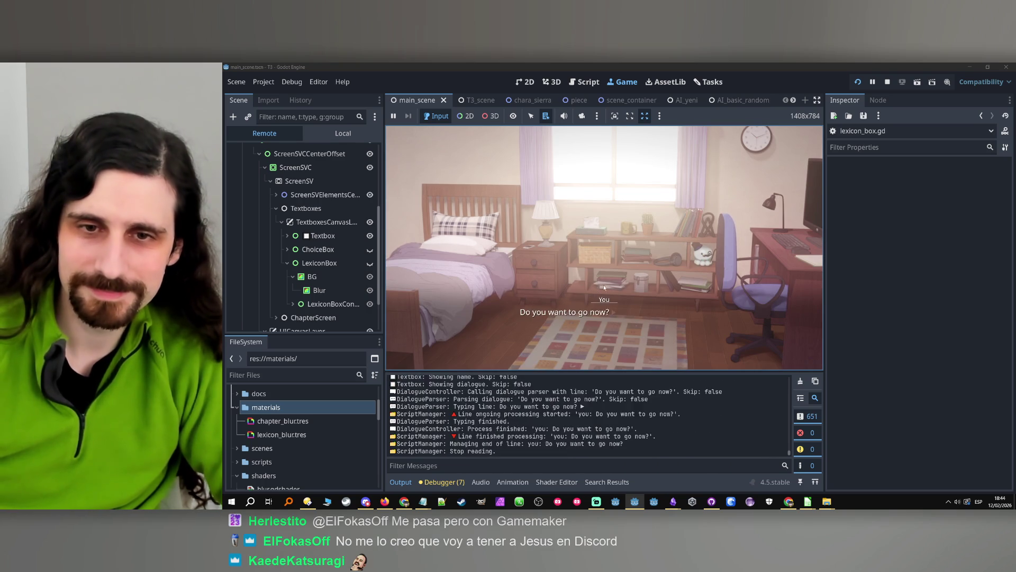
left_click(610, 301)
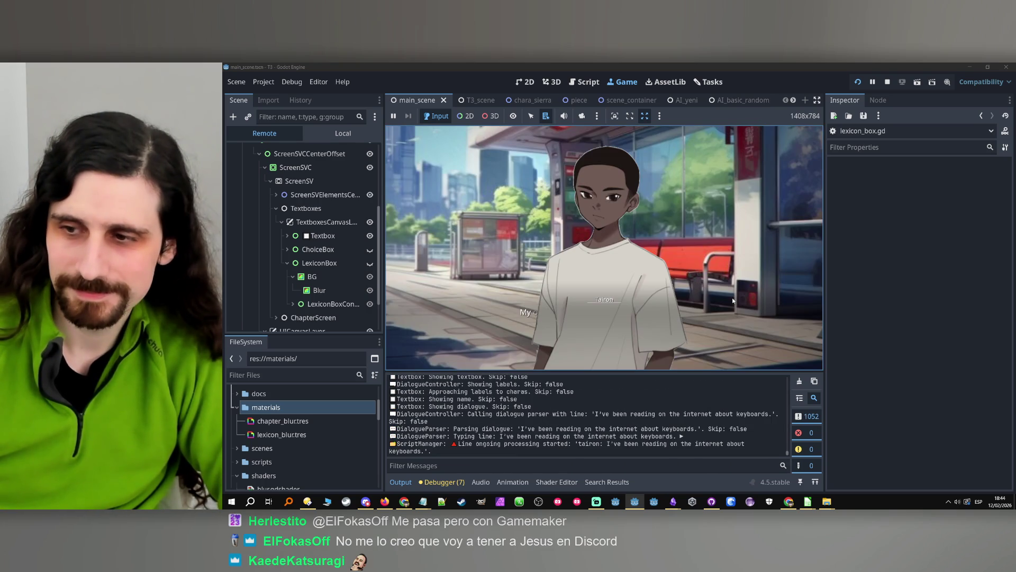
left_click(610, 300)
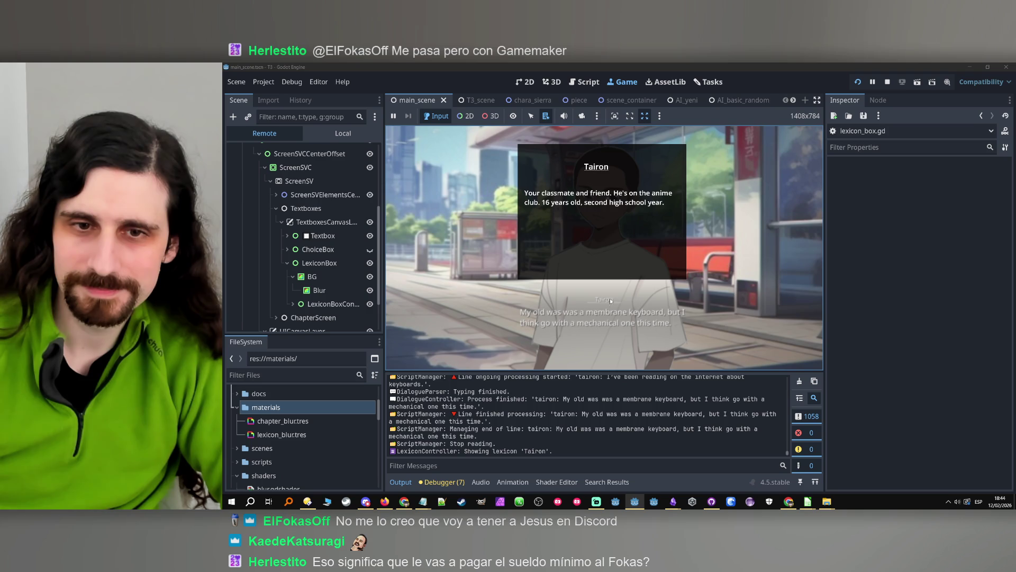
left_click(603, 315)
left_click(605, 300)
left_click(603, 315)
key("F8")
key("ctrl+s")
- Commit the 13 changed files to main in GitHub Desktop with summary 'Blur', then minimize it
left_click(712, 502)
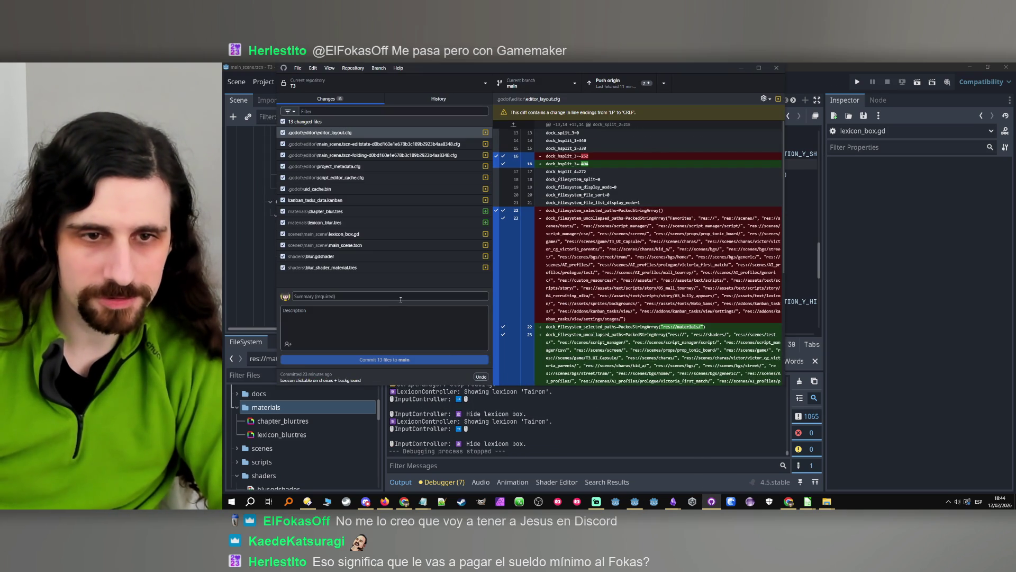
type("Blur")
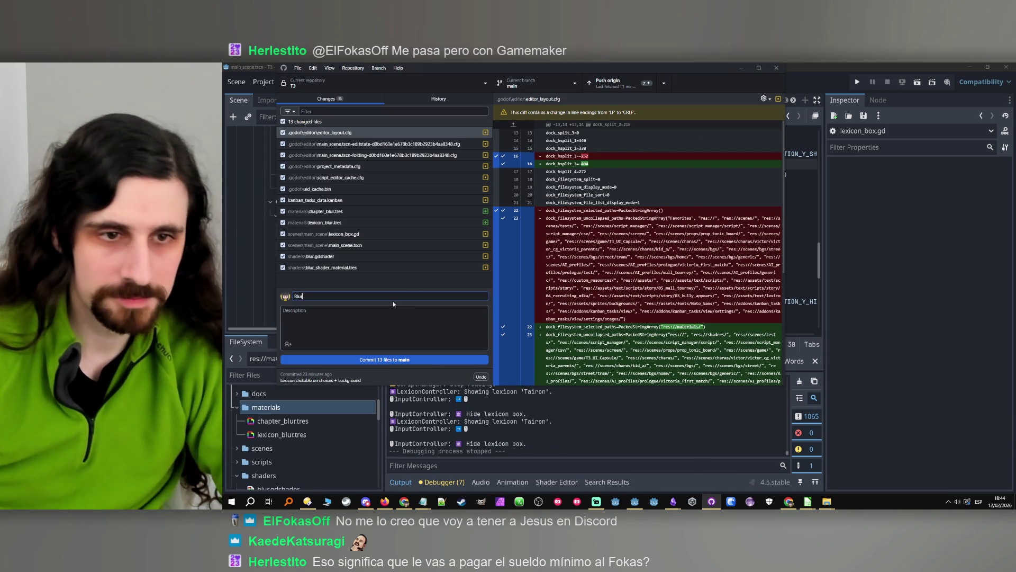
left_click(425, 356)
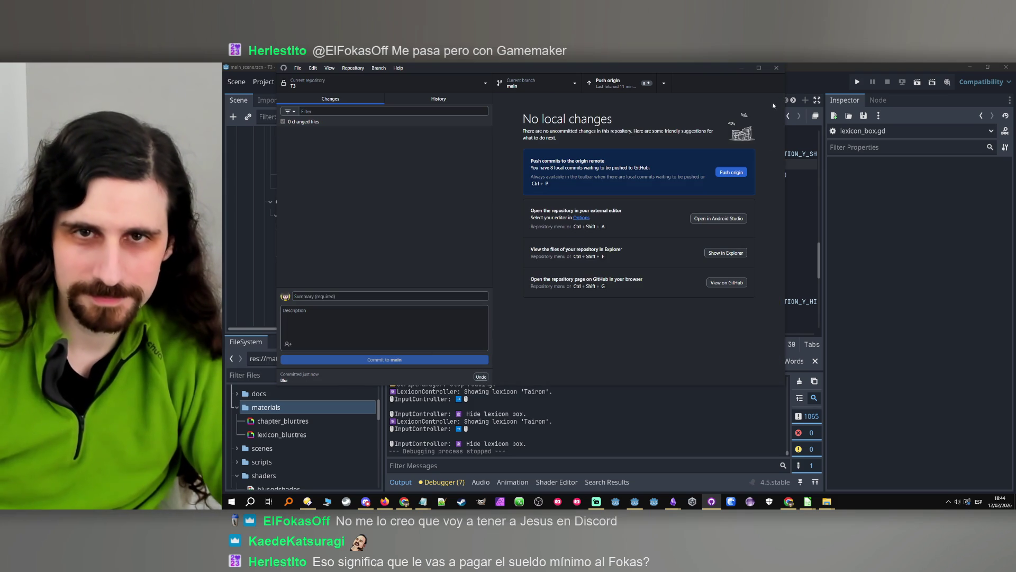
left_click(742, 68)
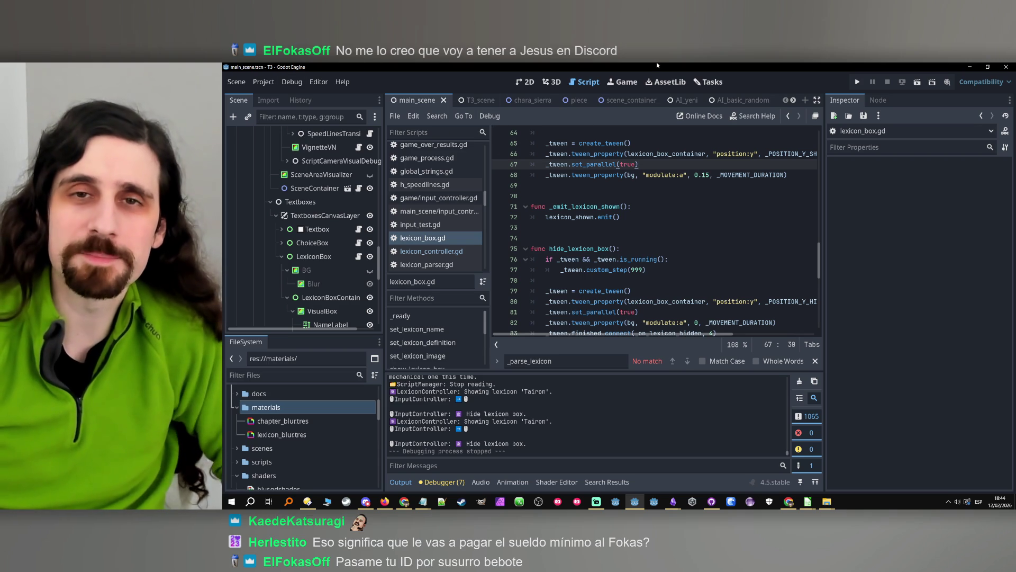
- Put the cursor at the end of line 72, then bring up the T3 Worktime sheet in Chrome
left_click(675, 217)
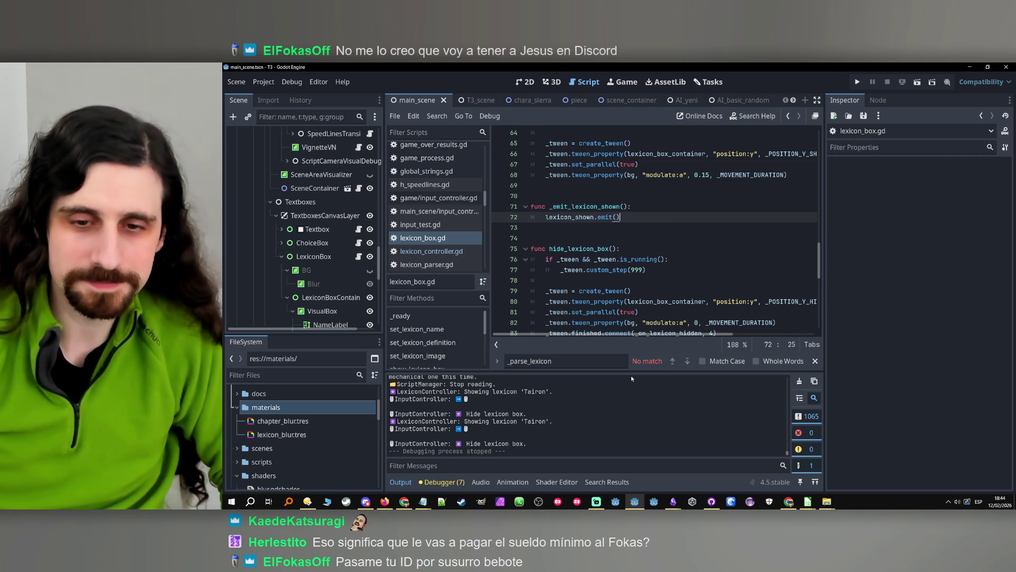
left_click(404, 502)
left_click(404, 502)
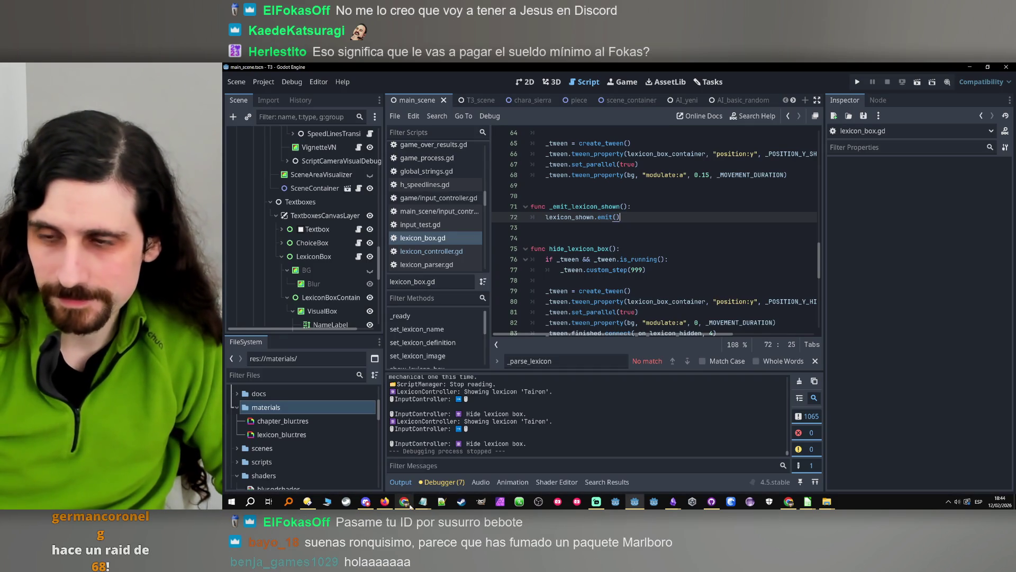
left_click(404, 502)
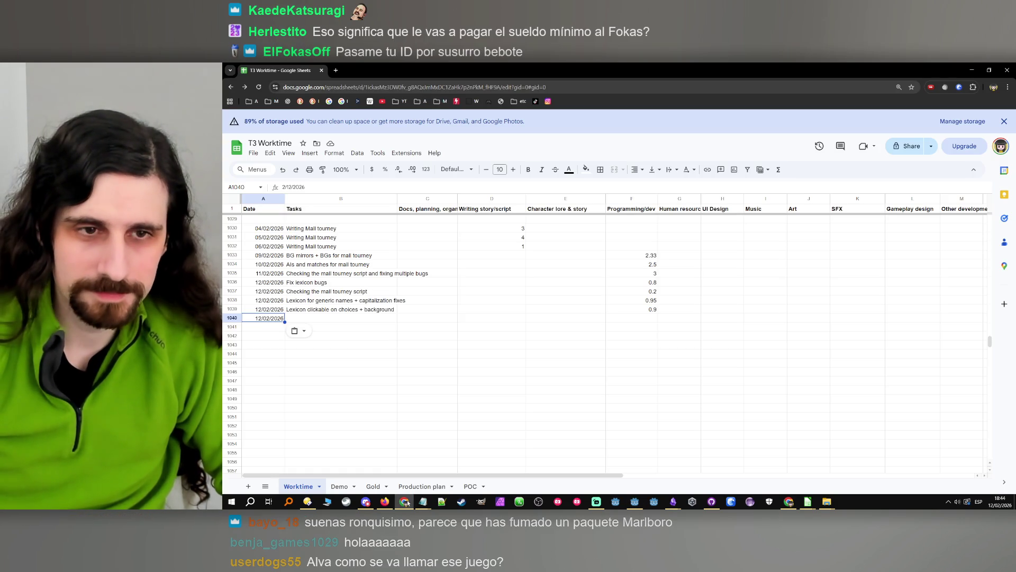
- Select the Tasks cell B1040 of the 12/02/2026 row, then switch back to Godot
left_click(327, 319)
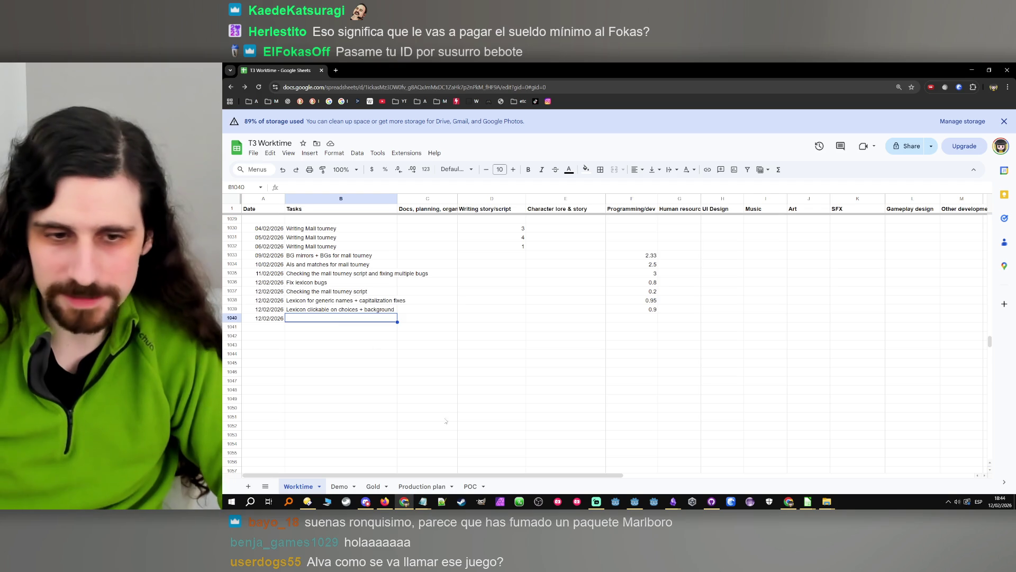
key("alt+Tab")
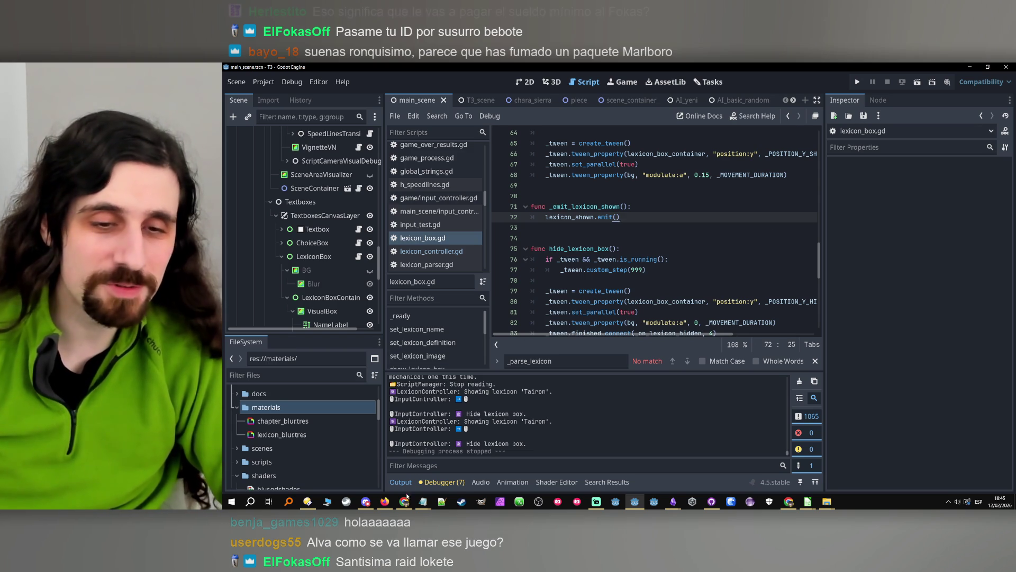
mouse_move(405, 503)
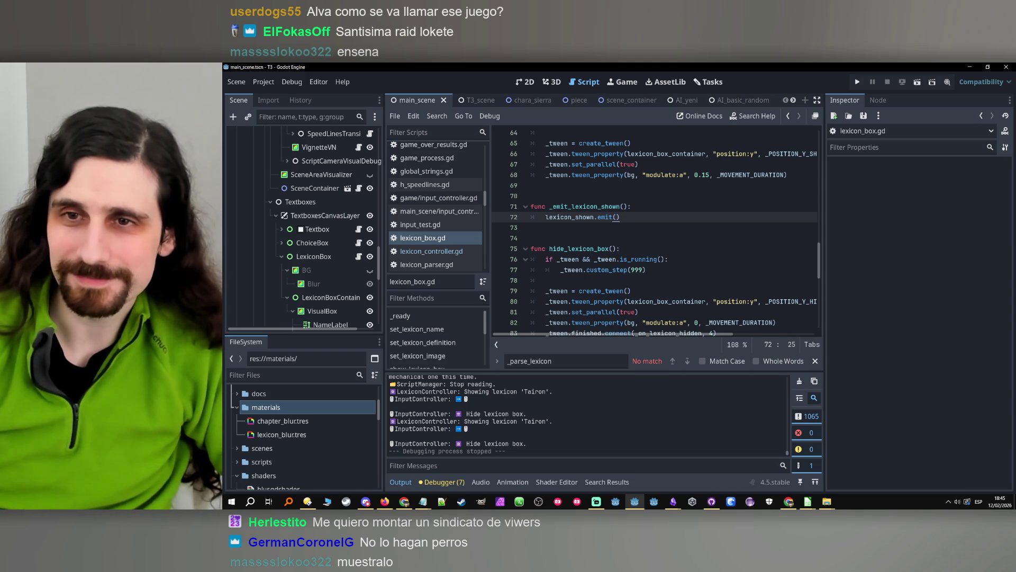
scroll(821, 259, "down", 1)
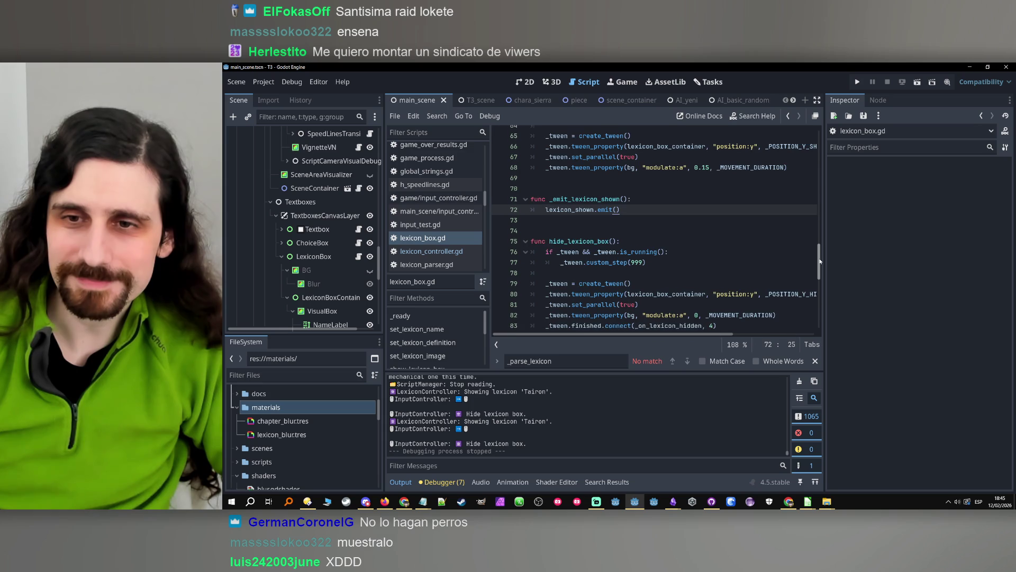
- Review the set_lexicon_* setters up to set_lexicon_image on line 45, then return to the T3 Worktime sheet
mouse_move(820, 265)
left_mouse_down()
mouse_move(820, 285)
mouse_move(827, 206)
left_mouse_up()
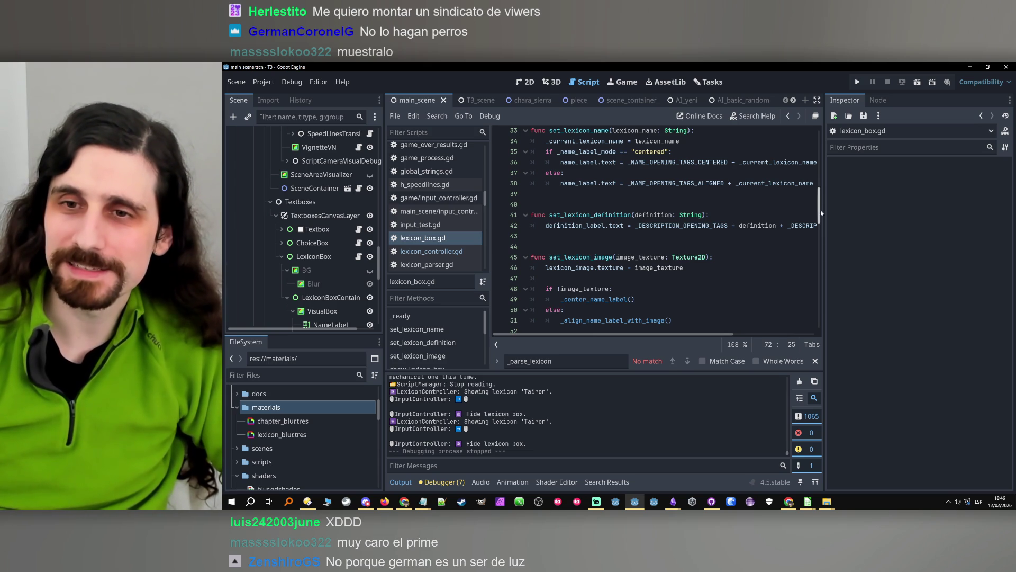
scroll(821, 213, "up", 1)
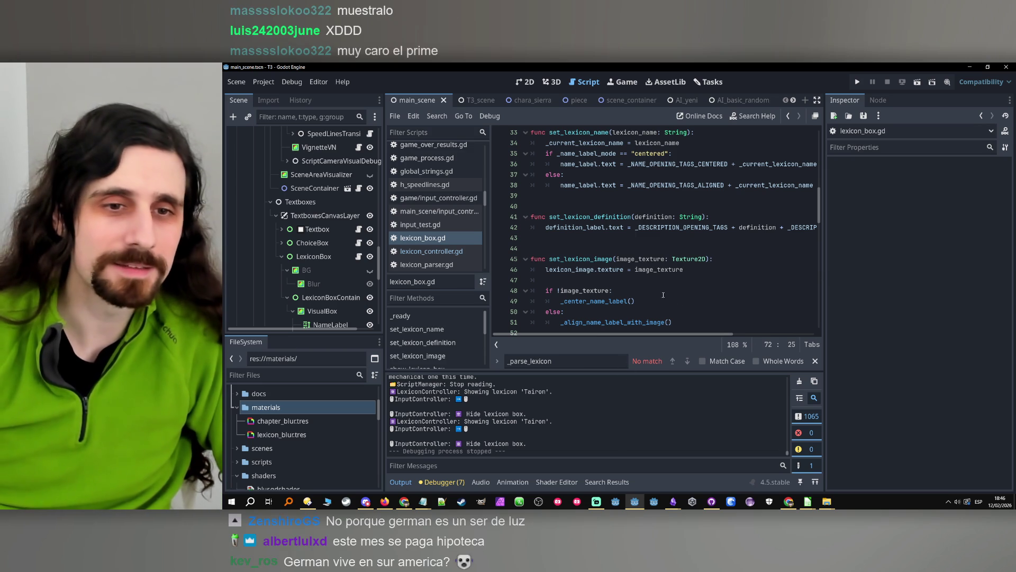
left_click(679, 260)
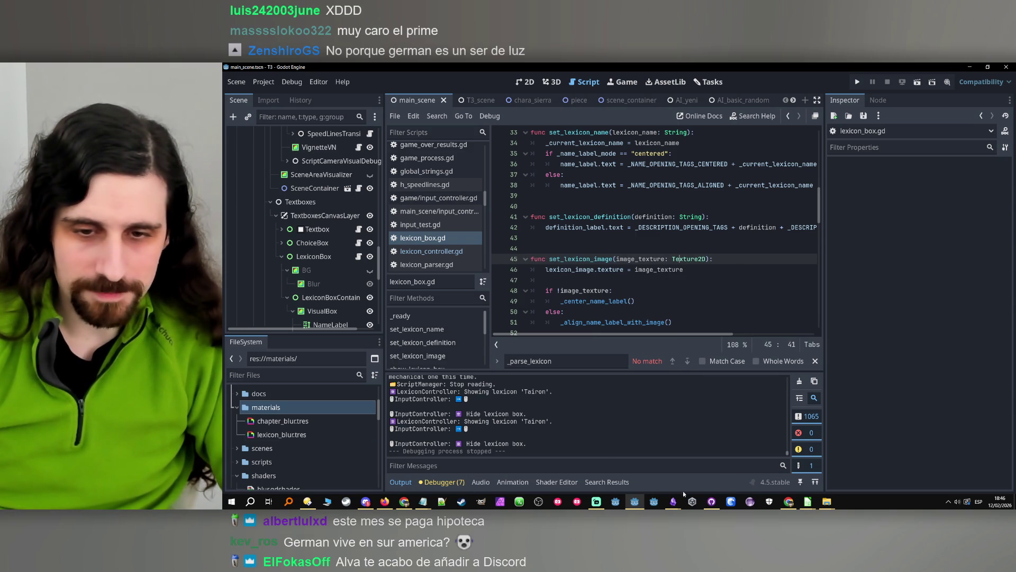
left_click(405, 501)
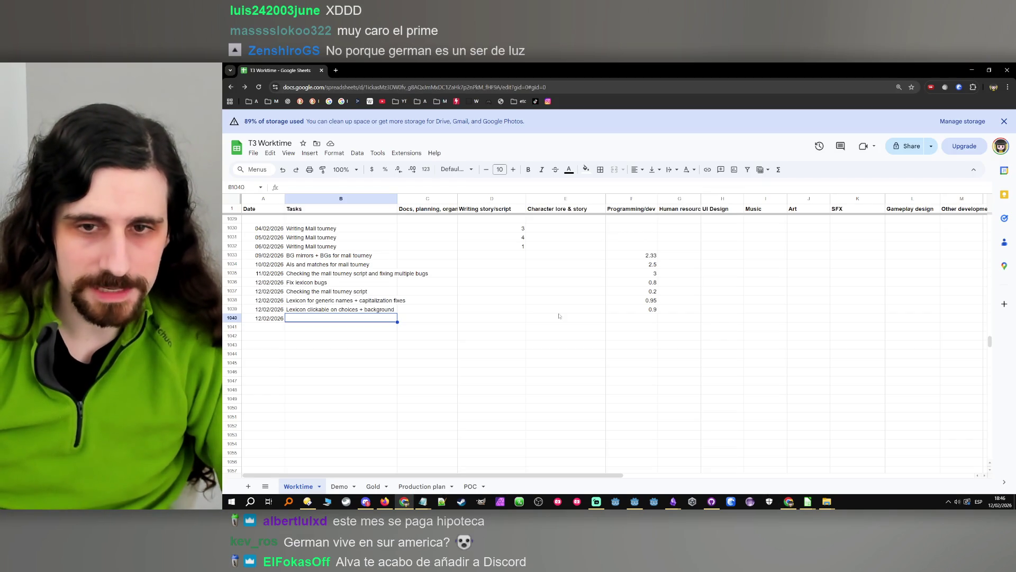
- Log the task 'Blur' in B1040 with 0.45 hours in F1040 under Programming/dev
type("Blut")
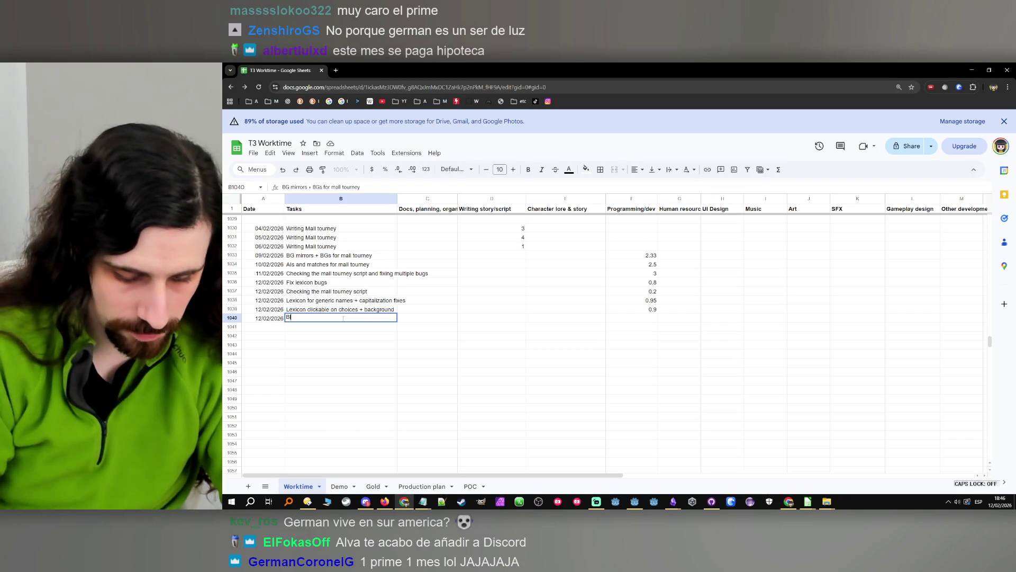
key("BackSpace")
type("r")
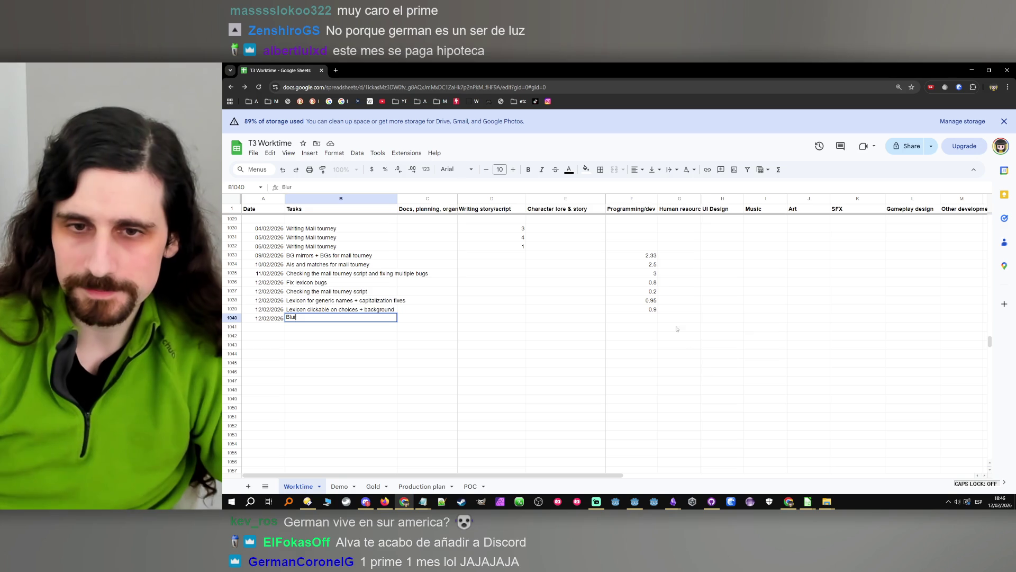
left_click(654, 320)
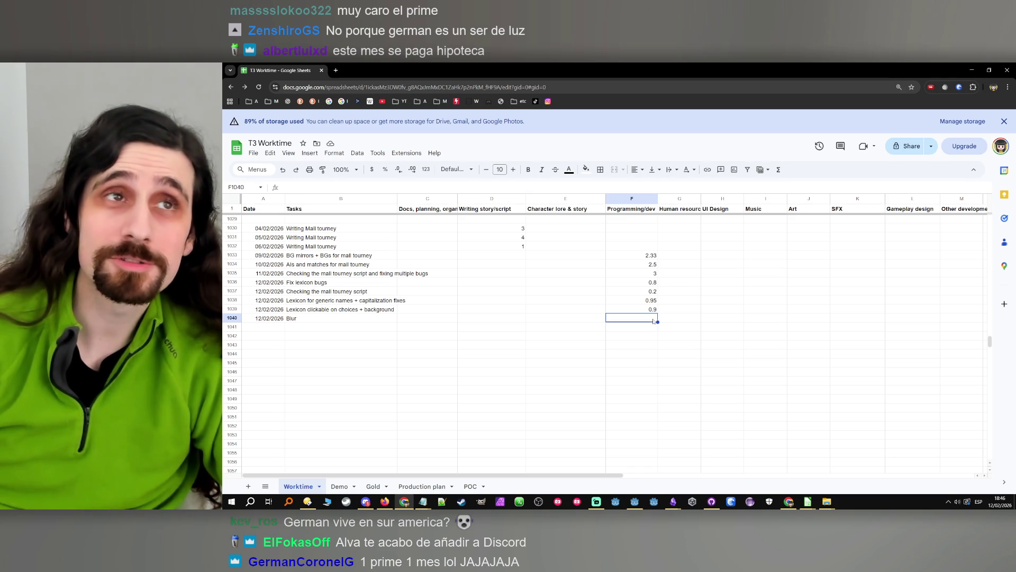
type("0.4")
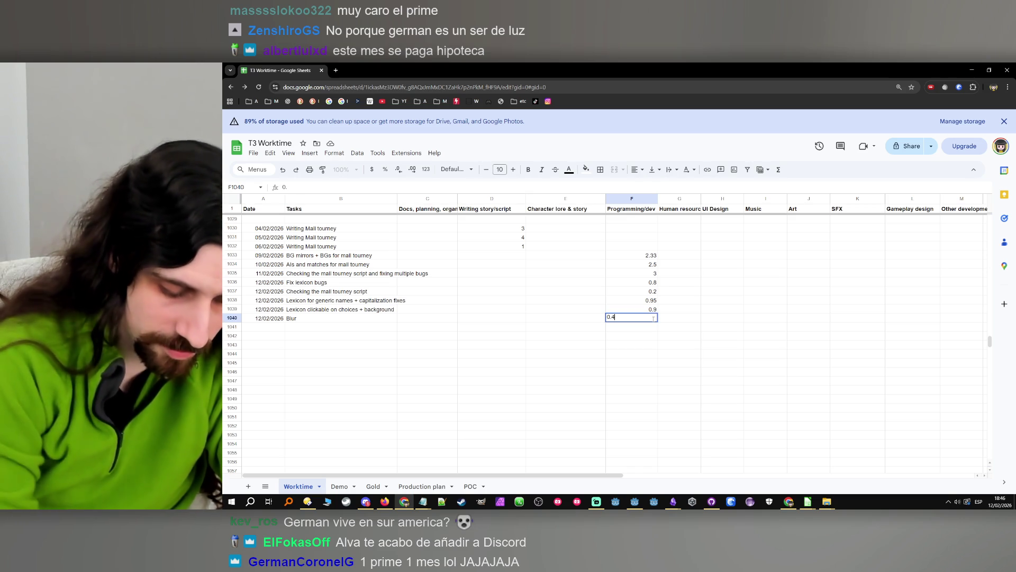
type("5")
key("Return")
left_click(655, 317)
left_click(231, 501)
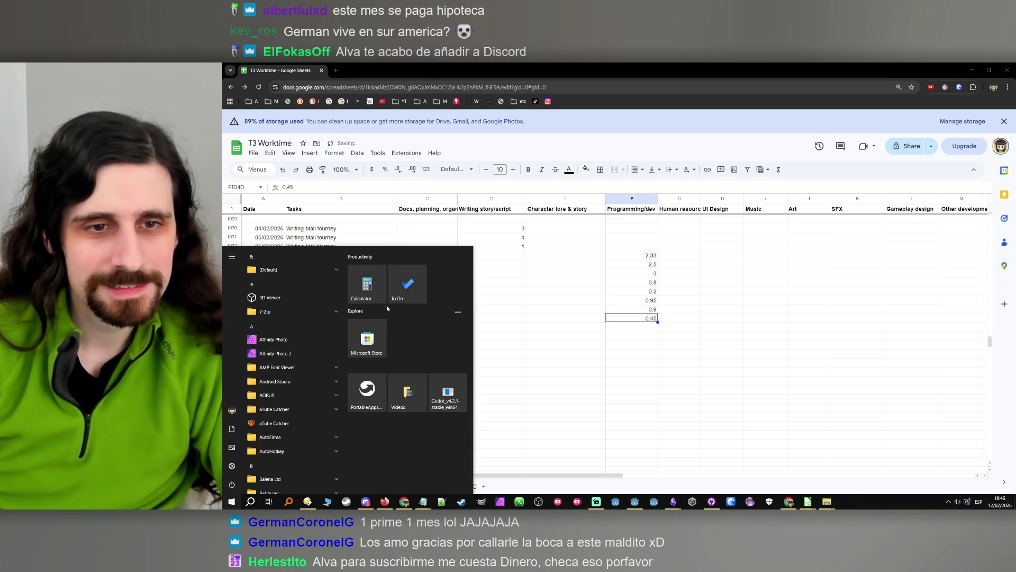
- Compute 2500 ÷ 60 in Windows Calculator
left_click(367, 283)
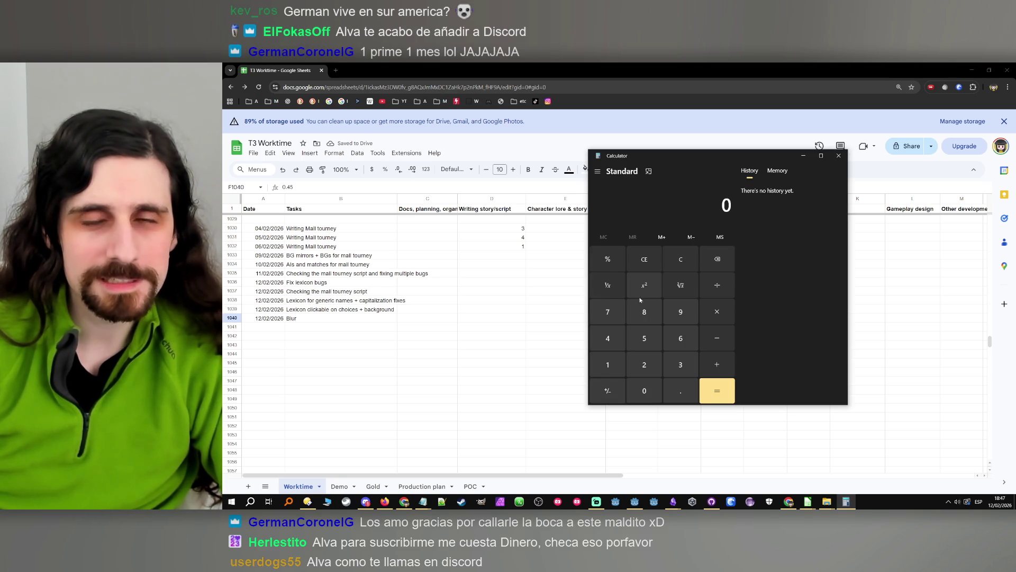
left_click(642, 368)
left_click(645, 390)
left_click(645, 390)
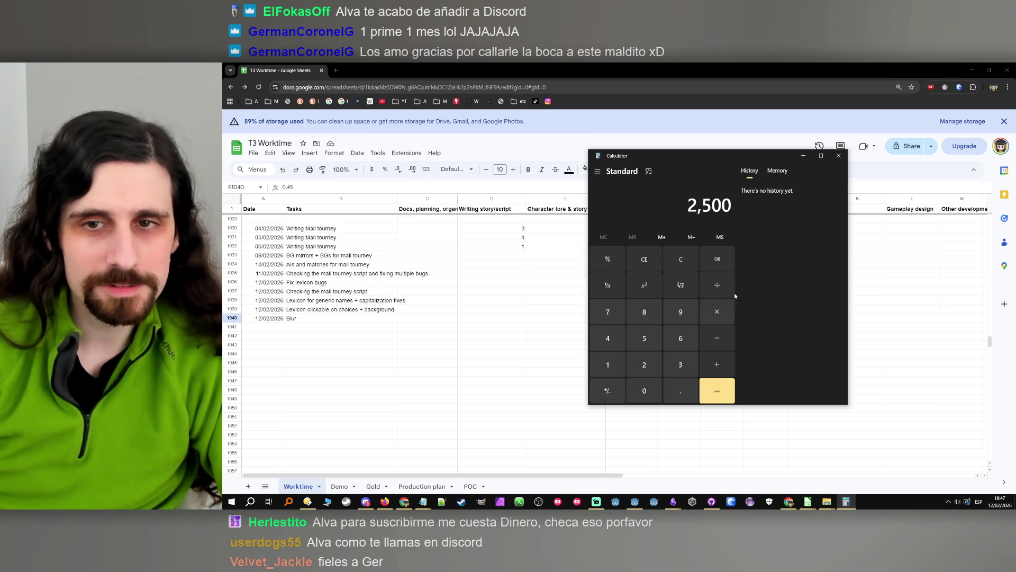
left_click(717, 285)
left_click(680, 338)
left_click(644, 391)
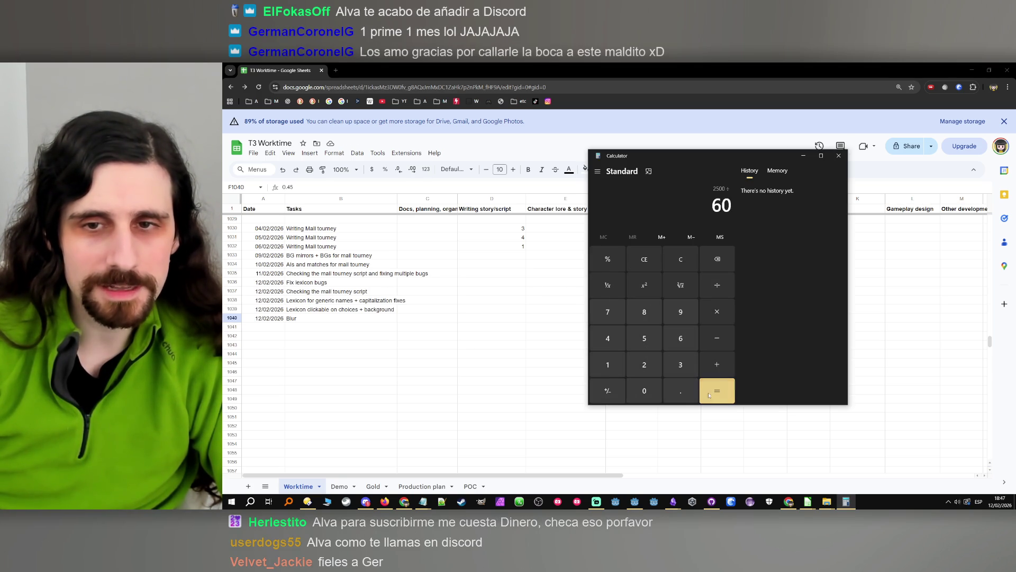
left_click(717, 391)
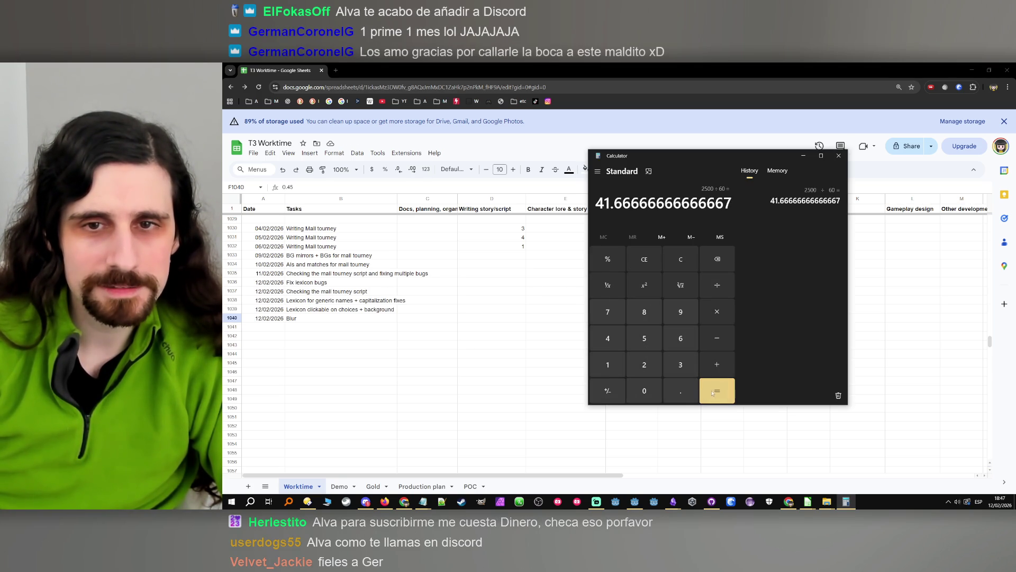
left_click(840, 157)
- Change the Blur hours in F1040 to 0.4
double_click(654, 318)
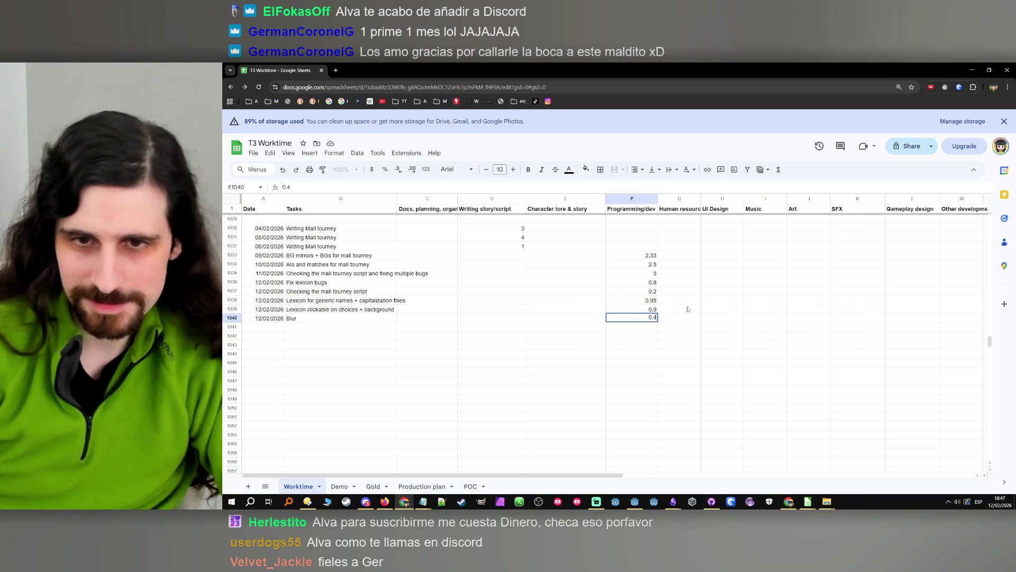
key("BackSpace")
left_click(655, 301)
left_click(654, 309)
- Compute 5000 ÷ 60 in Windows Calculator
left_click(231, 502)
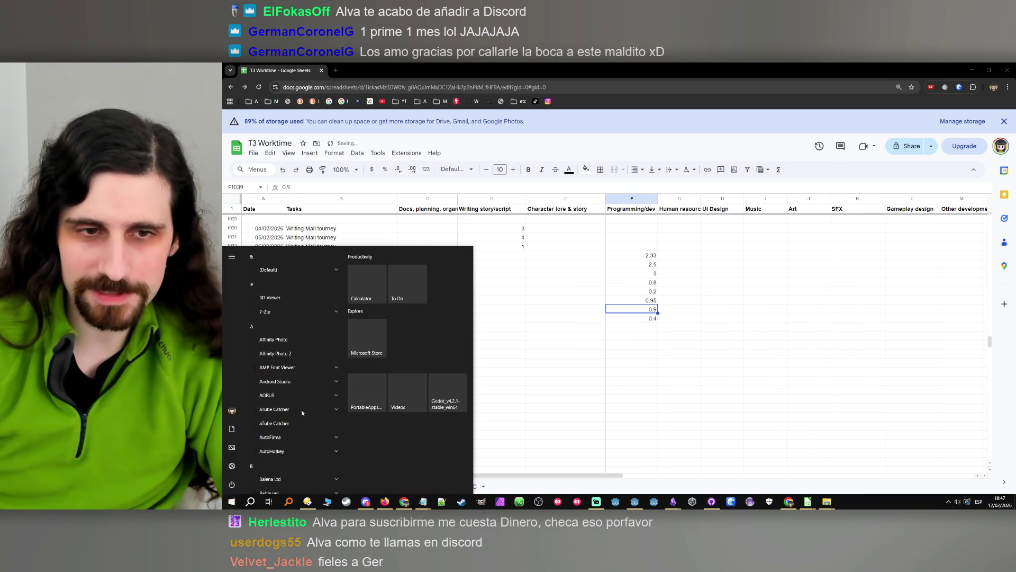
left_click(368, 283)
left_click(644, 338)
double_click(644, 390)
left_click(644, 390)
left_click(717, 285)
left_click(681, 338)
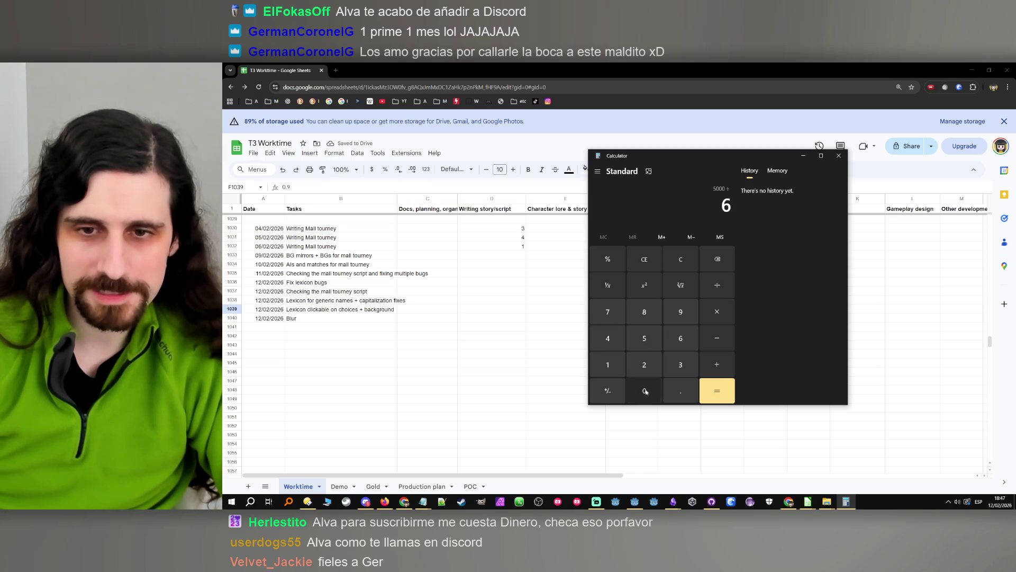
left_click(644, 390)
left_click(717, 390)
left_click(838, 155)
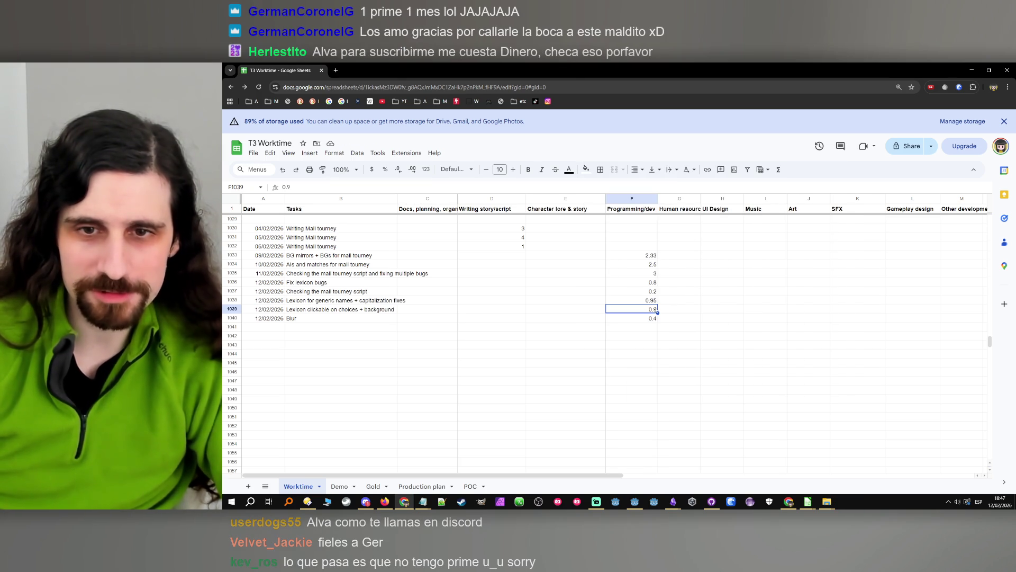
- Set the lexicon hours in F1038 to 0.9 and minimize the spreadsheet
left_click(655, 300)
left_click(653, 309)
type("0.85")
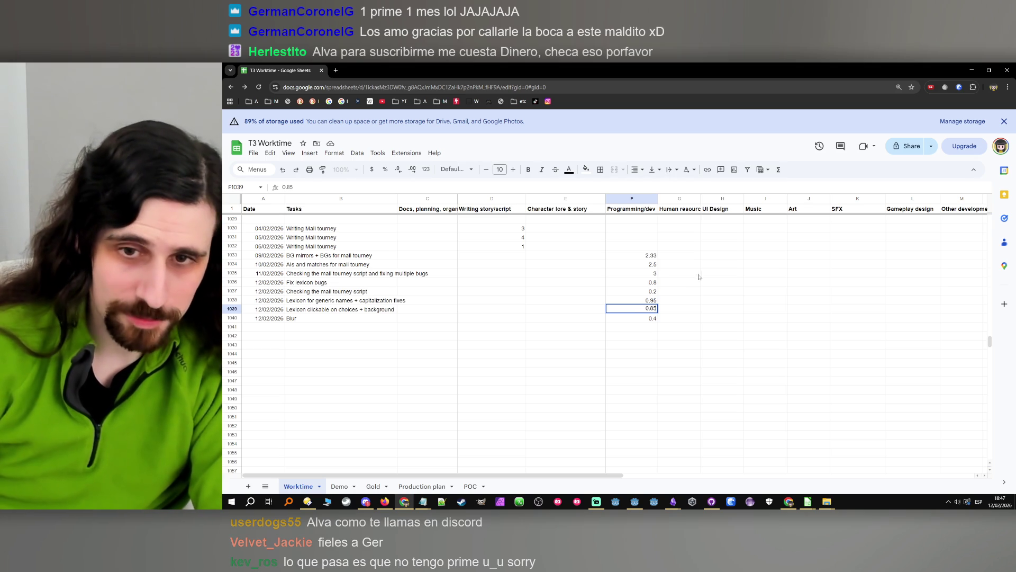
left_click(652, 303)
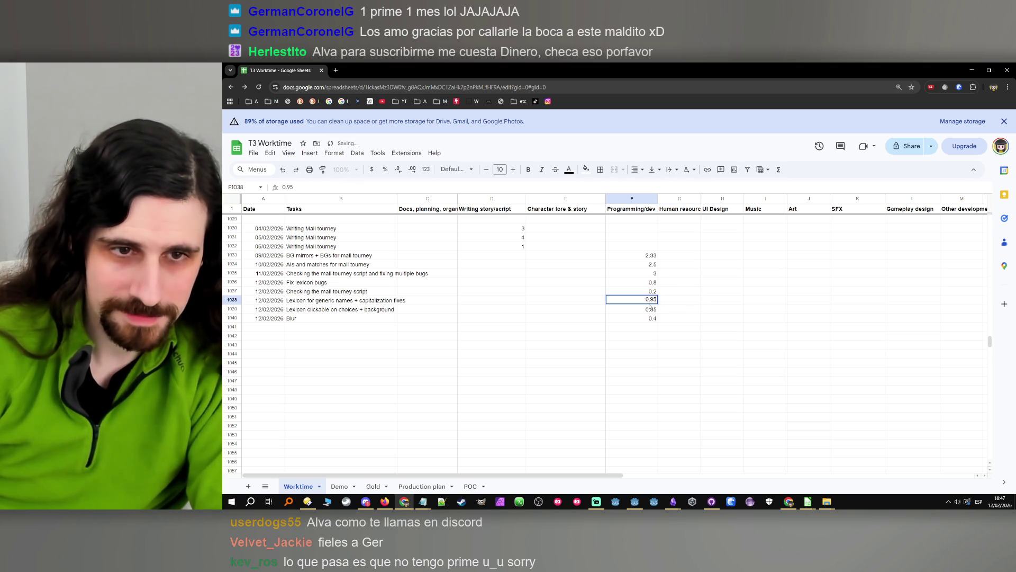
type("0.9")
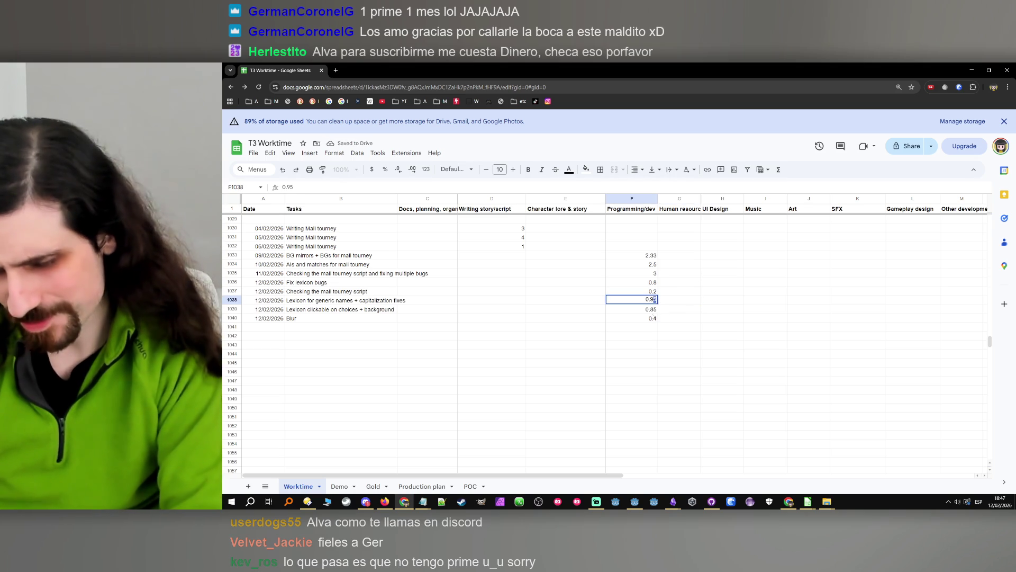
key("Return")
key("Down")
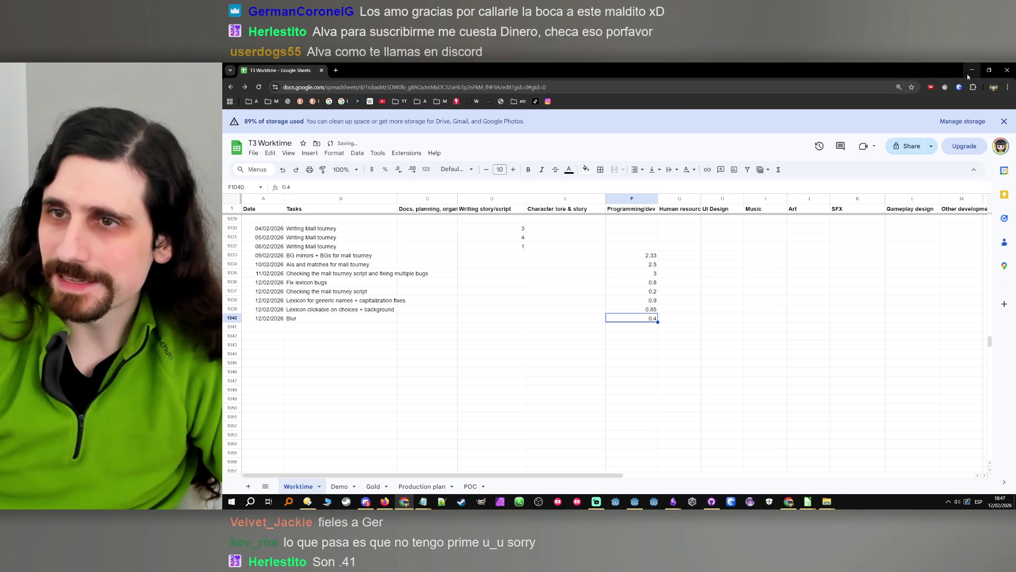
left_click(971, 71)
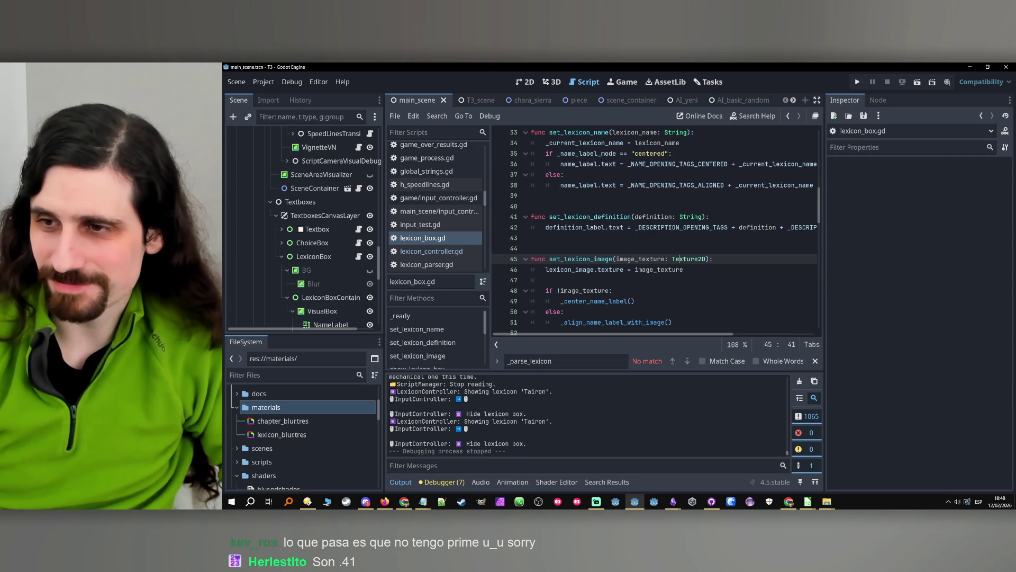
- Switch from the browser back to the Godot editor
key("alt+Tab")
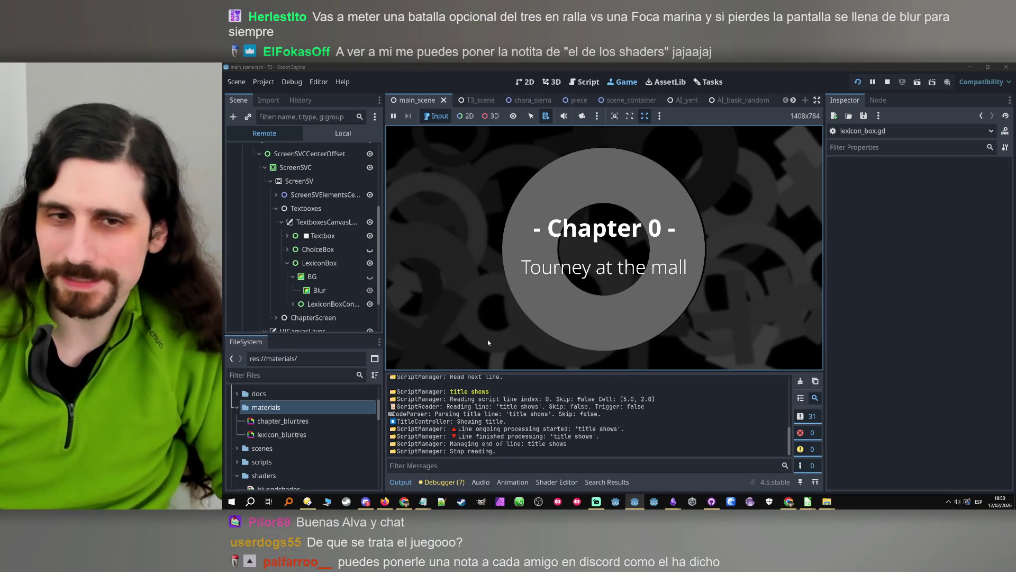
- Advance past the Chapter 0 title card, open and close the Narrator lexicon box, then stop the game
left_click(456, 249)
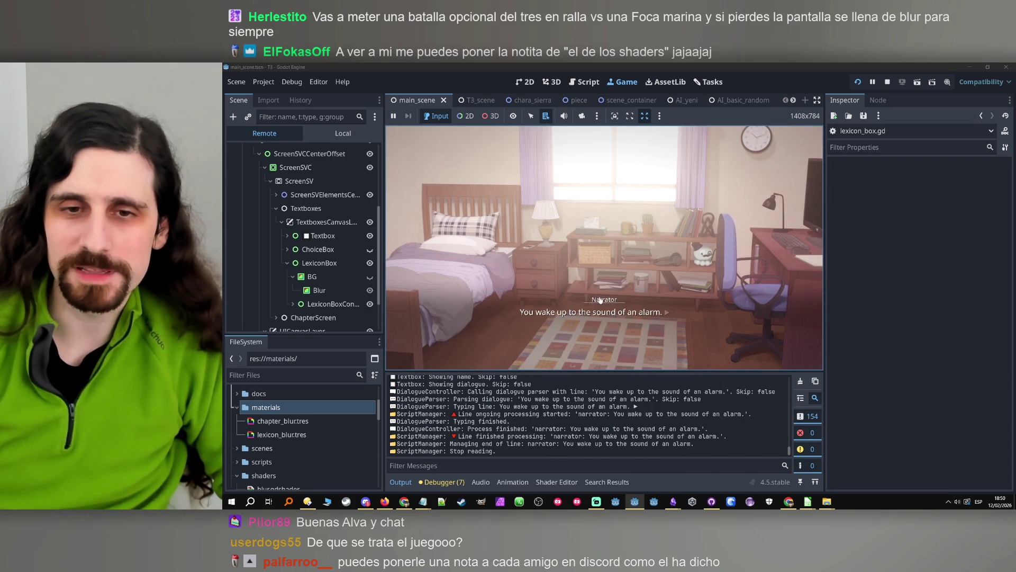
left_click(601, 300)
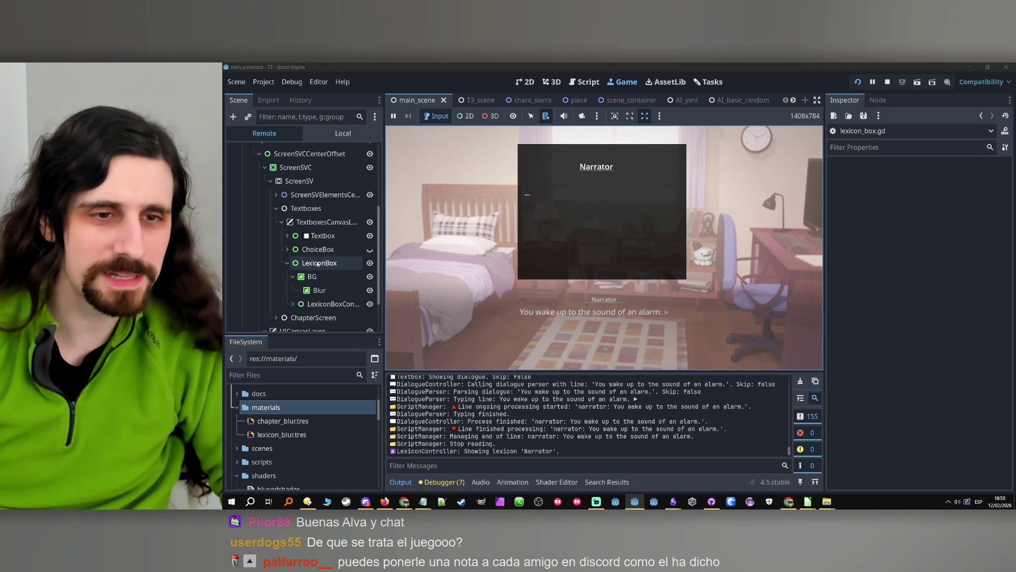
left_click(701, 300)
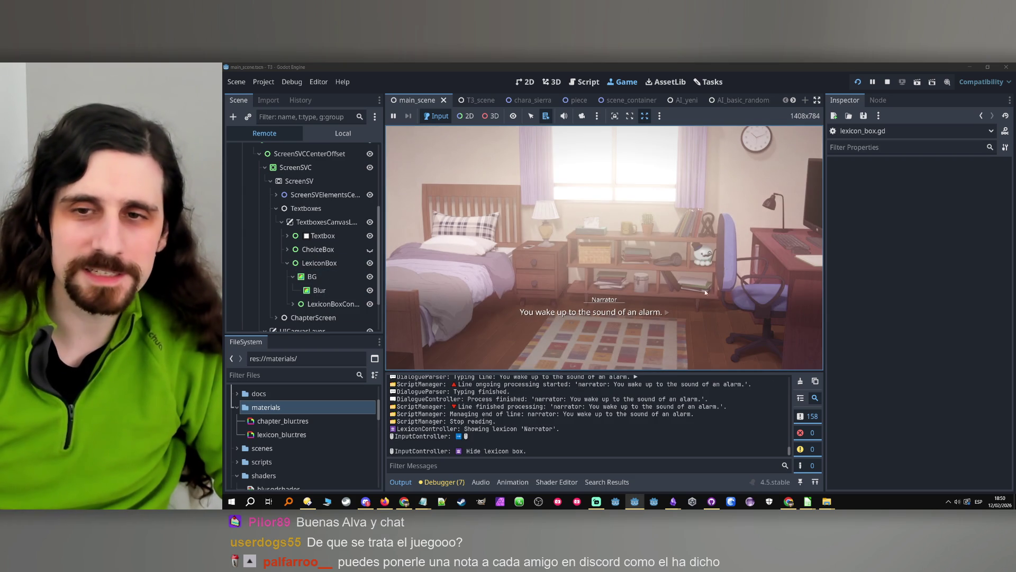
left_click(887, 82)
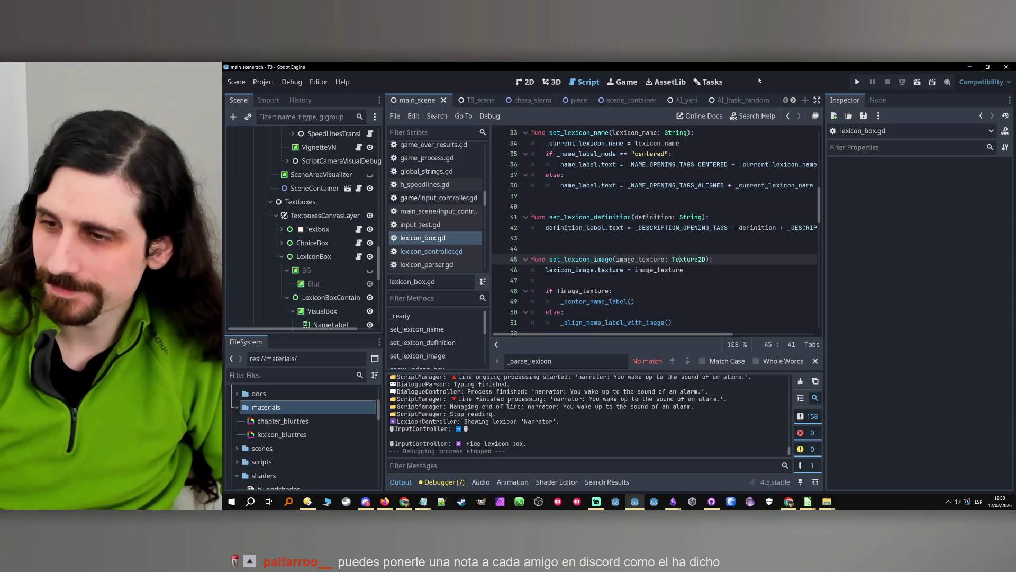
- Move the 'Lexicon on choices' card into the Done column on the Tasks board
left_click(709, 82)
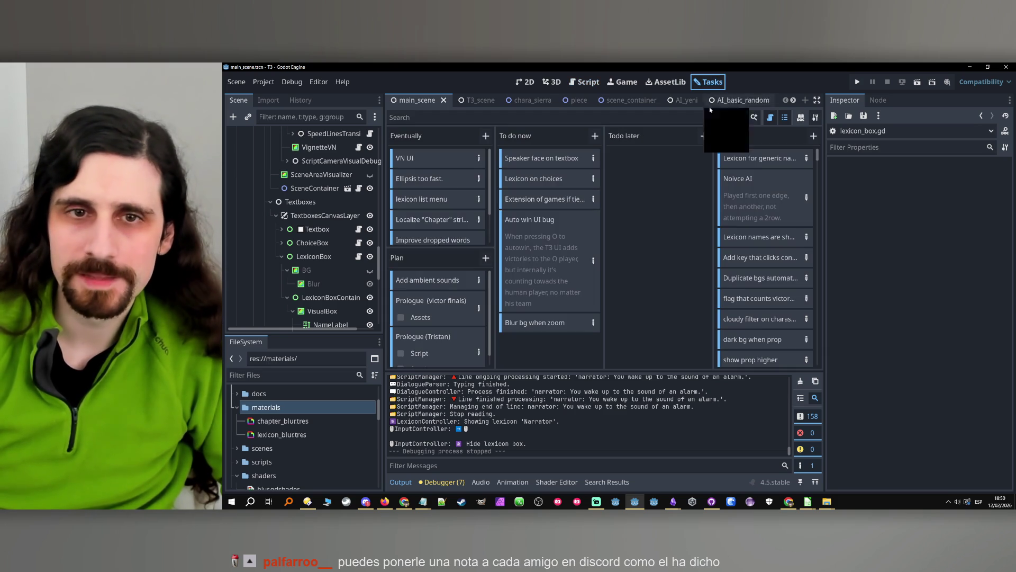
mouse_move(530, 329)
left_mouse_down()
mouse_move(778, 177)
mouse_move(533, 360)
left_mouse_up()
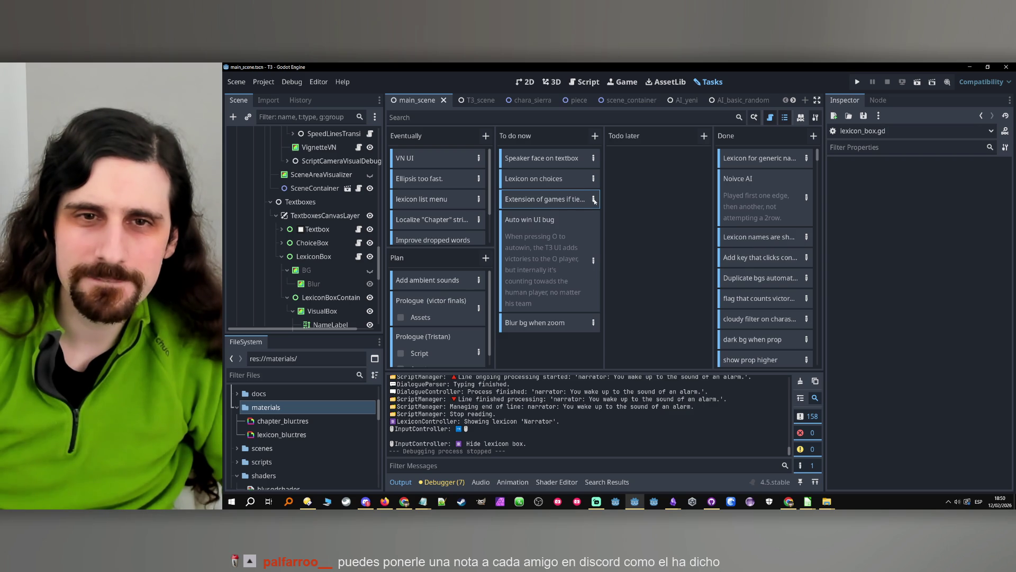
mouse_move(566, 182)
left_mouse_down()
mouse_move(648, 161)
mouse_move(784, 153)
left_mouse_up()
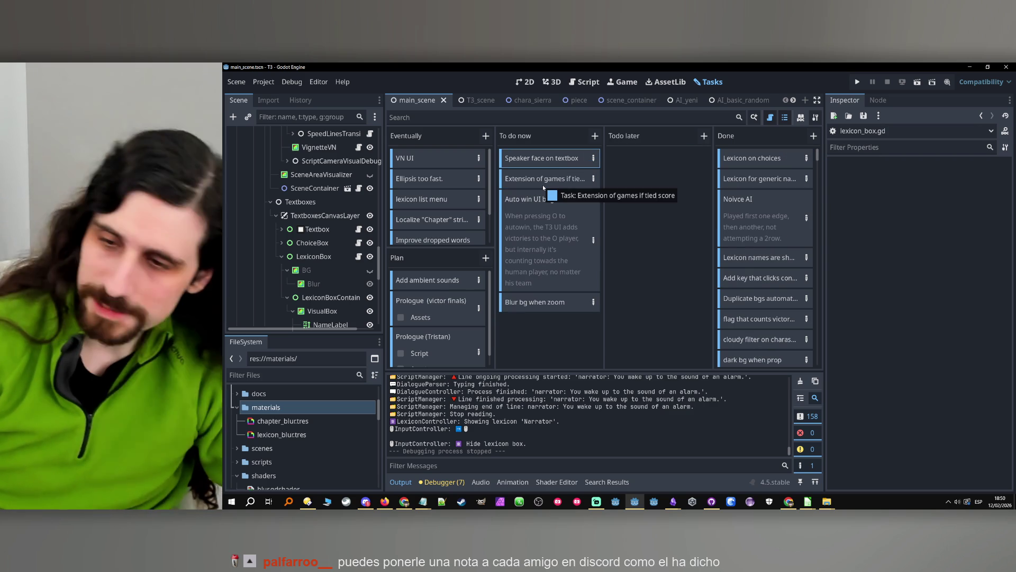
left_click(543, 184)
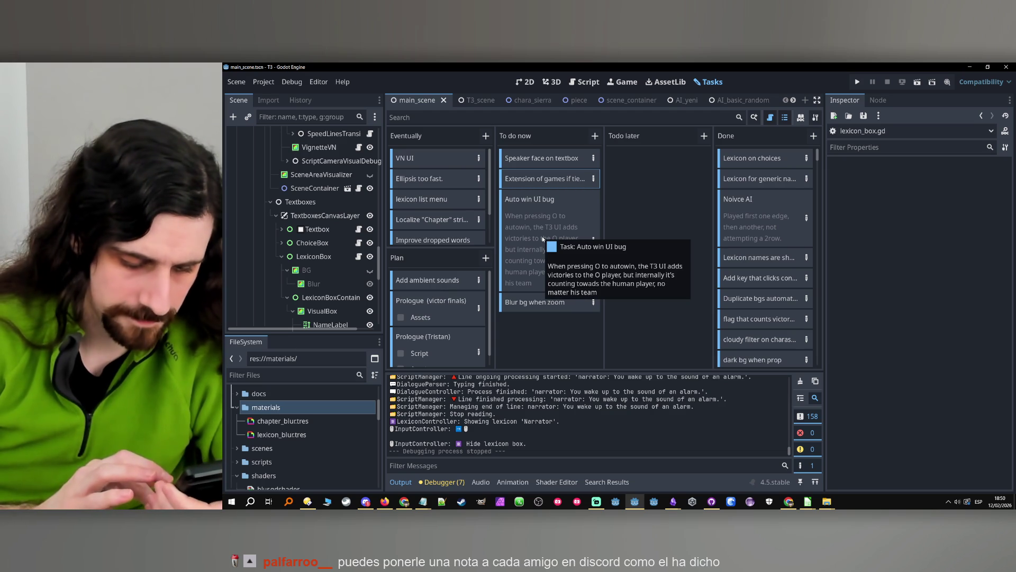
left_click(572, 320)
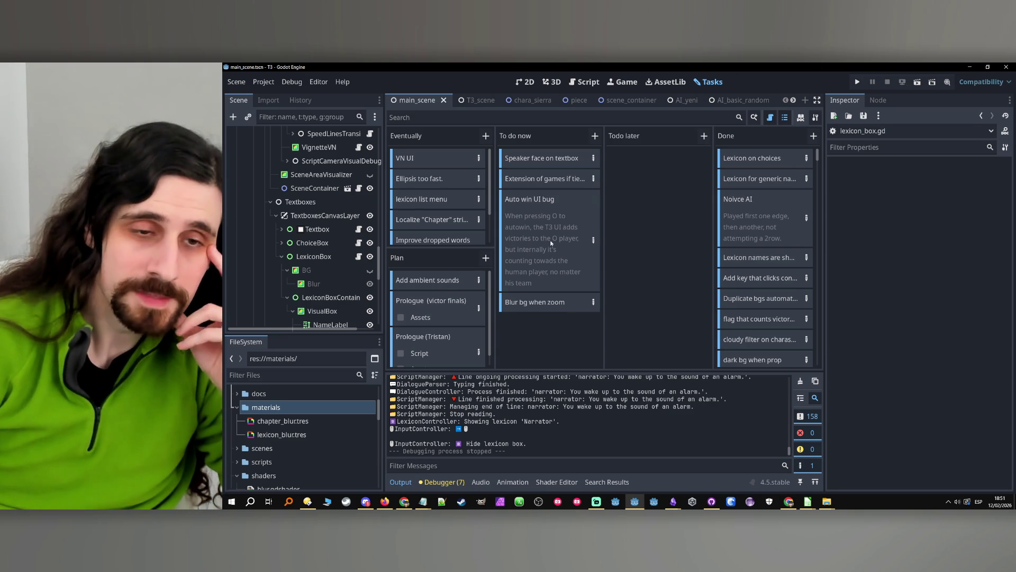
- Widen the left dock beside the task board
left_click_drag(386, 300, 415, 300)
mouse_move(806, 500)
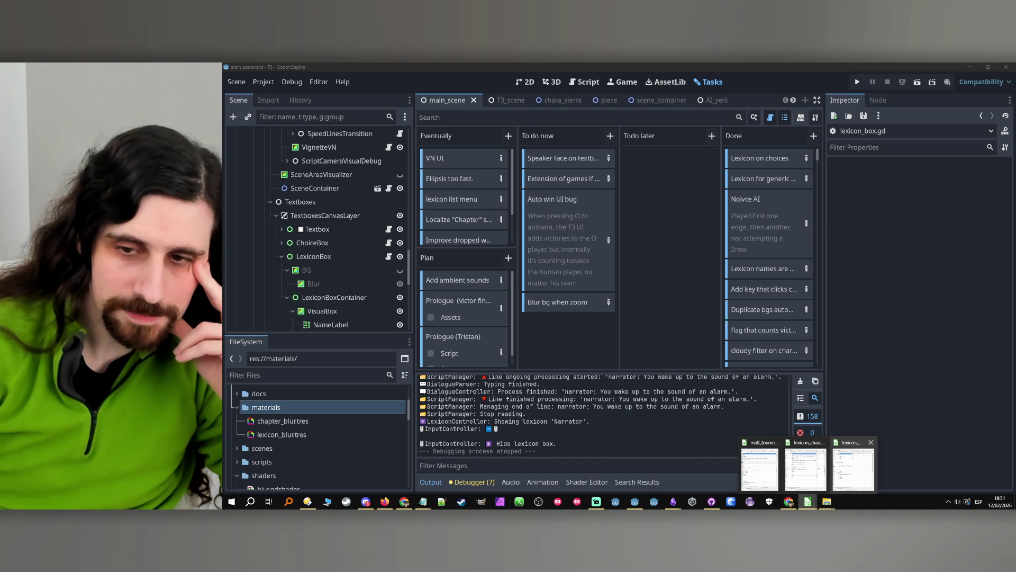
mouse_move(794, 478)
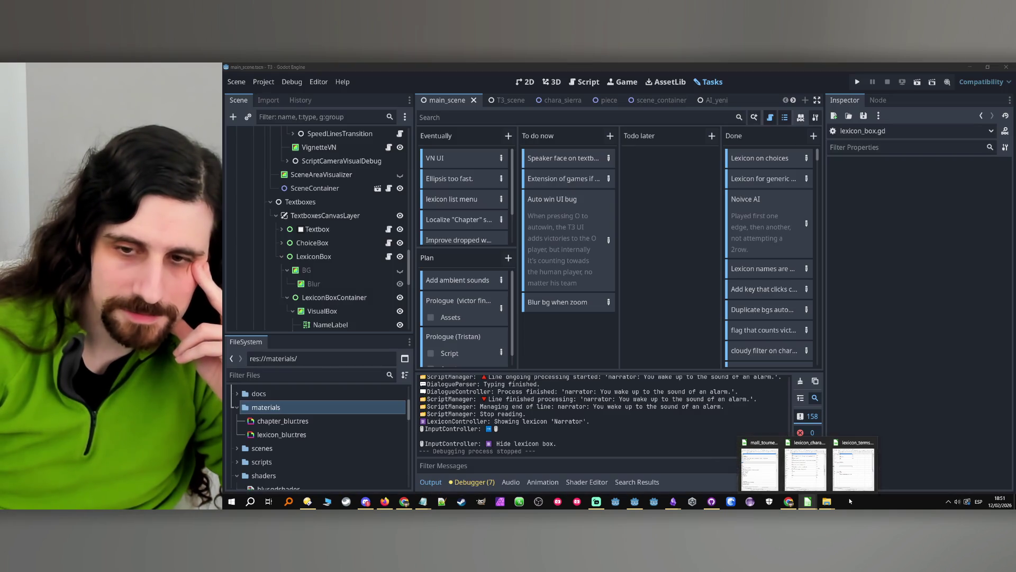
- Filter the FileSystem for 'test1' and try opening test1.csv, dismissing the import warning
left_click(285, 375)
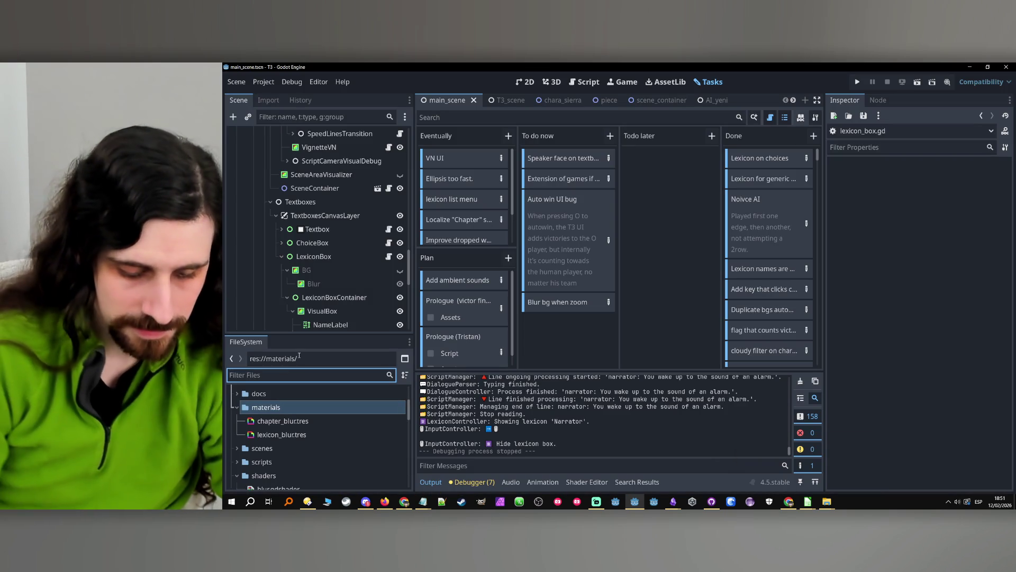
type("test1")
scroll(322, 450, "down", 3)
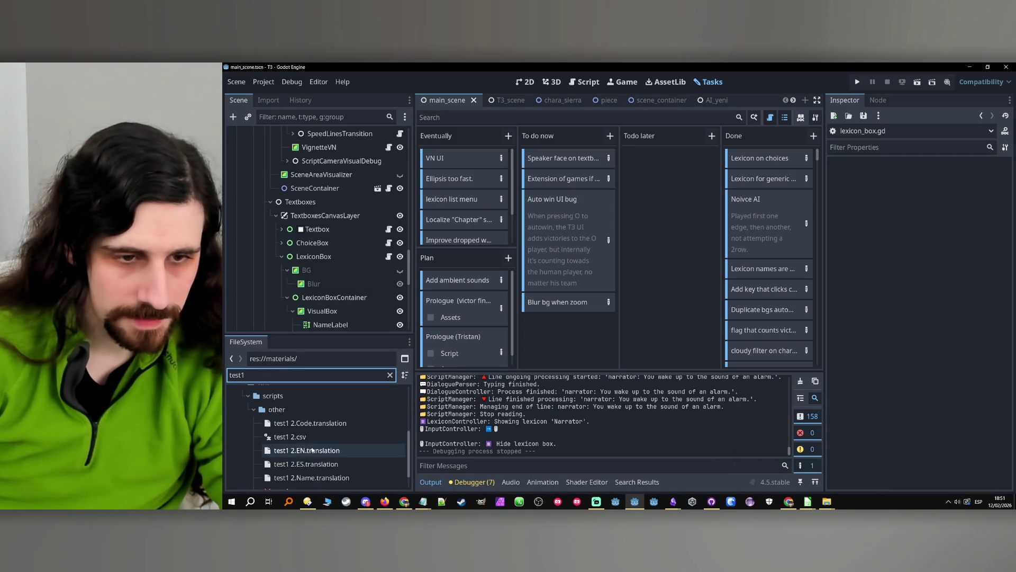
left_click(296, 466)
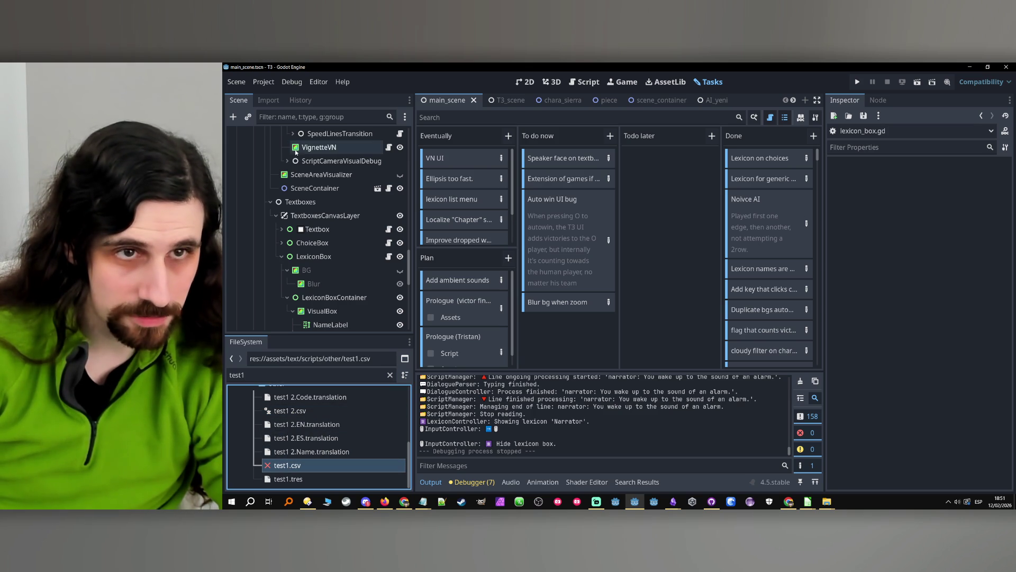
double_click(286, 465)
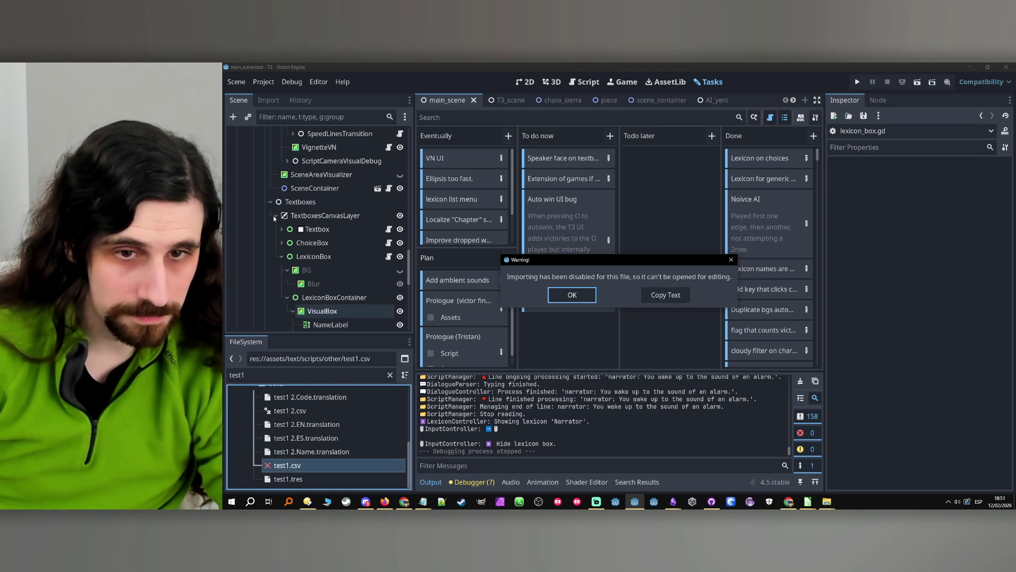
left_click(731, 260)
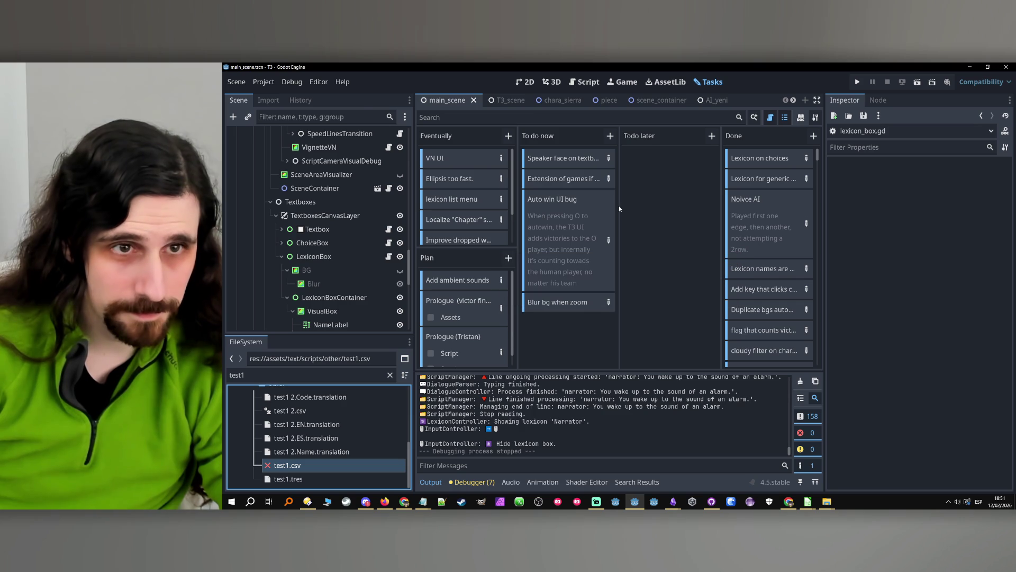
- Set test1 2.csv's import mode to Keep File in the Import dock
left_click(281, 100)
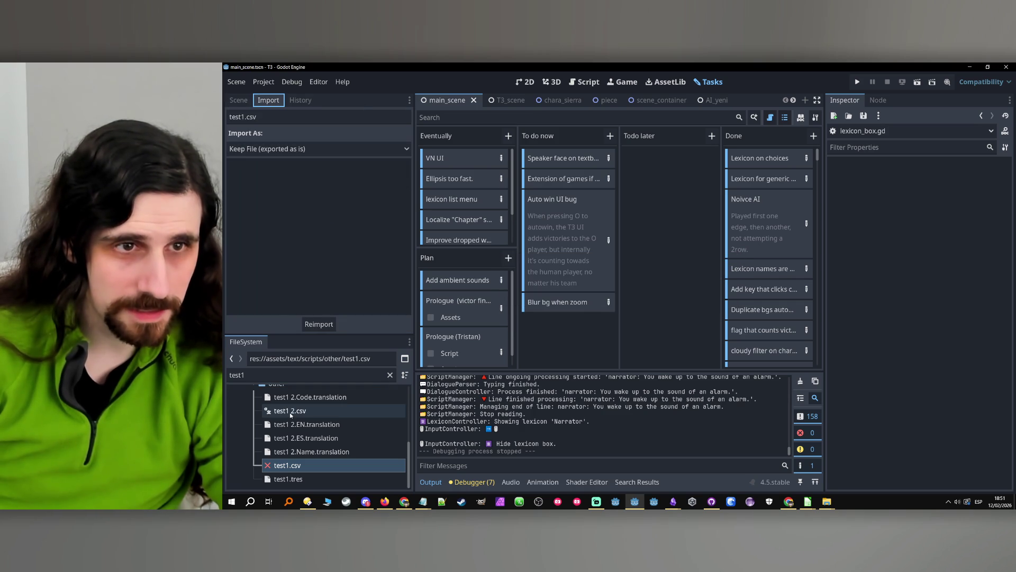
left_click(291, 415)
left_click(287, 150)
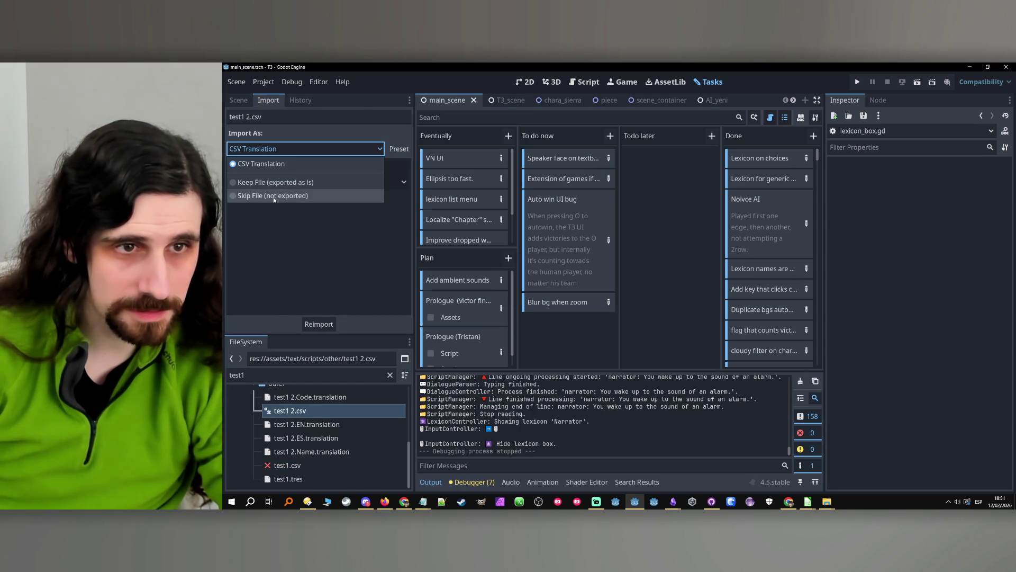
left_click(274, 196)
- Delete the generated ES, EN, Name and Code .translation files
left_click(324, 438)
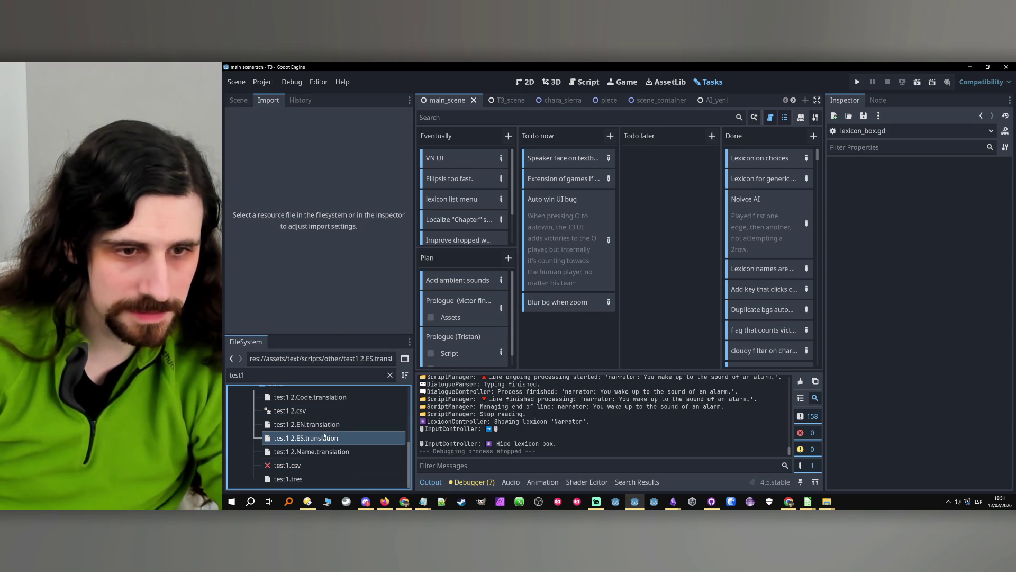
key("shift+Down")
key("shift+Up")
key("shift+Up")
key("Delete")
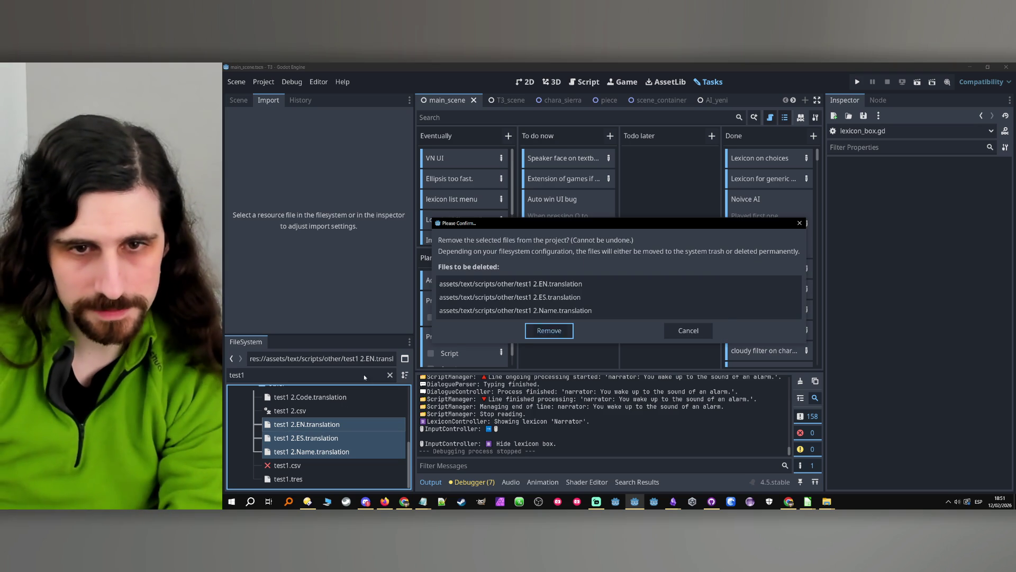
key("Return")
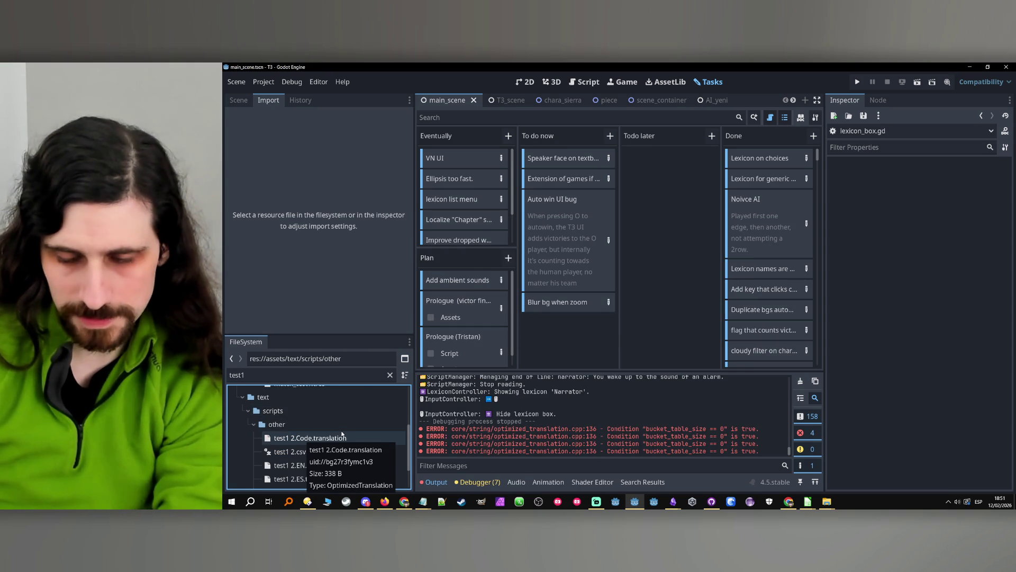
left_click(321, 440)
key("Delete")
key("Return")
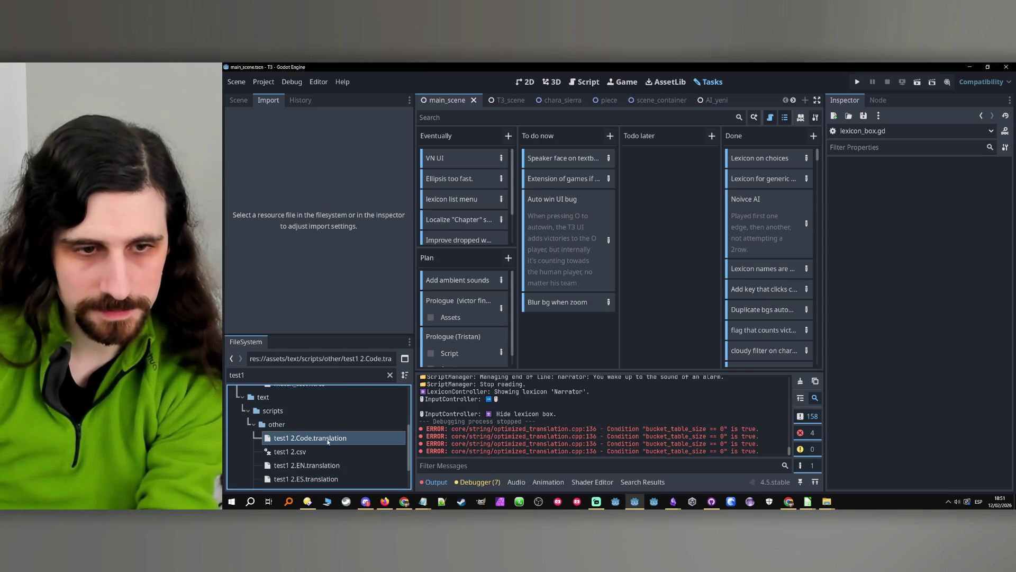
- Set test1 2.csv to Keep File (exported as is) again and reimport it
left_click(331, 444)
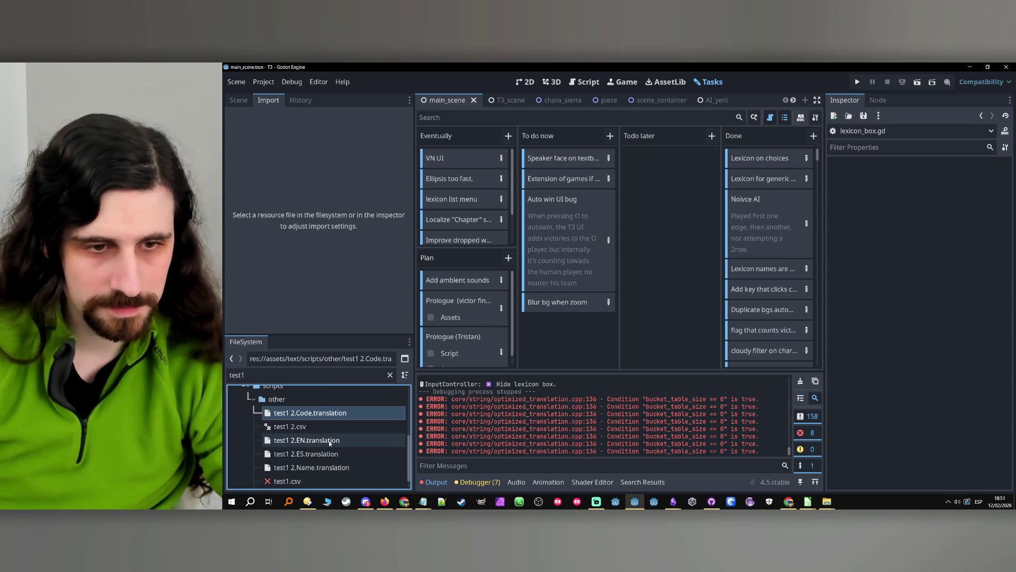
left_click(311, 427)
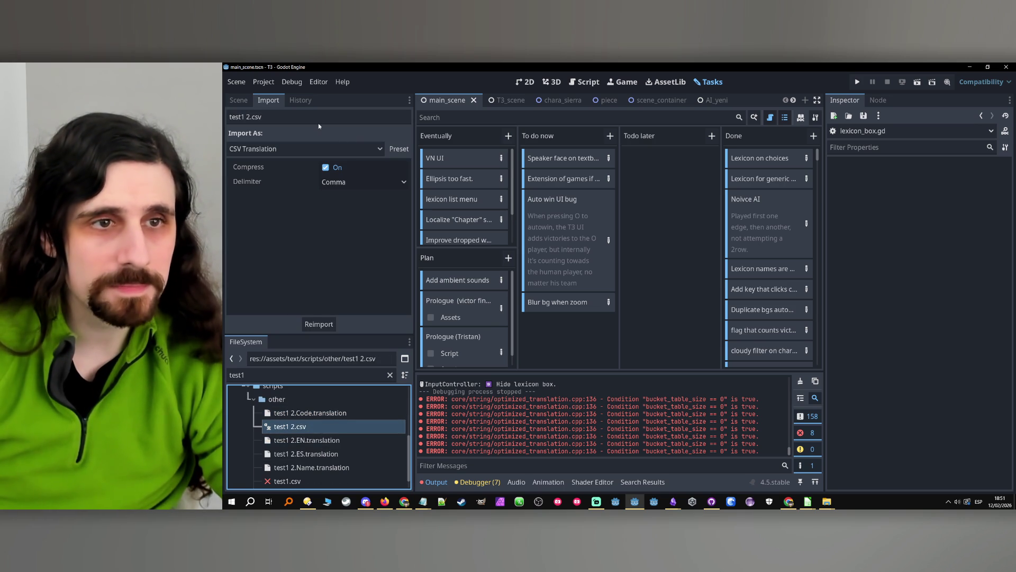
left_click(286, 148)
left_click(261, 184)
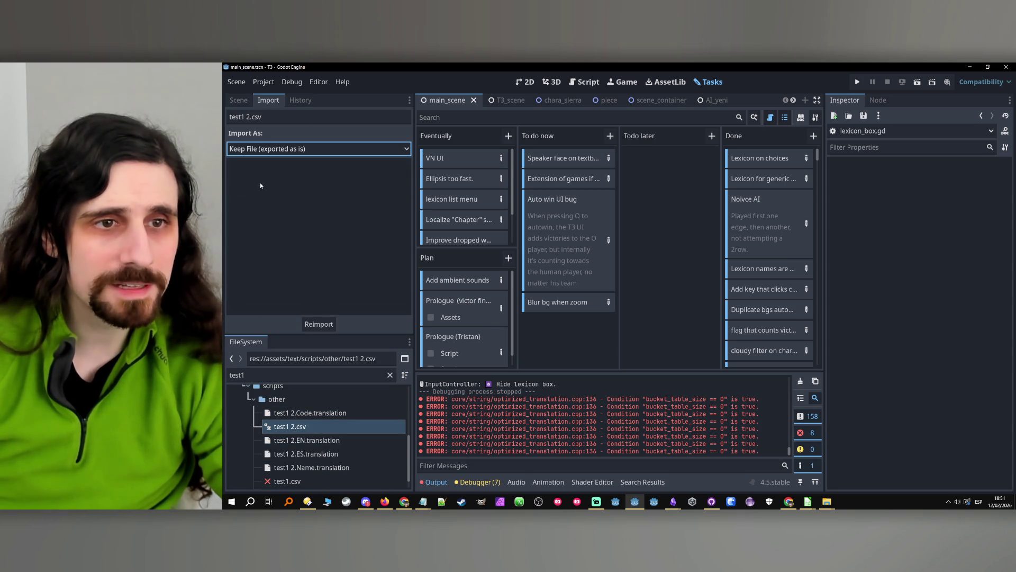
left_click(320, 325)
- Delete the regenerated Code, EN and Name translation files, then select test1.csv
left_click(325, 414)
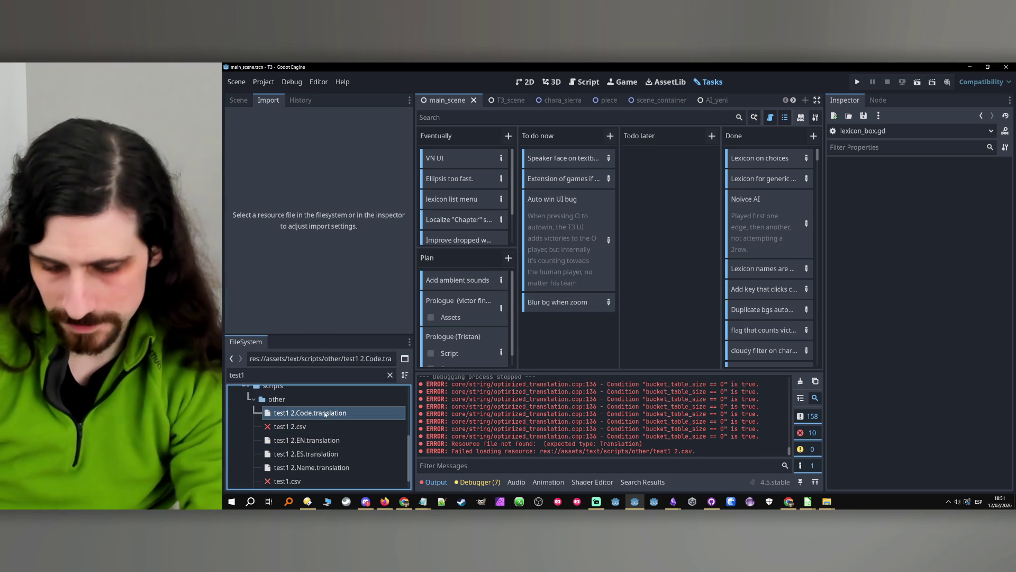
key("Delete")
key("Return")
left_click(323, 427)
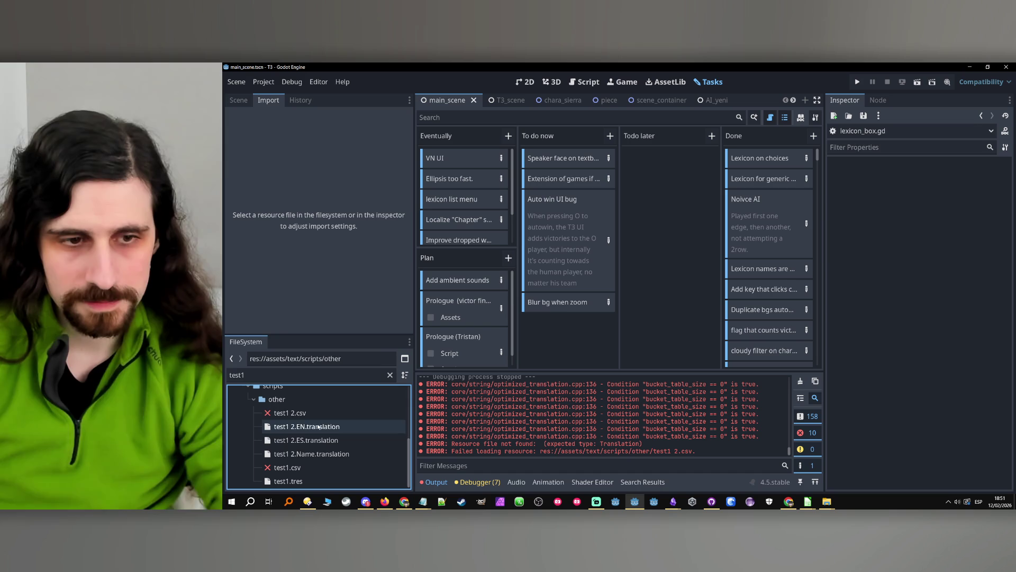
left_click(323, 454, "shift")
key("Delete")
key("Return")
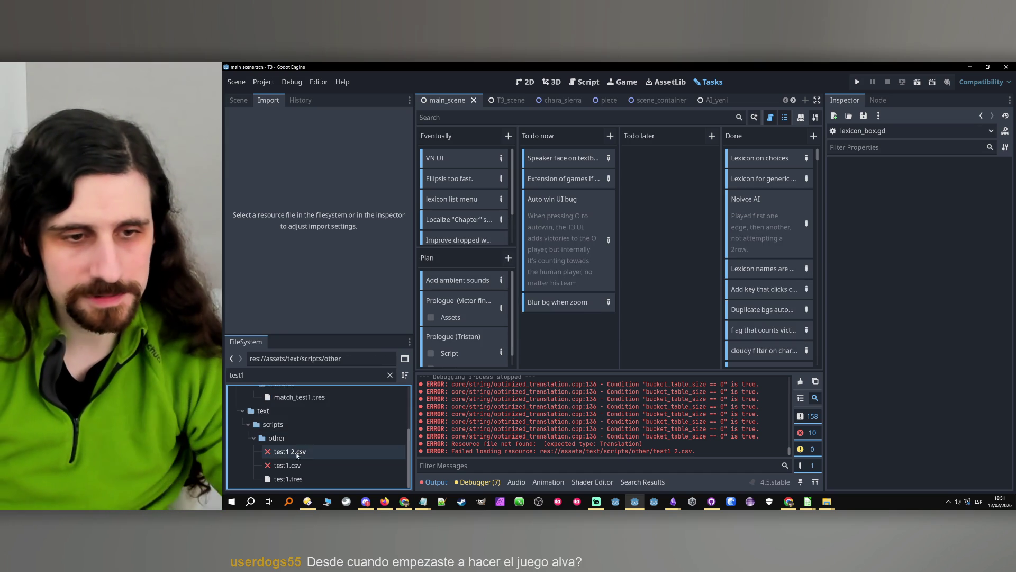
left_click(303, 466)
right_click(303, 466)
- Open test1.csv in LibreOffice Calc, then enlarge and reposition the spreadsheet window
left_click(318, 486)
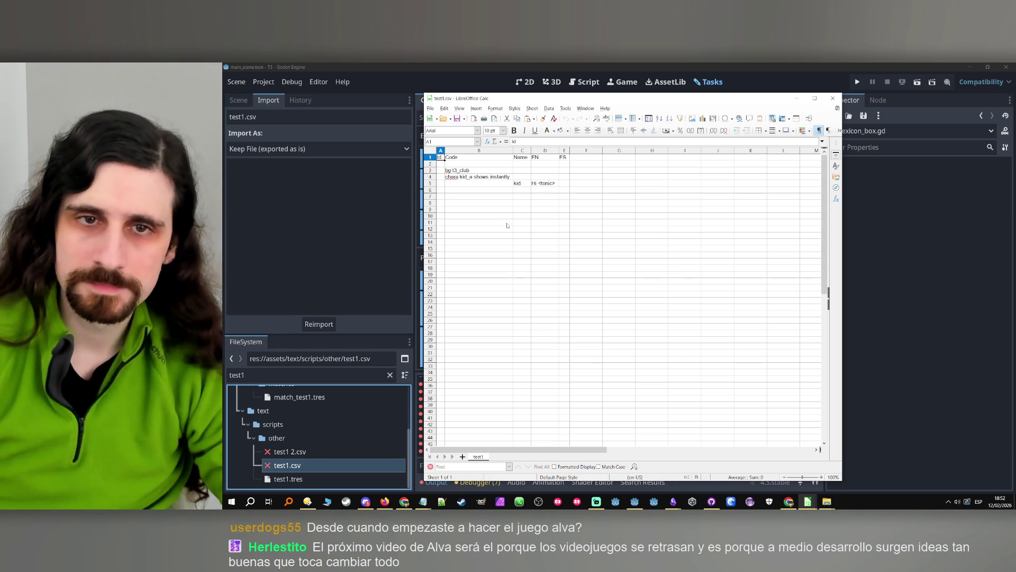
left_click_drag(845, 479, 860, 488)
left_click_drag(650, 101, 617, 79)
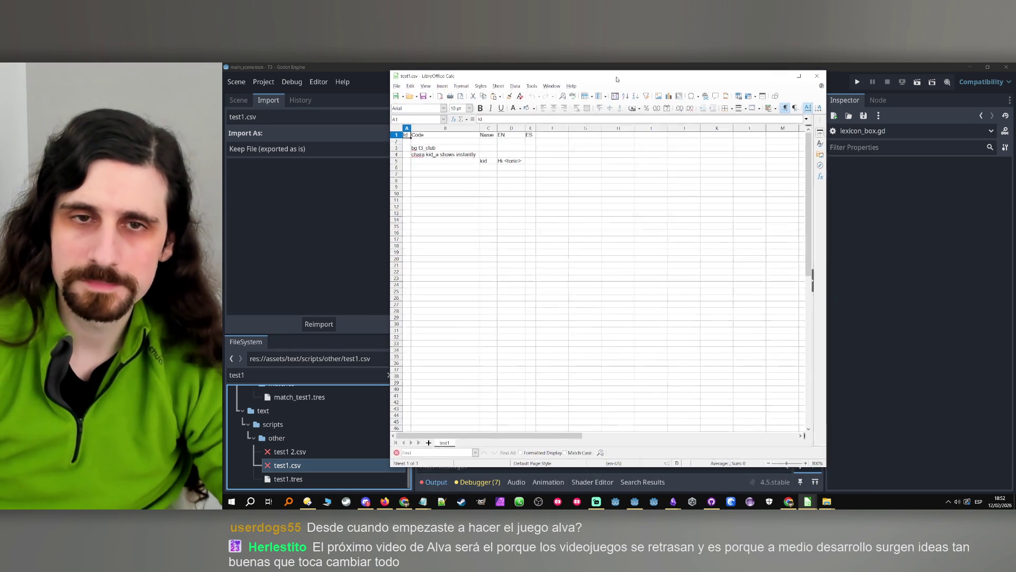
- Clear the kid entries in row 5 (B5–D5) and change B4's kid_a text to sierra
left_click(474, 167)
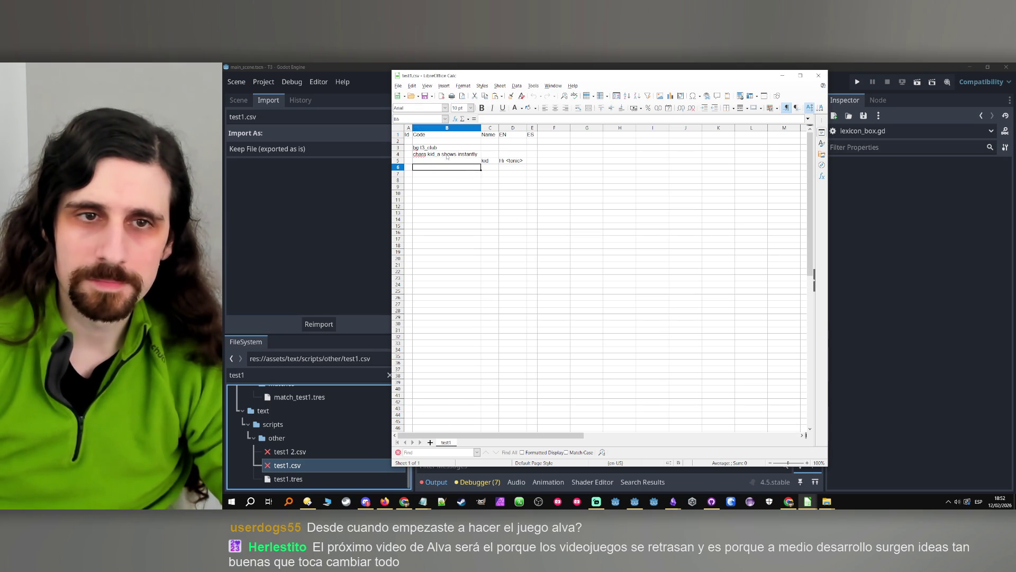
left_click_drag(450, 160, 521, 161)
key("Delete")
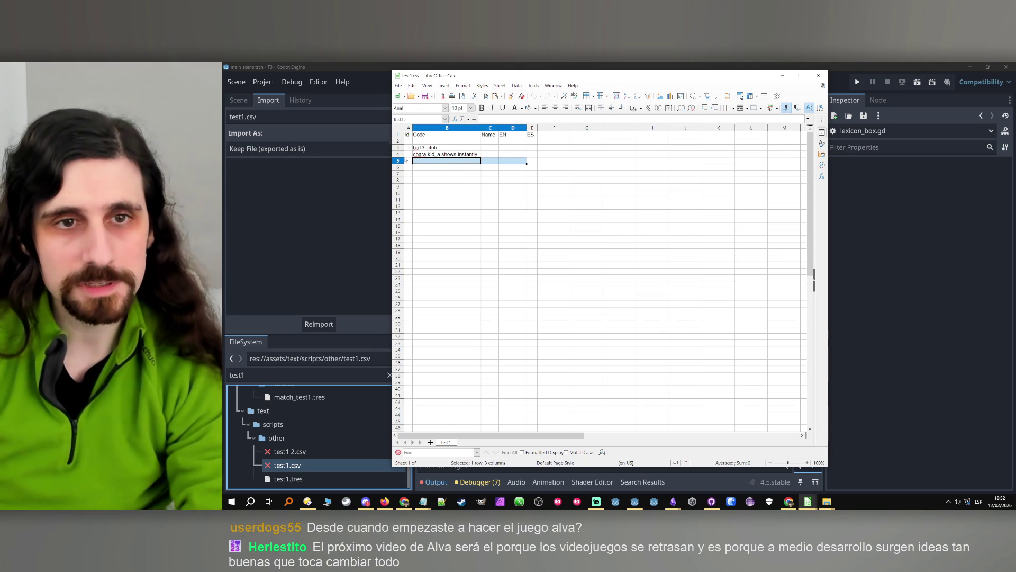
double_click(430, 154)
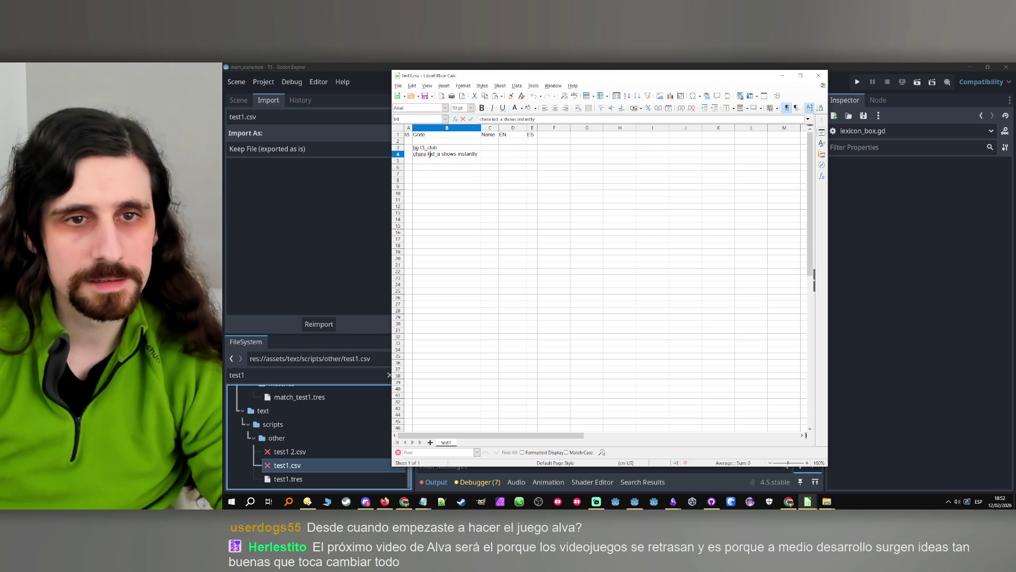
type("sierra")
key("Return")
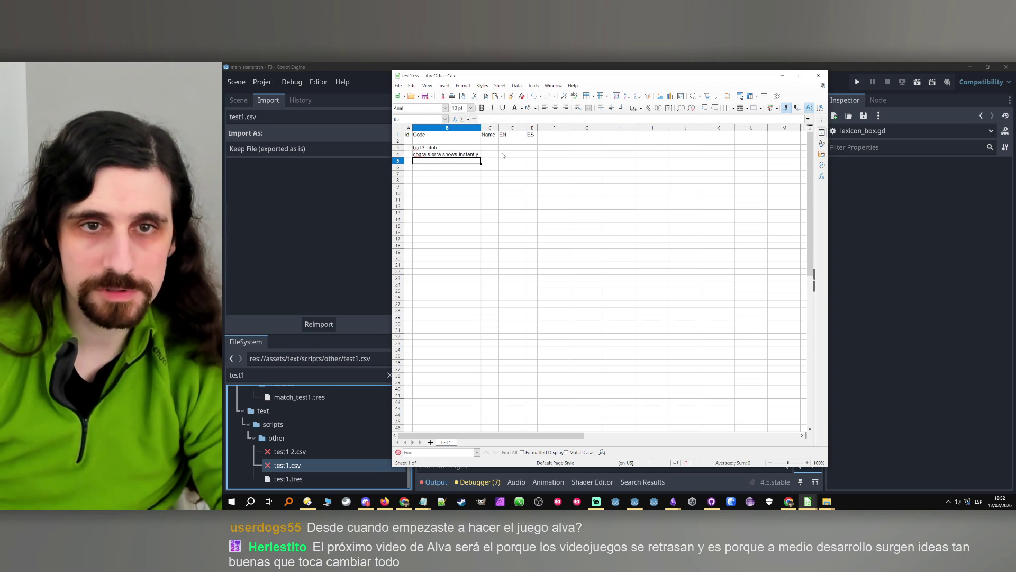
- Enter sierra in C5, add the camera zoom sierra line, and give sierra the D7 text 'Wow'
left_click(493, 160)
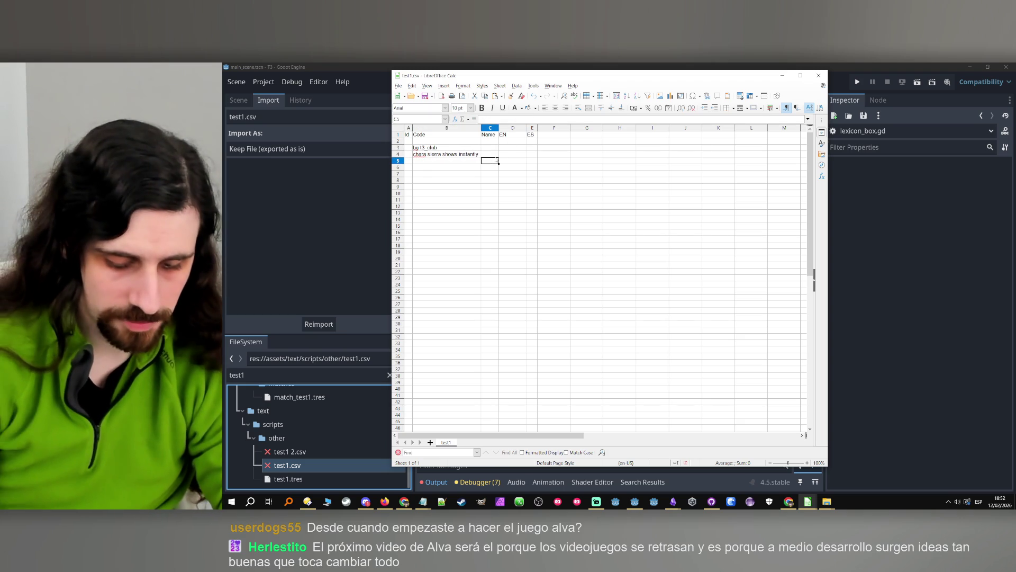
type("sima")
key("Tab")
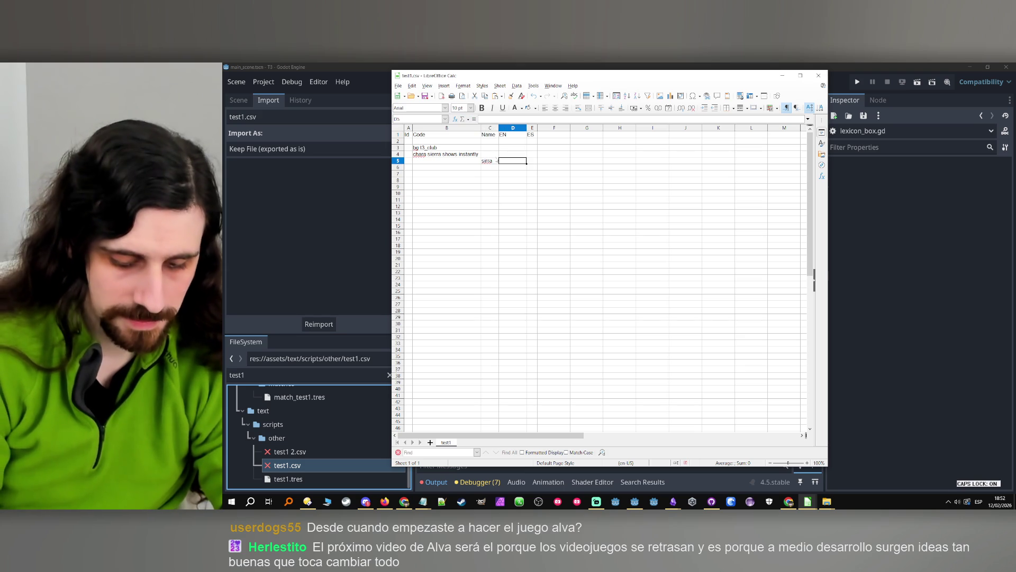
type("Hi")
left_click(487, 161)
type("e")
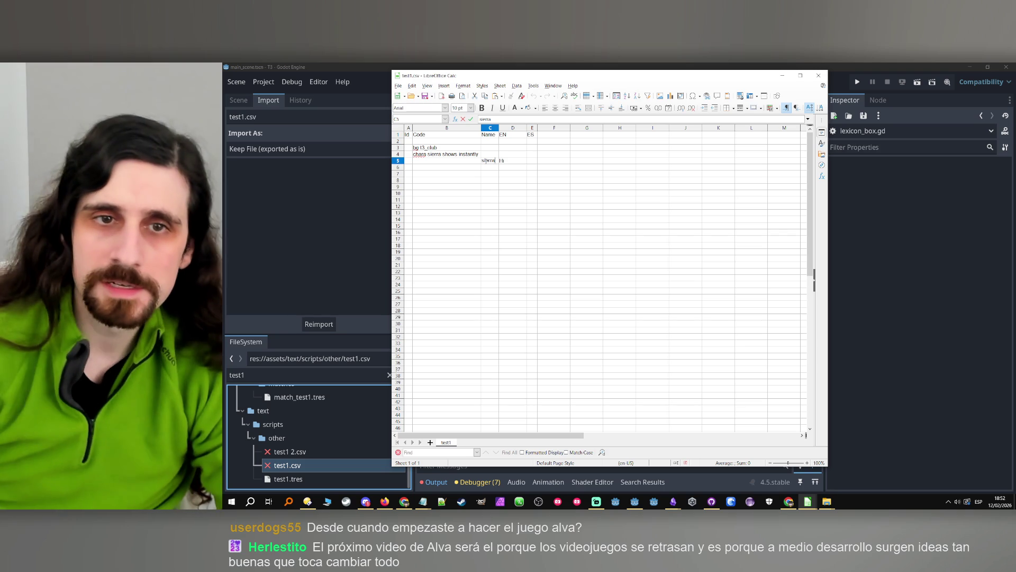
left_click(470, 170)
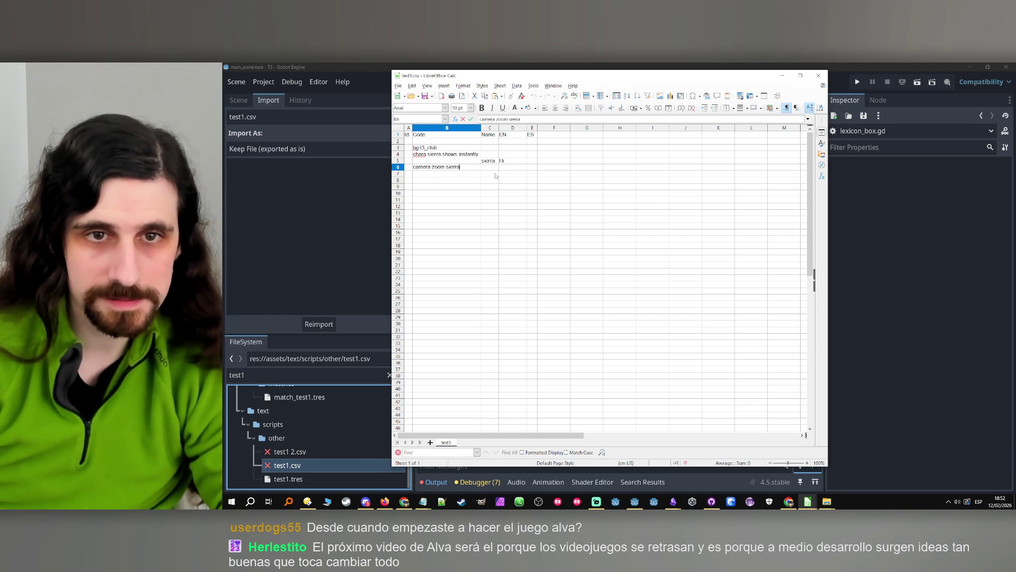
left_click(495, 174)
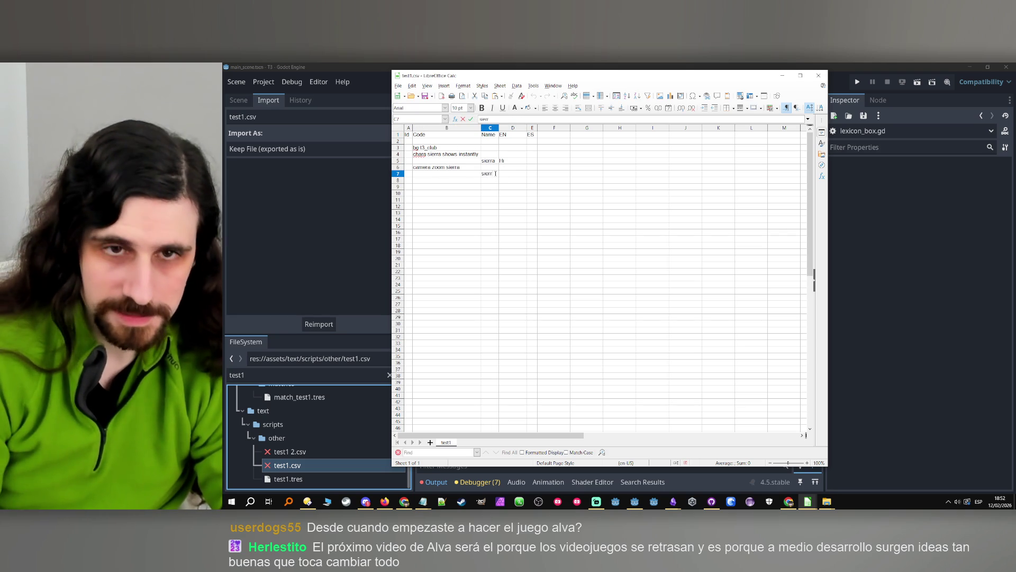
type("a")
key("Tab")
type("Wow!")
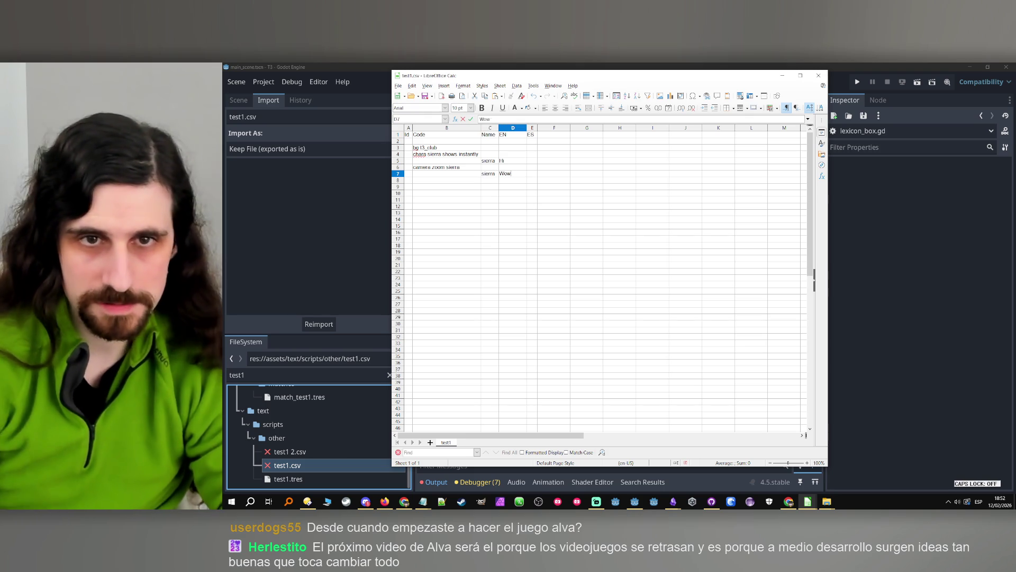
left_click(580, 197)
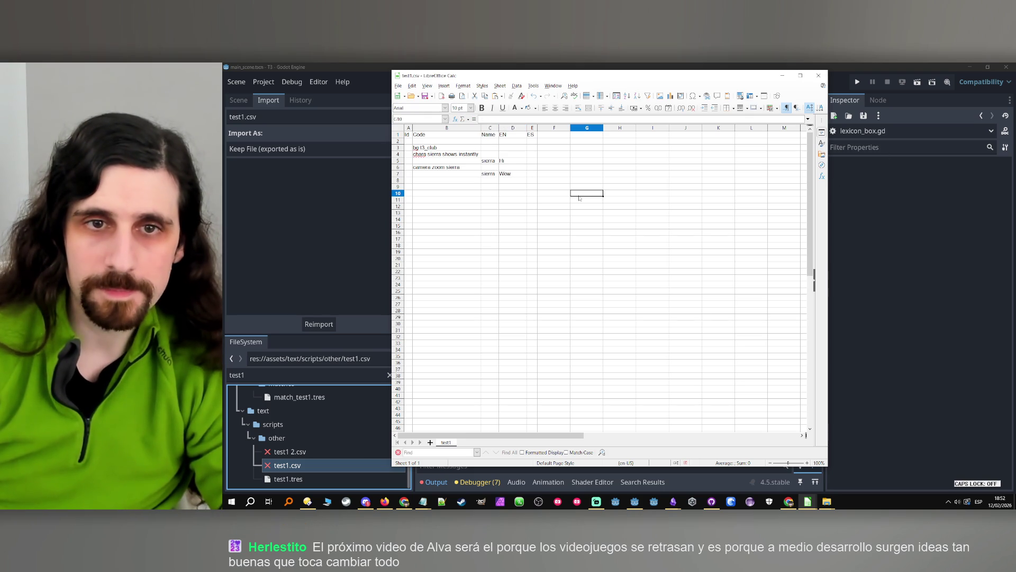
left_click(831, 77)
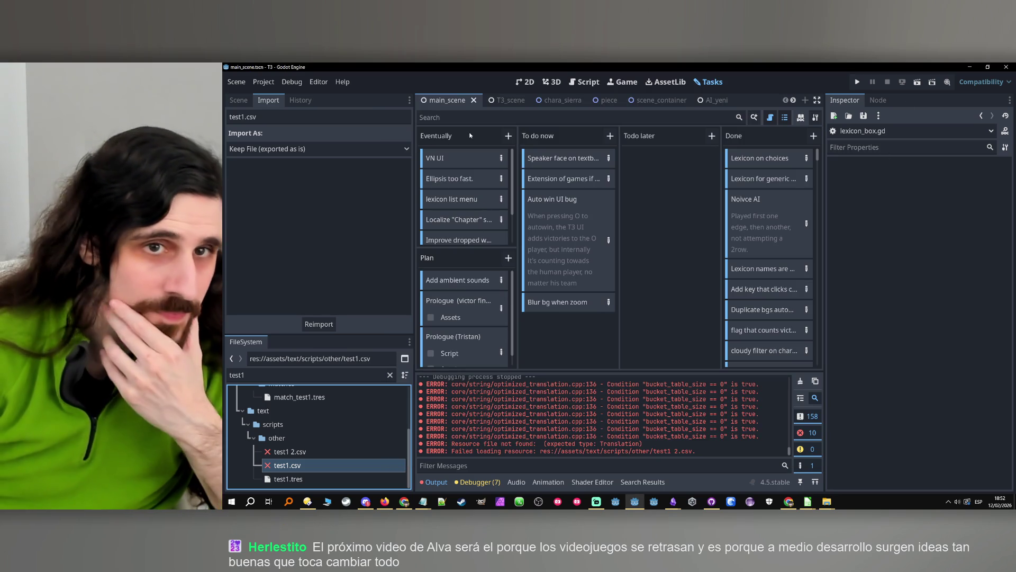
- Open the scene_container scene, collapse TableContainer, and select BGContainer
left_click(532, 82)
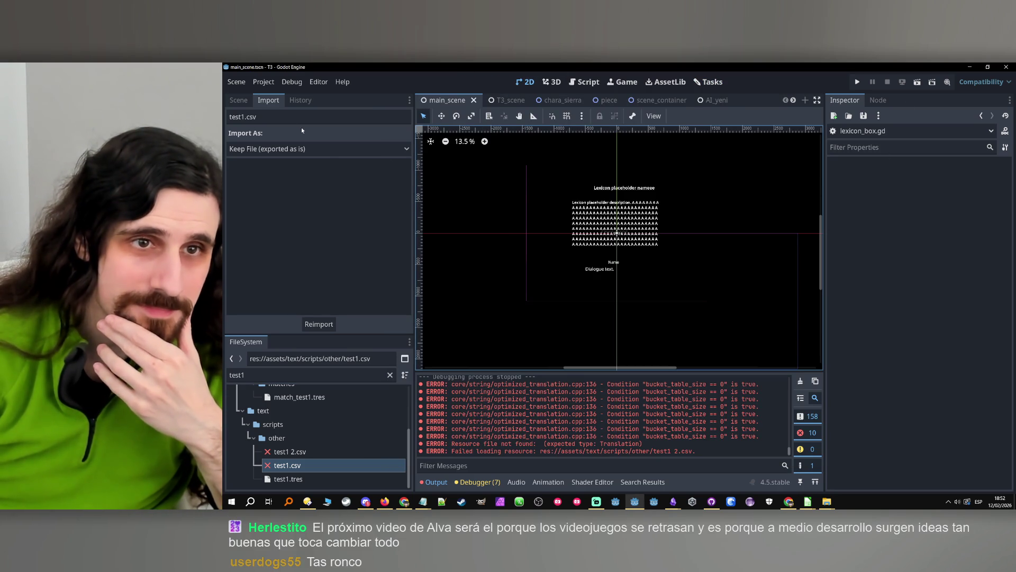
left_click(238, 100)
scroll(328, 220, "down", 5)
scroll(327, 217, "down", 10)
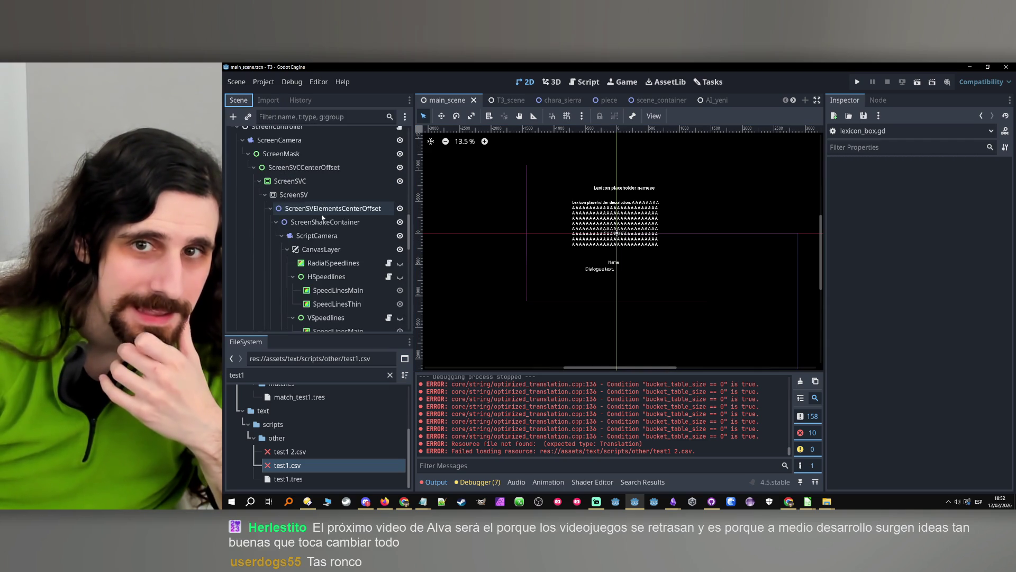
left_click(318, 374)
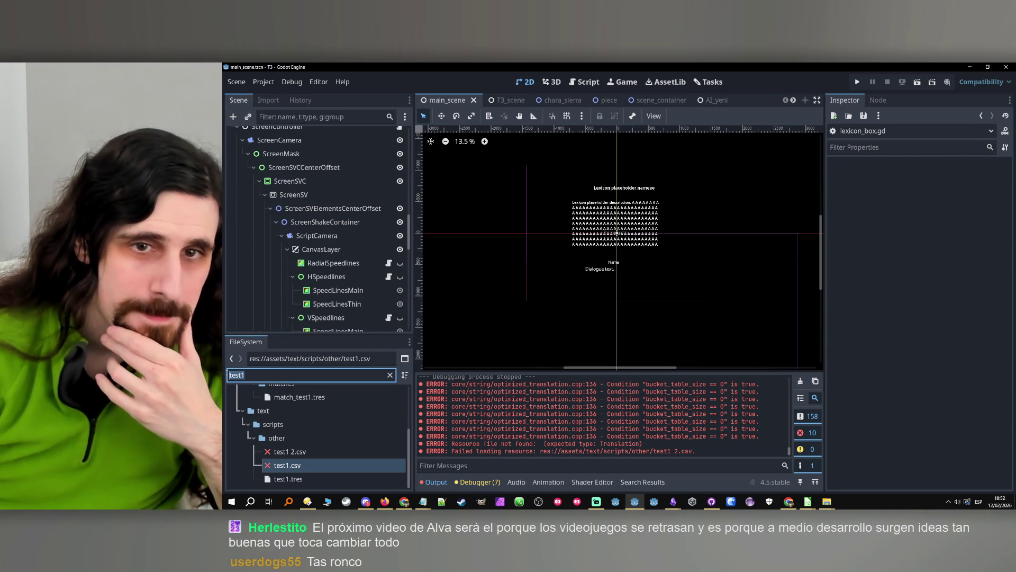
left_click(650, 100)
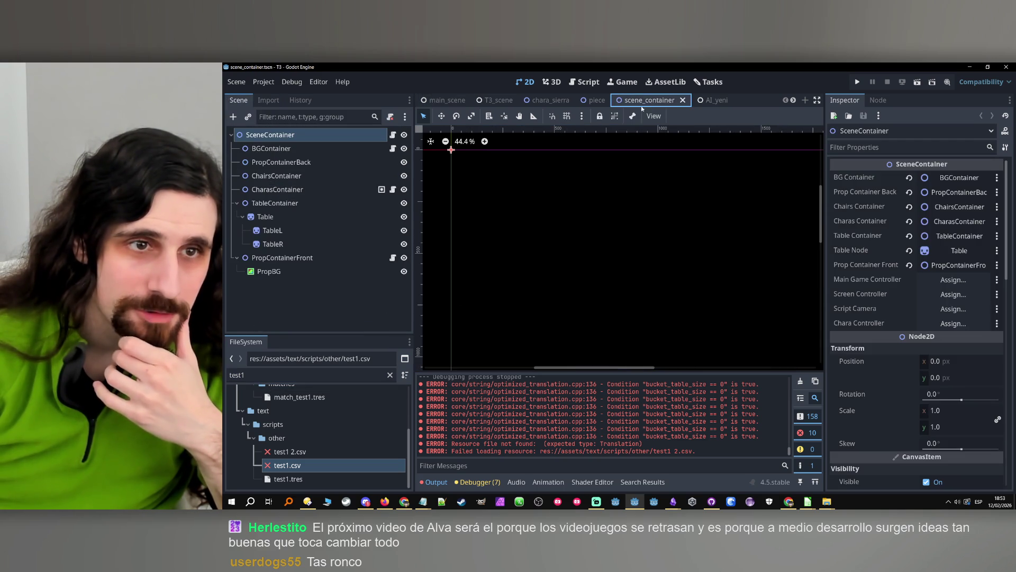
left_click(237, 204)
left_click(282, 151)
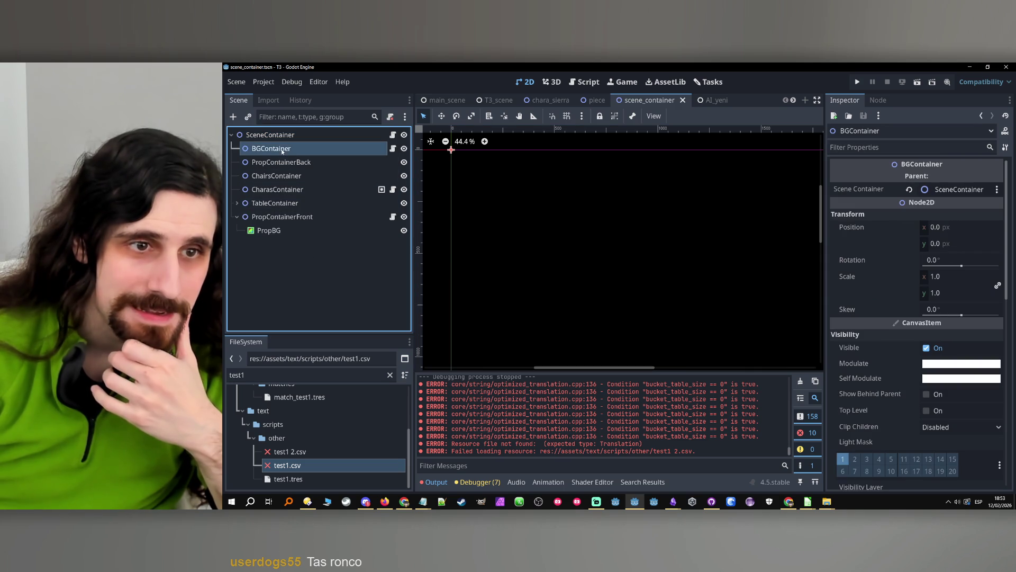
- Copy the Blur node from main_scene and paste it under BGContainer in scene_container
left_click(453, 98)
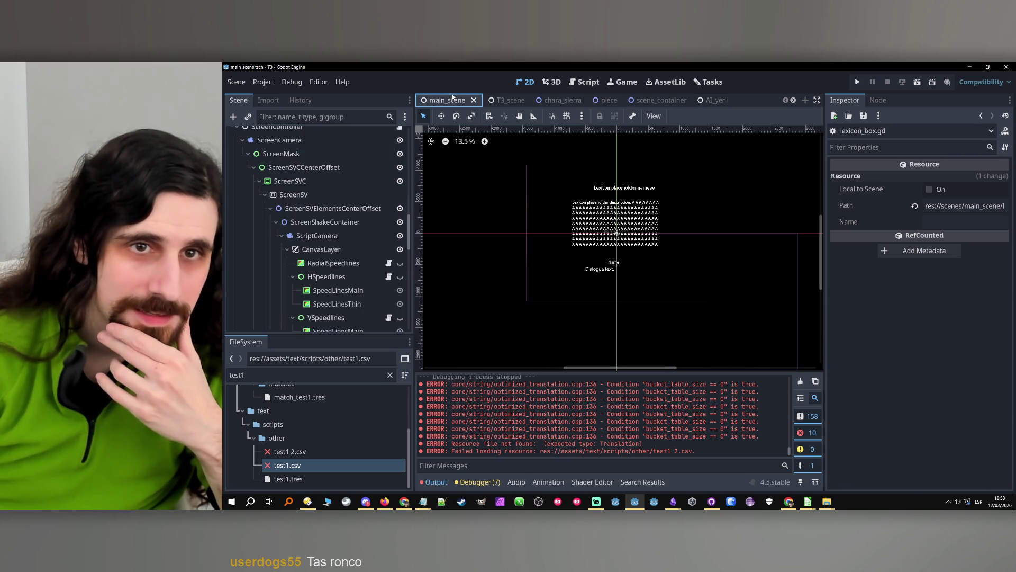
scroll(321, 203, "down", 10)
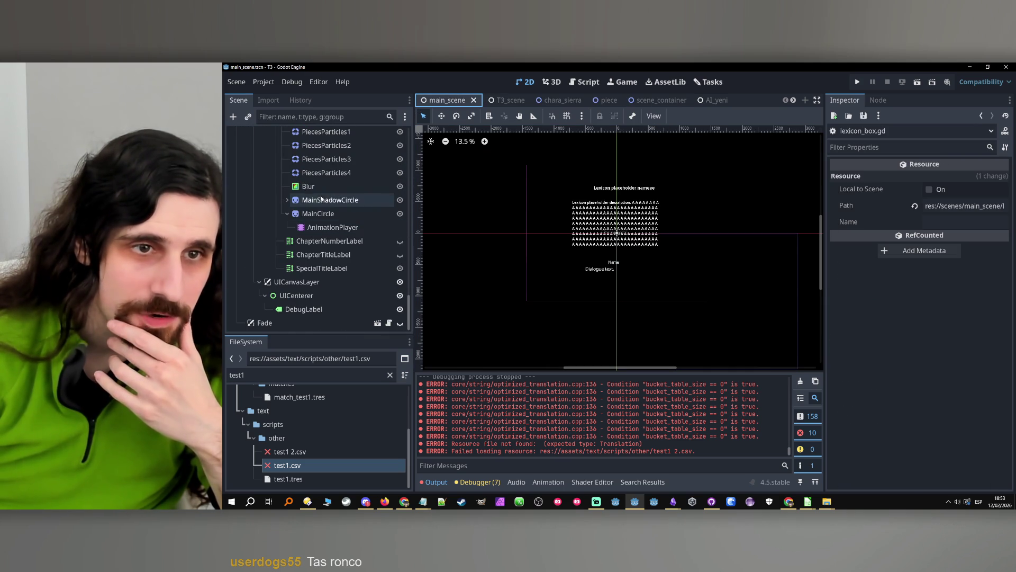
left_click(307, 186)
right_click(304, 186)
left_click(329, 236)
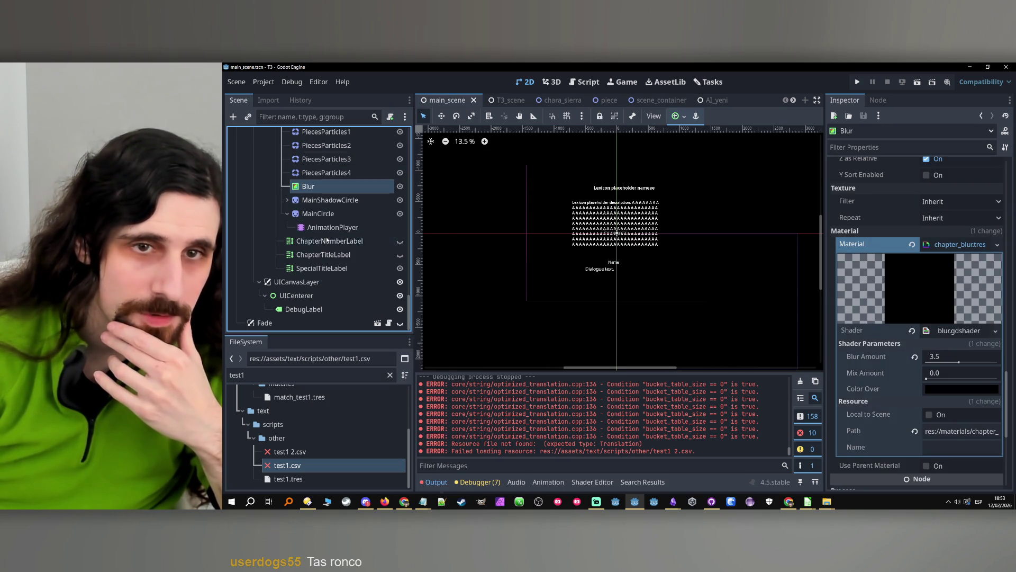
left_click(654, 100)
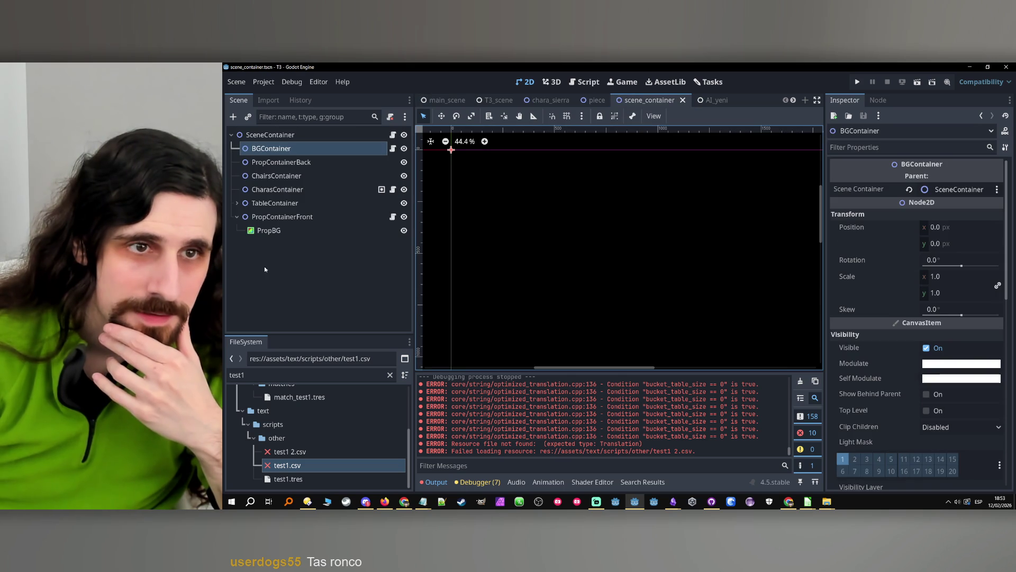
key("ctrl+v")
left_click(271, 148)
left_click(268, 162)
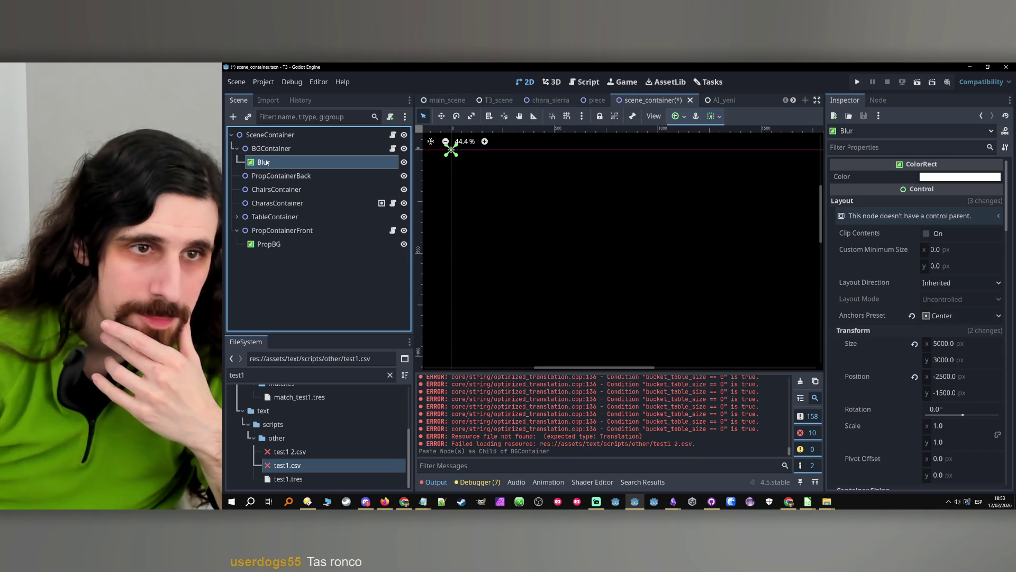
- Clear the test1 FileSystem filter and open the actions for chapter_blur.tres
scroll(284, 429, "up", 3)
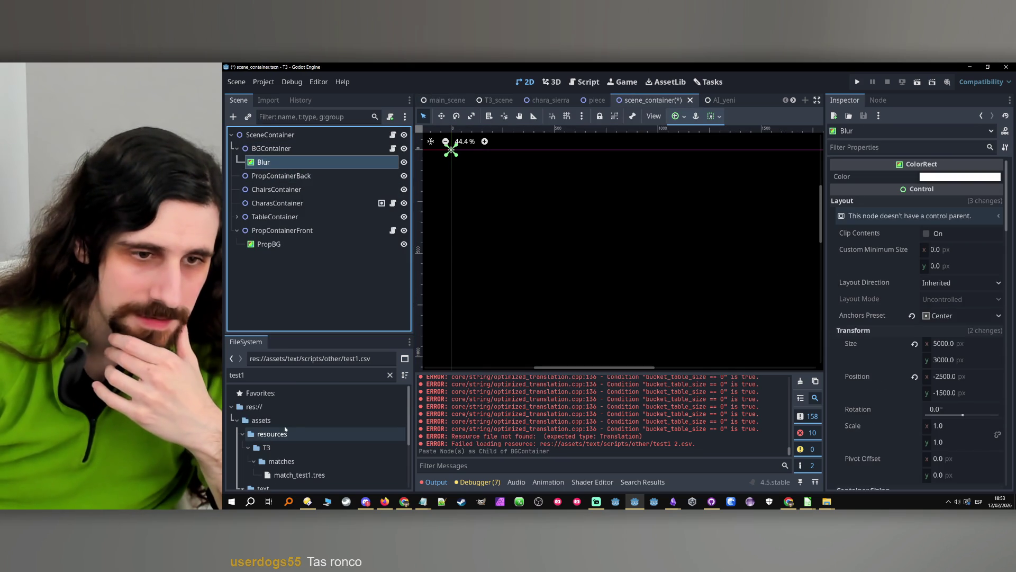
left_click(390, 375)
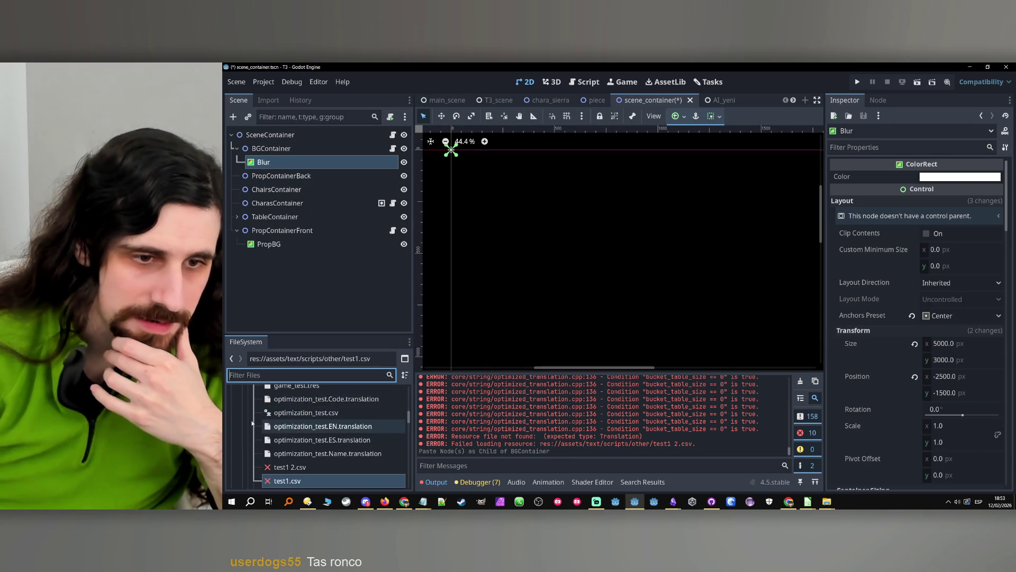
scroll(264, 430, "down", 5)
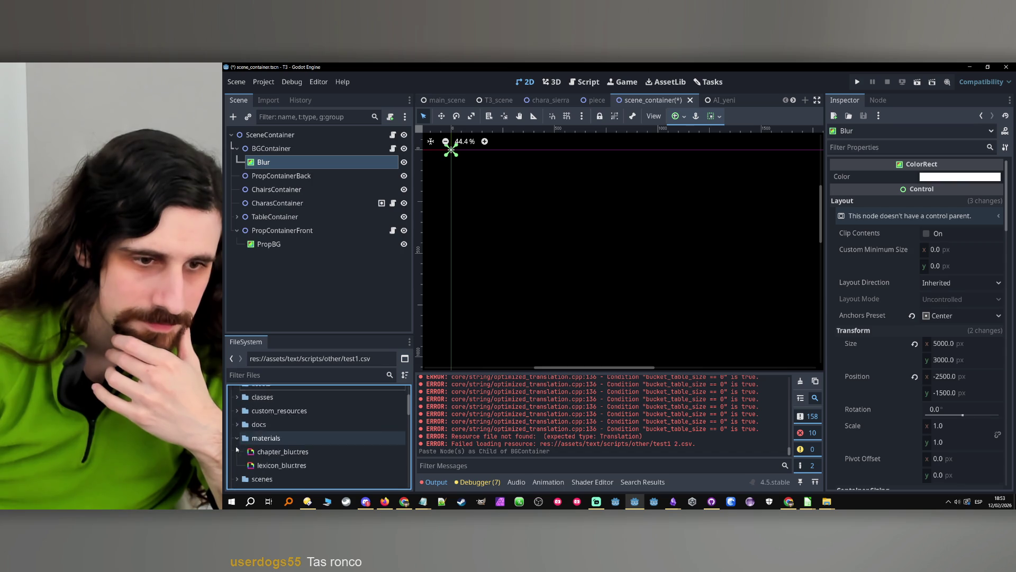
left_click(280, 439)
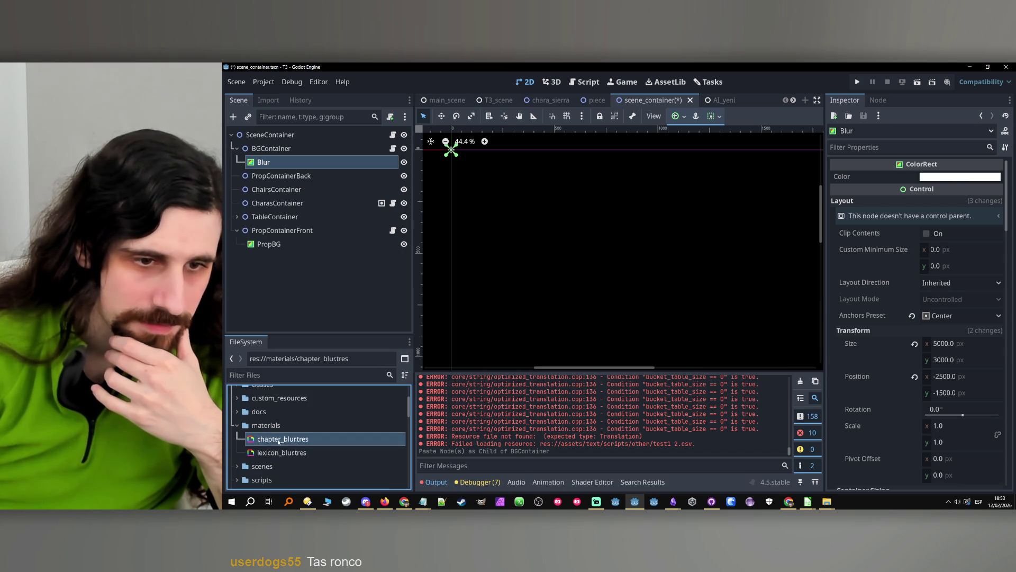
right_click(279, 439)
- Duplicate chapter_blur.tres as a new material named bg_blur.tres
left_click(306, 395)
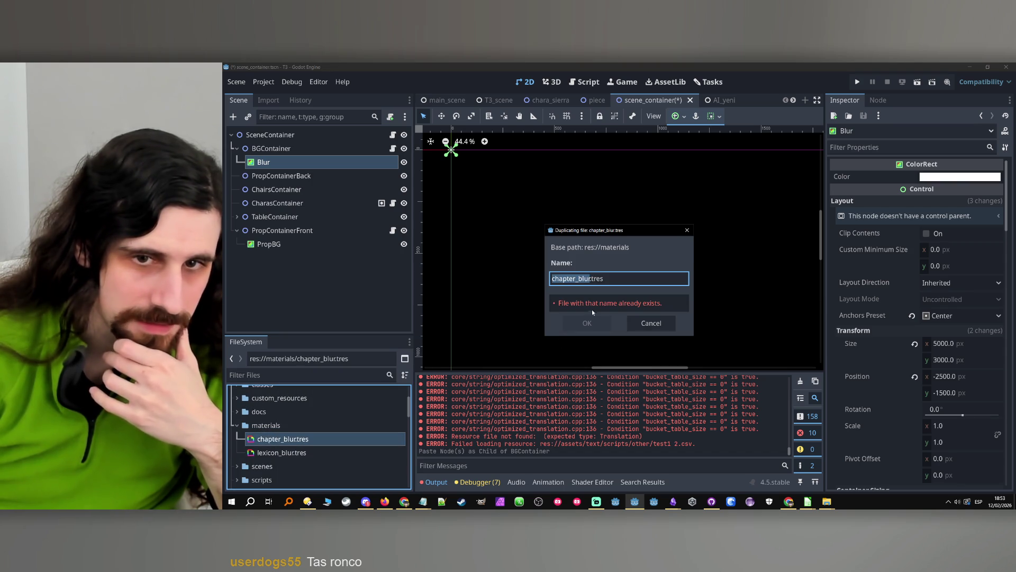
type("b")
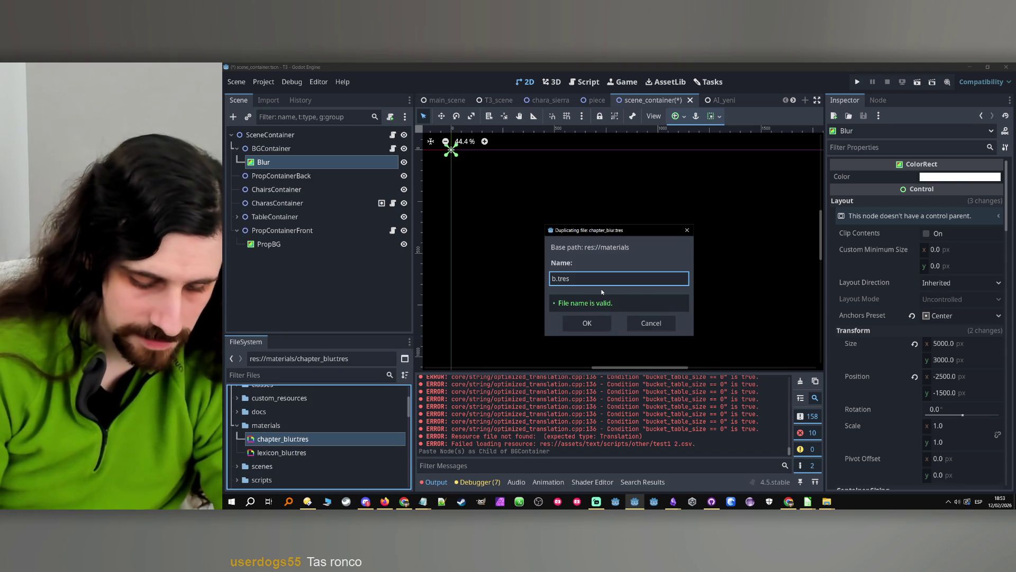
type("g_blur")
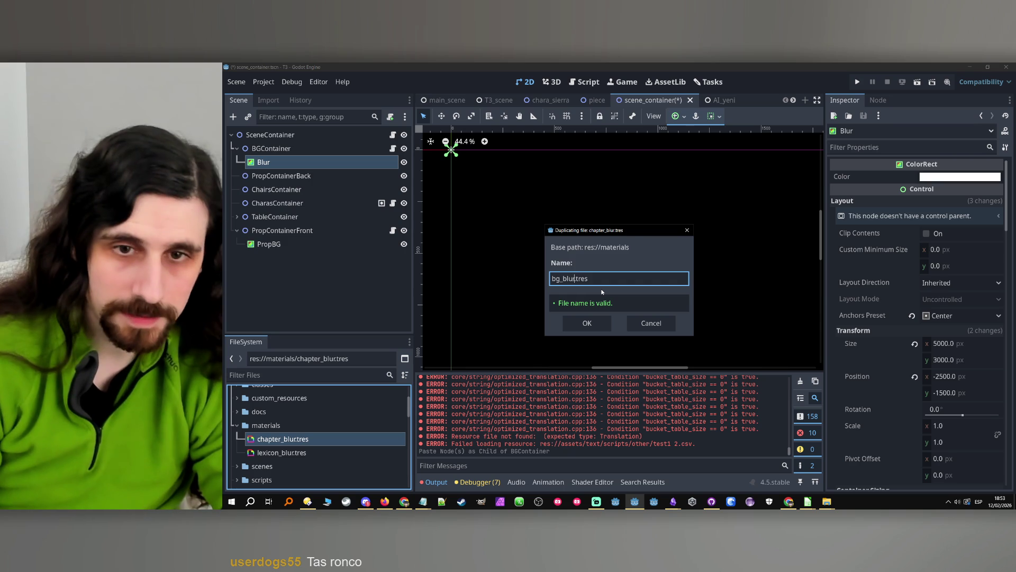
key("Return")
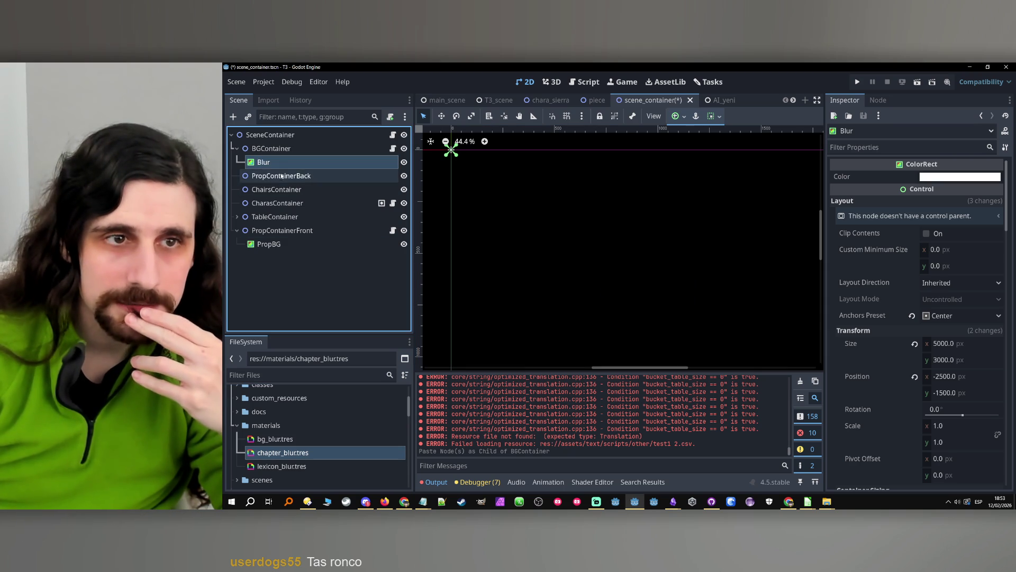
- Assign bg_blur.tres as the Blur node's material and expand its settings
scroll(846, 249, "down", 5)
scroll(858, 252, "down", 10)
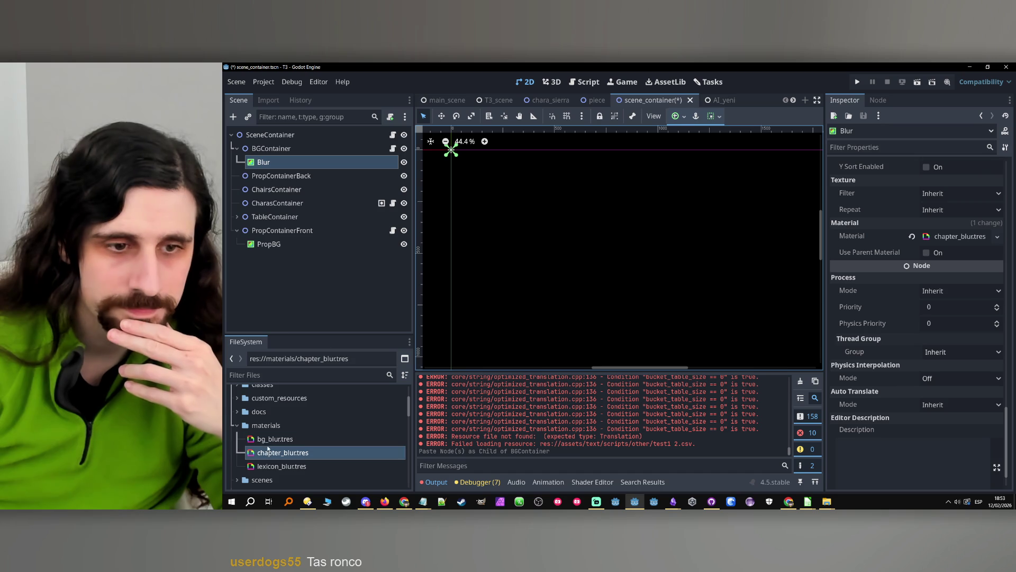
mouse_move(267, 453)
left_mouse_down()
mouse_move(609, 297)
mouse_move(953, 238)
mouse_move(933, 239)
left_mouse_up()
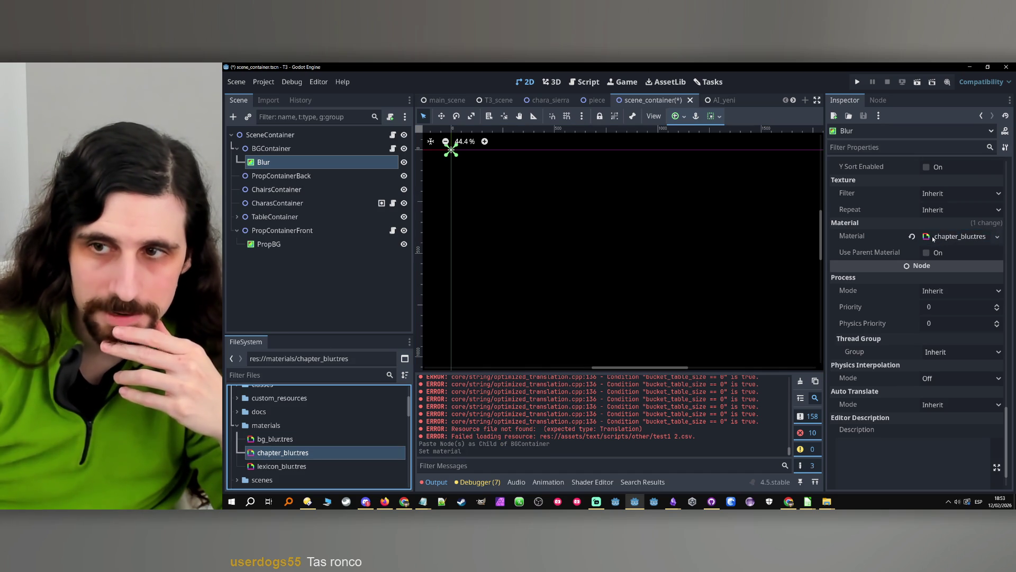
mouse_move(276, 439)
left_mouse_down()
mouse_move(643, 387)
mouse_move(934, 240)
left_mouse_up()
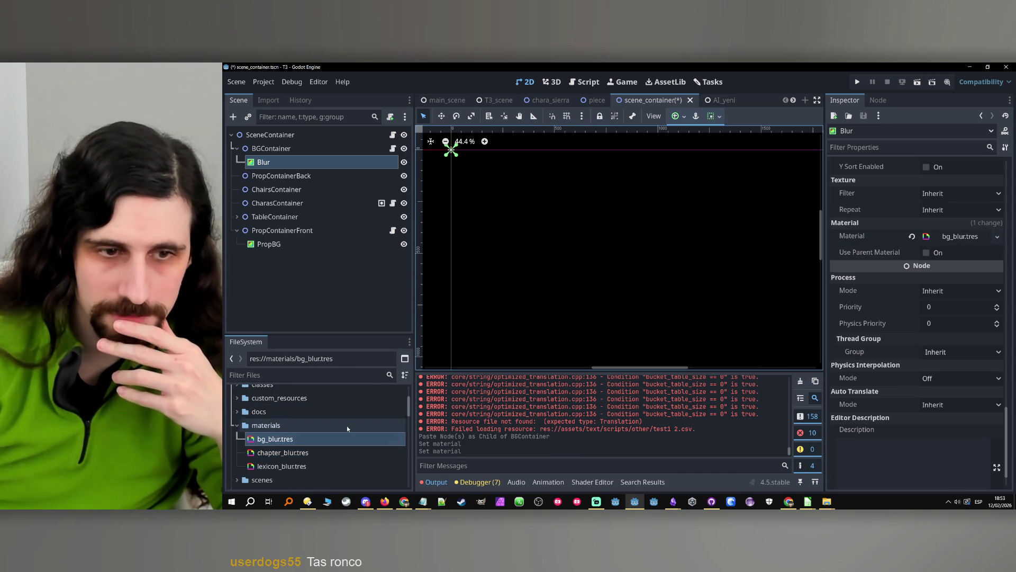
left_click(962, 238)
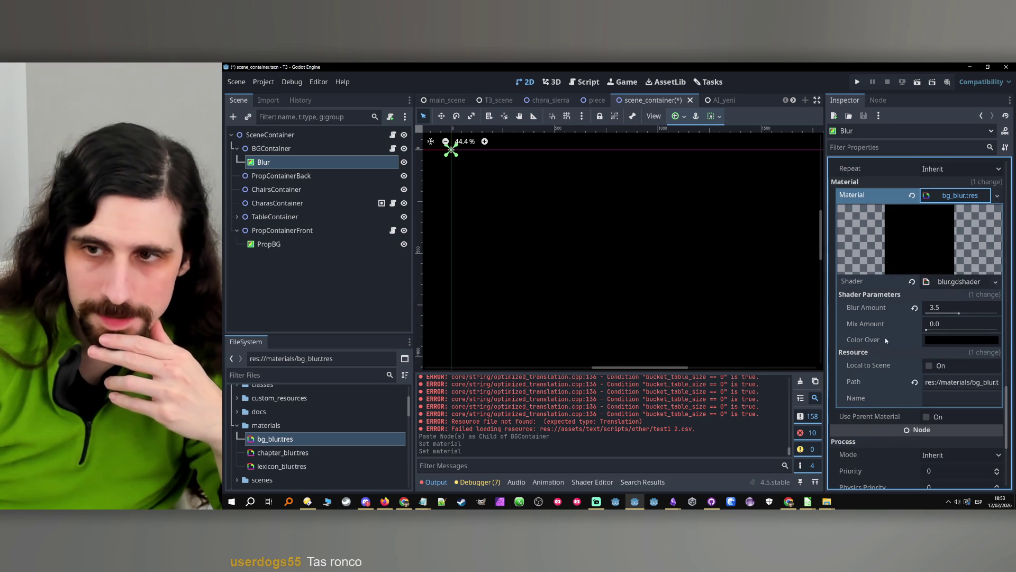
- Set the bg_blur Shader Parameter Blur Amount to 0
left_click(948, 306)
type("0")
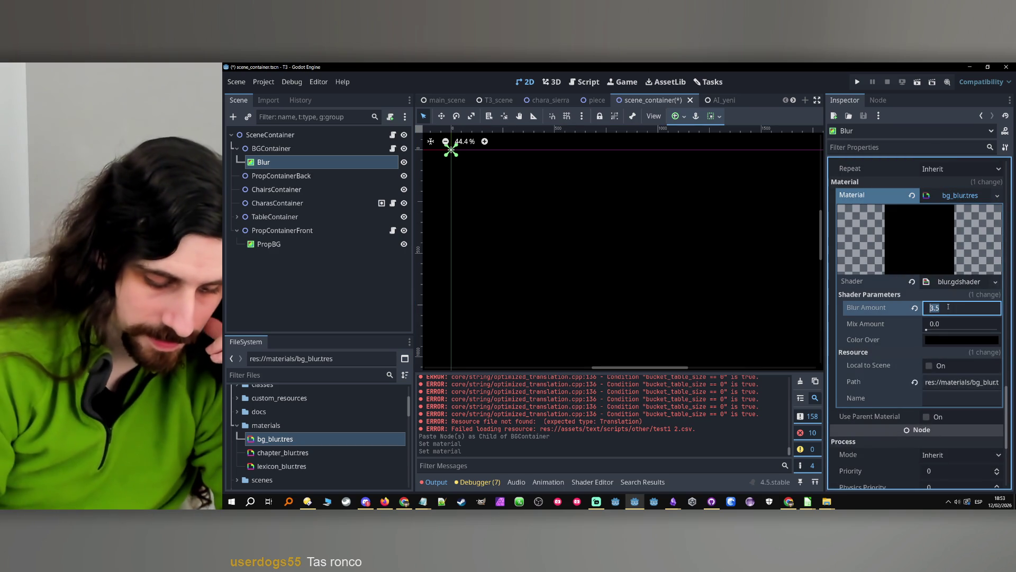
key("Return")
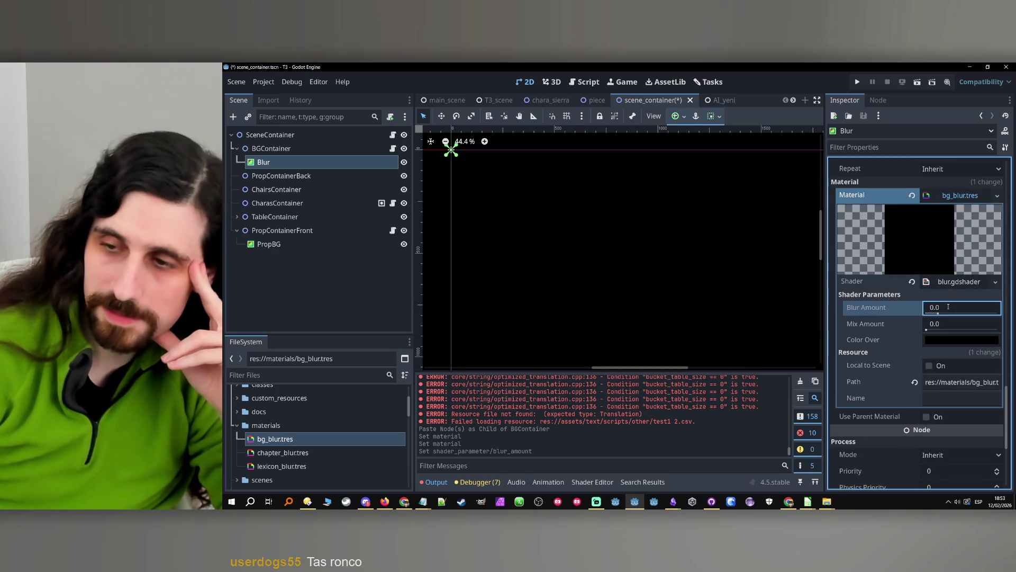
left_click(348, 291)
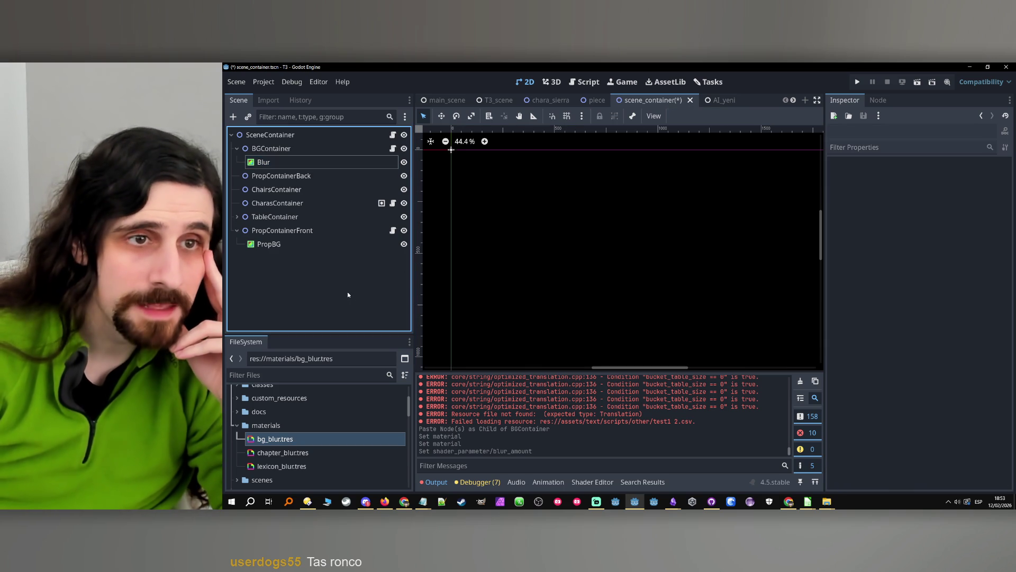
- Switch between BGContainer and Blur to recheck the Blur node's material properties
left_click(326, 160)
left_click(323, 149)
left_click(322, 162)
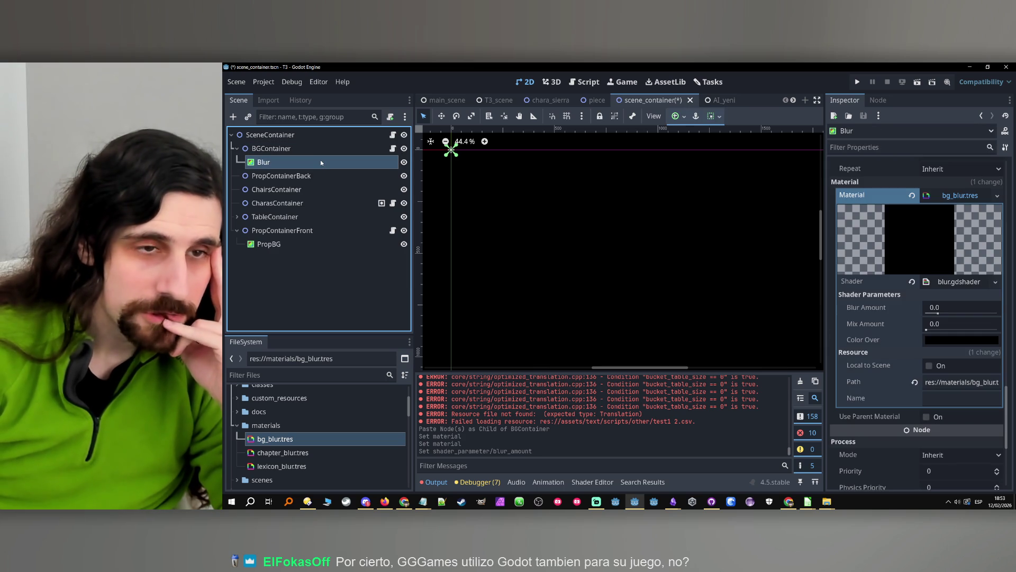
left_click(323, 151)
left_click(320, 161)
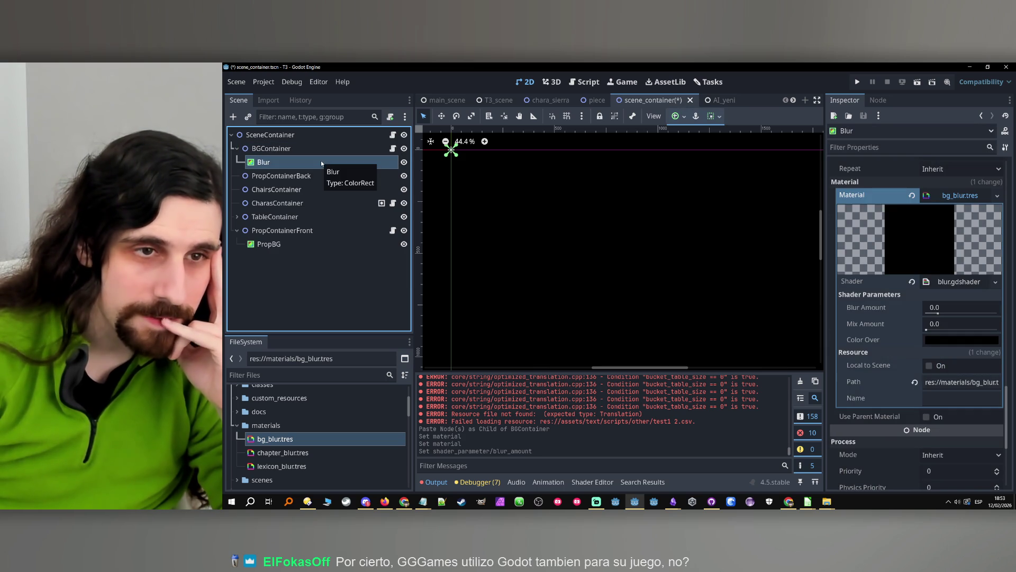
left_click(326, 150)
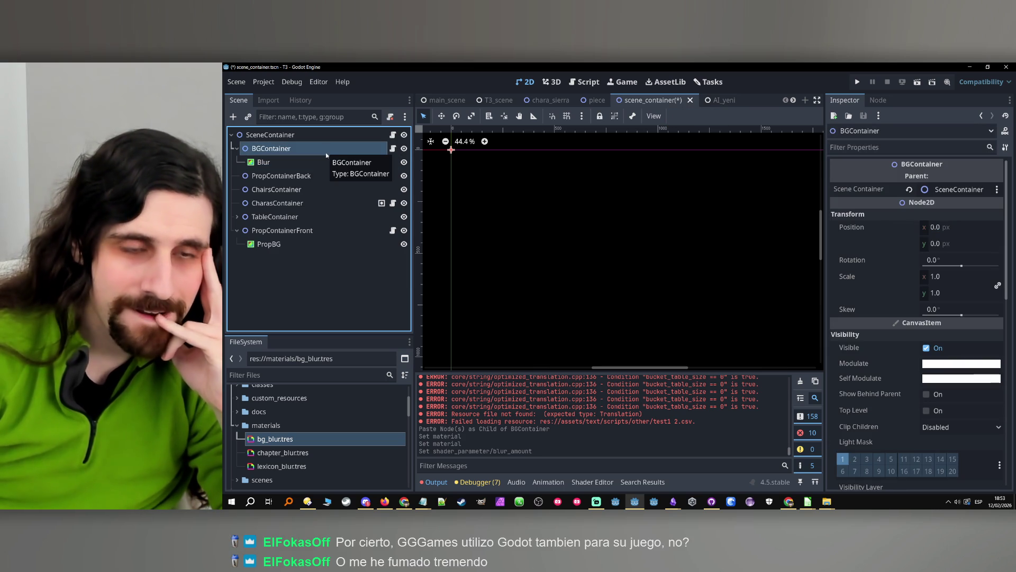
left_click(322, 161)
left_click(329, 148)
left_click(326, 164)
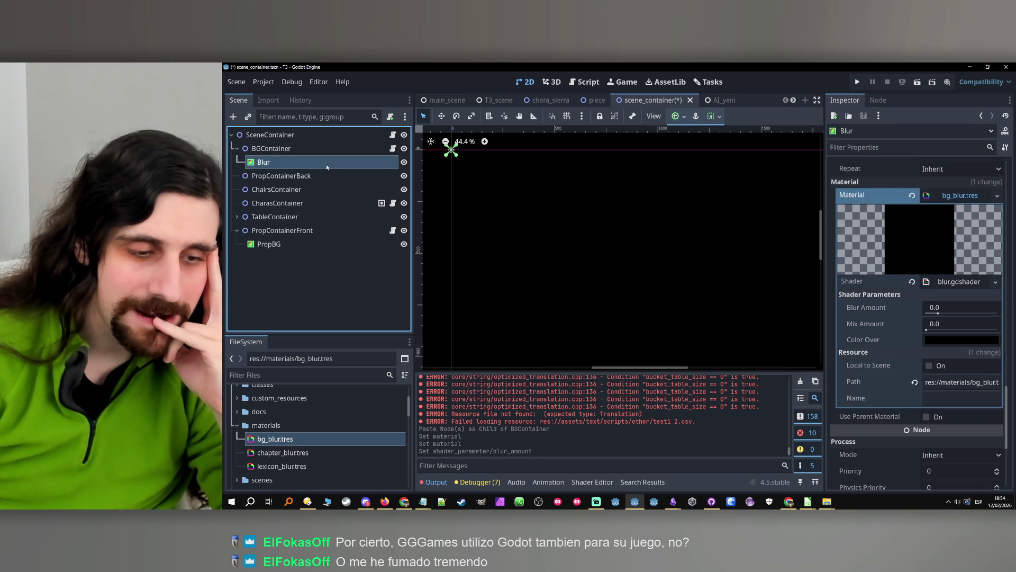
scroll(890, 310, "down", 3)
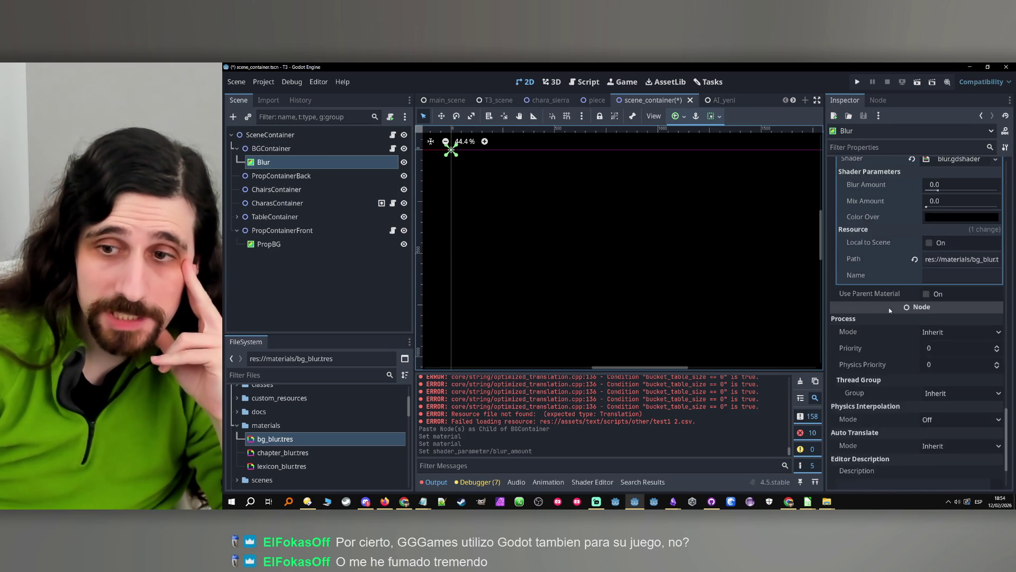
scroll(890, 311, "up", 8)
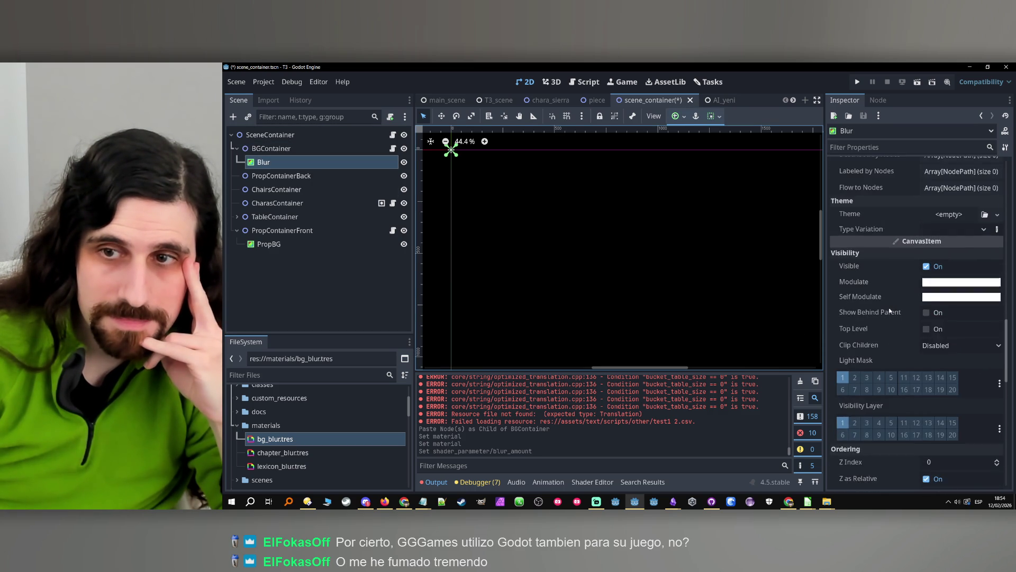
scroll(890, 310, "down", 1)
scroll(889, 308, "down", 8)
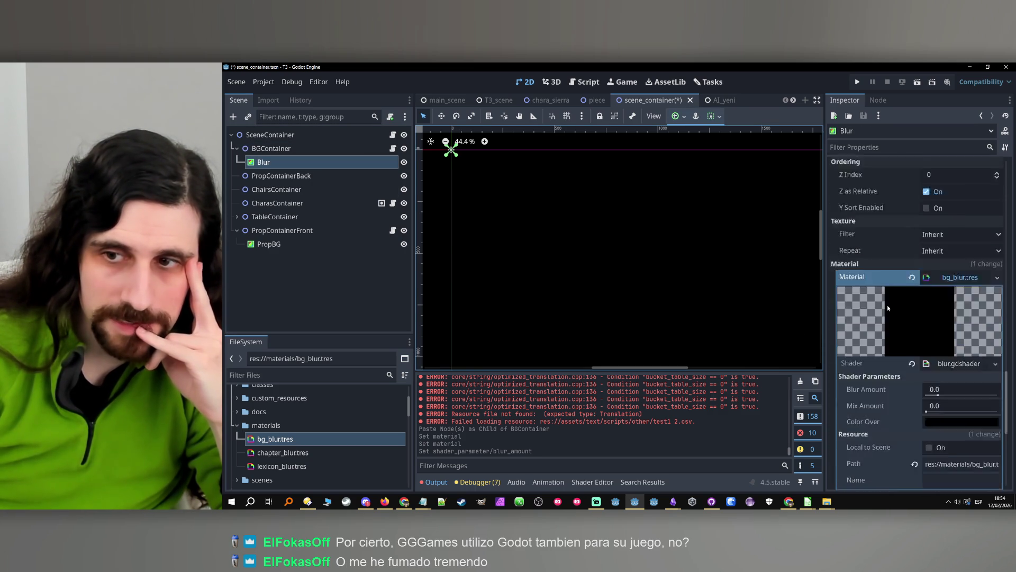
scroll(889, 308, "up", 3)
scroll(887, 307, "up", 1)
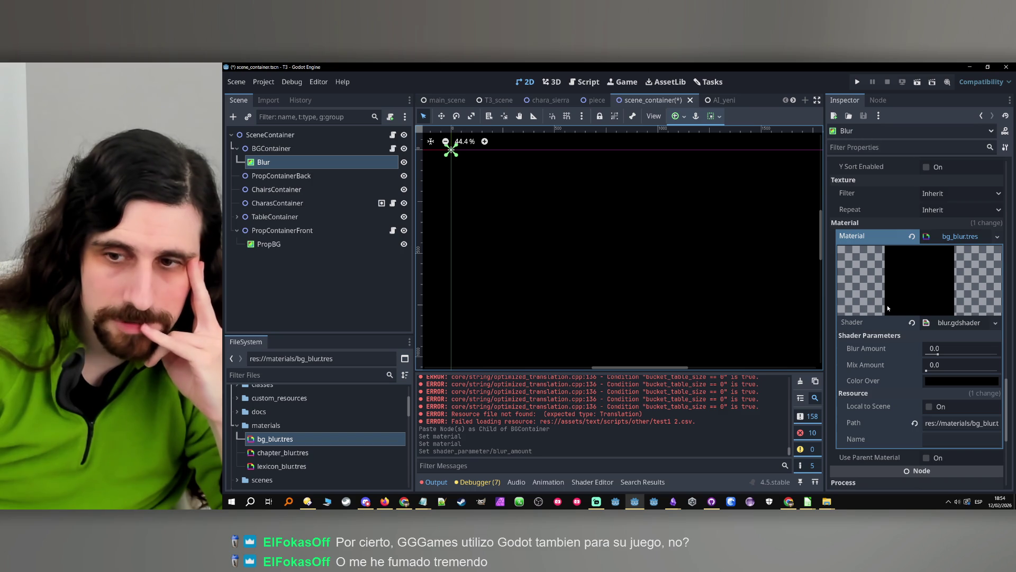
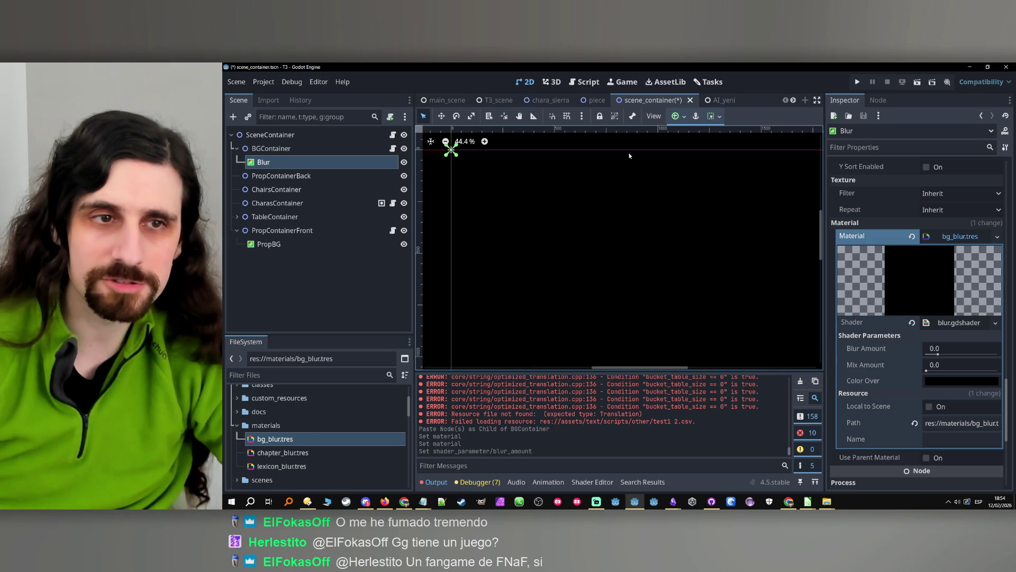
- Inspect the PropBG node, then the Blur node's type and material settings
left_click(339, 245)
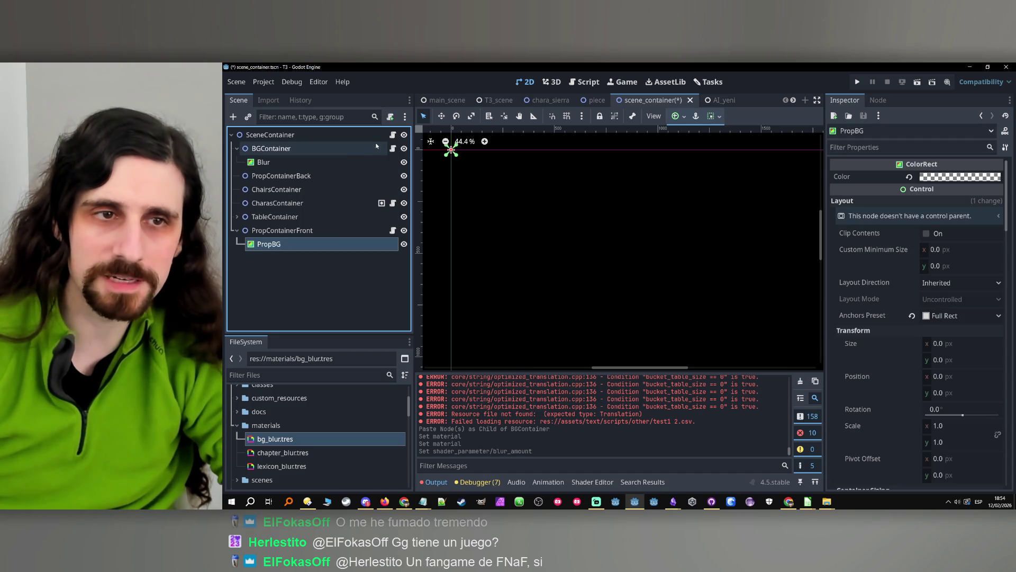
left_click(342, 163)
left_click(329, 178)
left_click(319, 160)
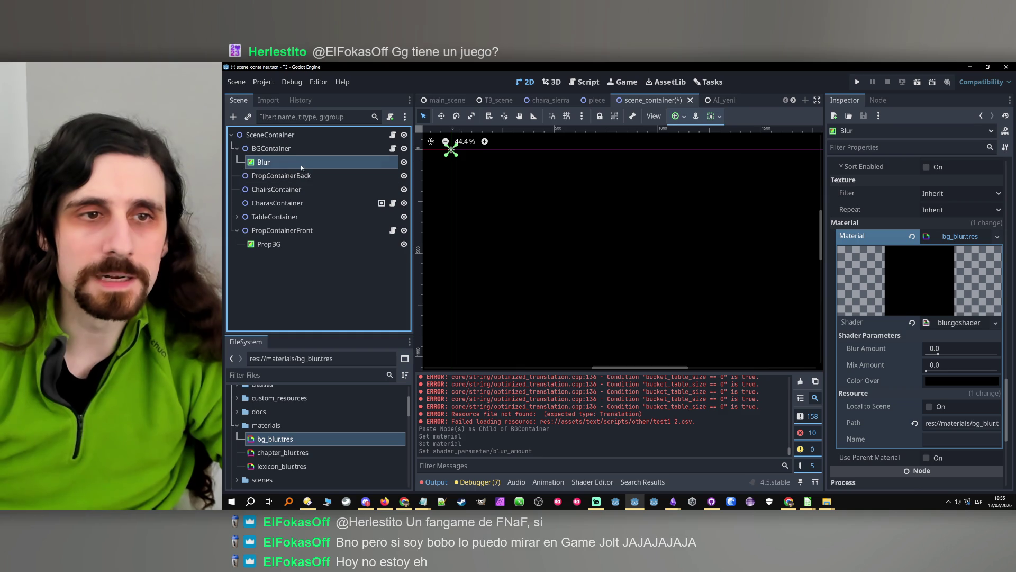
left_click(307, 150)
left_click(306, 160)
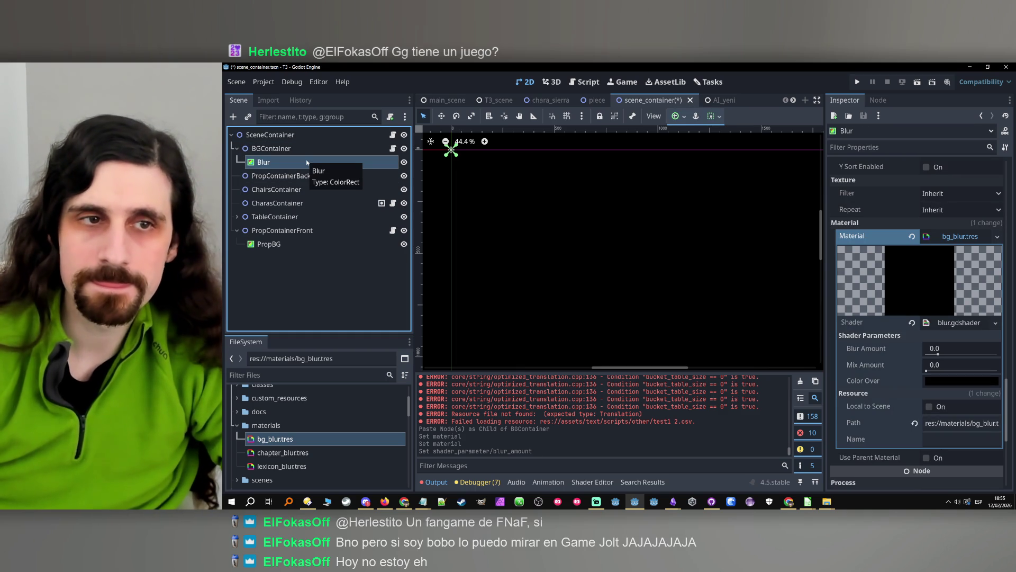
left_click(310, 153)
left_click(310, 163)
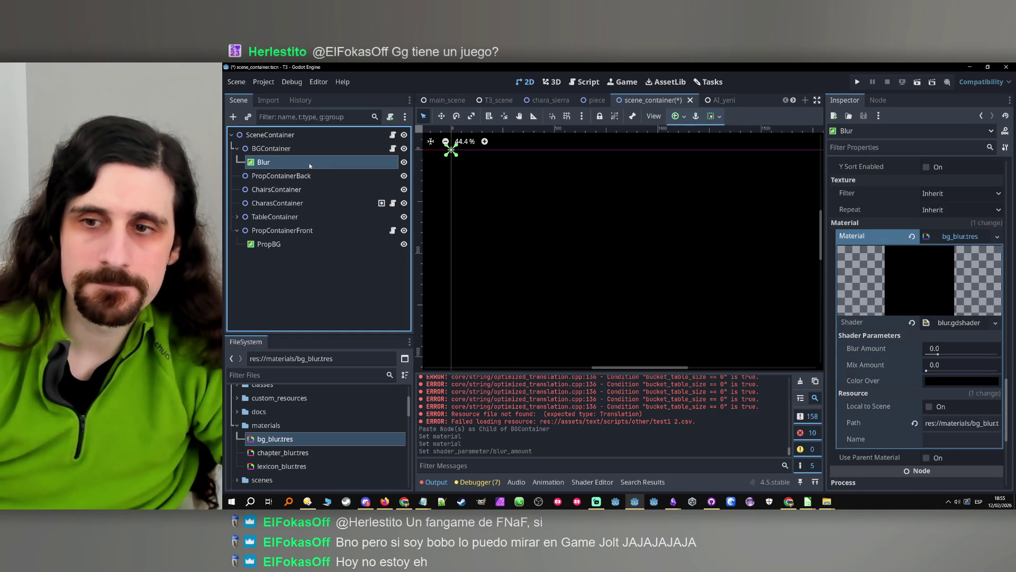
- Select BGContainer and open its script, background_container.gd
left_click(318, 147)
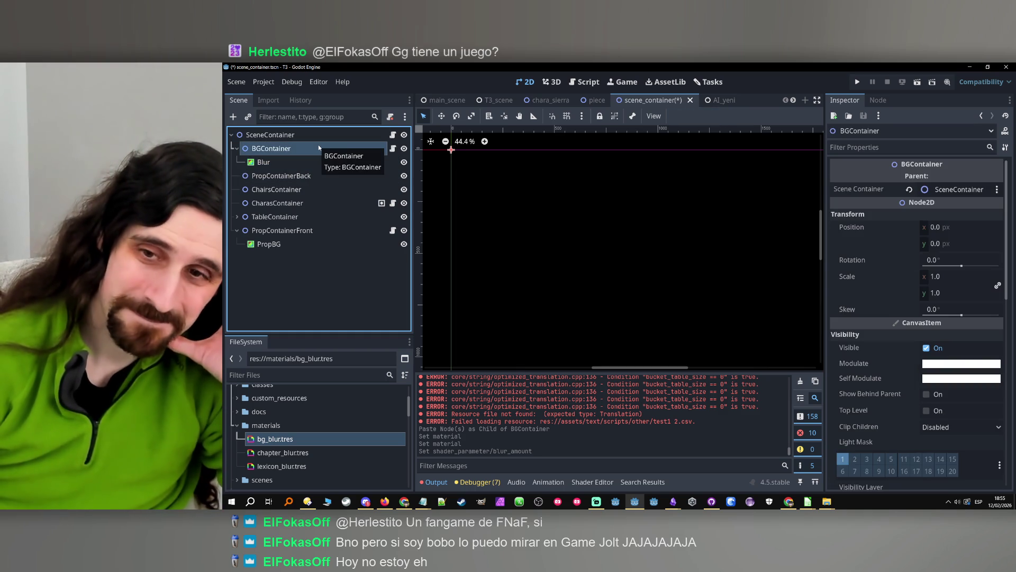
left_click(320, 160)
left_click(317, 149)
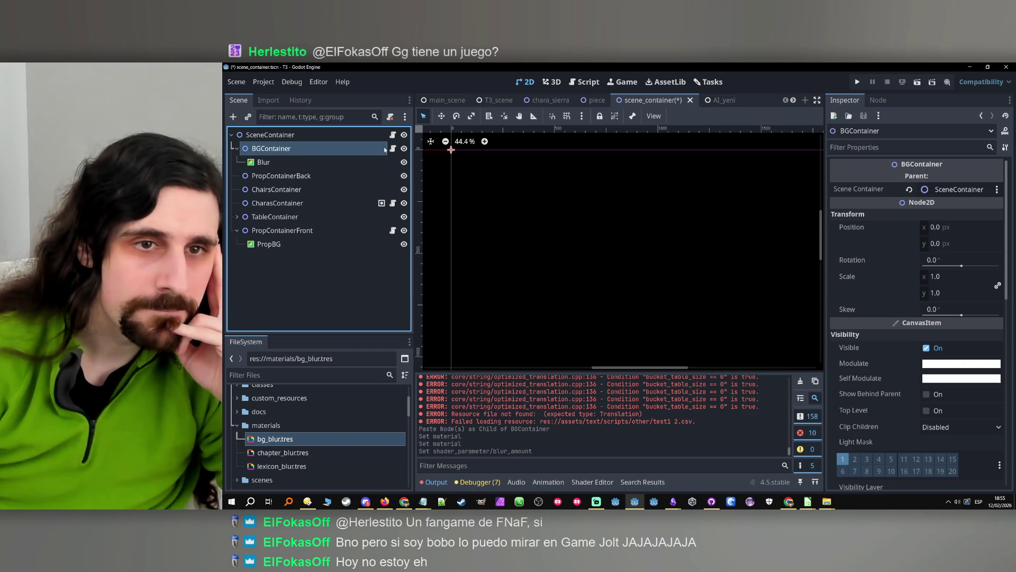
left_click(393, 148)
- Copy the scene_container export line and turn it into an exported blur: ColorRect variable
scroll(715, 265, "up", 15)
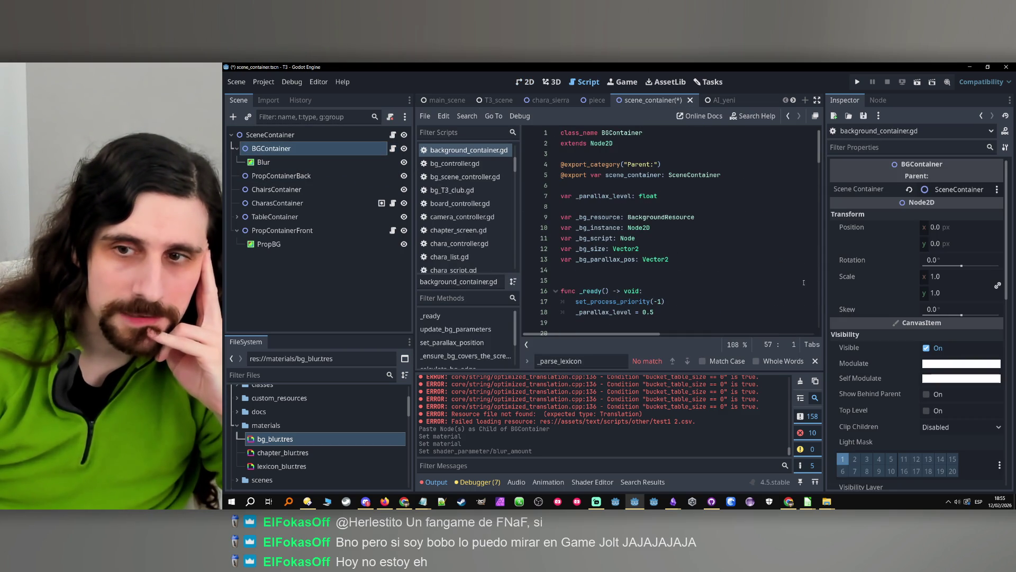
left_click_drag(825, 285, 882, 285)
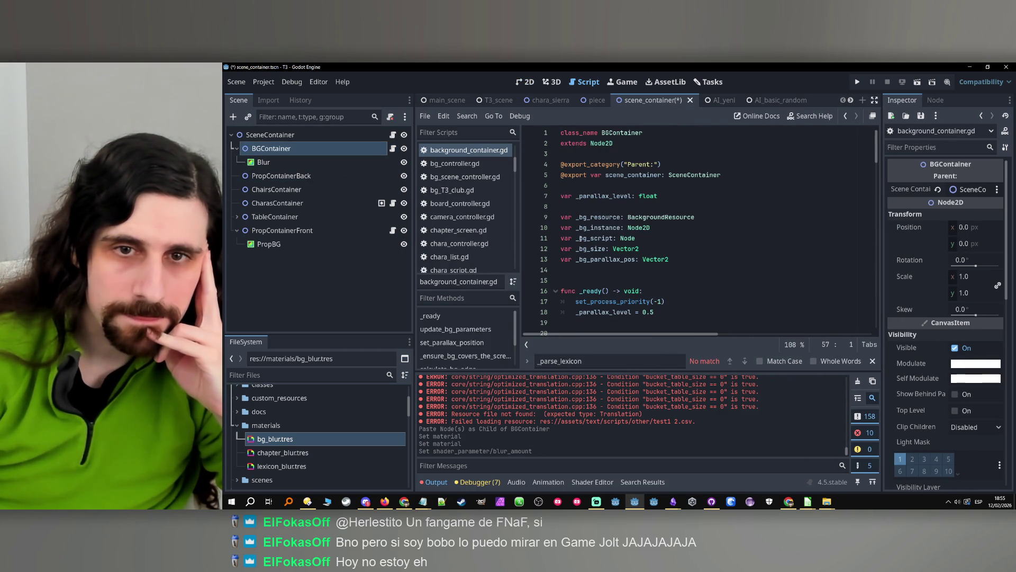
left_click_drag(414, 271, 405, 272)
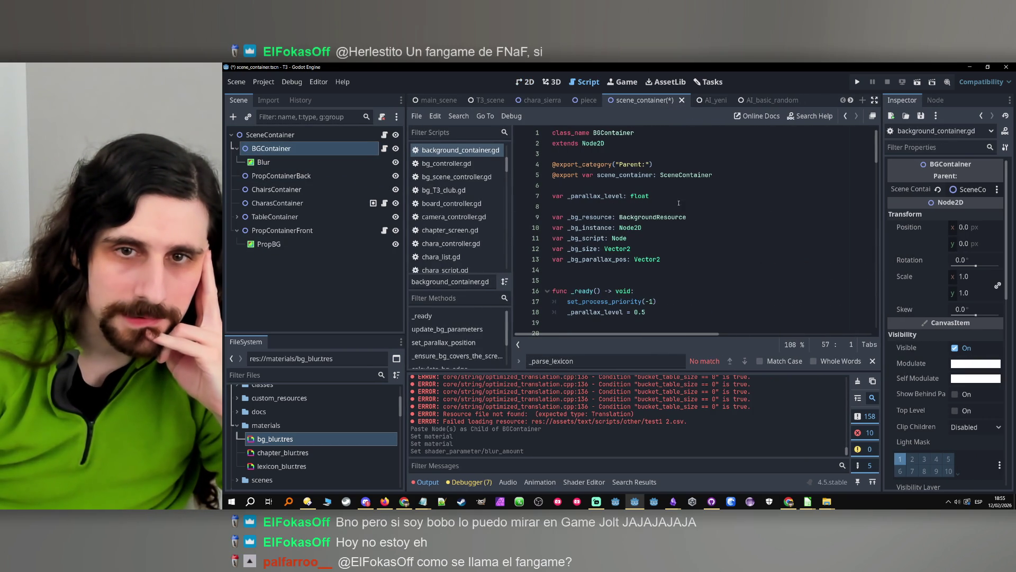
mouse_move(713, 175)
left_mouse_down()
mouse_move(609, 170)
mouse_move(554, 179)
left_mouse_up()
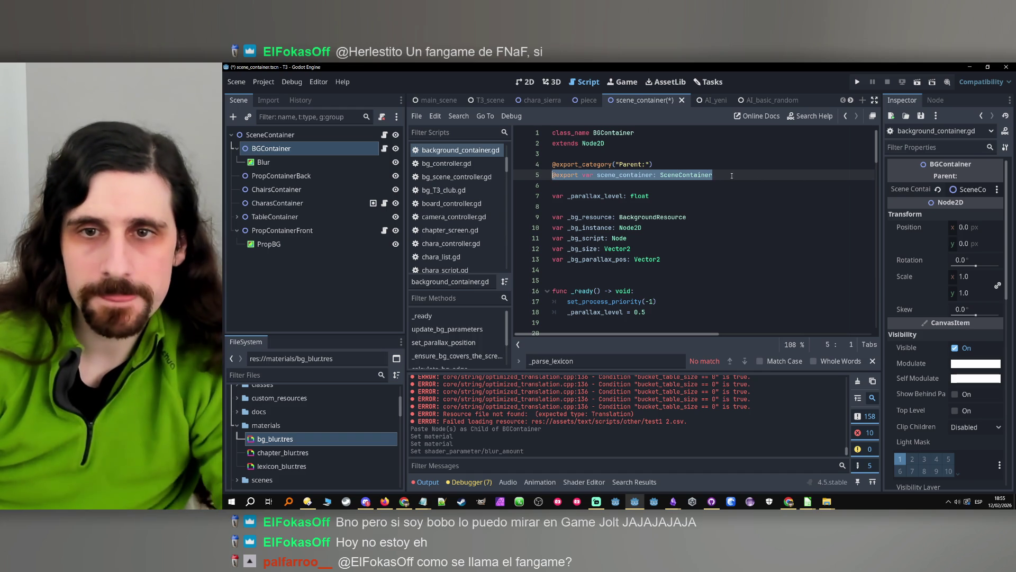
left_click(554, 180)
type("@export var scene_container: SceneContainer")
double_click(625, 186)
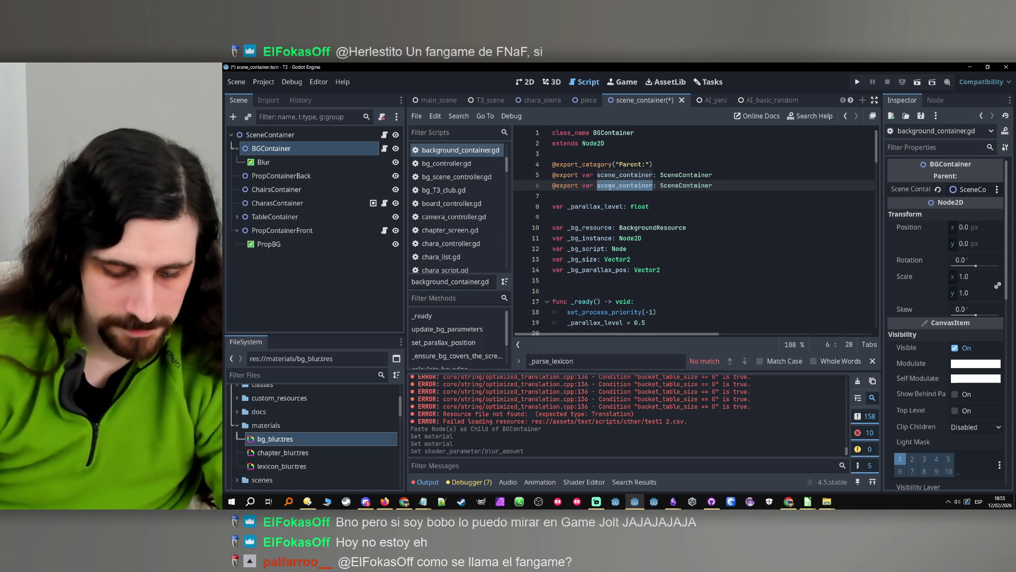
type("blur")
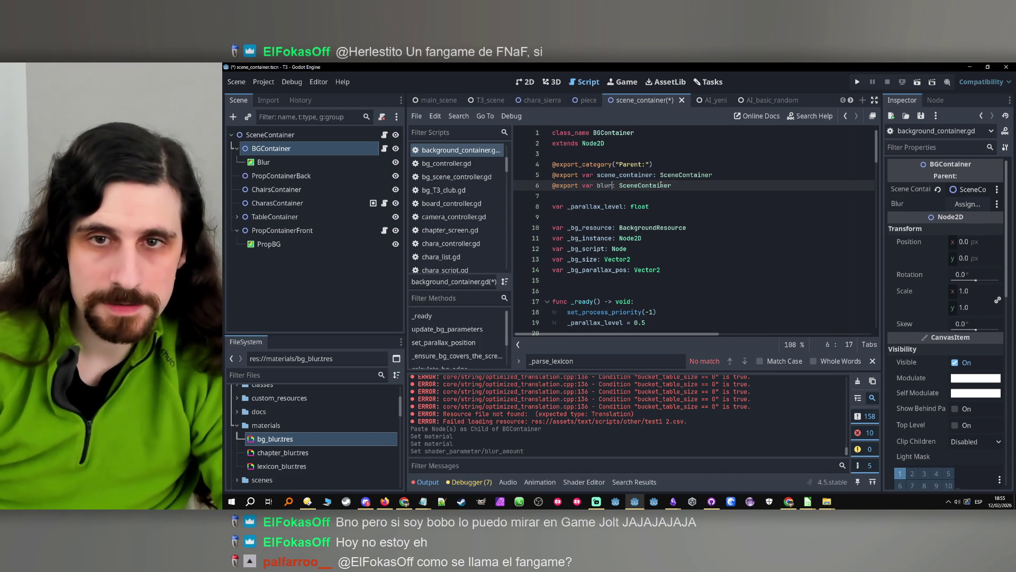
double_click(660, 185)
key("Caps_Lock")
type("Color")
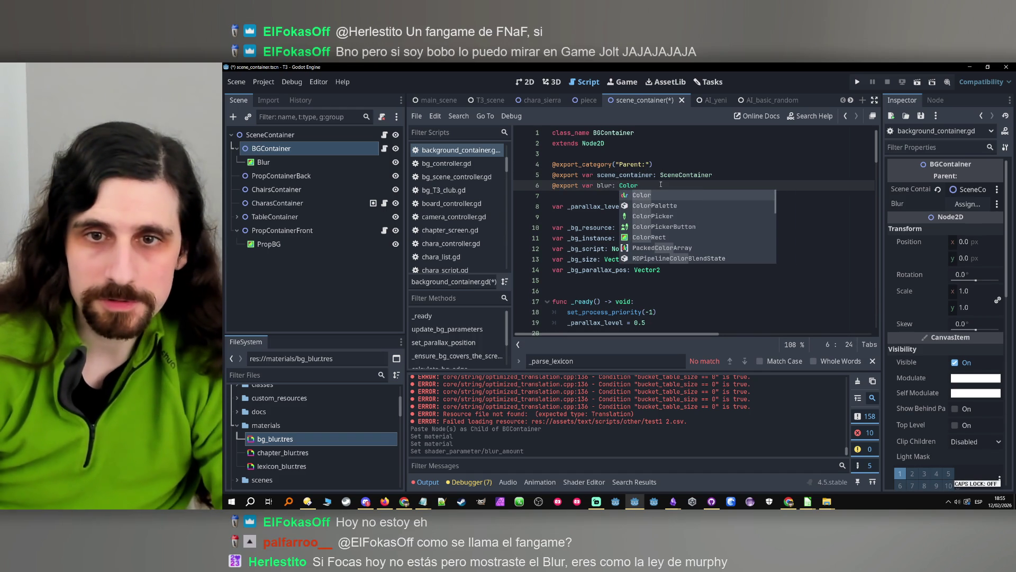
key("Down")
key("Down")
key("Down")
key("Return")
- Assign the Blur node to BGContainer's new Blur property in the Inspector
left_click(302, 150)
mouse_move(306, 163)
left_mouse_down()
mouse_move(354, 164)
mouse_move(292, 166)
mouse_move(921, 217)
mouse_move(958, 205)
left_mouse_up()
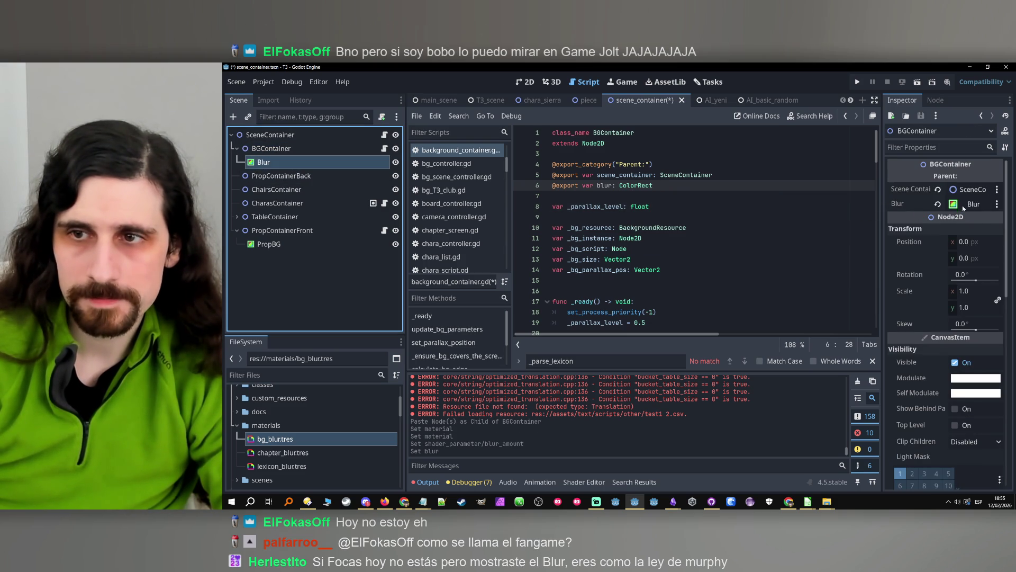
left_click(754, 196)
scroll(753, 208, "down", 5)
- Delete the commented-out zoom and blur lines 50–55 from background_container.gd
scroll(746, 209, "down", 2)
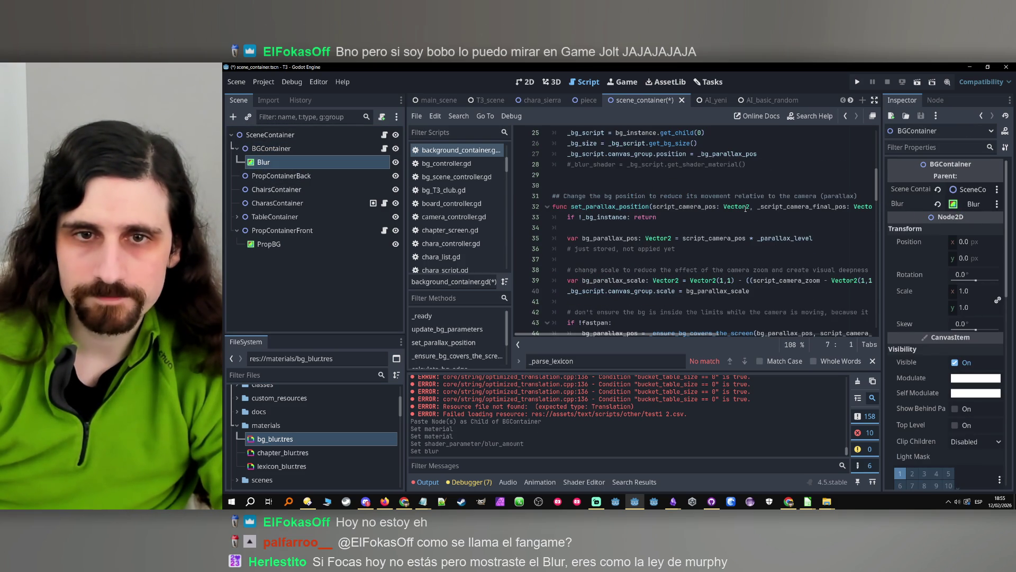
scroll(746, 209, "down", 8)
left_click(637, 221)
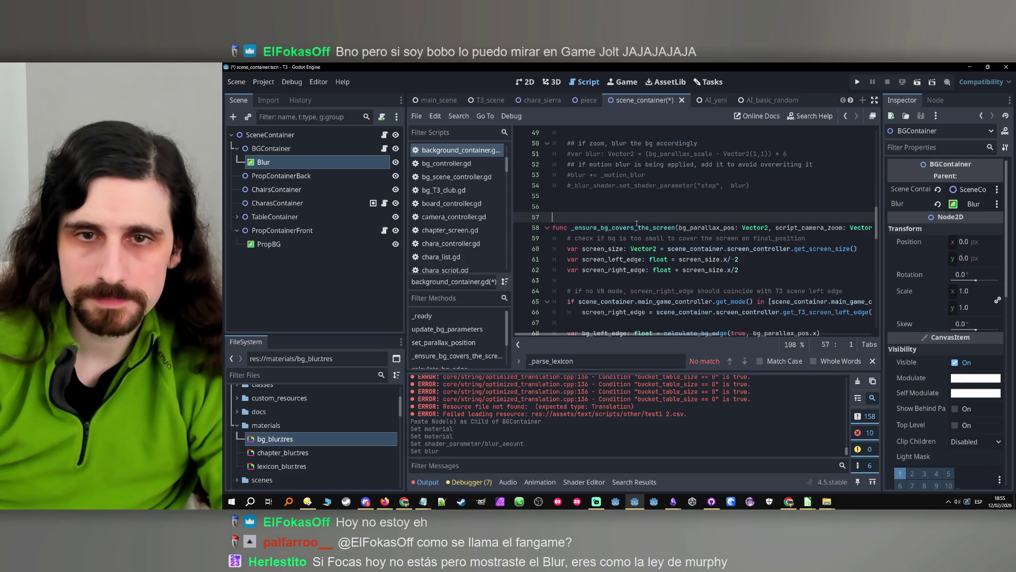
scroll(637, 224, "up", 2)
scroll(776, 251, "up", 1)
double_click(619, 238)
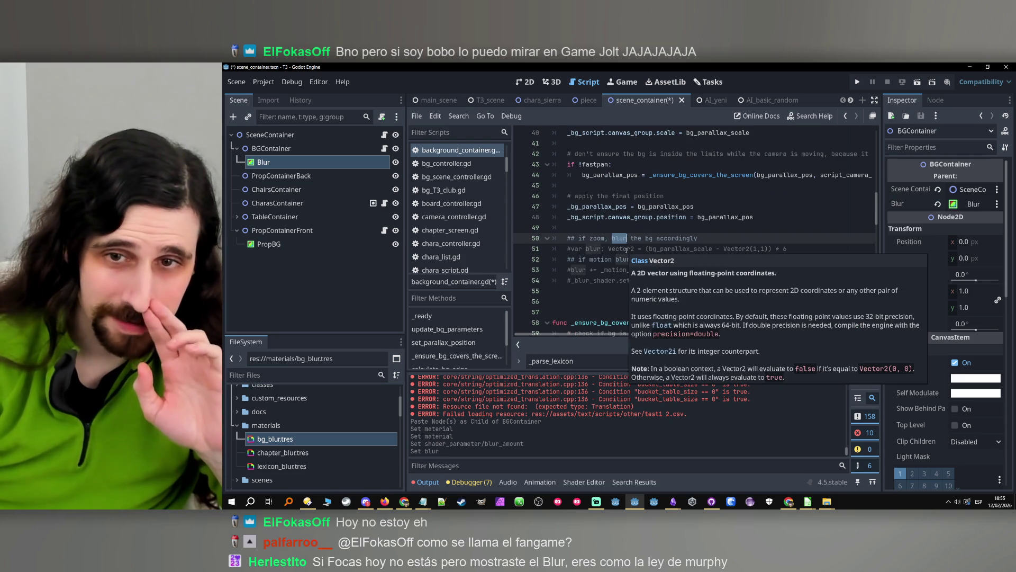
left_click(696, 239)
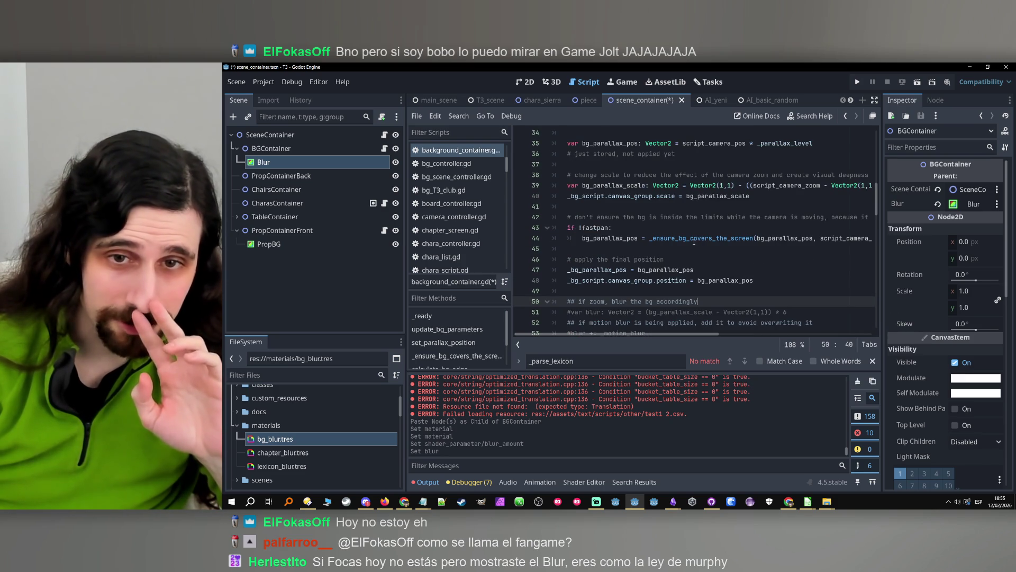
scroll(621, 288, "up", 1)
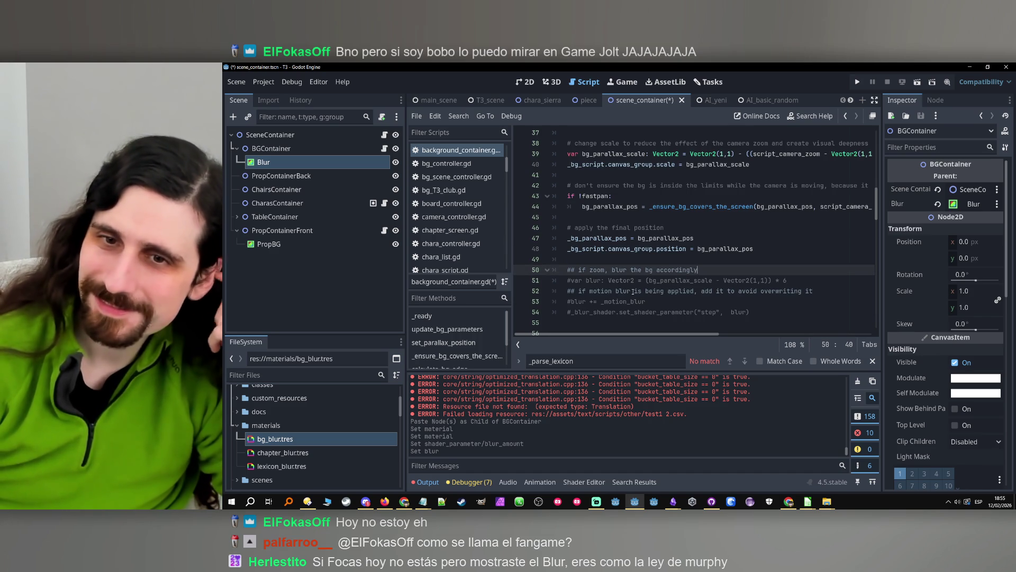
double_click(680, 280)
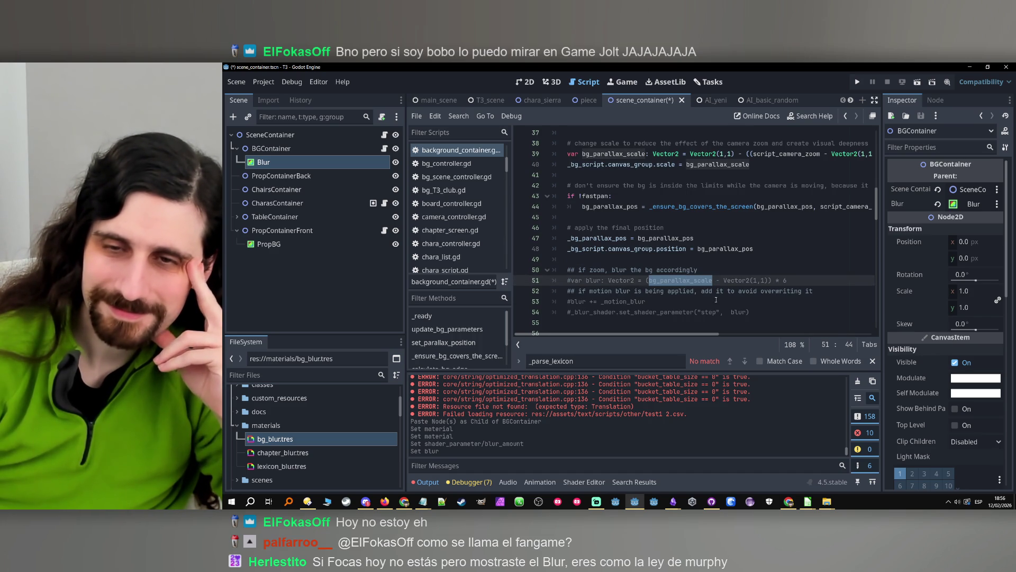
double_click(683, 304)
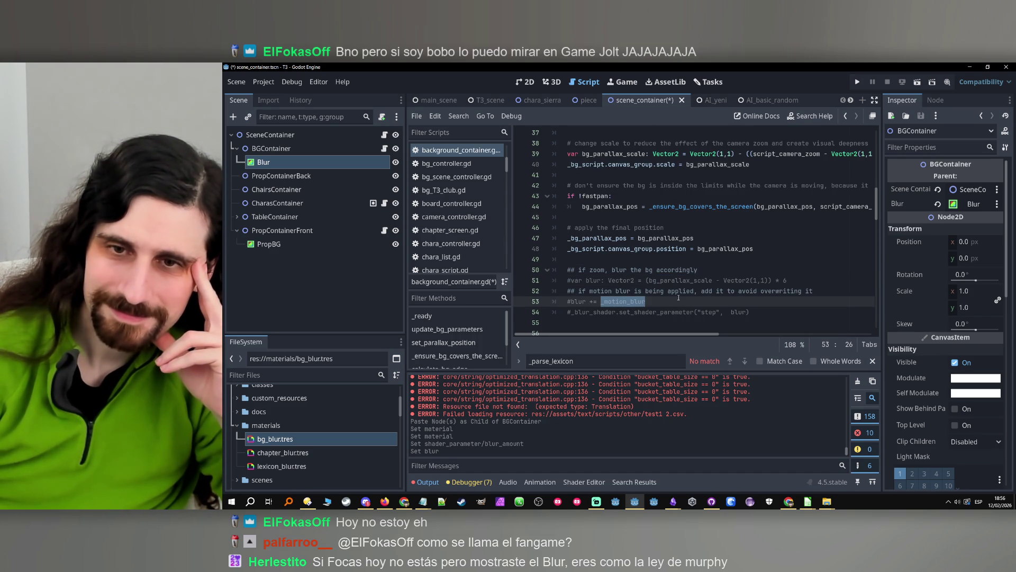
double_click(680, 294)
left_click(740, 306)
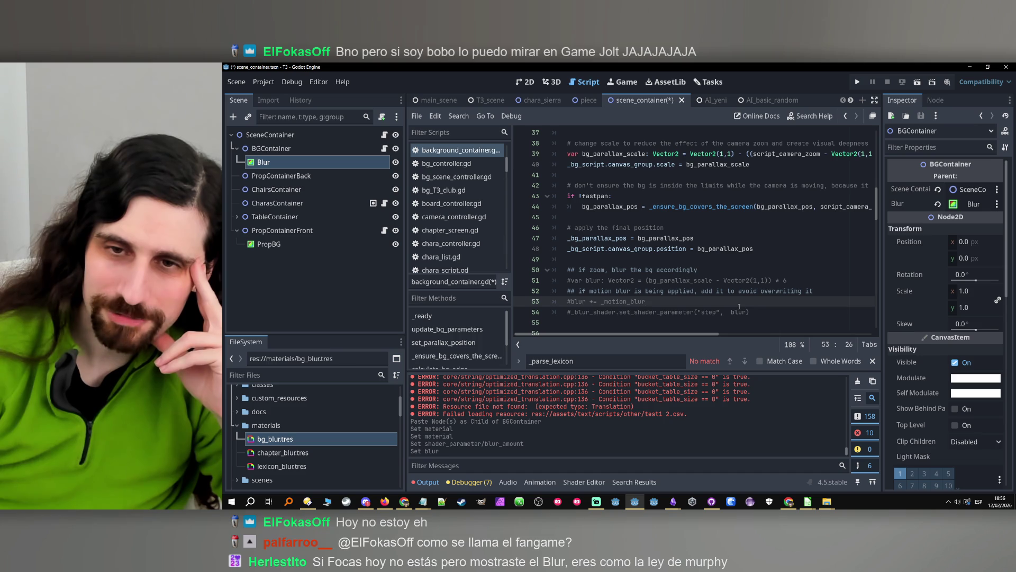
scroll(740, 306, "up", 4)
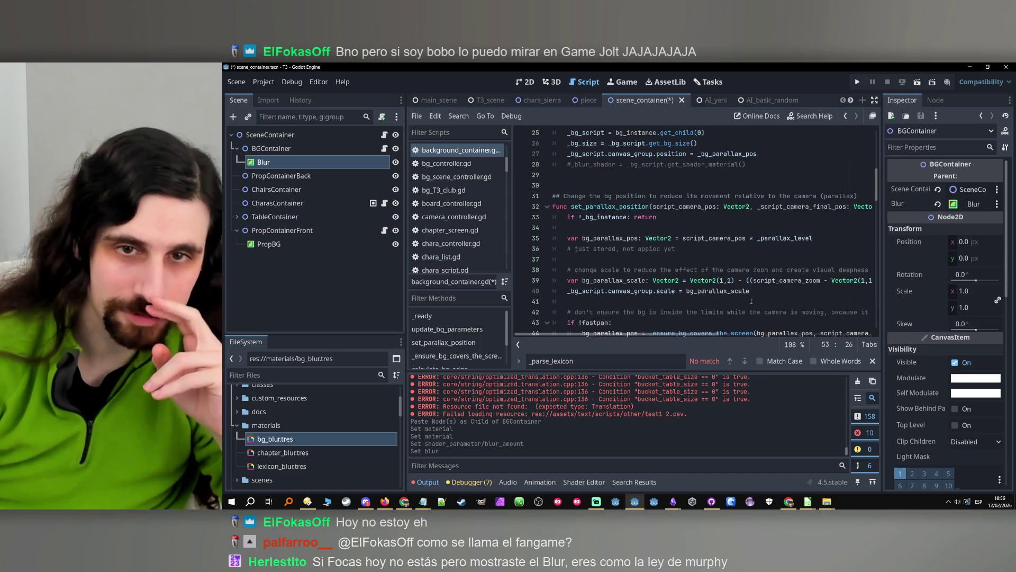
scroll(751, 301, "down", 4)
left_click_drag(752, 311, 514, 279)
key("Delete")
key("BackSpace")
key("BackSpace")
key("BackSpace")
- Delete the commented-out set_motion_blur function
scroll(674, 284, "down", 3)
scroll(673, 284, "down", 17)
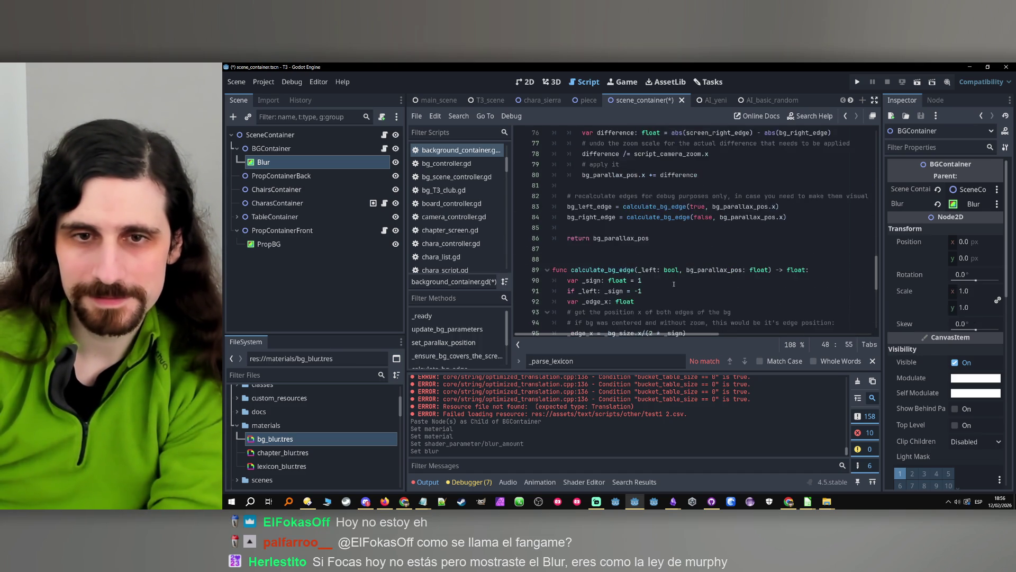
scroll(673, 284, "down", 1)
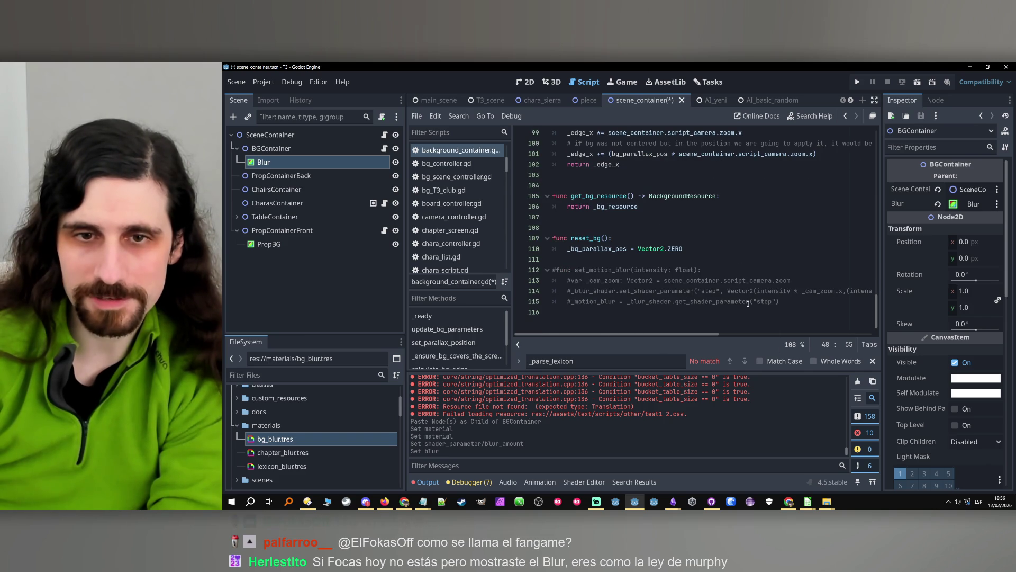
left_click_drag(799, 305, 684, 249)
key("BackSpace")
- Insert blank lines after calculate_bg_edge, above get_bg_resource
scroll(715, 281, "up", 5)
scroll(709, 284, "up", 2)
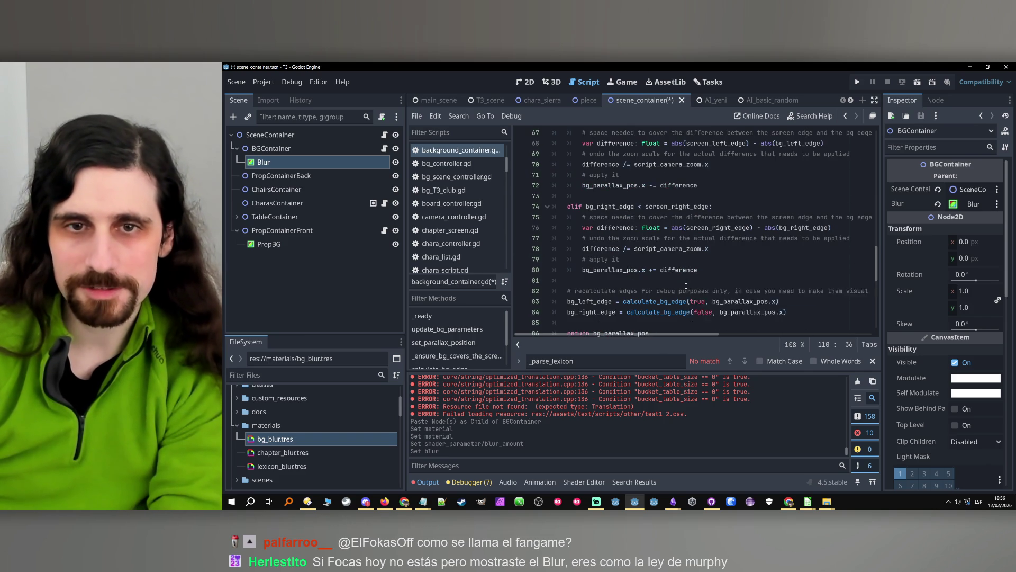
scroll(690, 286, "down", 2)
scroll(690, 286, "up", 10)
scroll(690, 286, "up", 6)
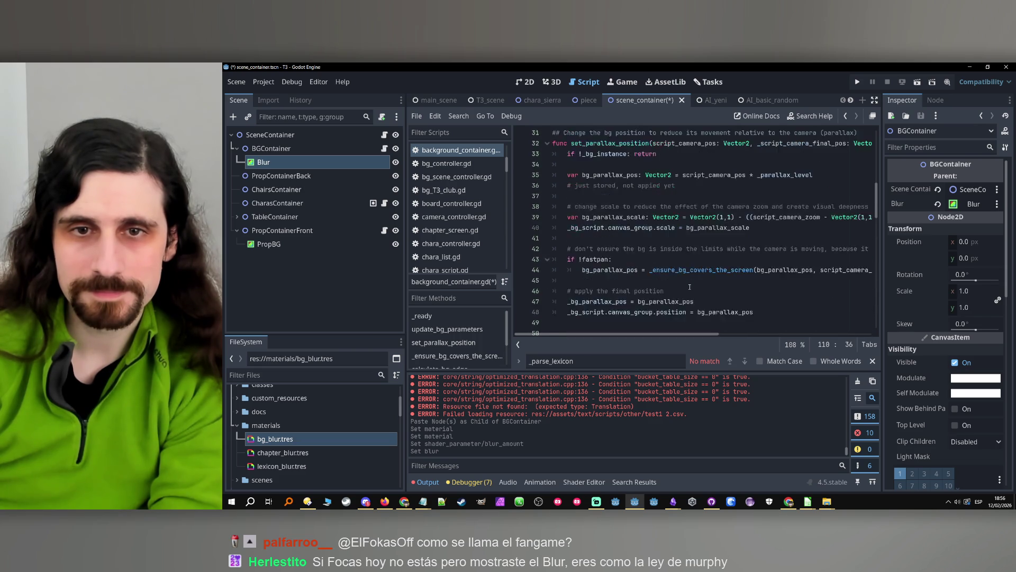
scroll(690, 286, "down", 5)
scroll(690, 287, "down", 10)
scroll(689, 286, "down", 3)
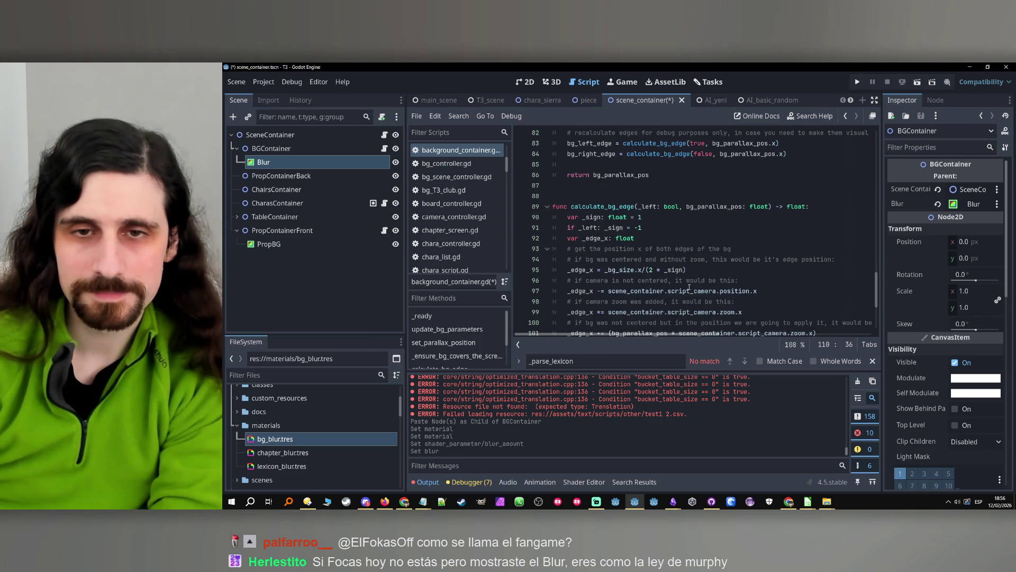
scroll(689, 286, "up", 4)
scroll(689, 287, "down", 5)
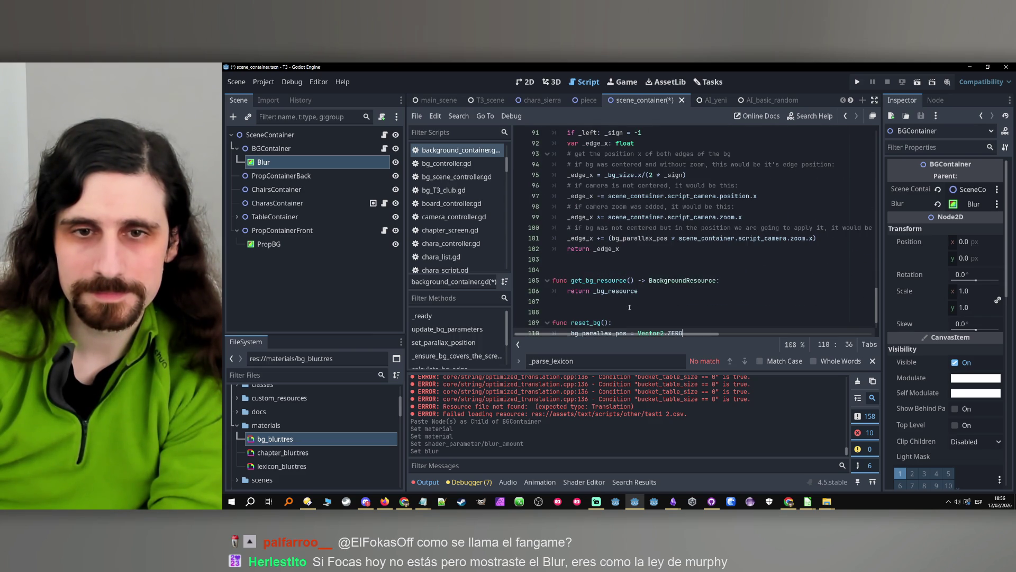
left_click(583, 272)
key("Return")
key("Return")
key("Up")
key("Up")
key("Return")
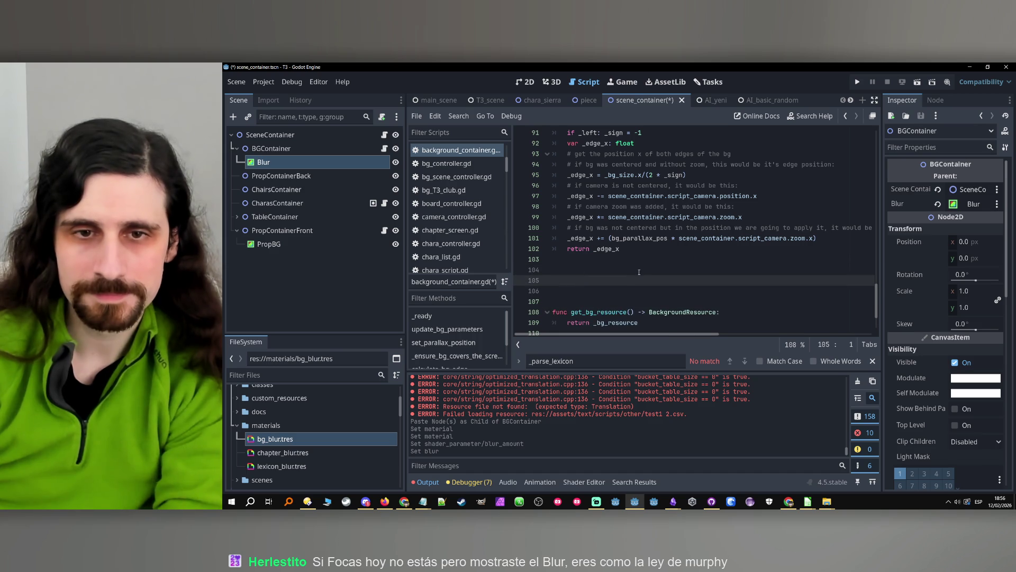
- Write func _move_blur_on_top(): with the body blur.reparent(self) and save the script
type("func _")
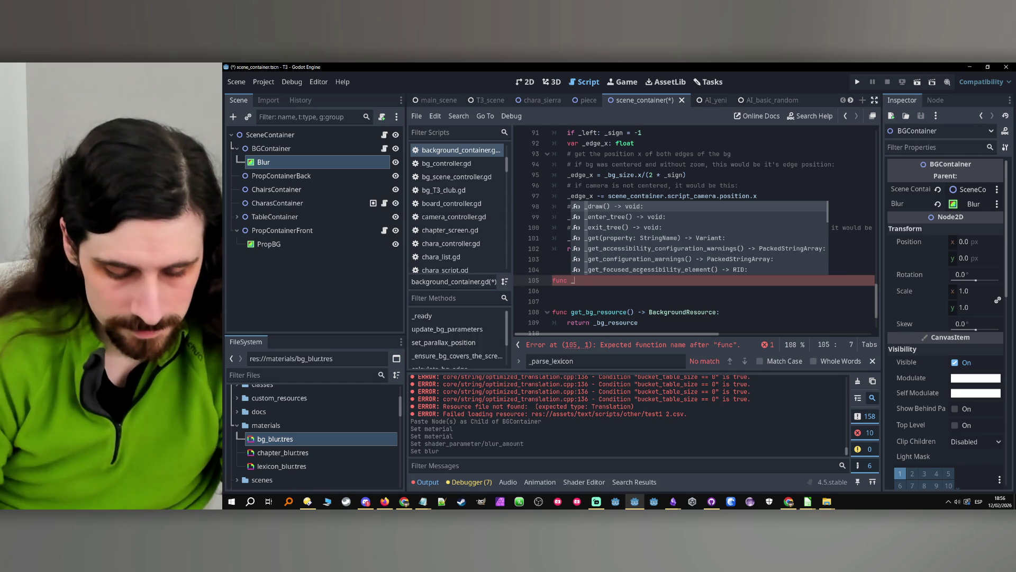
type("move")
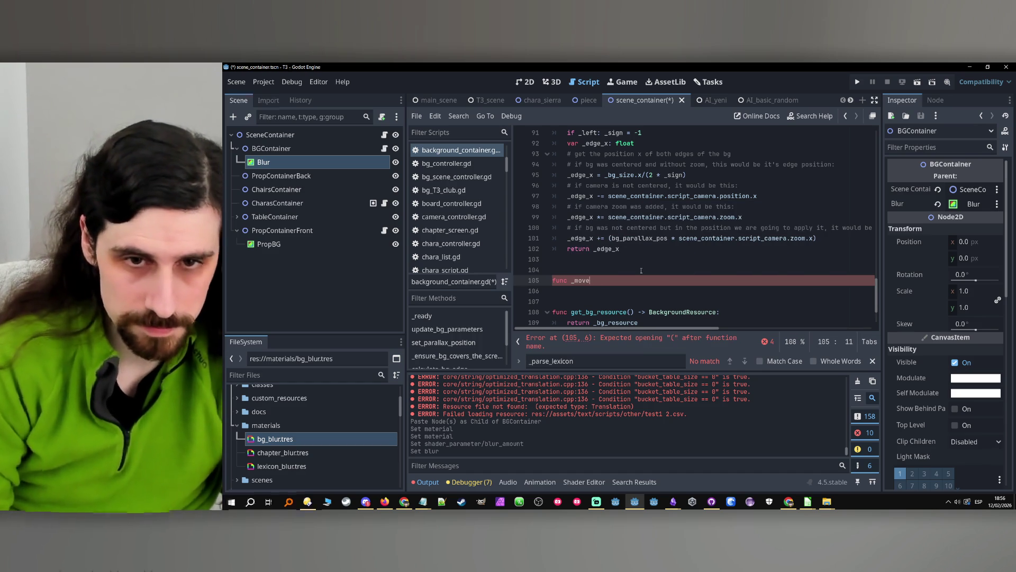
type("_blur_on_top():")
key("Return")
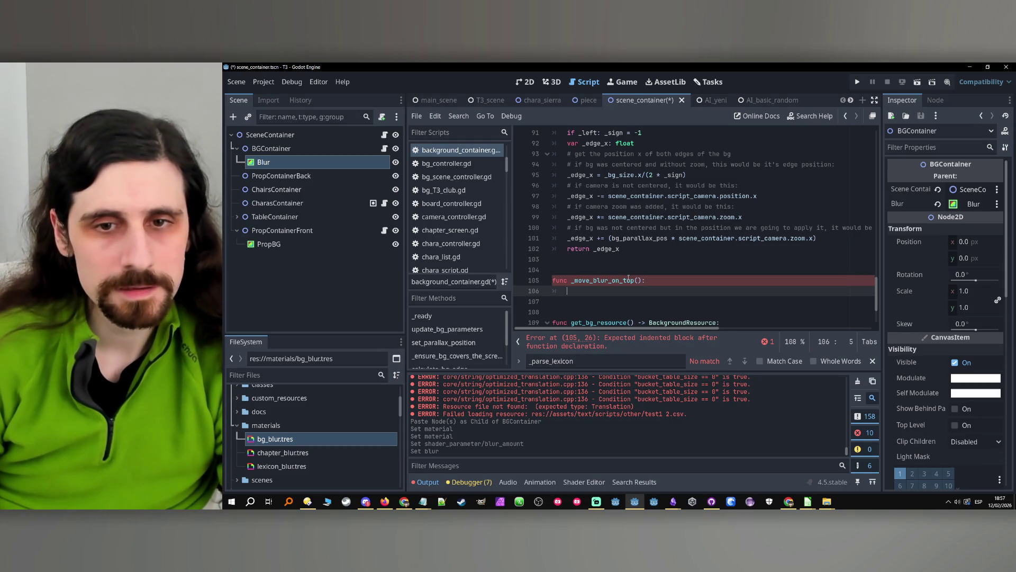
type("bl")
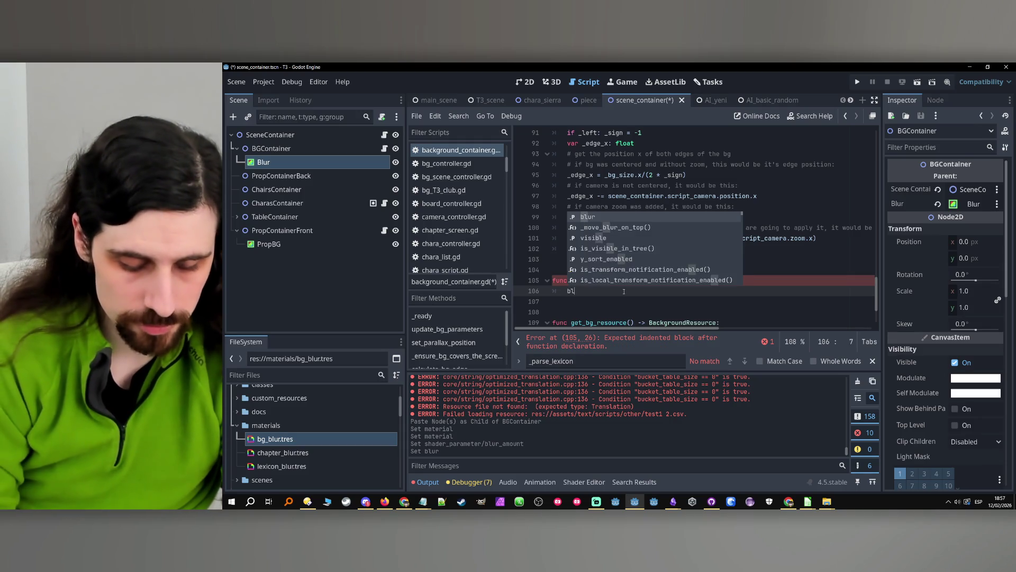
type("ur.re")
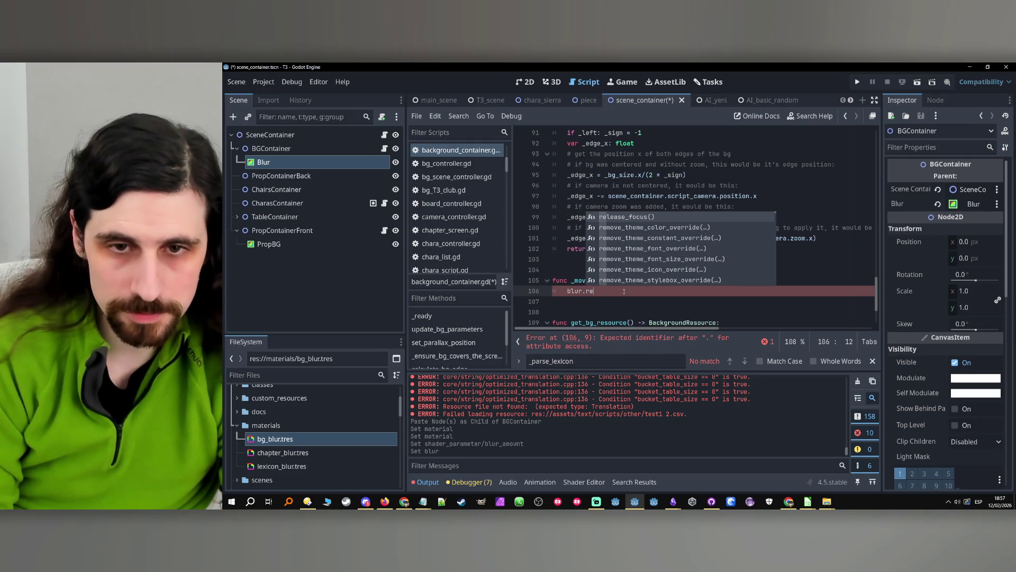
type("pa")
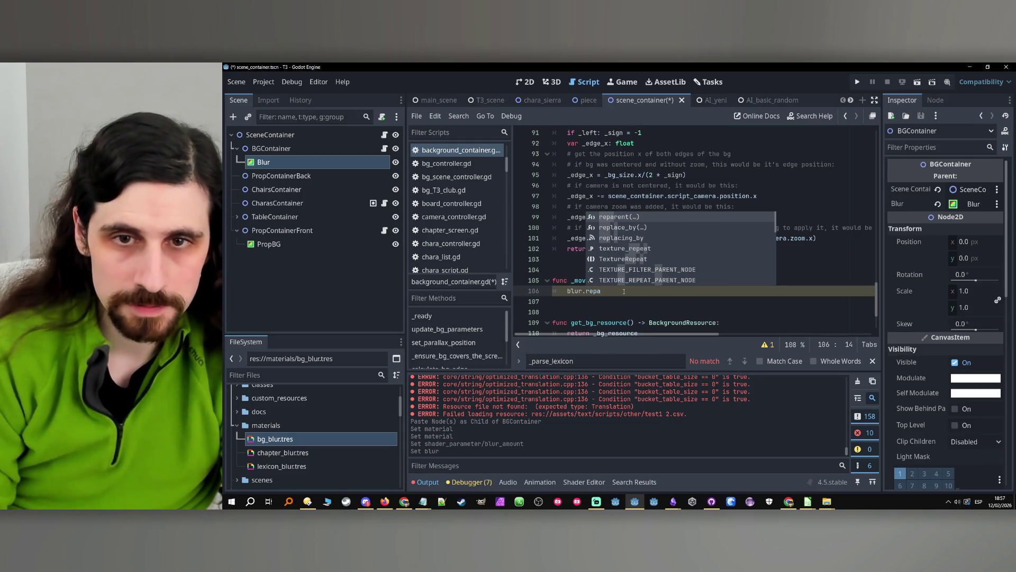
key("Return")
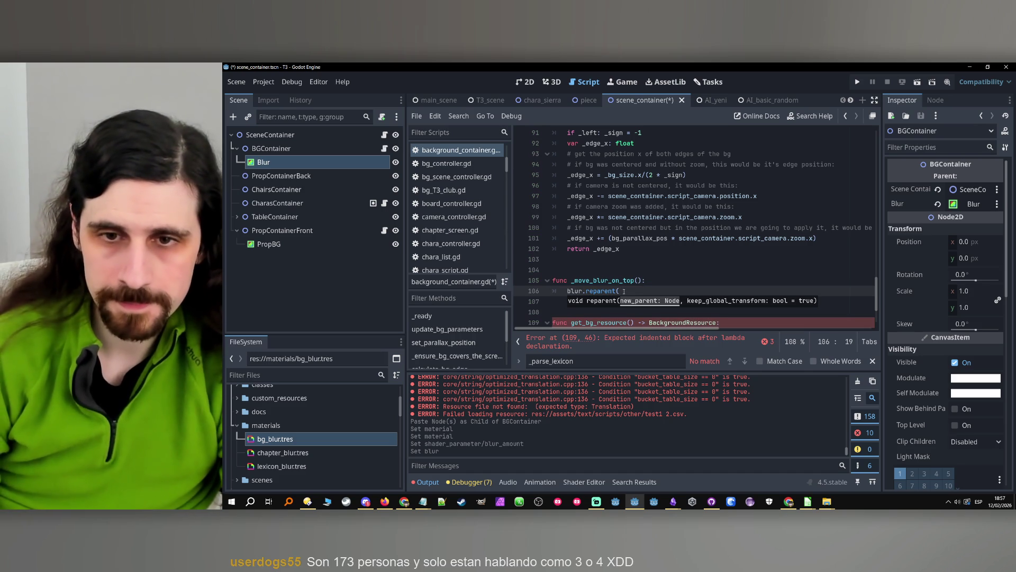
type("self)")
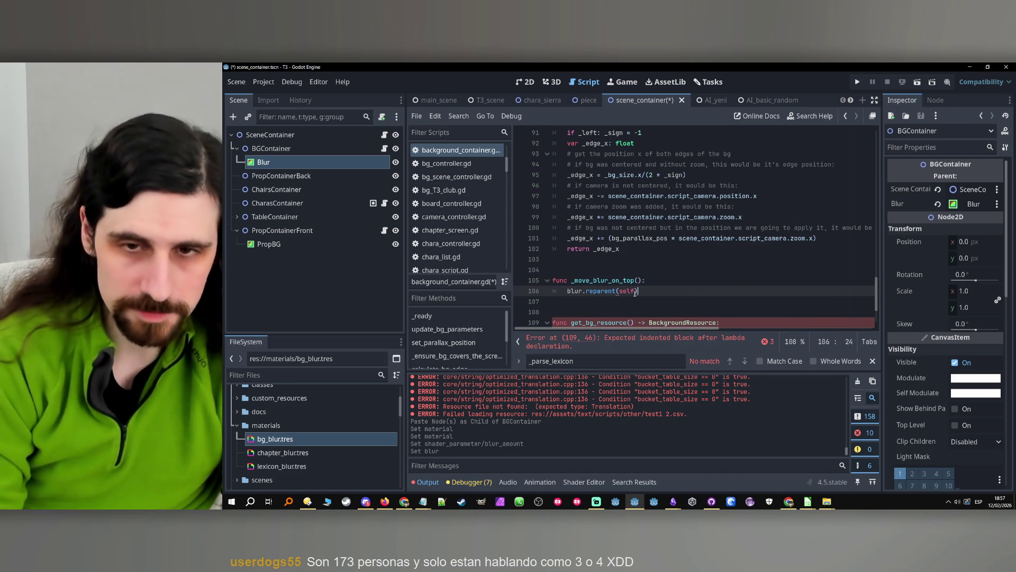
key("ctrl+s")
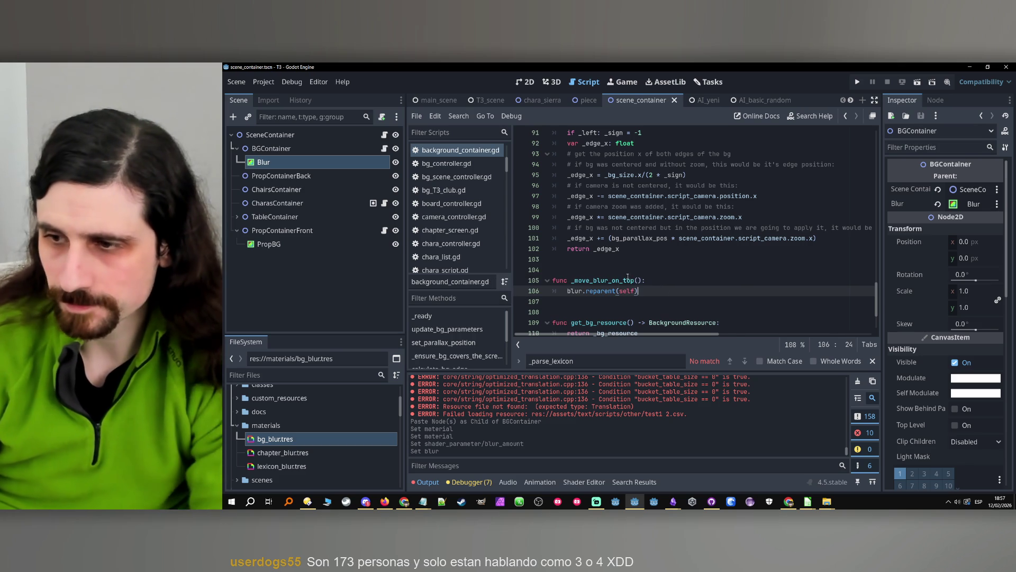
left_click(574, 280)
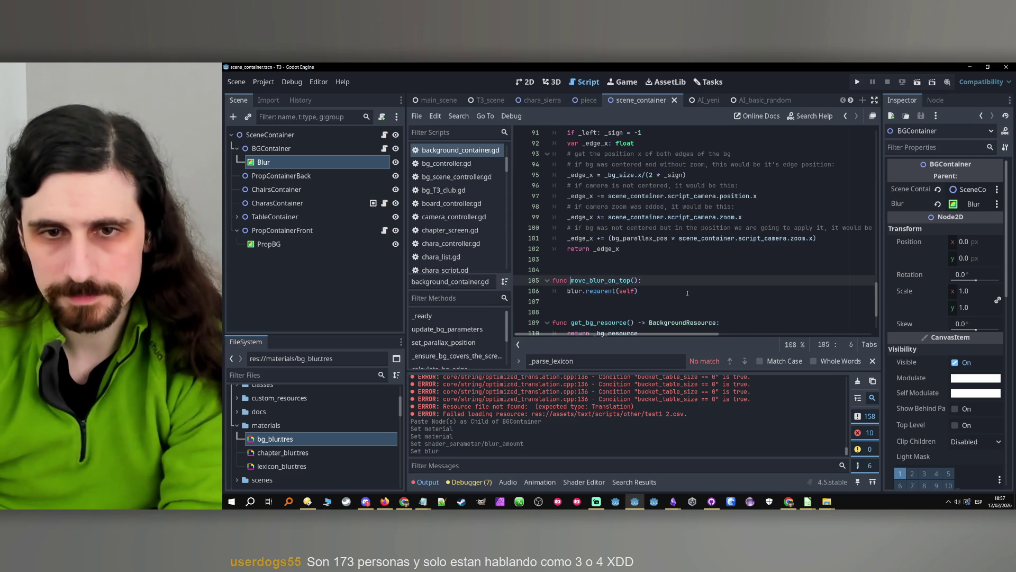
- Rename _move_blur_on_top to move_blur_on_top by removing the leading underscore
key("BackSpace")
left_click(715, 294)
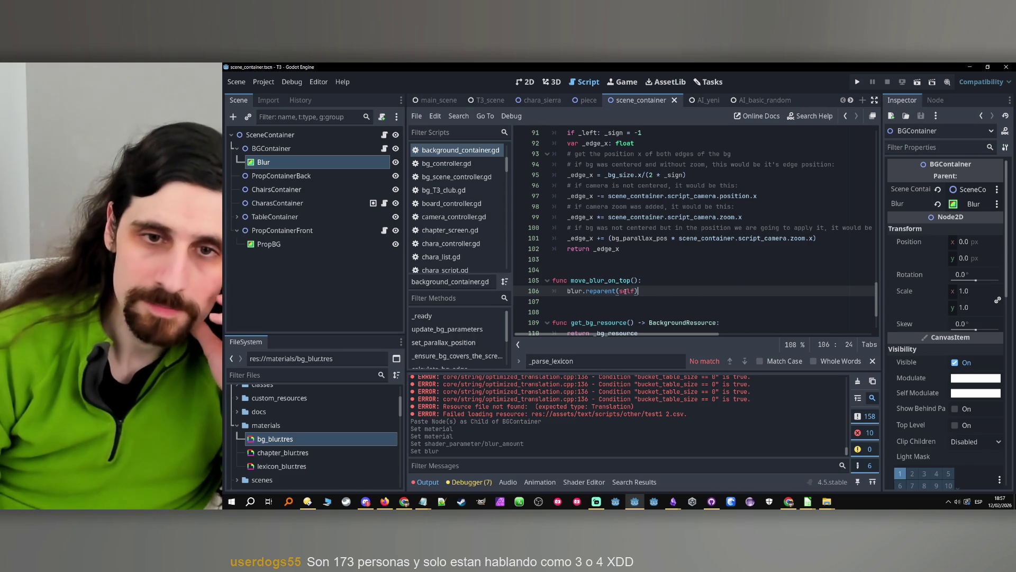
double_click(602, 281)
scroll(690, 293, "up", 20)
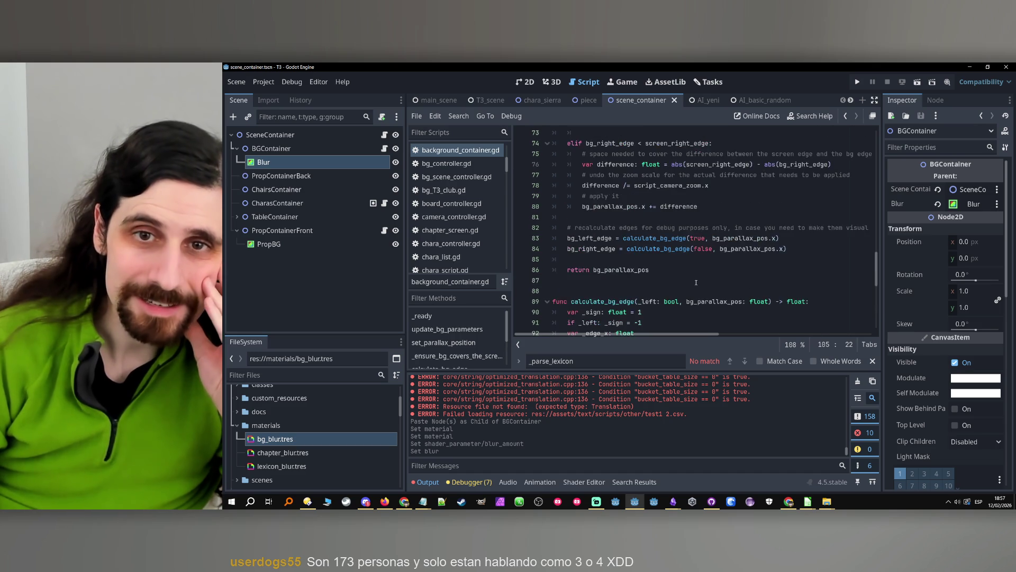
scroll(707, 288, "up", 3)
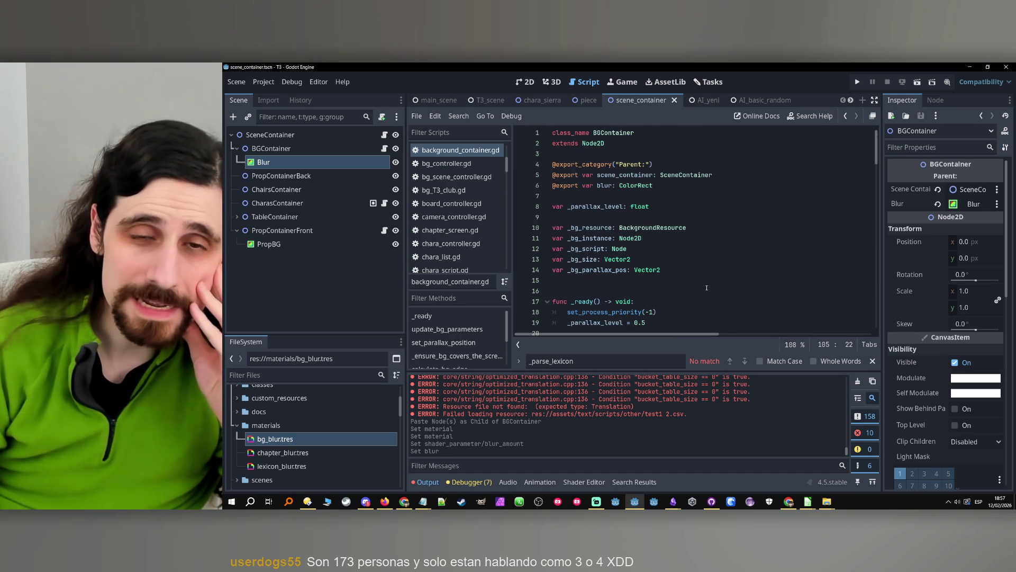
scroll(706, 288, "down", 7)
scroll(707, 288, "down", 20)
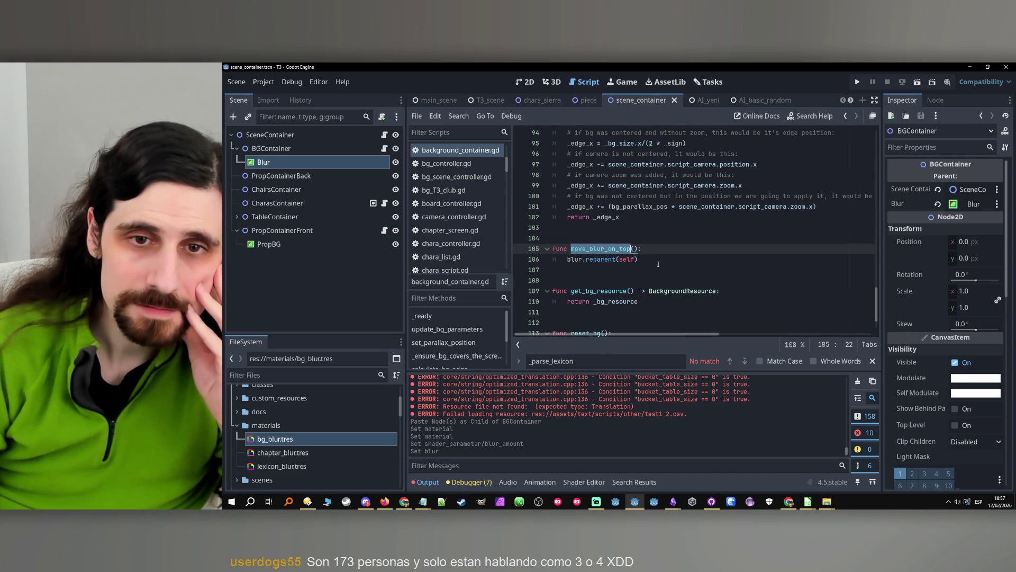
left_click(633, 237)
- Move the move_blur_on_top function to below get_bg_resource, above reset_bg
left_click_drag(648, 257, 513, 247)
key("ctrl+c")
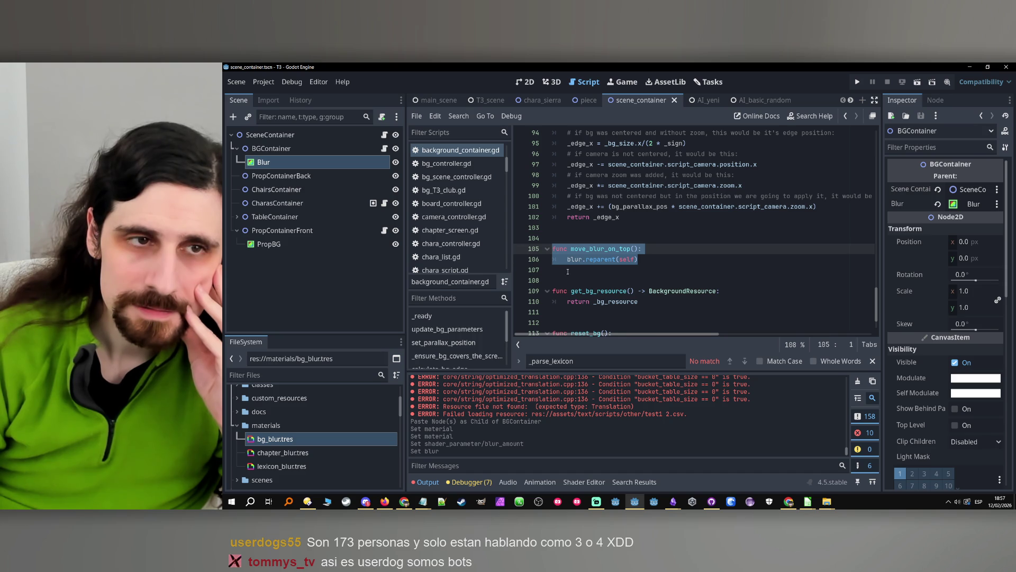
scroll(669, 268, "down", 2)
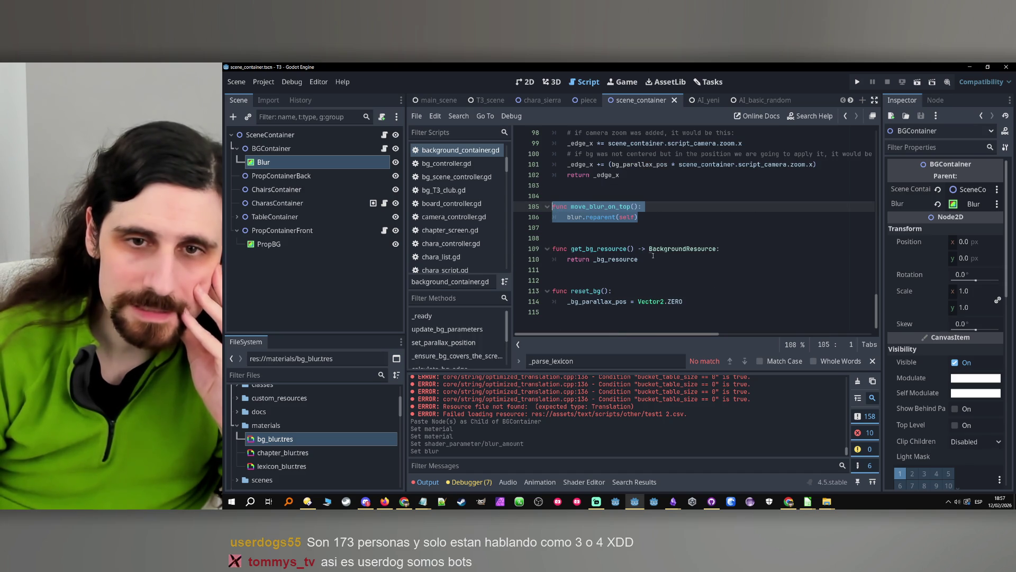
key("BackSpace")
key("BackSpace")
key("BackSpace")
left_click(557, 197)
key("Delete")
key("Return")
key("Return")
key("Return")
left_click(578, 240)
key("Return")
key("ctrl+v")
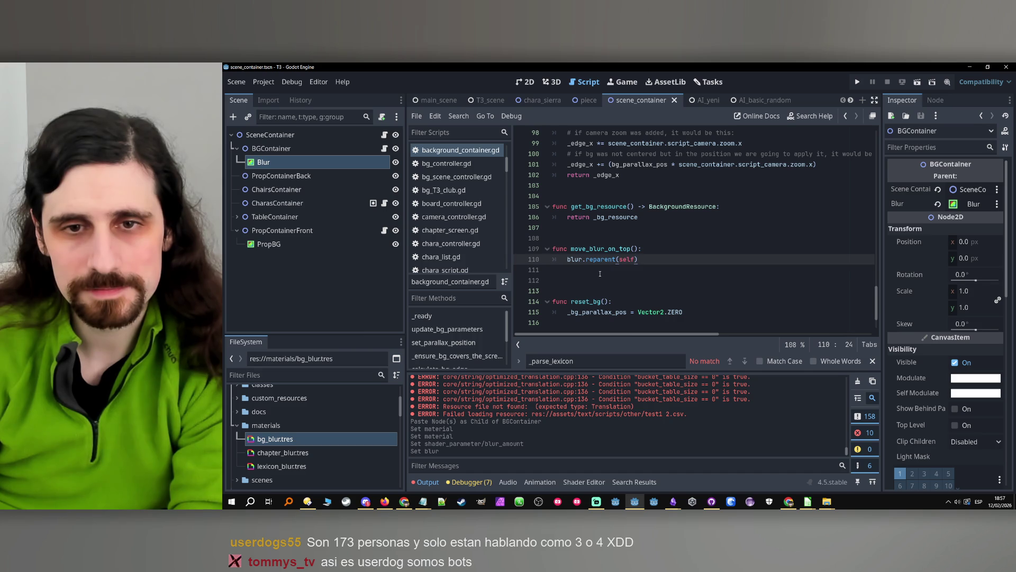
- Tidy the blank lines after the relocated move_blur_on_top function
left_click(577, 268)
key("Return")
key("Return")
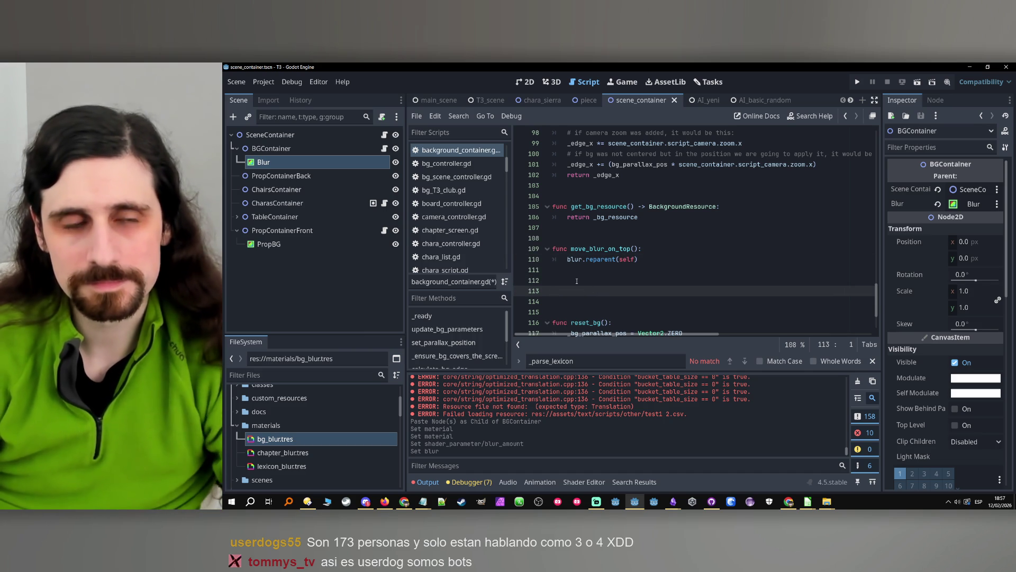
left_click(540, 277)
key("Up")
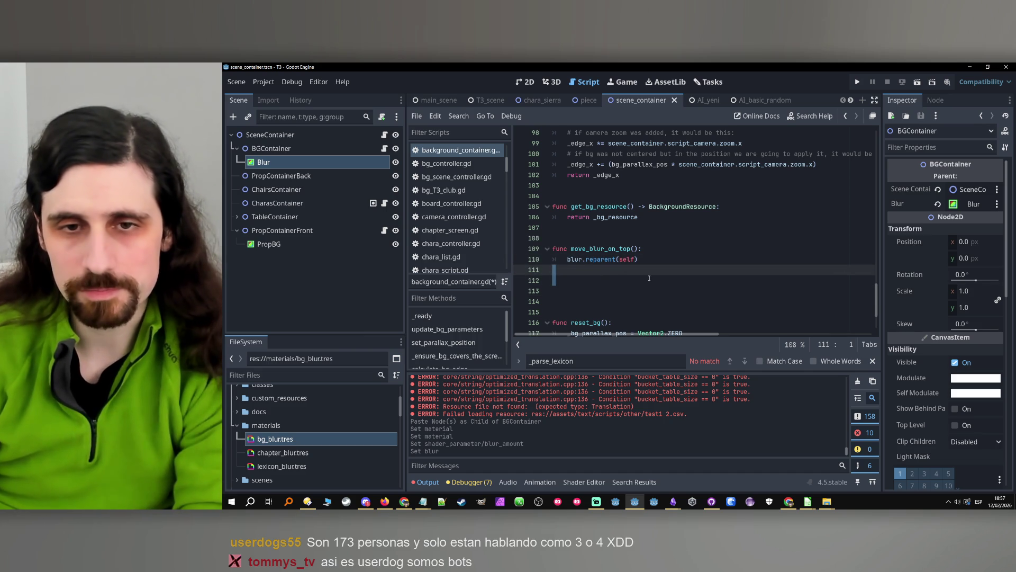
key("Delete")
key("BackSpace")
key("Delete")
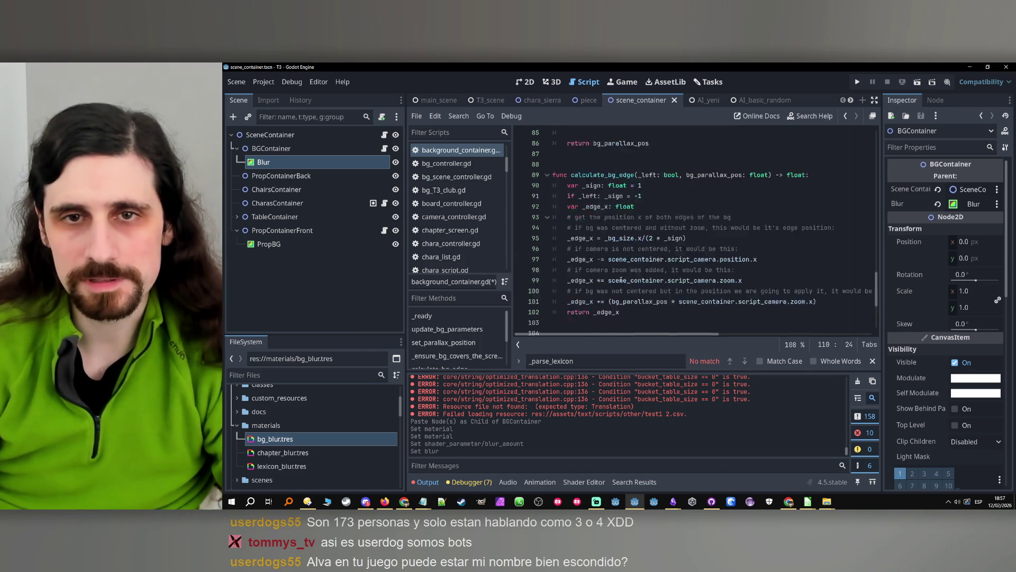
key("Return")
key("Return")
key("Return")
- Turn a pasted copy into get_blur() -> ColorRect with body return blur, and save the script
key("ctrl+v")
double_click(593, 292)
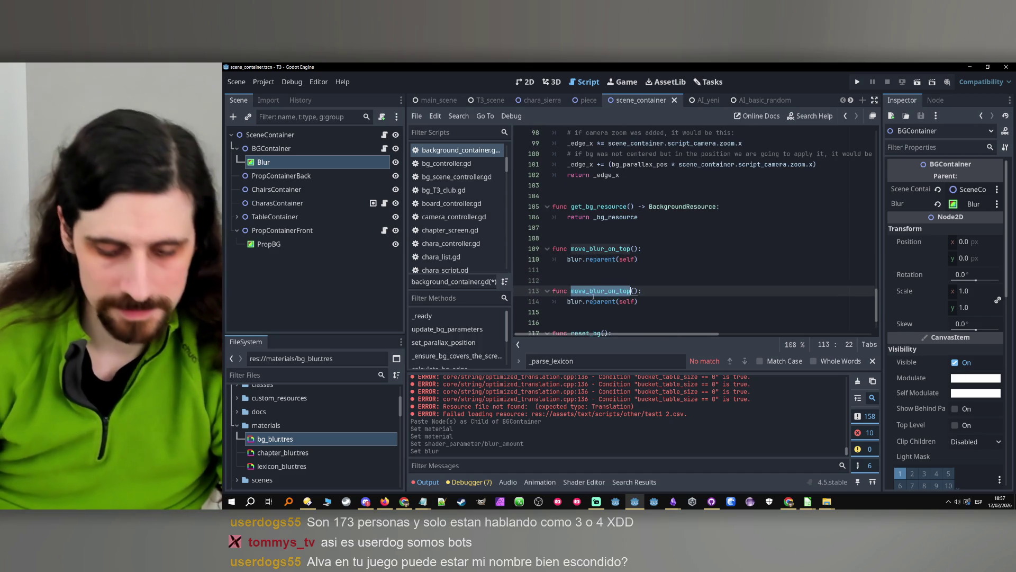
type("get_blur")
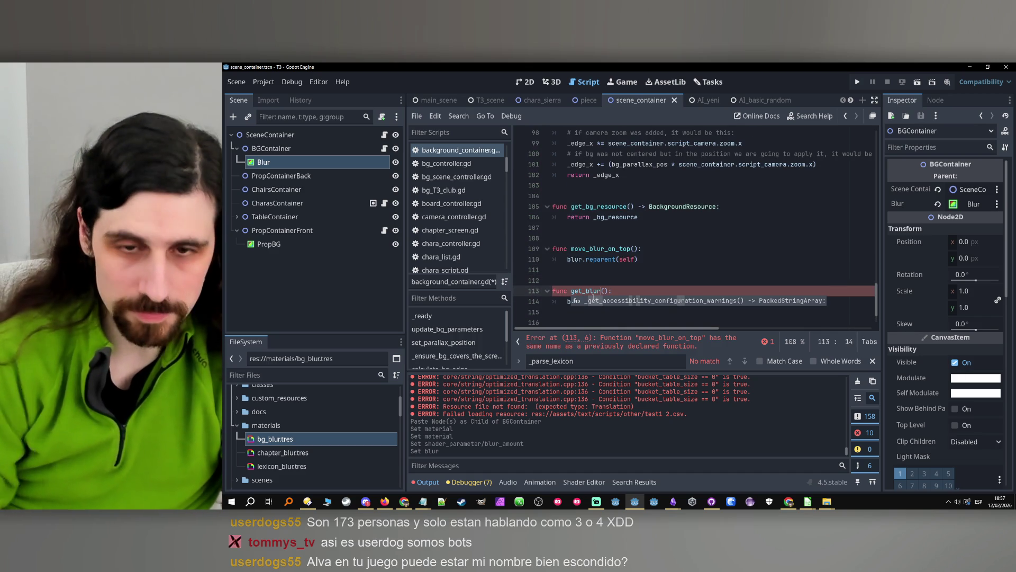
left_click(625, 293)
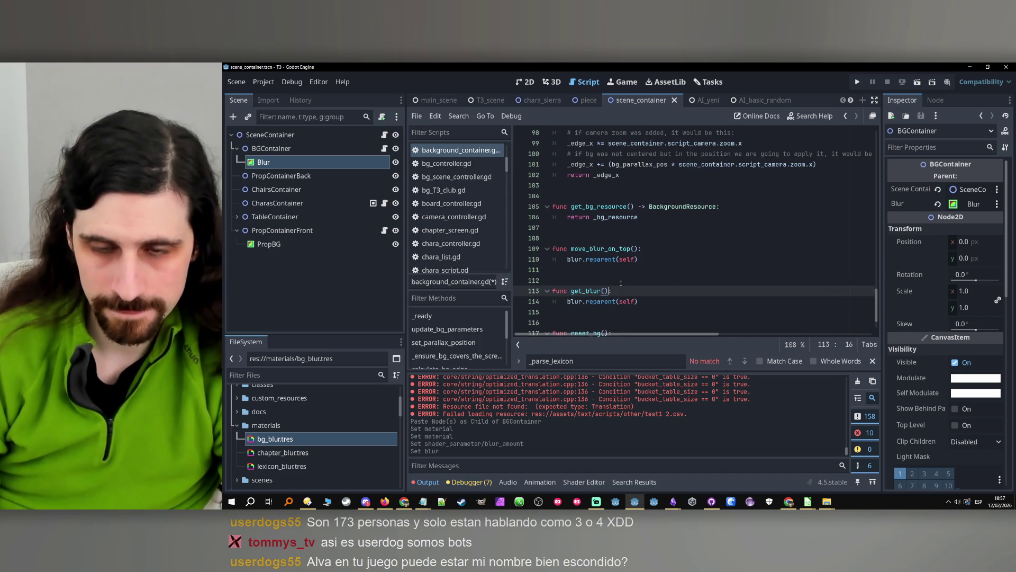
type("-> color")
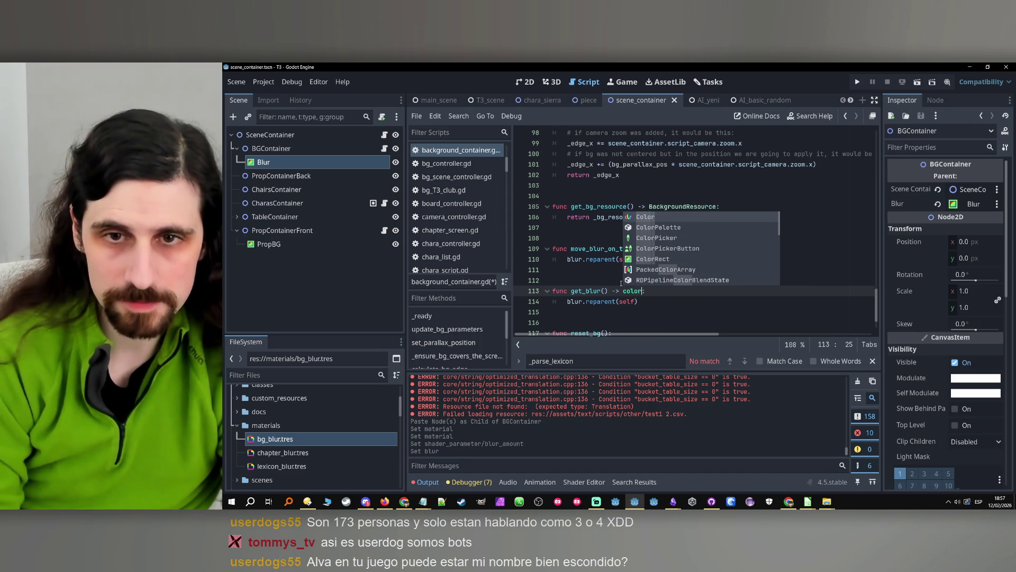
key("Return")
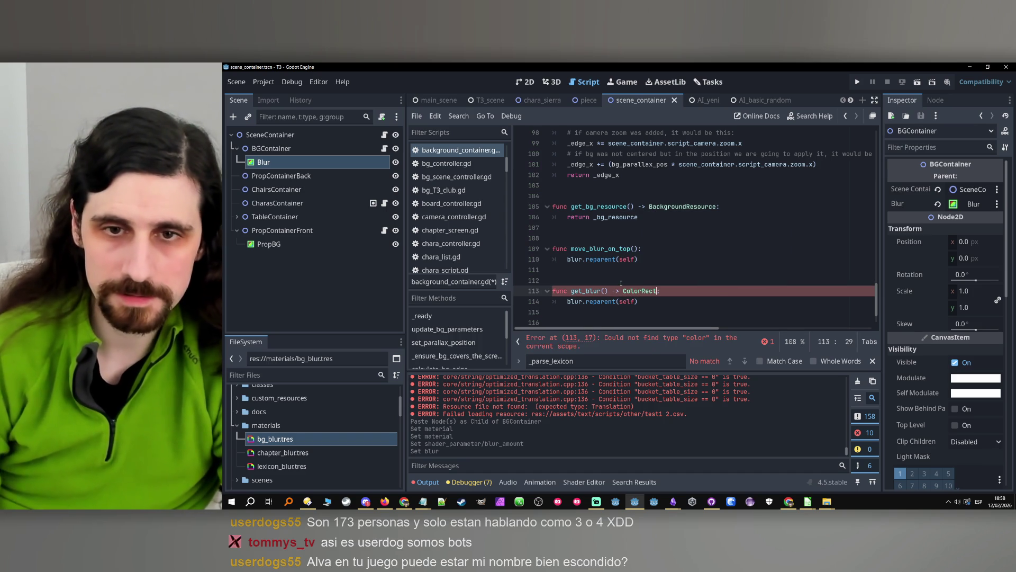
type(":")
left_click_drag(639, 302, 562, 302)
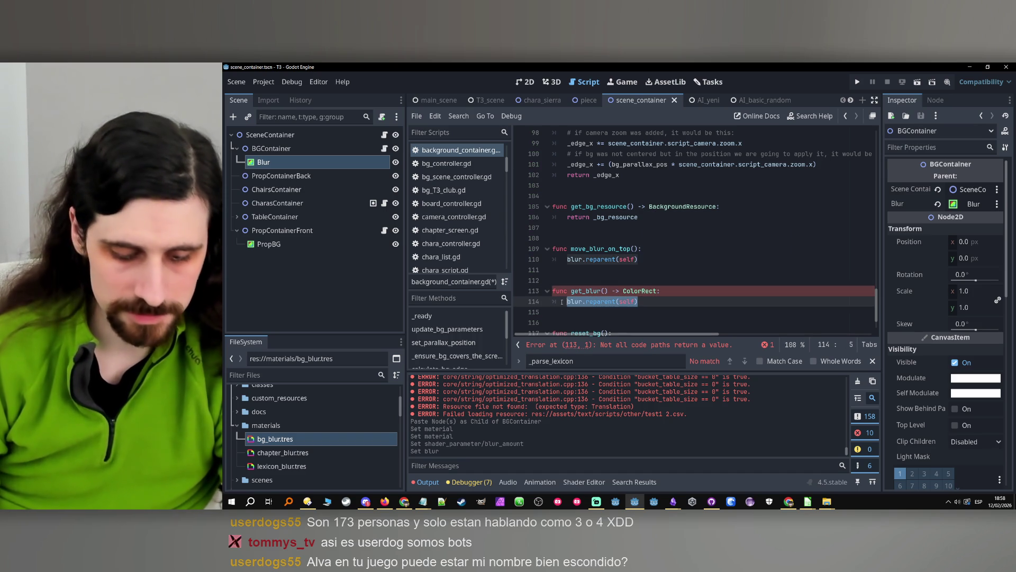
type("return blur")
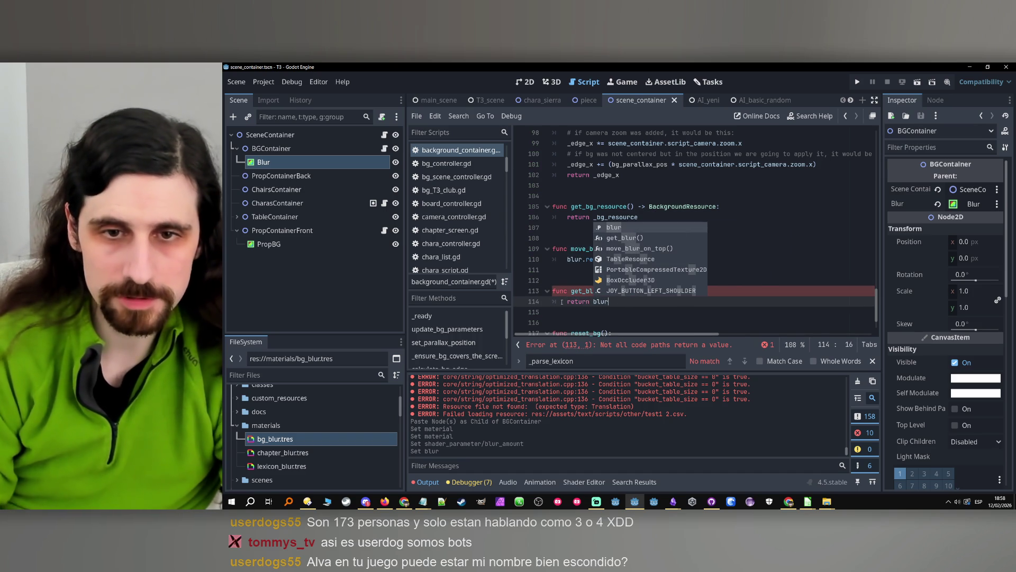
left_click(562, 302)
key("ctrl+s")
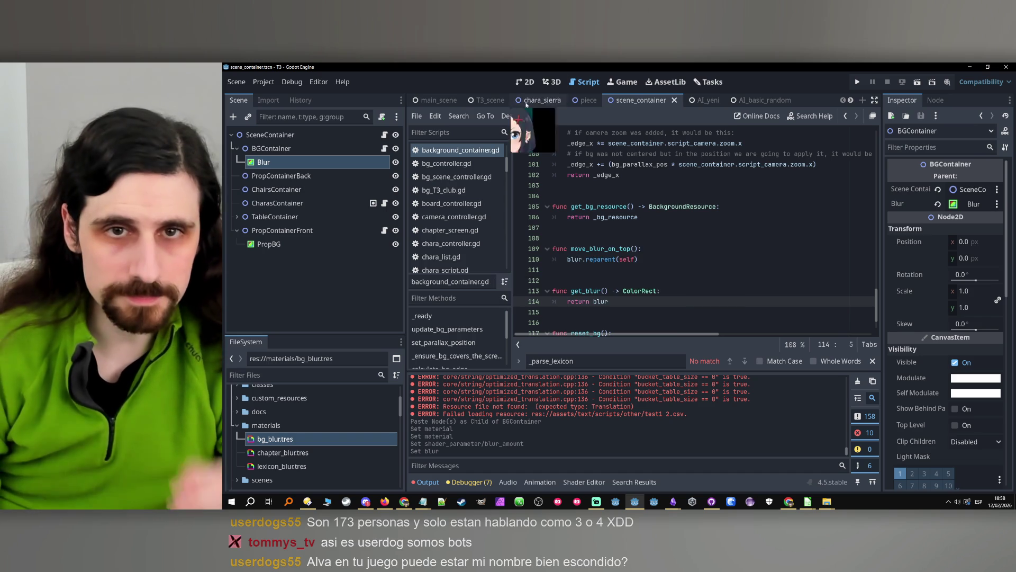
left_click(452, 102)
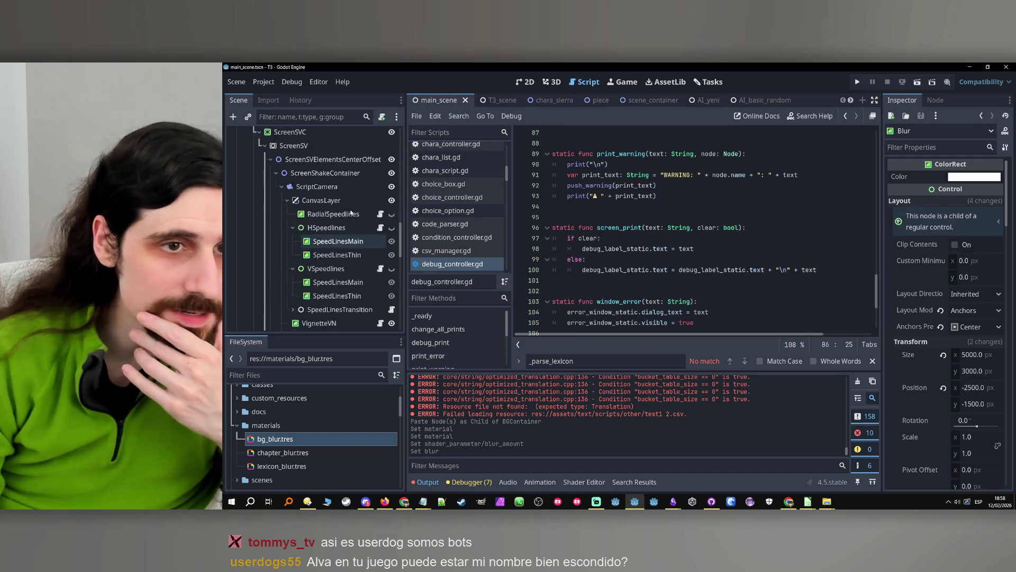
scroll(351, 212, "up", 10)
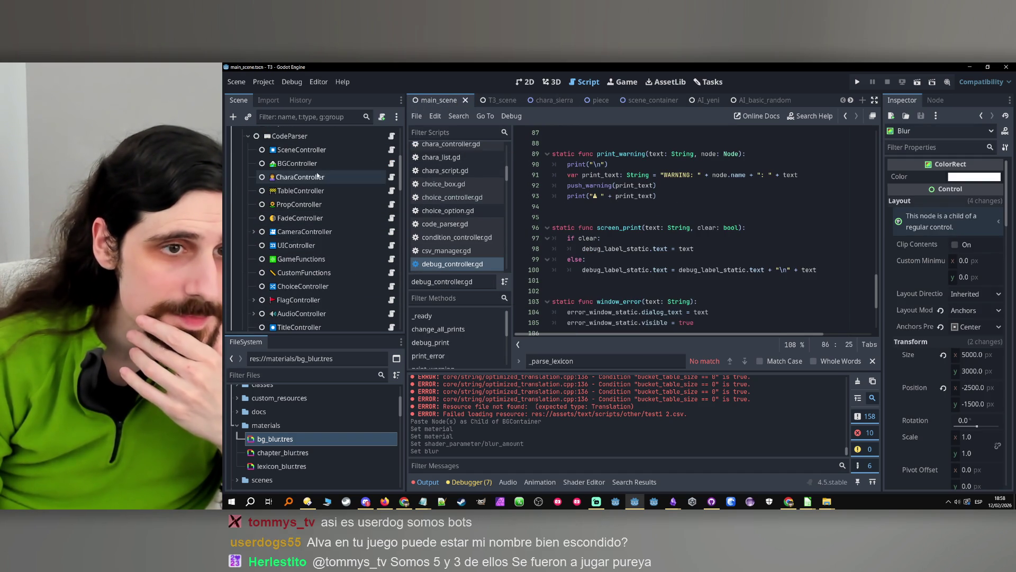
left_click(326, 161)
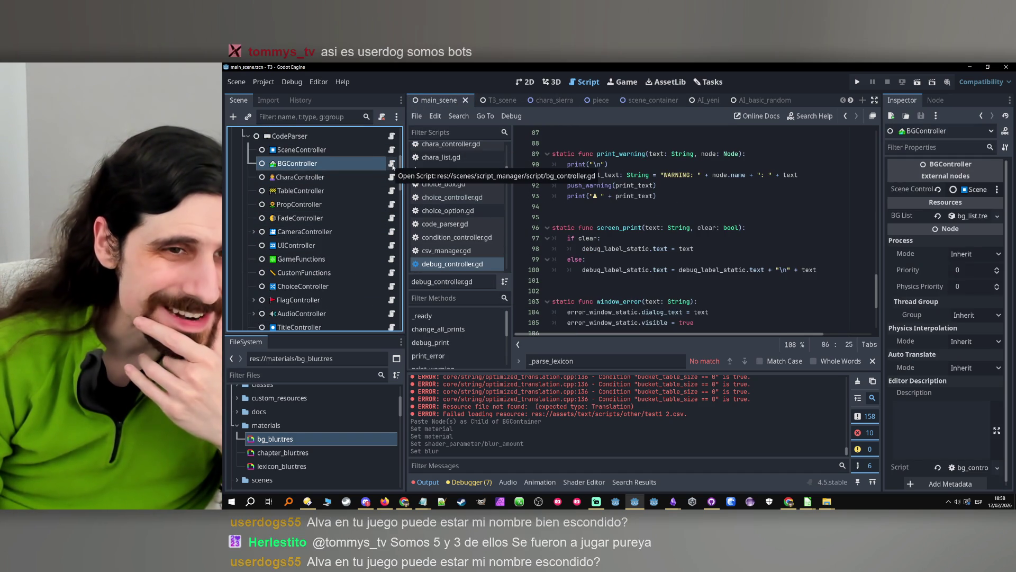
left_click(331, 234)
left_click(392, 232)
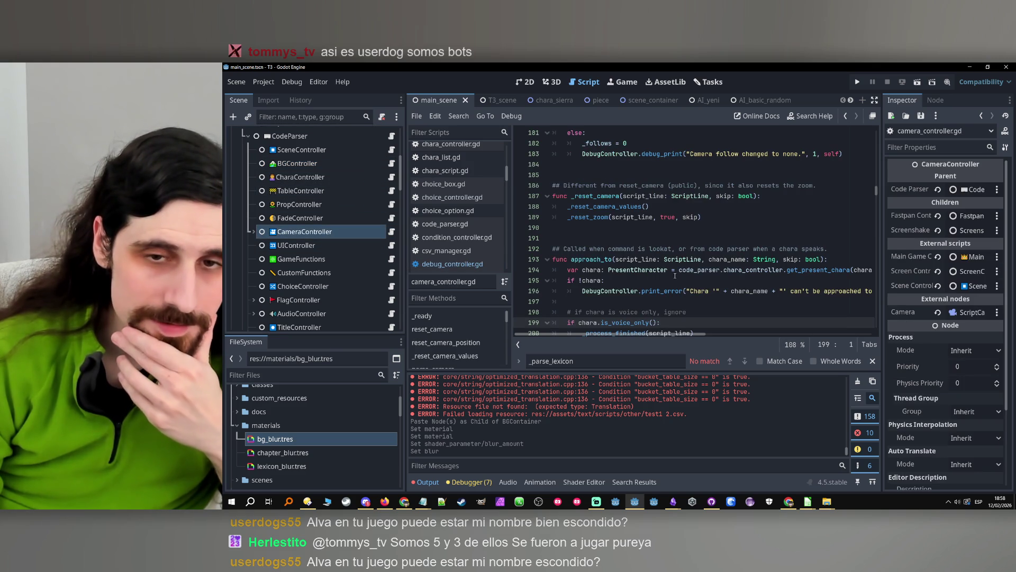
scroll(670, 273, "up", 20)
scroll(674, 239, "down", 3)
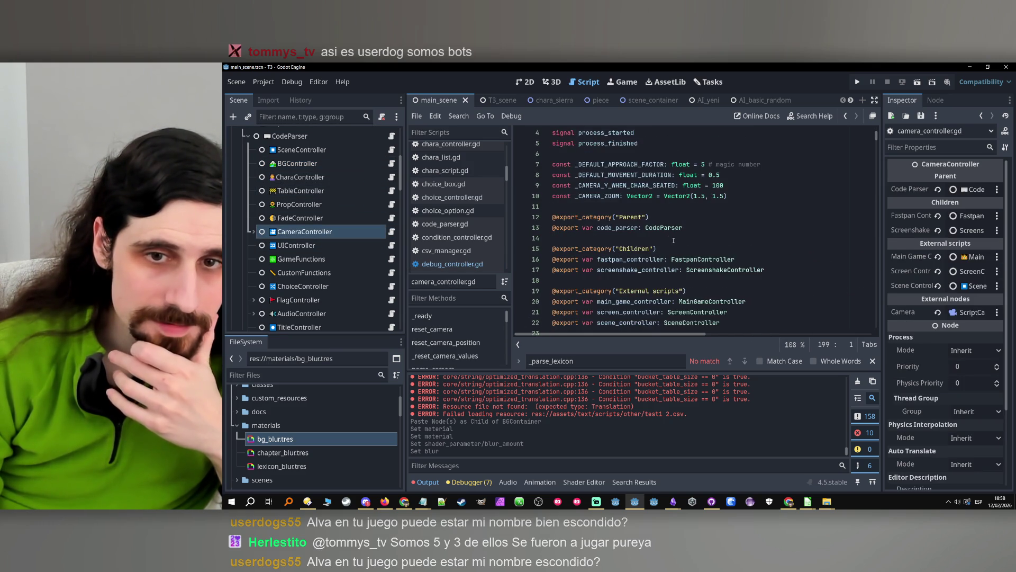
scroll(674, 241, "up", 1)
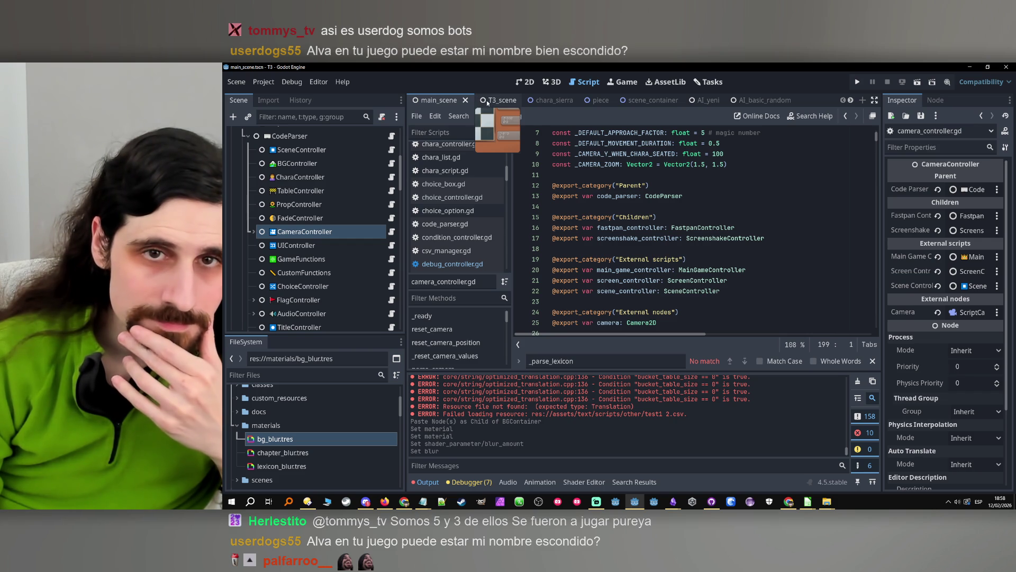
mouse_move(531, 108)
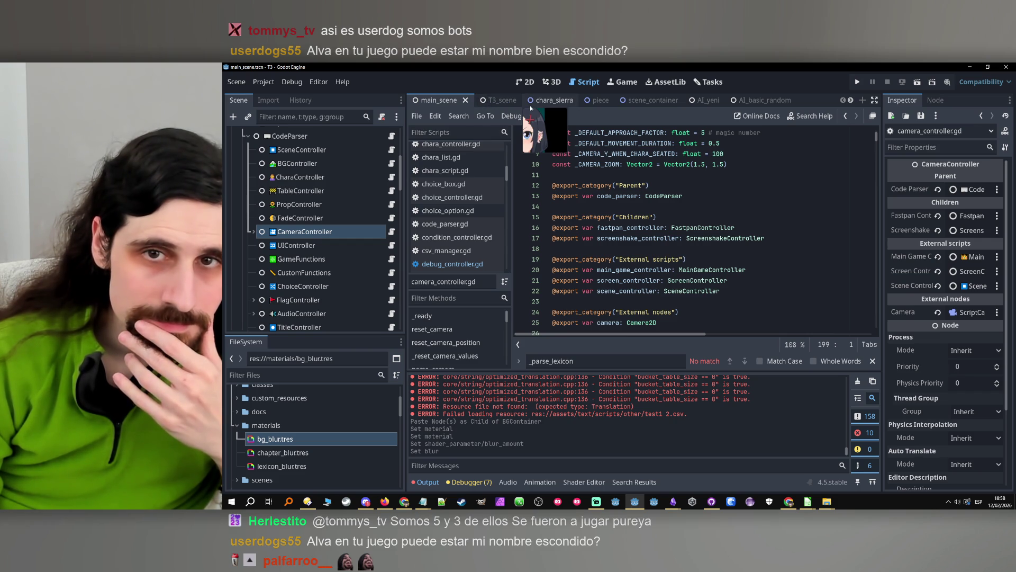
left_click(642, 104)
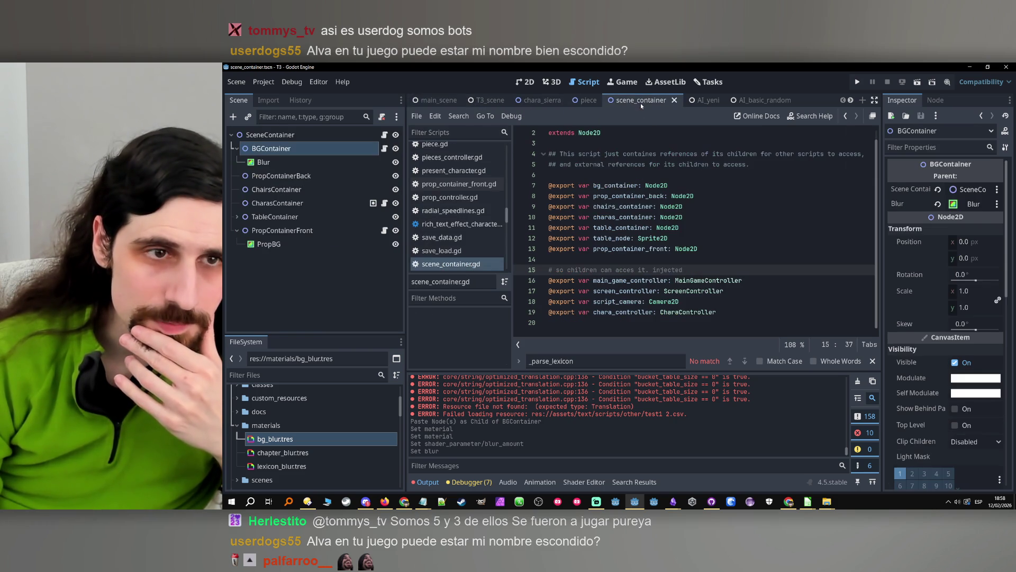
- Open BGContainer's script and select the set_parallax_position function name
left_click(384, 148)
scroll(694, 199, "up", 15)
scroll(693, 198, "down", 3)
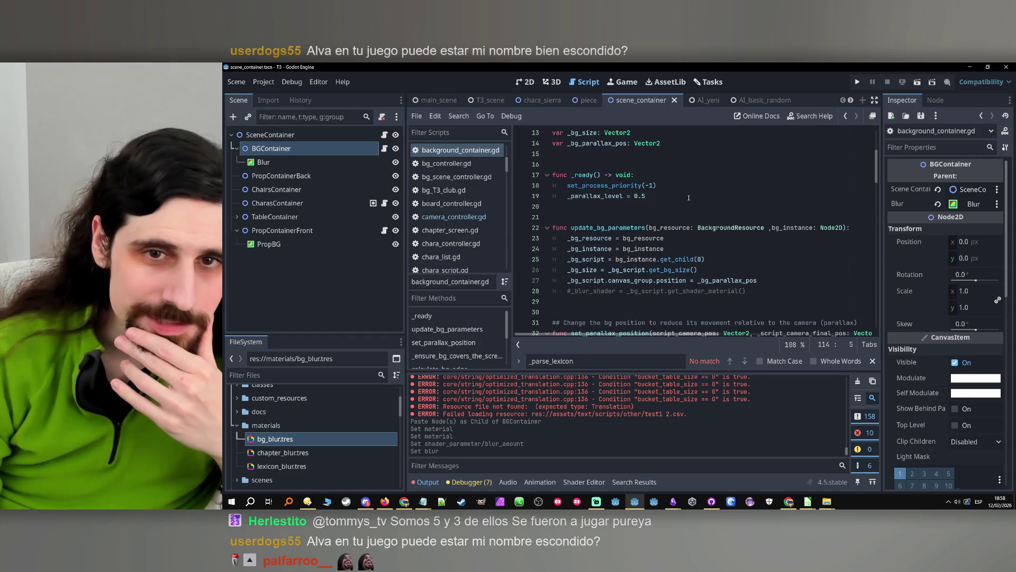
double_click(586, 227)
scroll(591, 227, "down", 4)
double_click(593, 208)
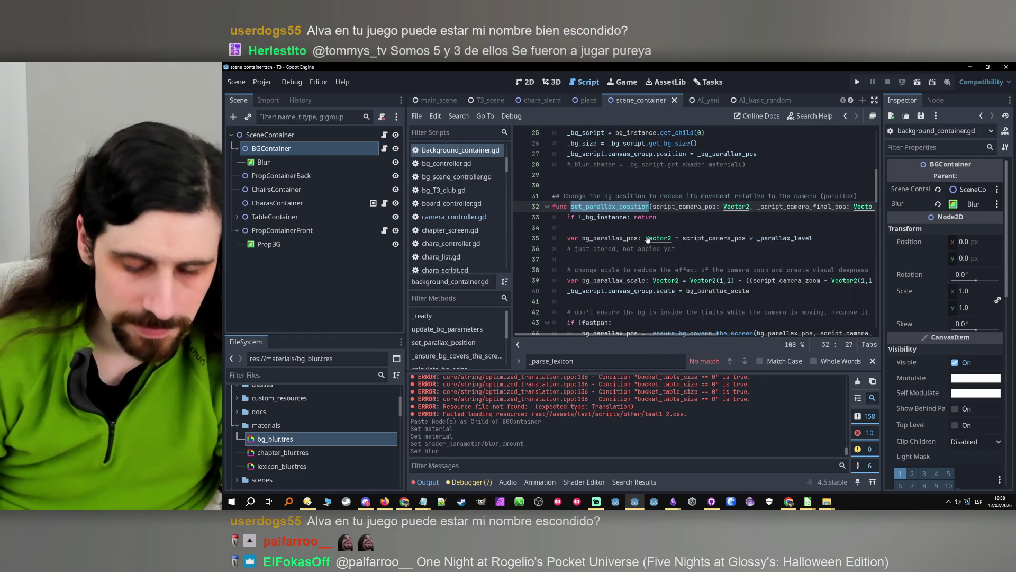
- Run a Find in Files search for set_parallax_position across the project
key("ctrl+f")
scroll(670, 217, "up", 1)
left_click(459, 116)
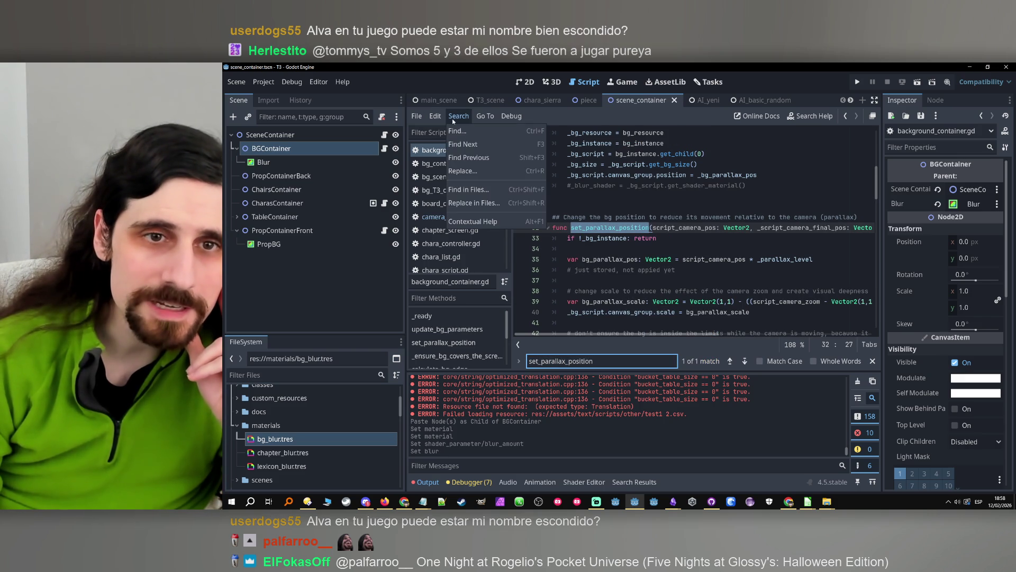
left_click(470, 189)
left_click(619, 335)
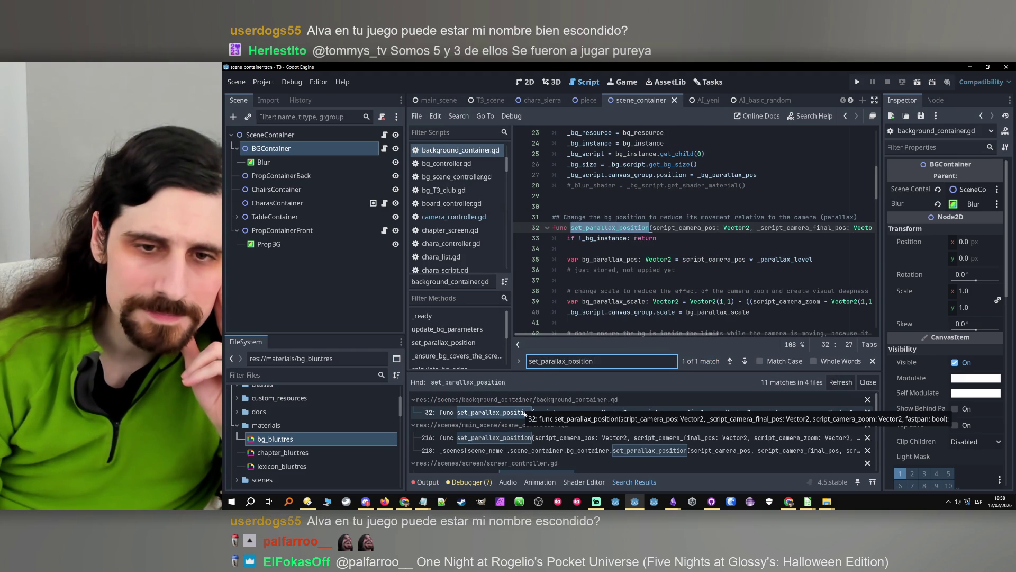
- Review the 11 search results and open camera_controller.gd at line 246
scroll(526, 413, "down", 1)
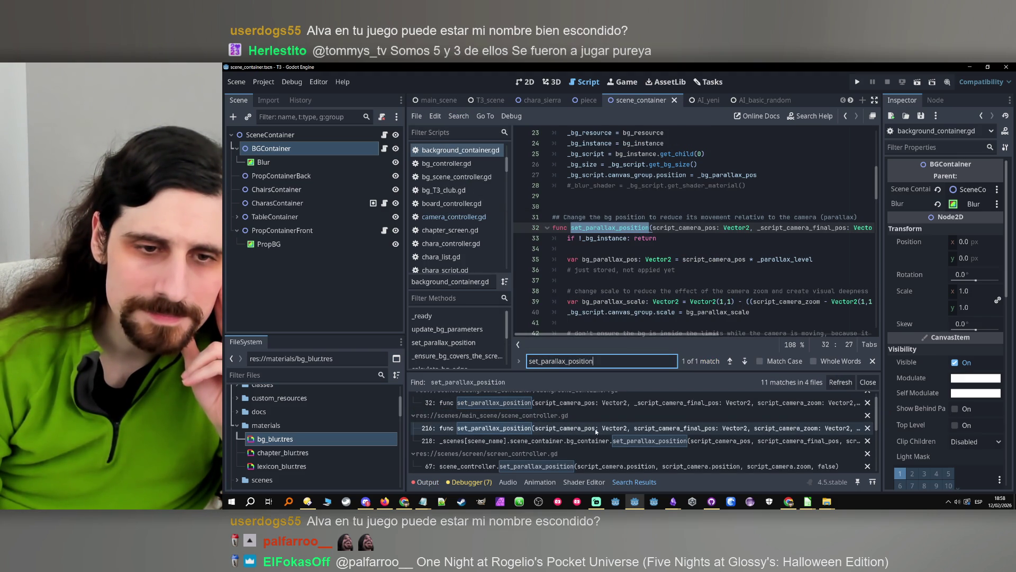
scroll(596, 430, "down", 2)
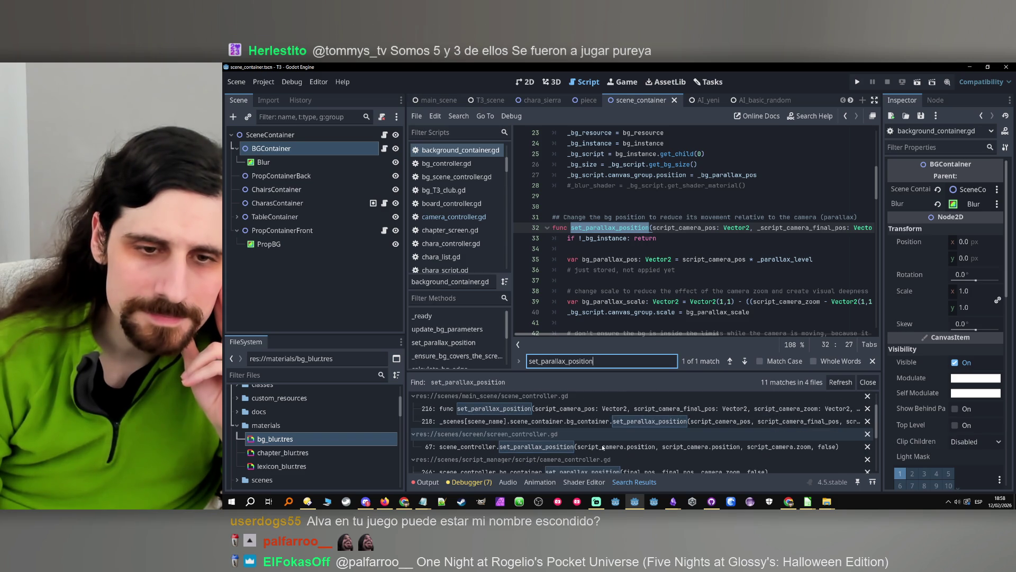
scroll(602, 445, "down", 3)
scroll(583, 430, "down", 2)
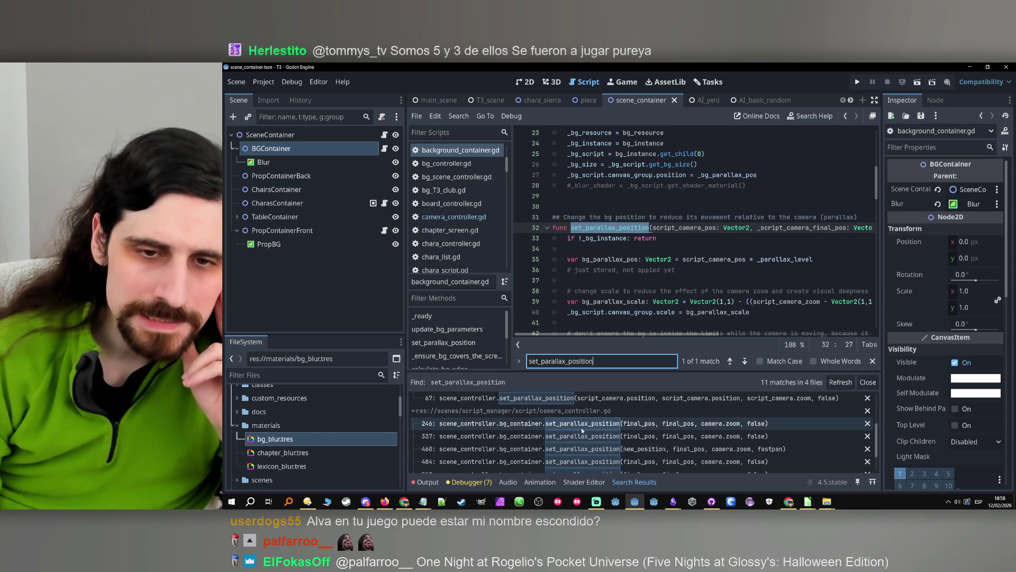
left_click(582, 428)
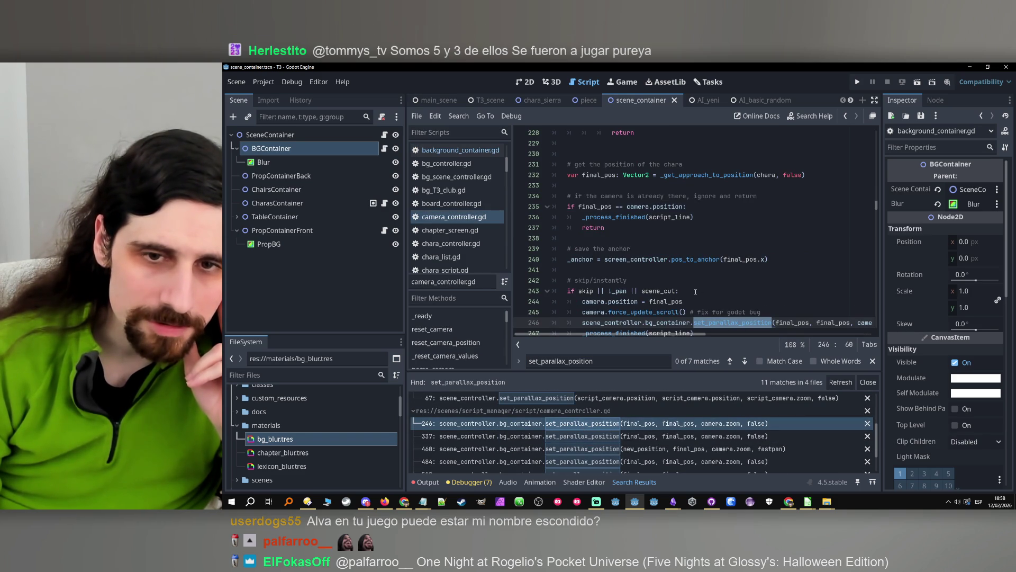
- Trace scene_controller to its line 22 declaration, widen the editor, and filter methods to the zoom functions
left_click(629, 323)
double_click(629, 323)
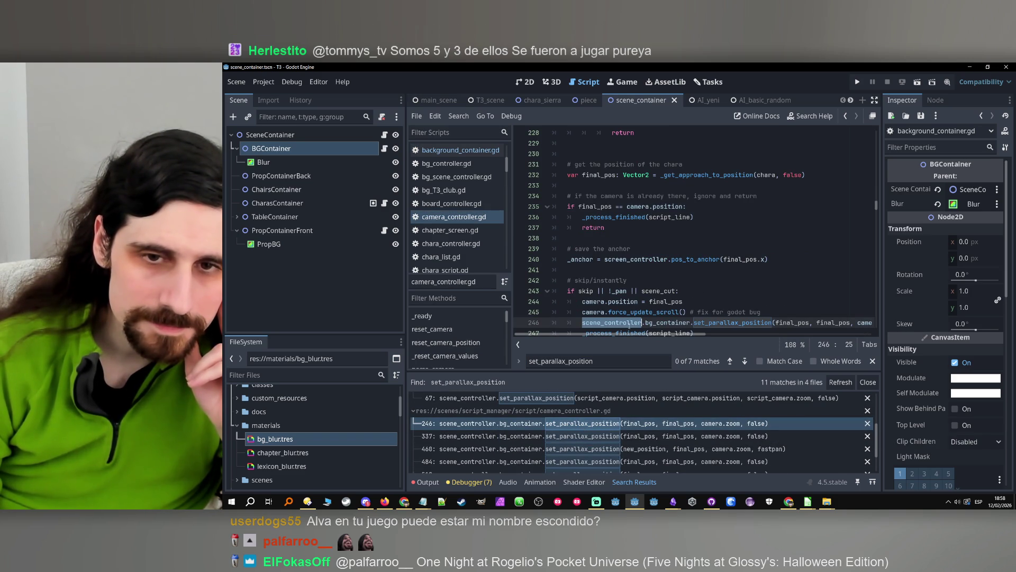
scroll(780, 255, "up", 20)
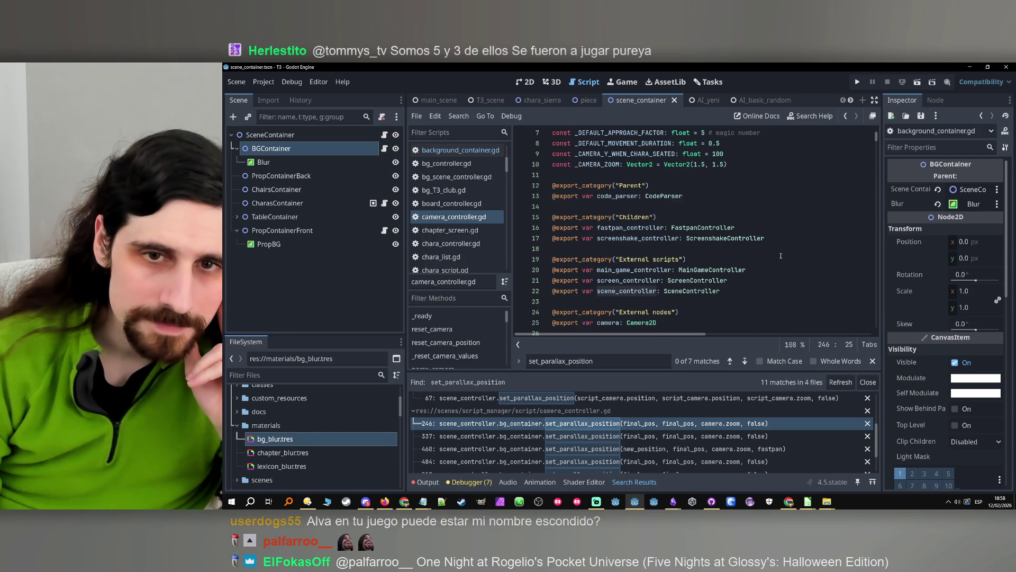
double_click(619, 294)
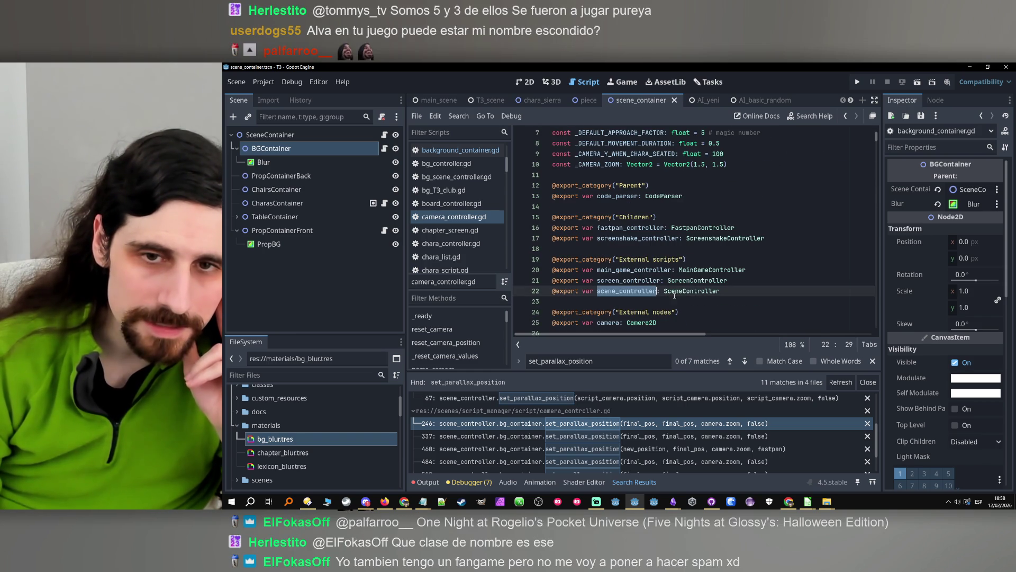
scroll(688, 292, "down", 20)
scroll(713, 287, "up", 7)
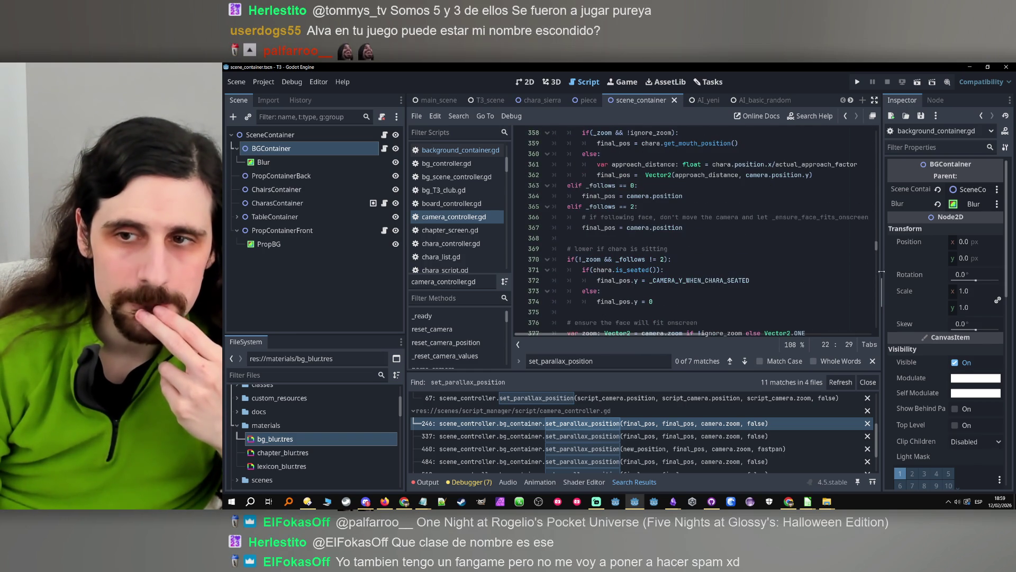
left_click_drag(882, 272, 906, 271)
key("ctrl+f")
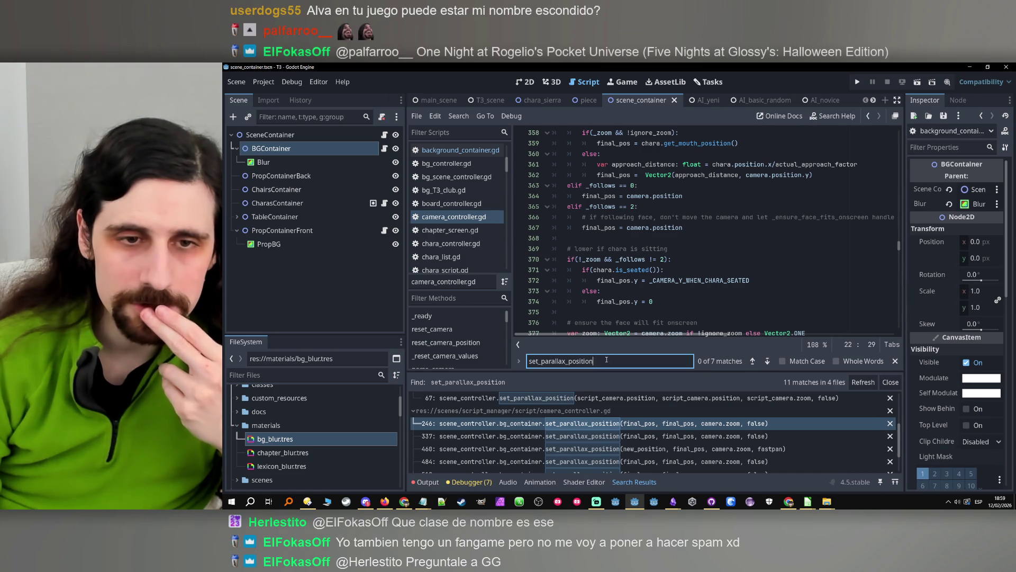
left_click(455, 299)
- Jump to _apply_zoom in camera_controller.gd and open a new line 495 above the _tween.finished connection
type("zoom")
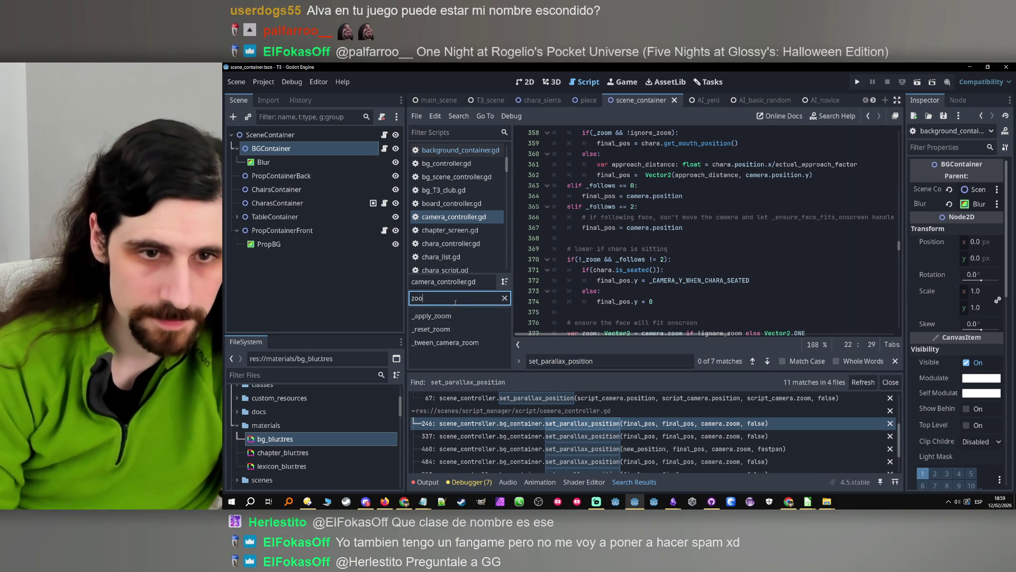
left_click(452, 317)
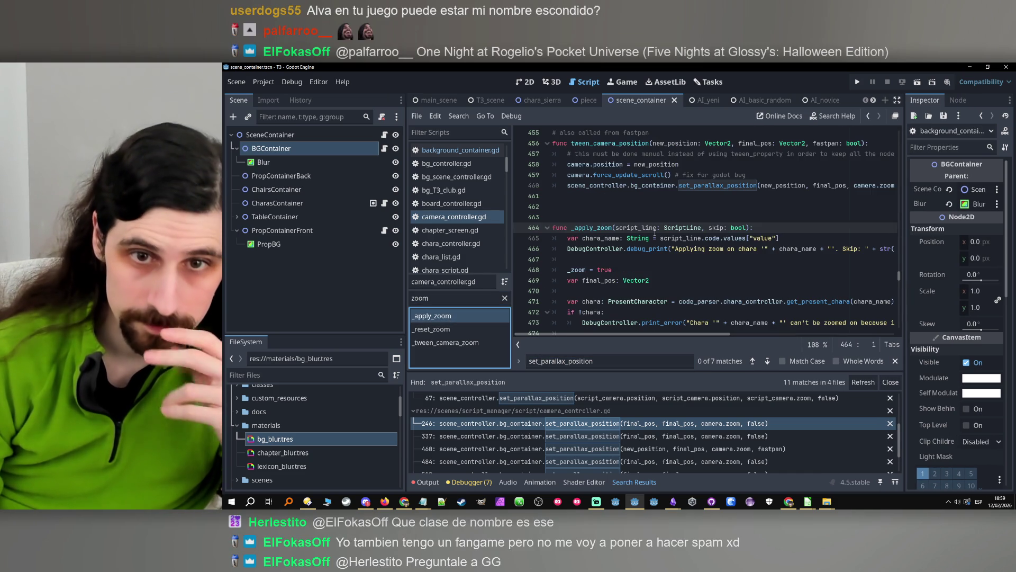
scroll(651, 238, "down", 2)
scroll(657, 259, "down", 4)
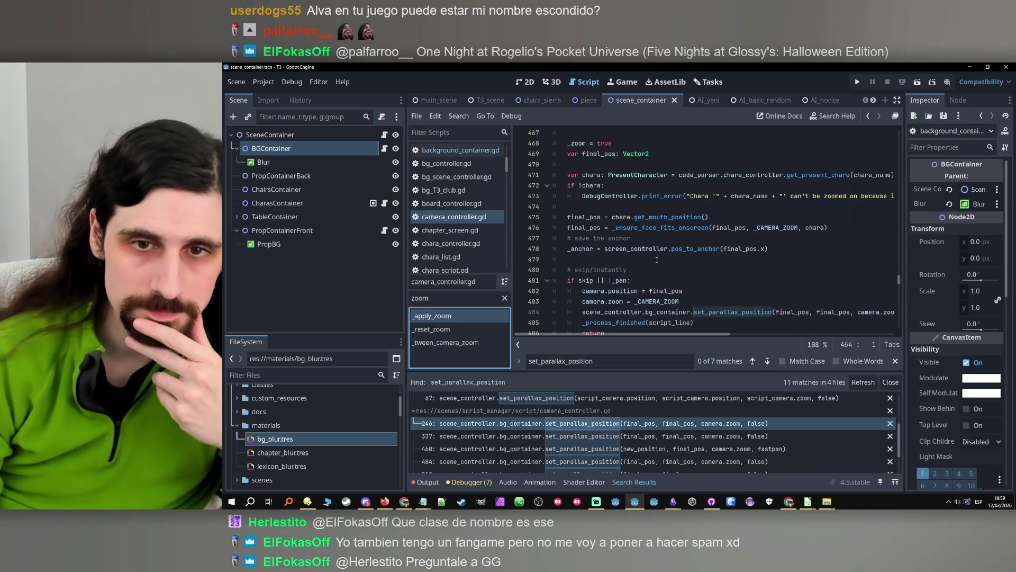
scroll(672, 289, "down", 2)
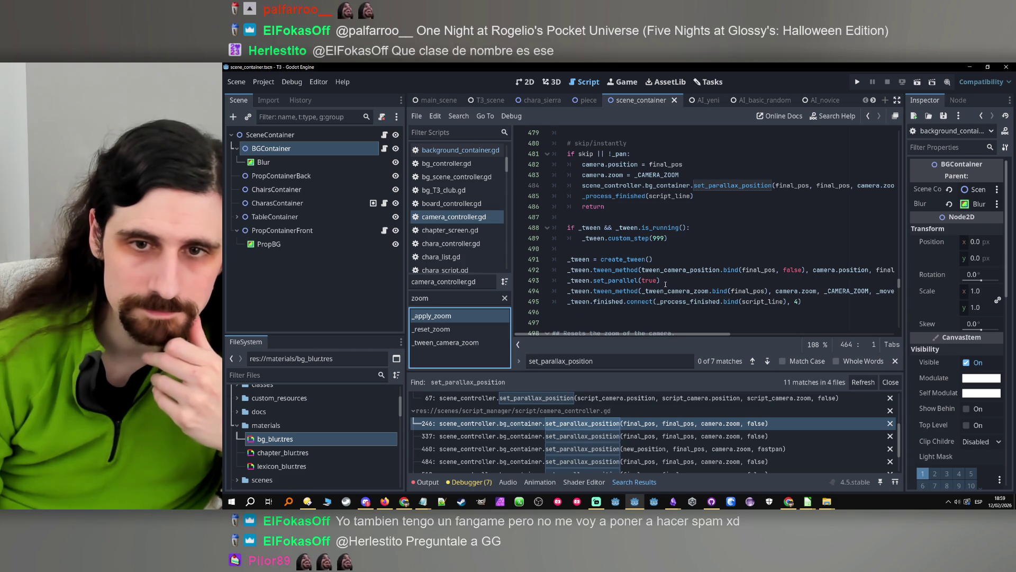
left_click(568, 302)
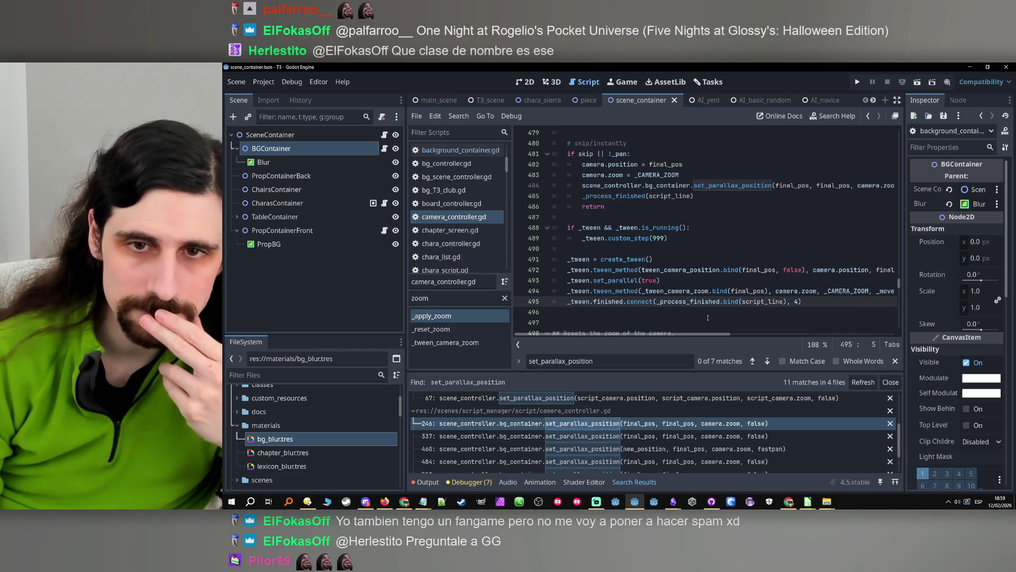
key("Return")
- Paste a copy of line 494's camera zoom tween_method call onto line 495, removing the stray line
key("Up")
type("_")
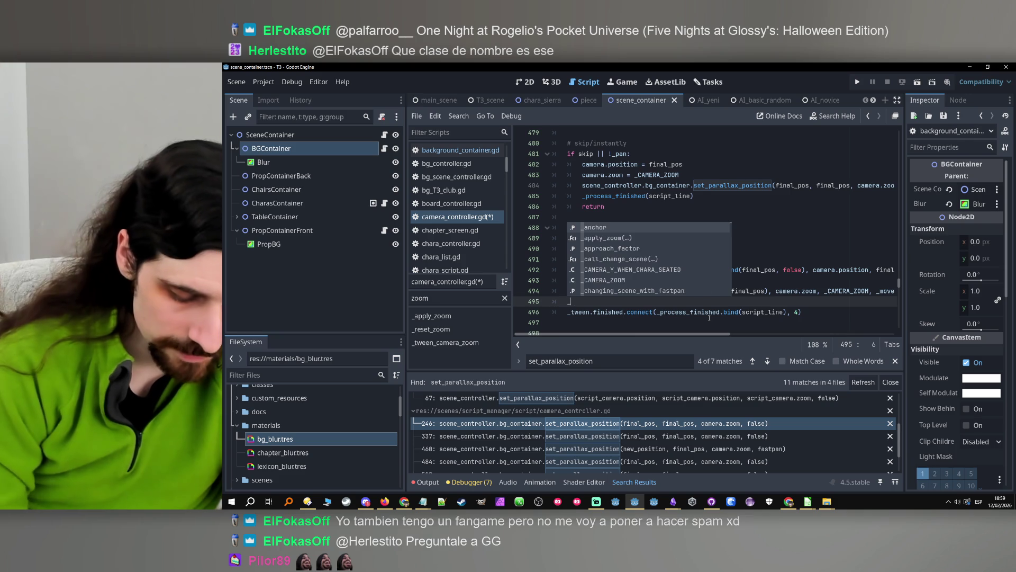
type("tween")
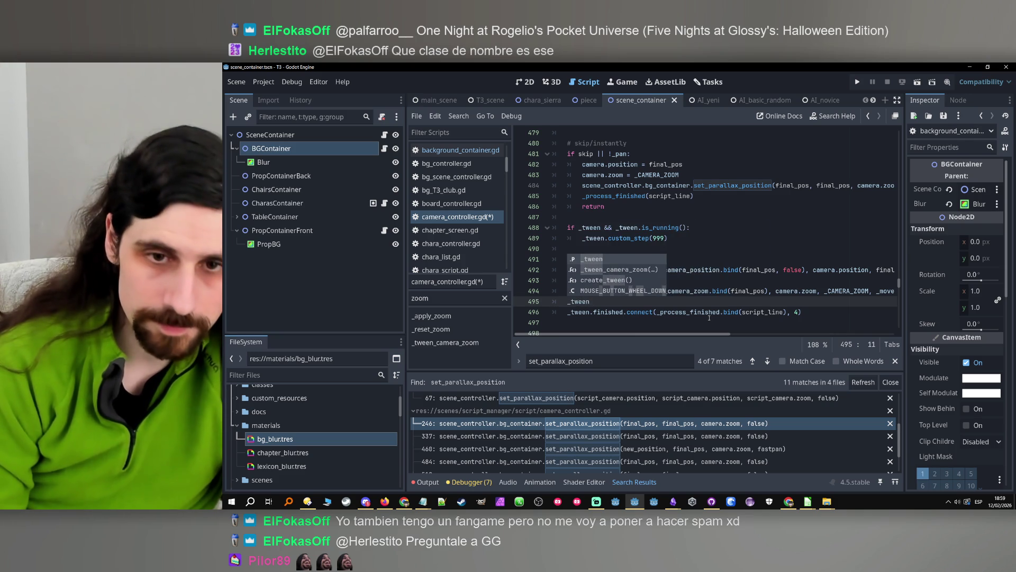
type("-")
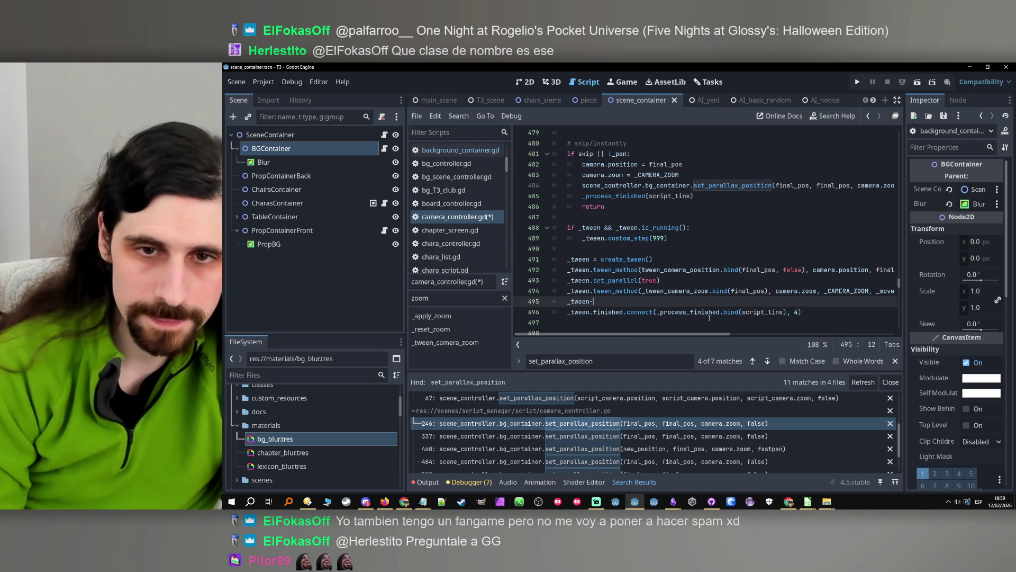
type(".bind")
key("Return")
key("Return")
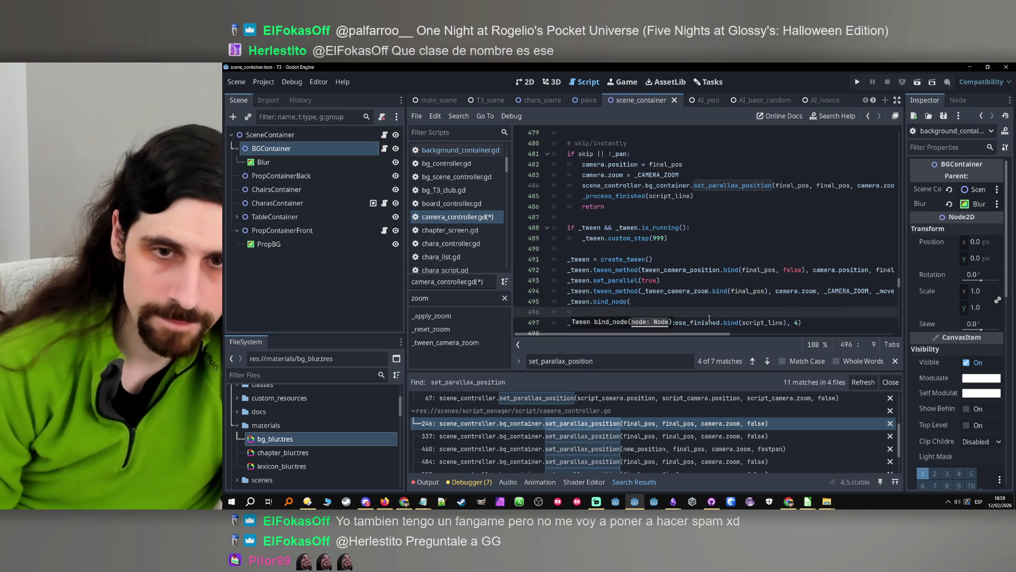
type("scene_controller")
left_click_drag(595, 290, 925, 293)
left_click_drag(773, 334, 682, 334)
left_click(611, 302)
type("tween_method(_tween_camera_zoom.bind(final_pos), camera.zoom, _CAMERA_ZOOM, _movement_duration).set_trans(Tween.TRANS_QUAD)")
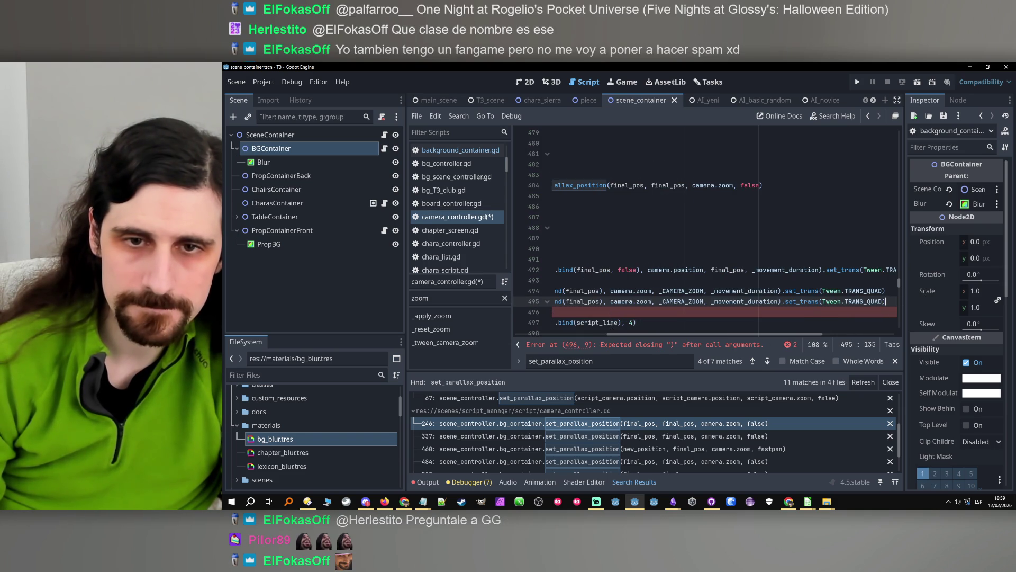
key("Down")
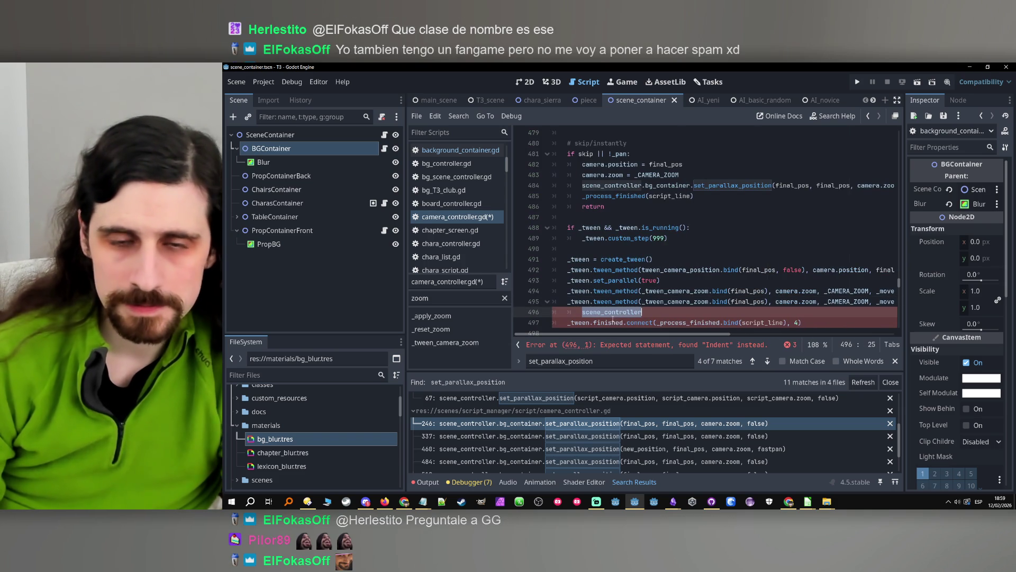
key("BackSpace")
key("BackSpace")
key("BackSpace")
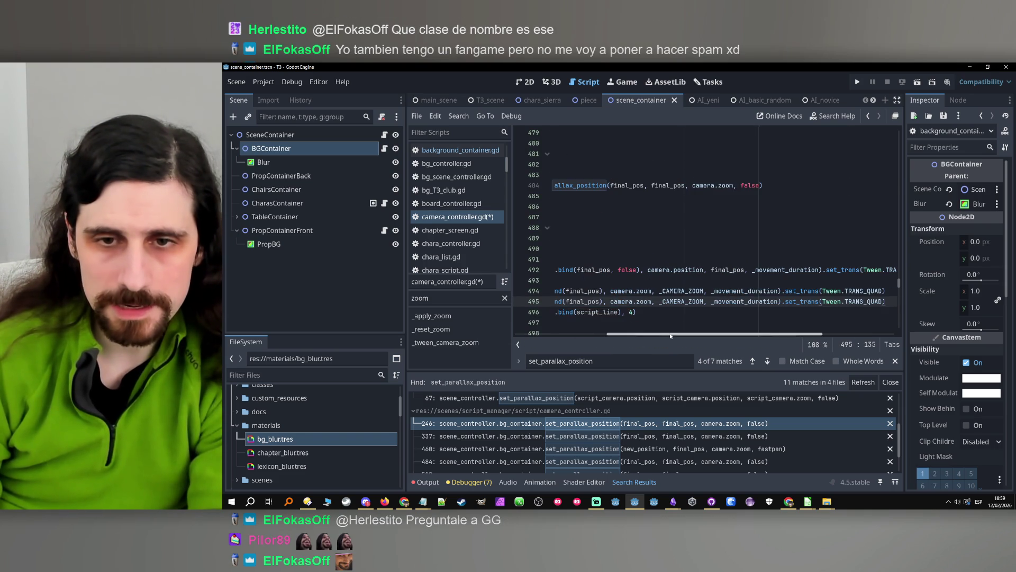
- Replace _tween_camera_zoom.bind(final_pos) on line 495 with scene_controller
left_click_drag(663, 335, 592, 313)
left_click_drag(769, 301, 642, 301)
type("scene_controller.")
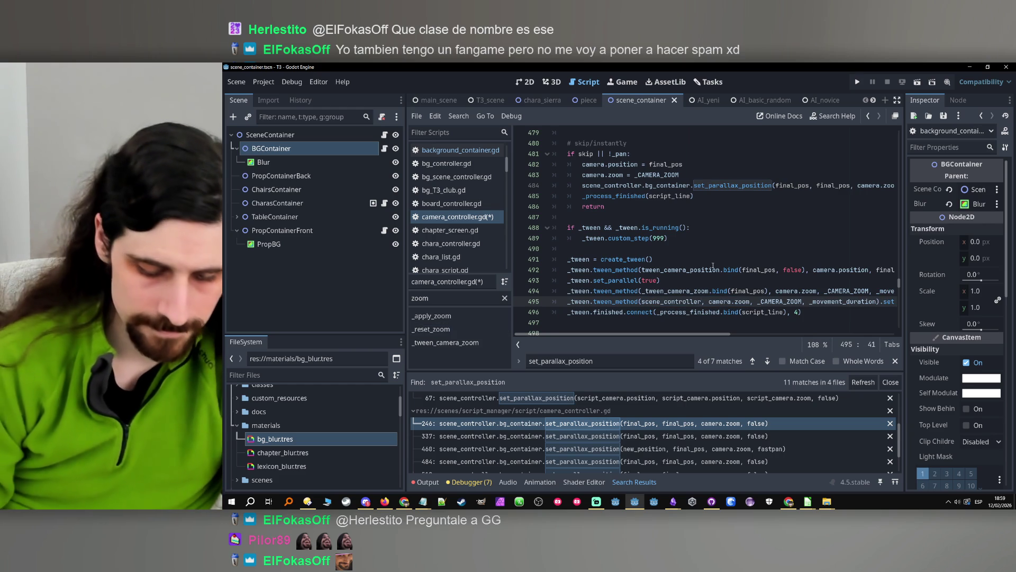
type("bac")
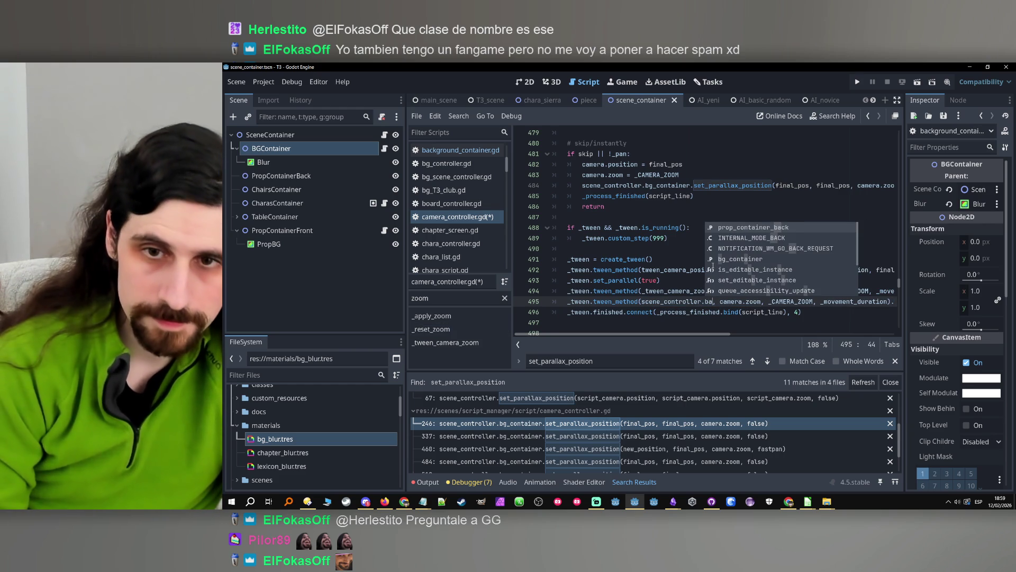
type("k")
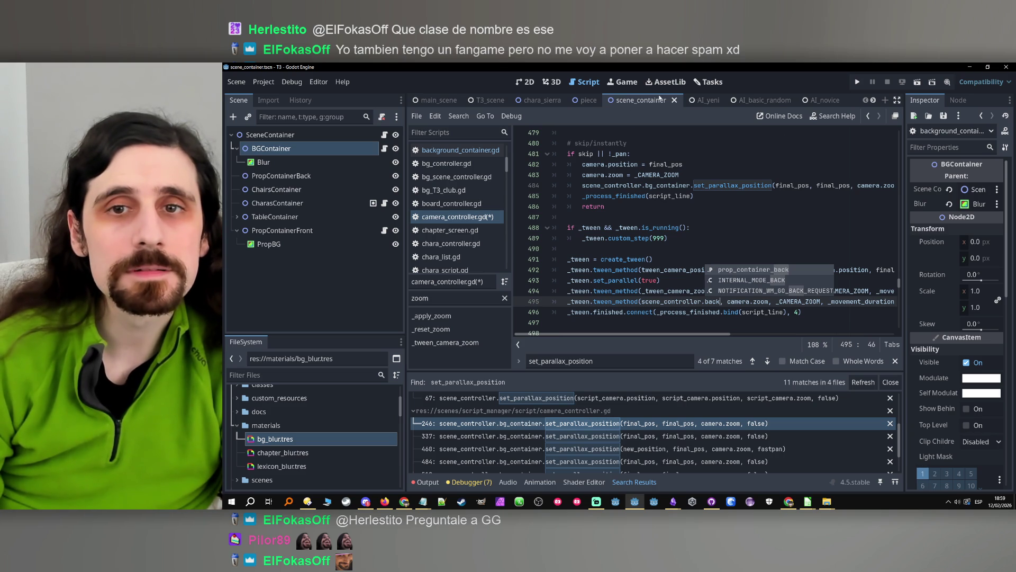
- Trim the leftover '.back' so line 495's argument reads scene_controller
key("BackSpace")
key("BackSpace")
key("BackSpace")
scroll(701, 261, "up", 20)
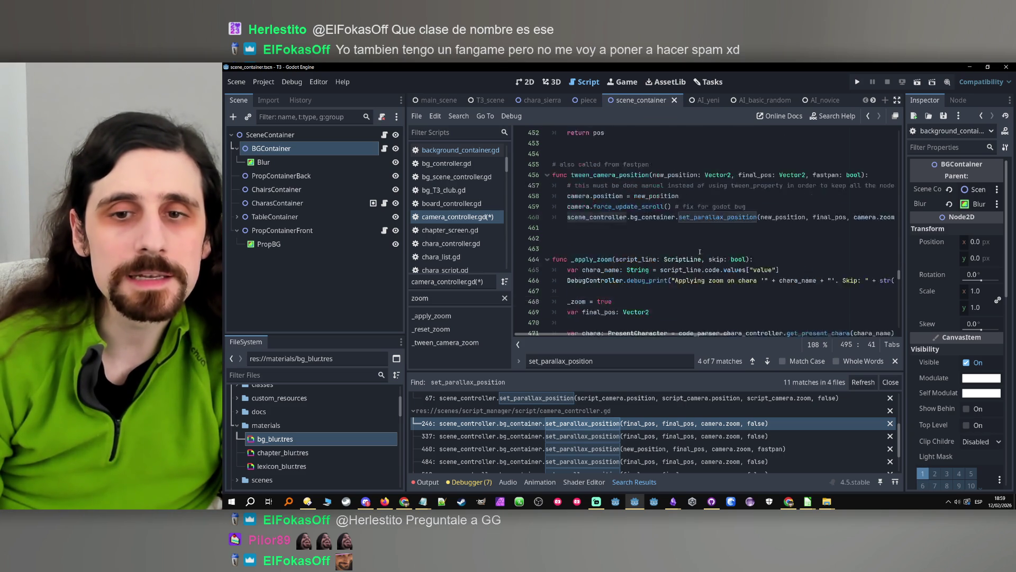
scroll(701, 260, "down", 12)
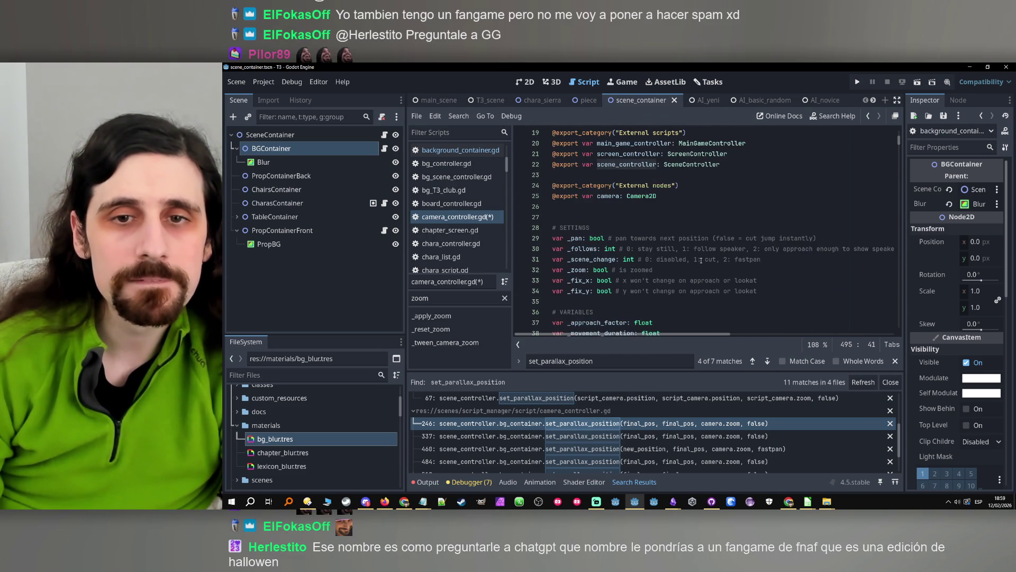
scroll(697, 256, "up", 9)
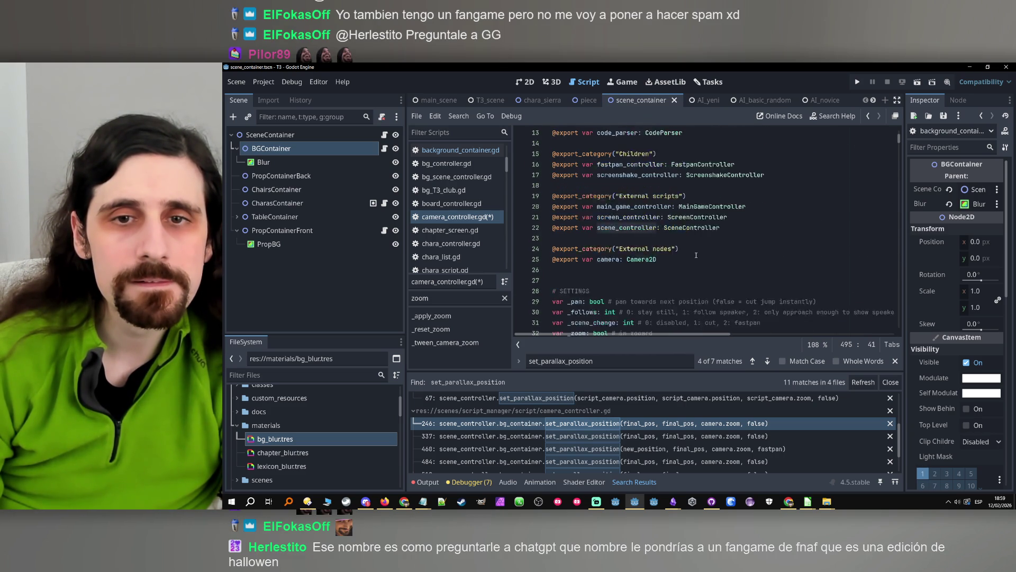
- Search camera_controller.gd for scene_controller usages up to line 246, then switch to the main_scene scene
double_click(648, 260)
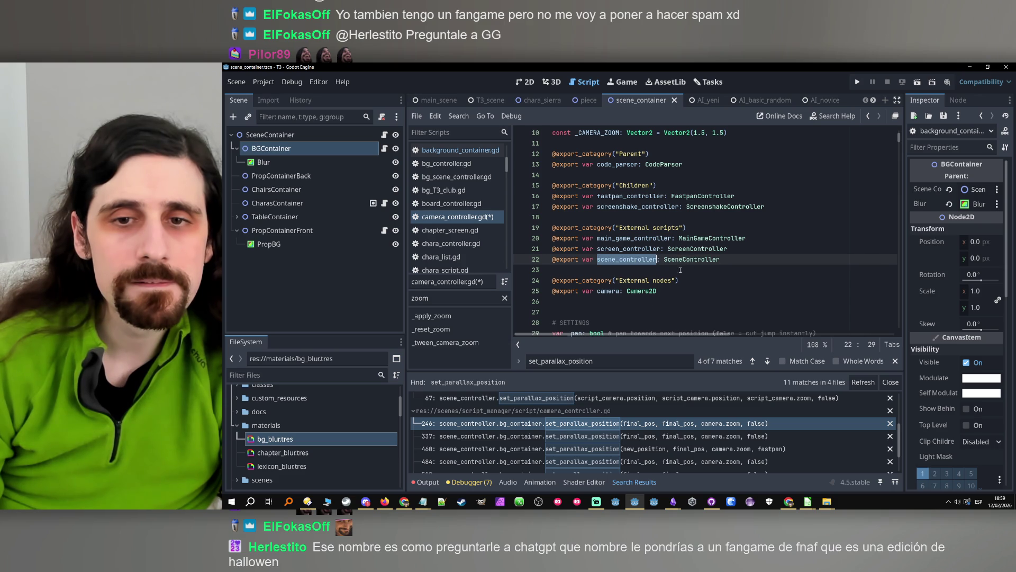
key("ctrl+f")
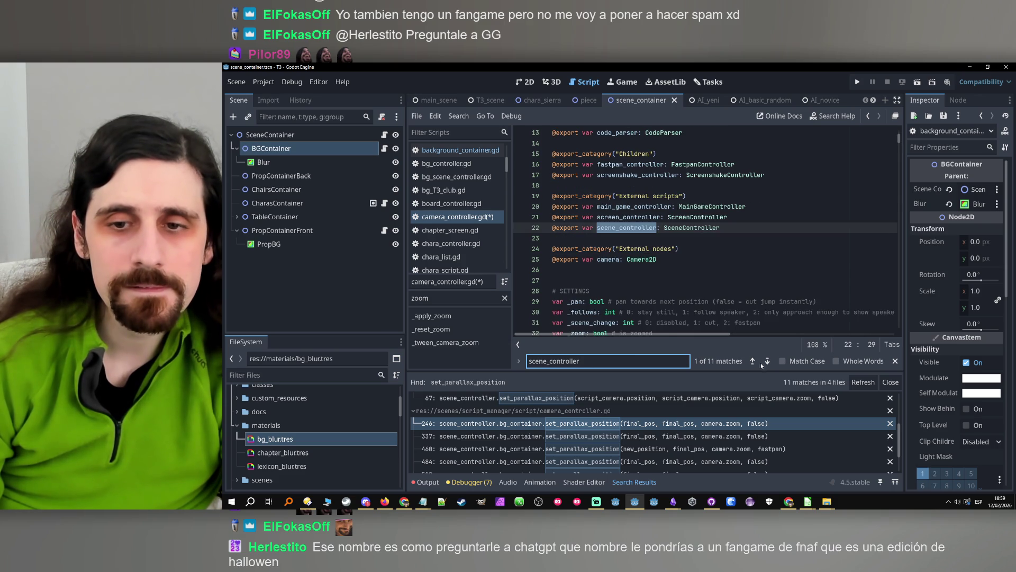
left_click(766, 363)
left_click(766, 363)
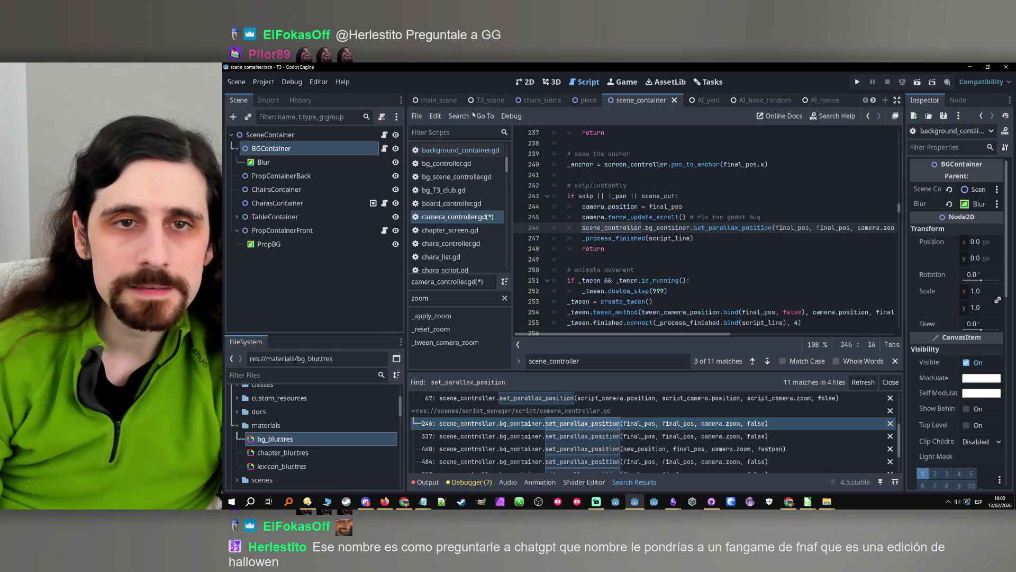
left_click(448, 102)
scroll(337, 228, "down", 5)
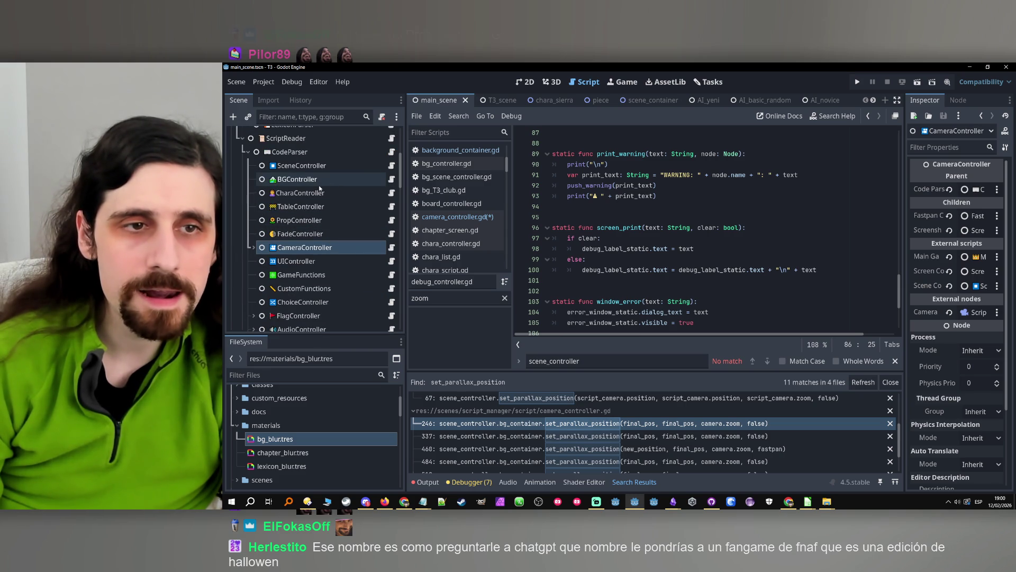
- Open the SceneController node's script from the main_scene tree
scroll(309, 271, "down", 4)
scroll(309, 272, "up", 4)
left_click(373, 164)
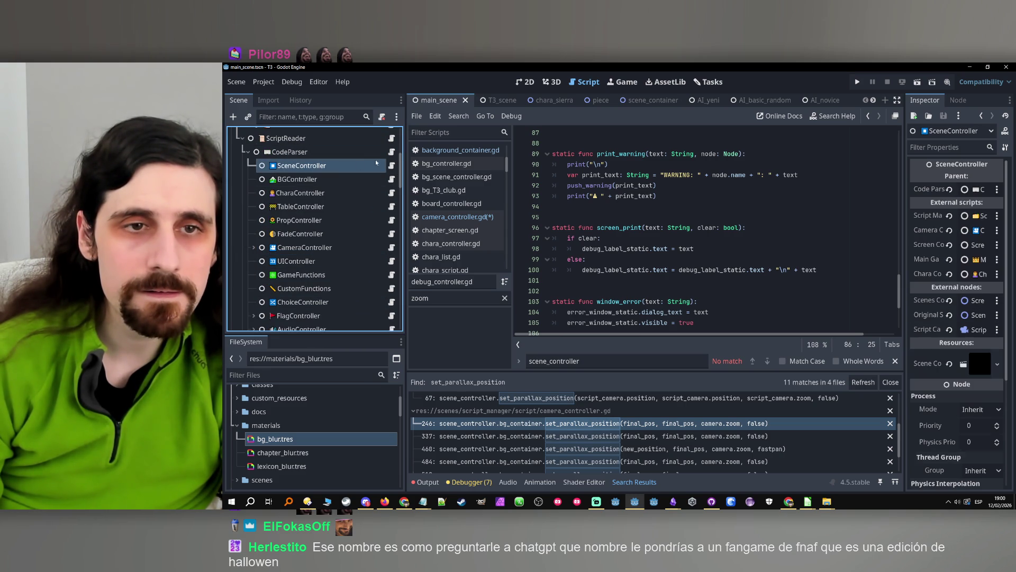
left_click(392, 166)
- Find the bg_container: Node2D declaration on line 34, then reopen CameraController's script
scroll(688, 238, "down", 3)
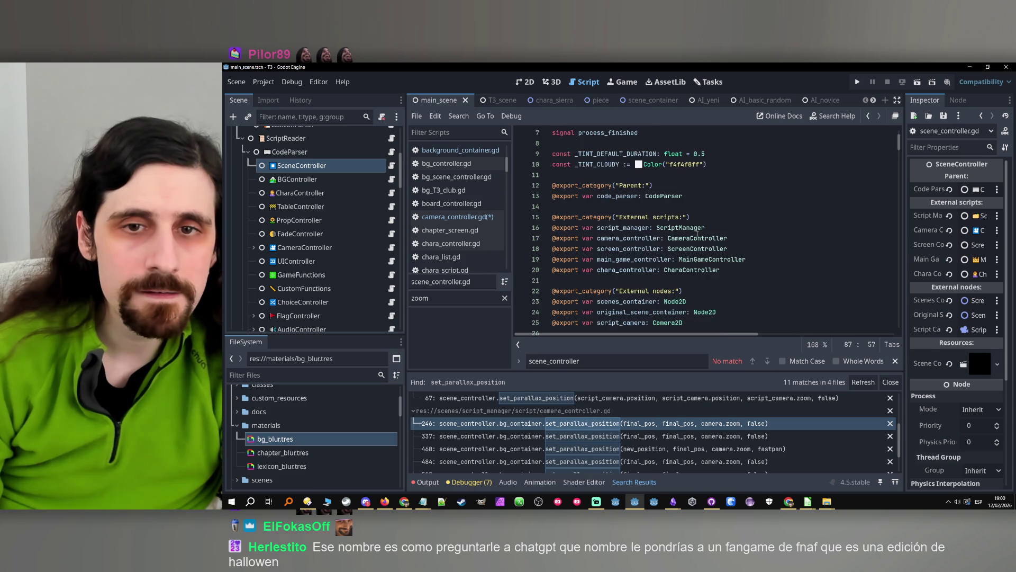
scroll(704, 239, "down", 3)
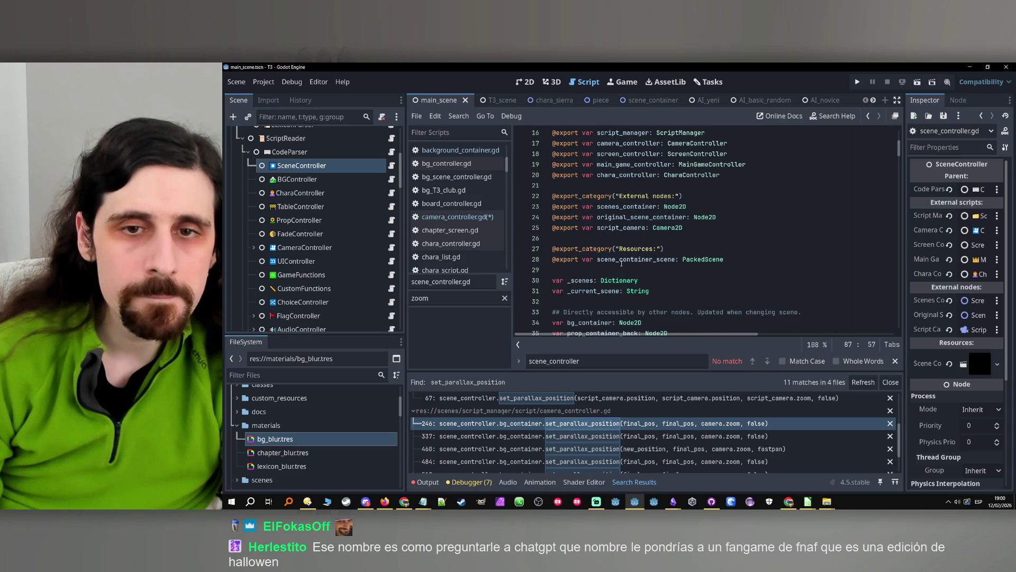
scroll(613, 287, "down", 2)
double_click(580, 229)
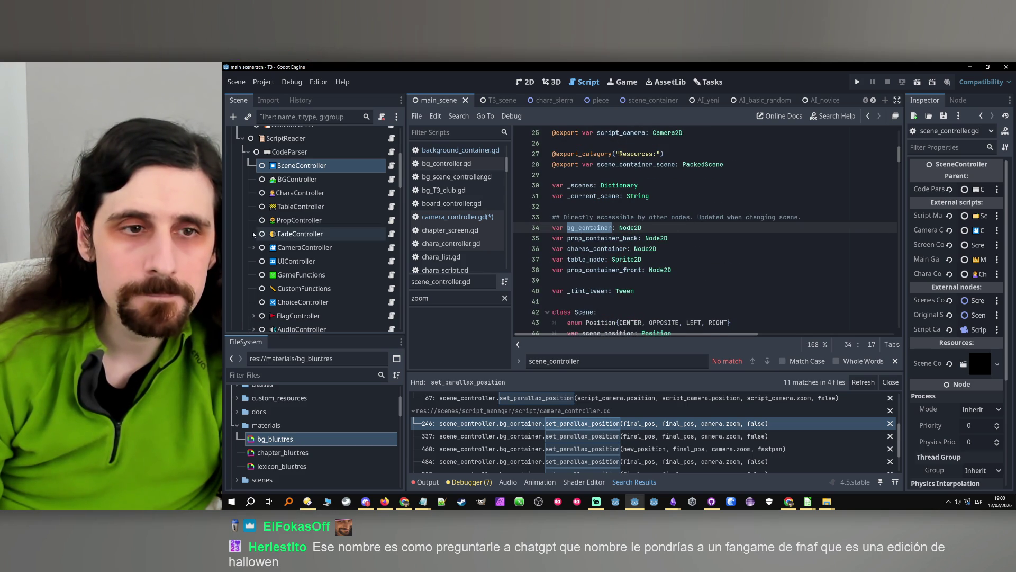
left_click(340, 250)
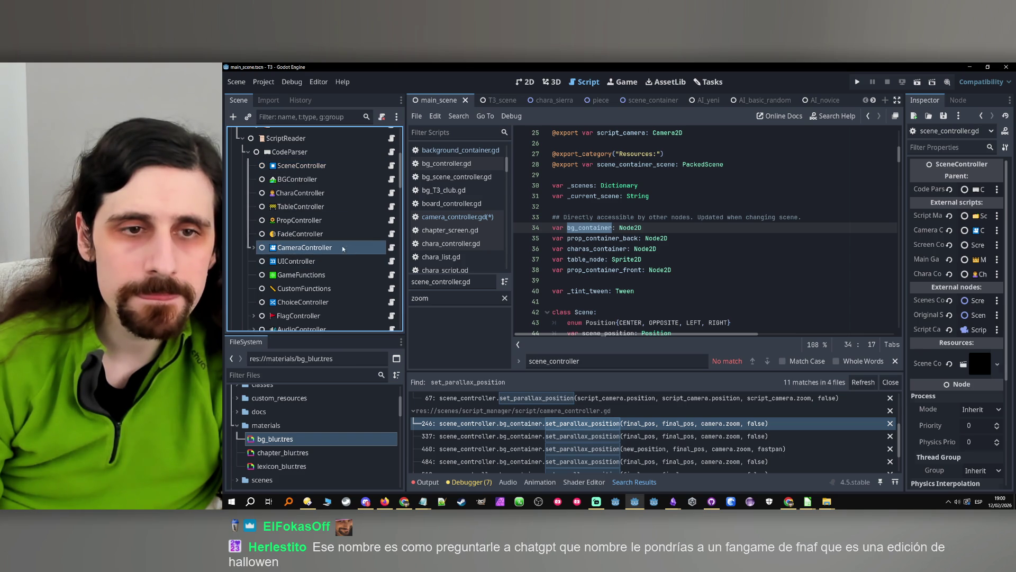
left_click(392, 247)
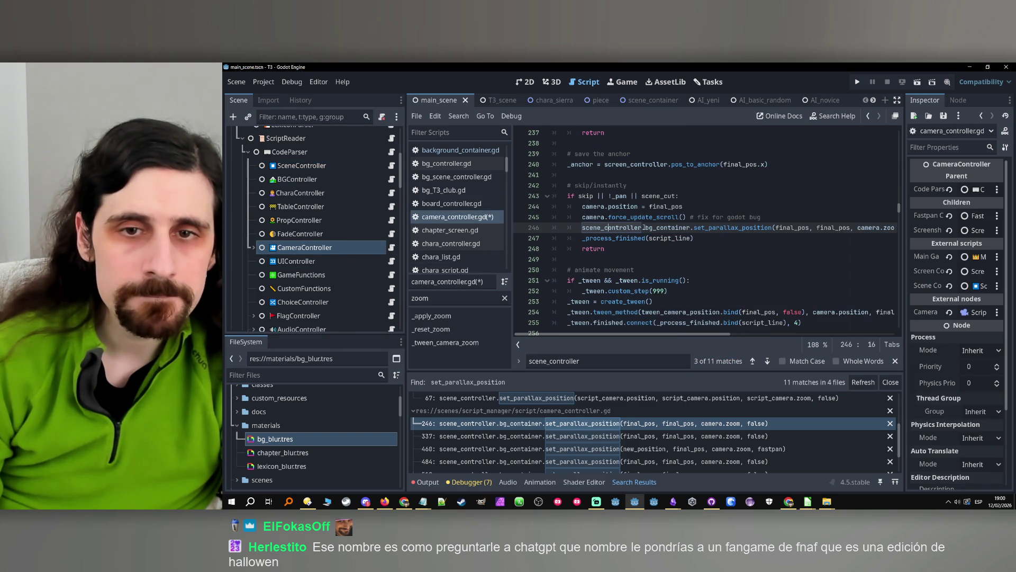
- Step through the scene_controller matches to line 495 and select the tween target word
left_click(691, 228)
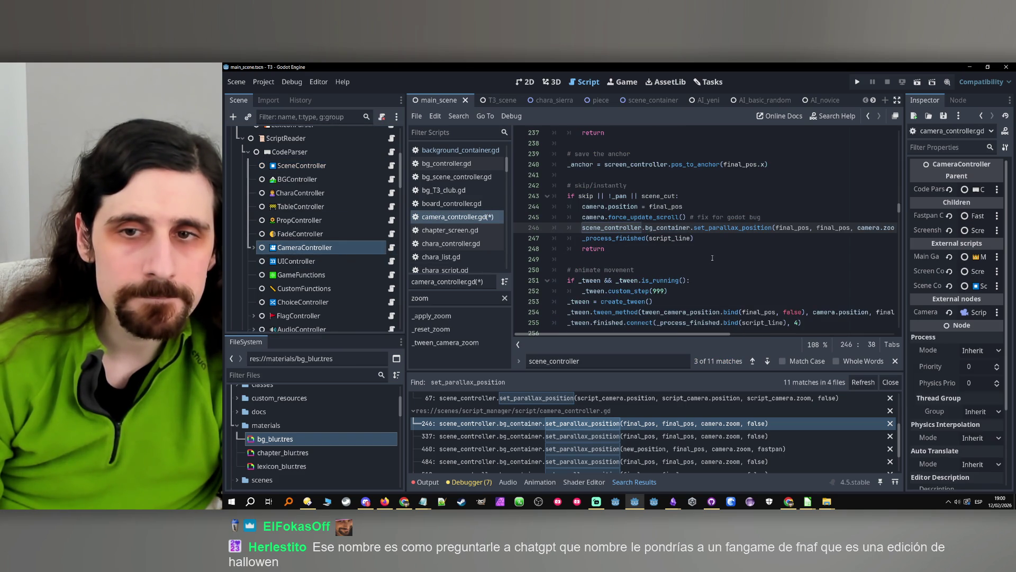
left_click(767, 360)
left_click(767, 361)
left_click(767, 361)
left_click(767, 361)
left_click(767, 360)
double_click(713, 228)
- Change line 495's first argument to scene_controller.bg_container.blur
type("bg_container")
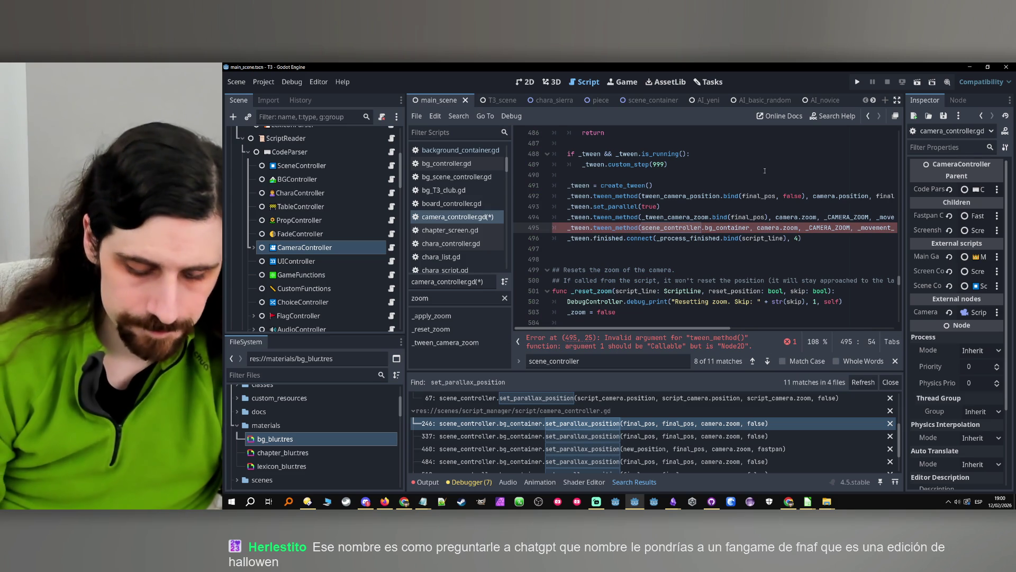
type(".get_blur()")
scroll(726, 335, "right", 2)
scroll(728, 339, "right", 1)
left_click_drag(741, 229, 699, 228)
type("blur")
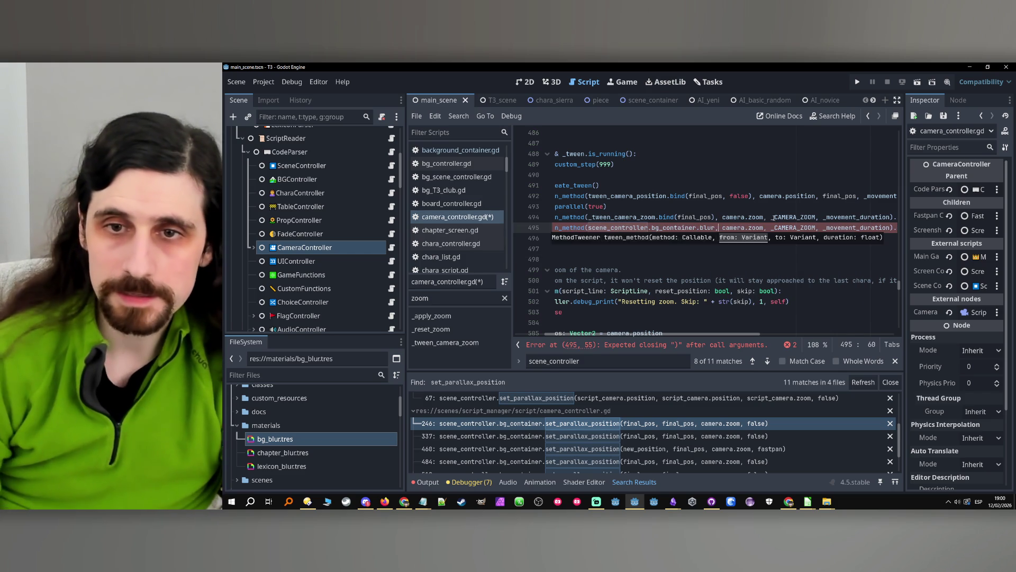
left_click(709, 212)
mouse_move(715, 225)
left_mouse_down()
mouse_move(561, 228)
mouse_move(642, 231)
left_mouse_up()
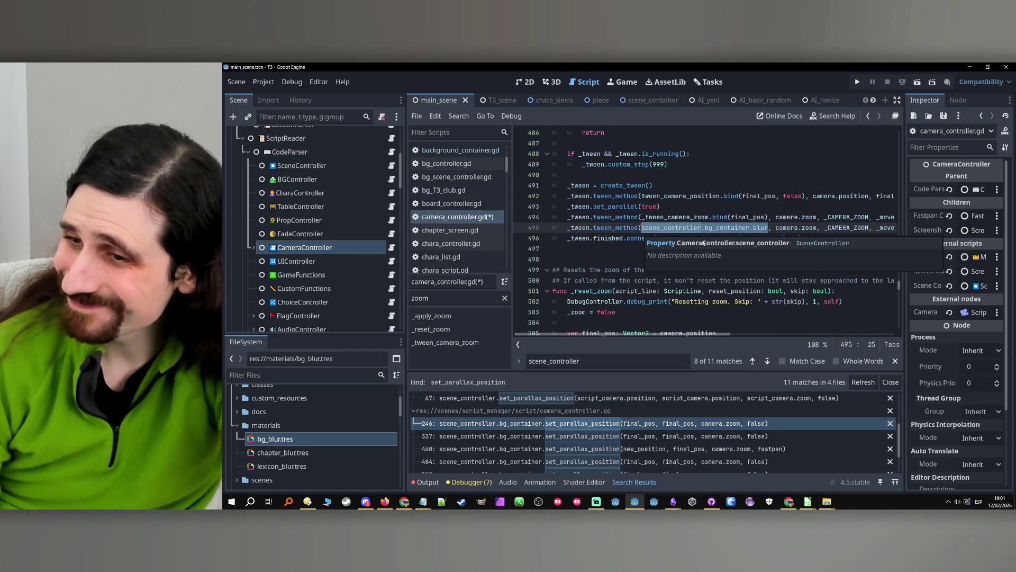
mouse_move(674, 502)
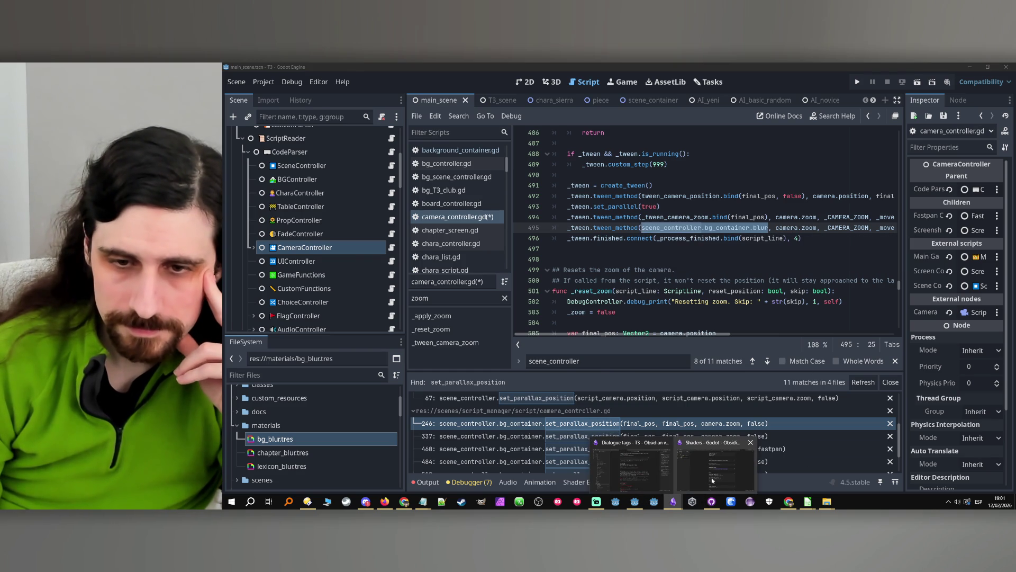
left_click(712, 480)
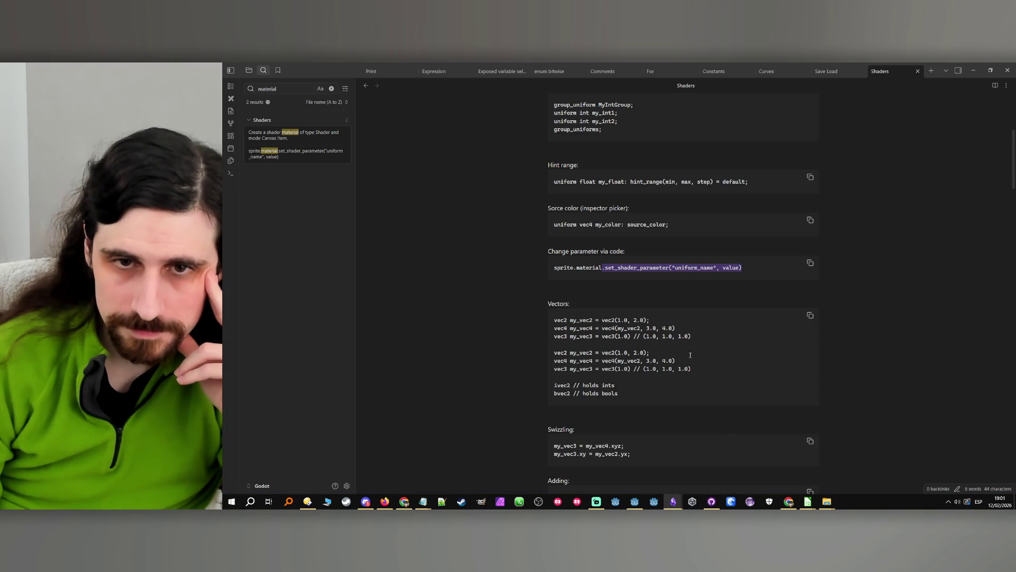
double_click(635, 268)
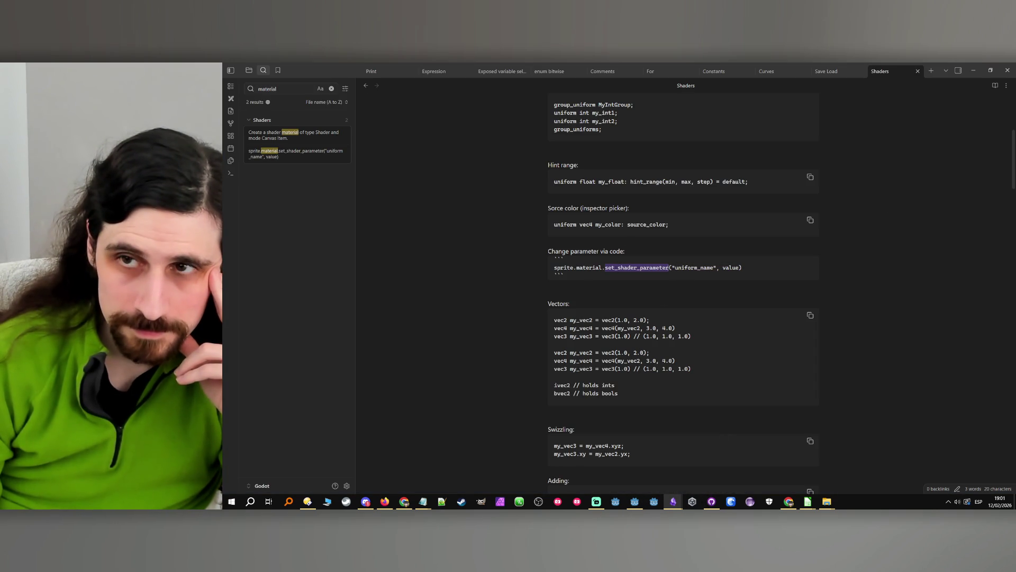
left_click(968, 77)
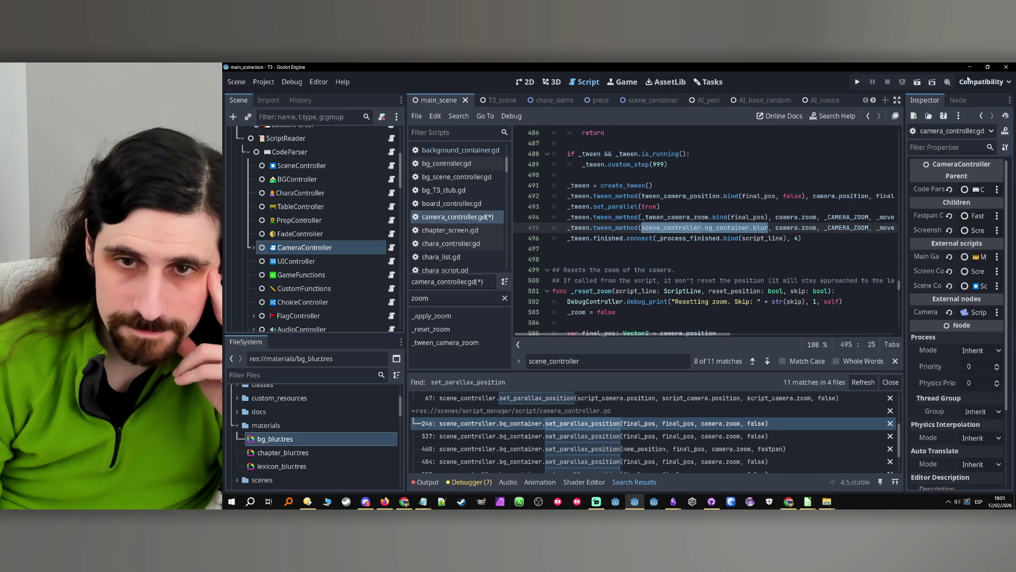
- Rename the tween target on line 495 from blur to update_blur
double_click(762, 228)
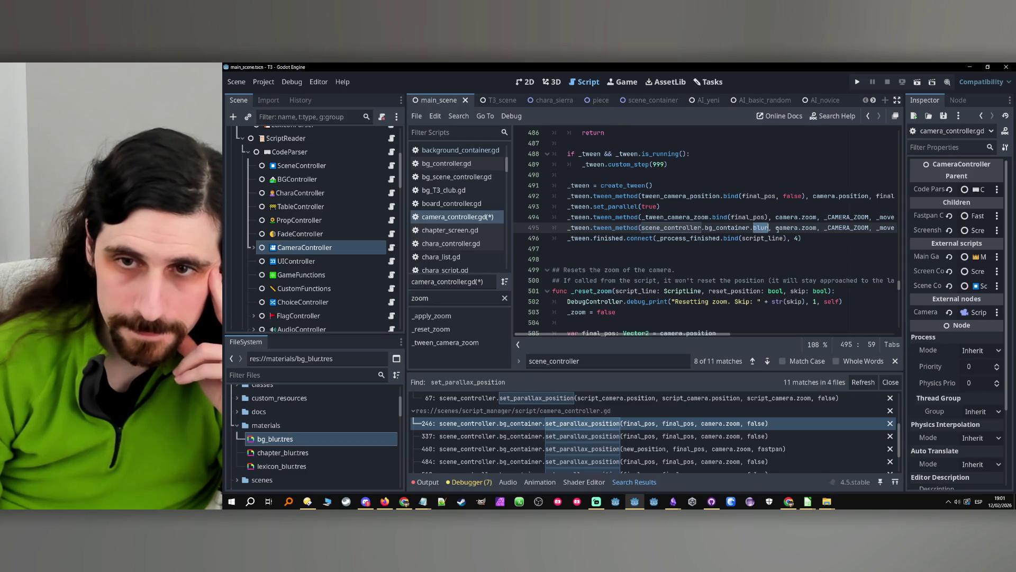
type("update")
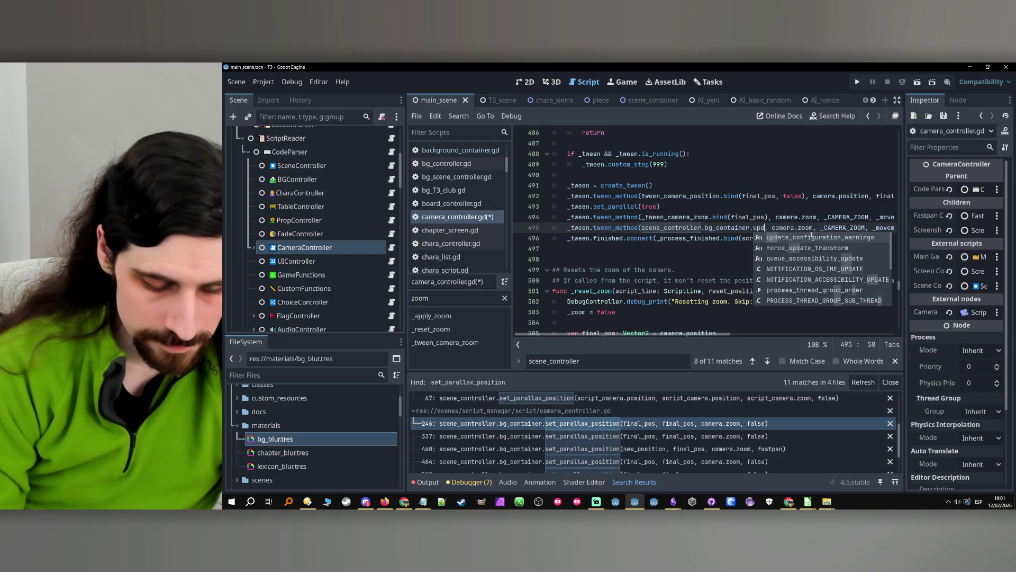
double_click(617, 228)
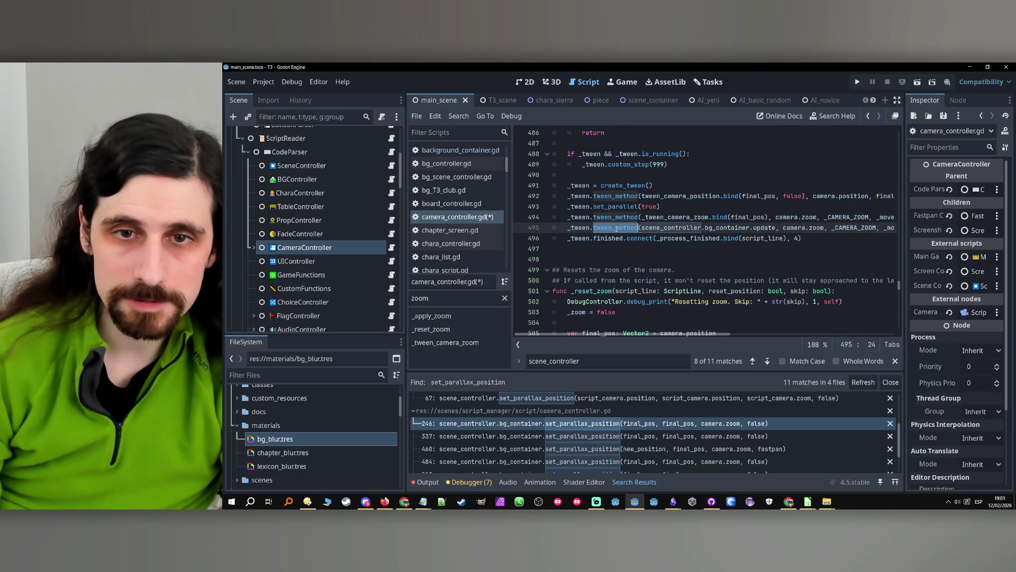
type("t_dura")
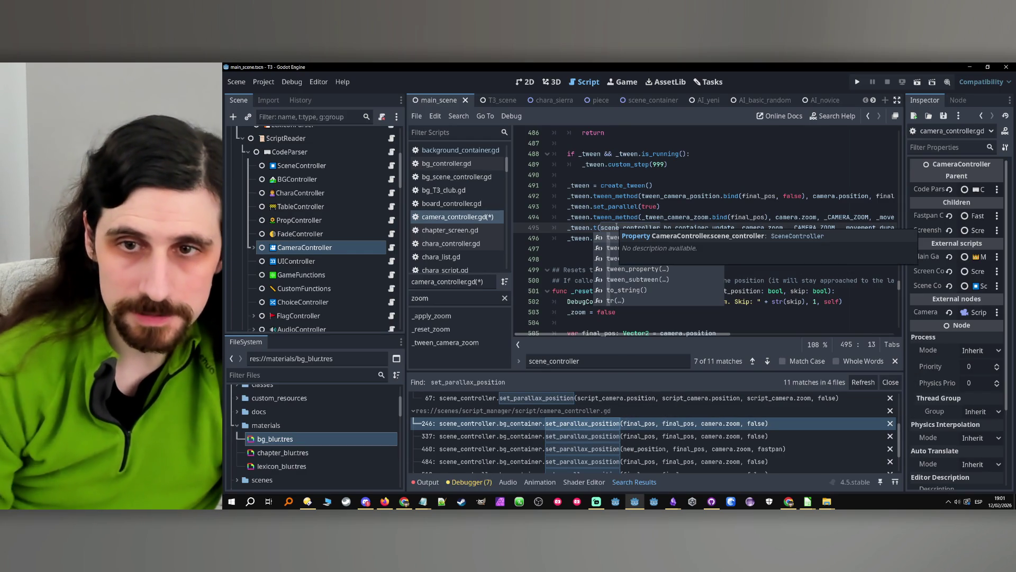
key("Return")
left_click(755, 219)
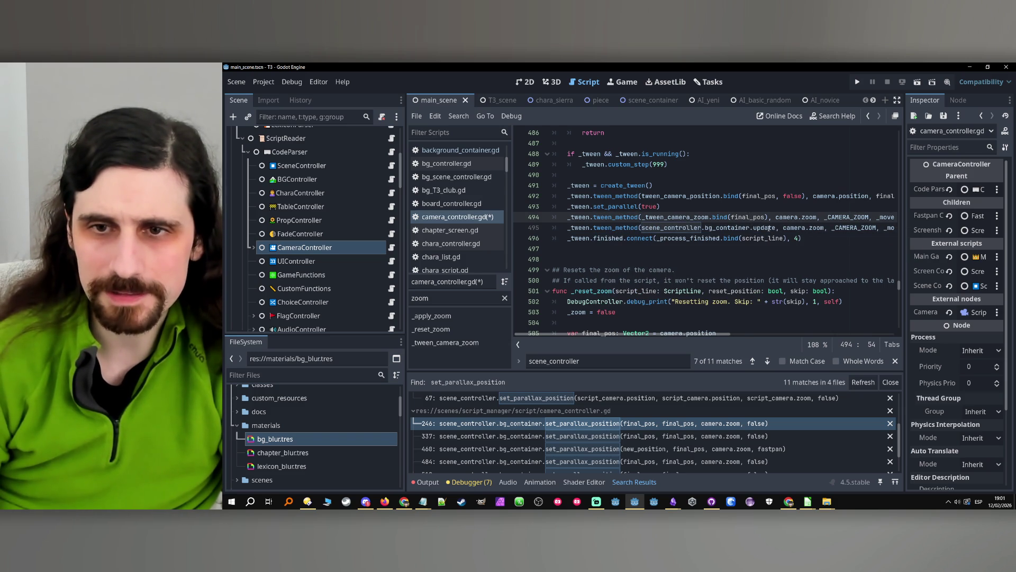
left_click(773, 228)
mouse_move(811, 228)
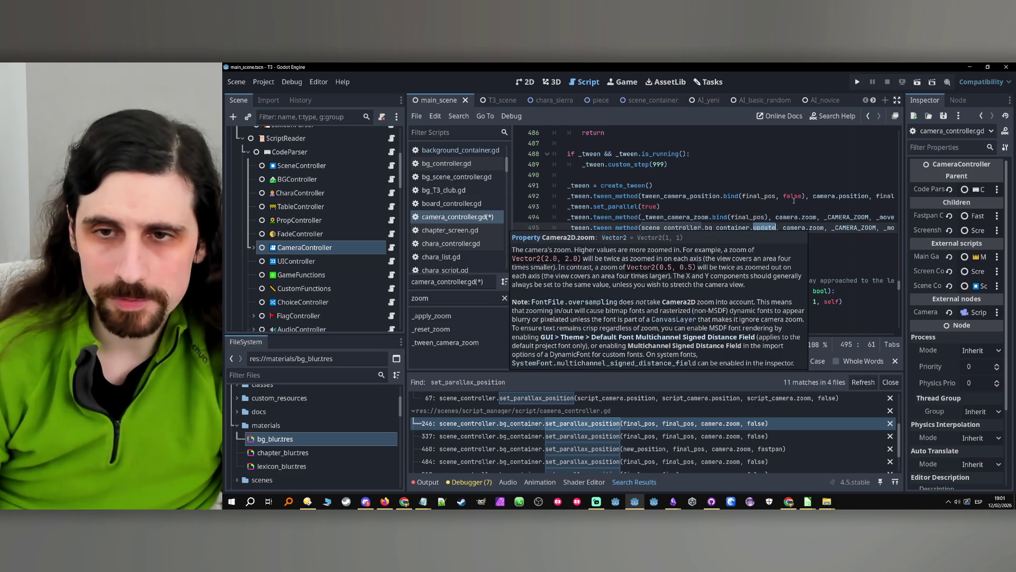
type("_")
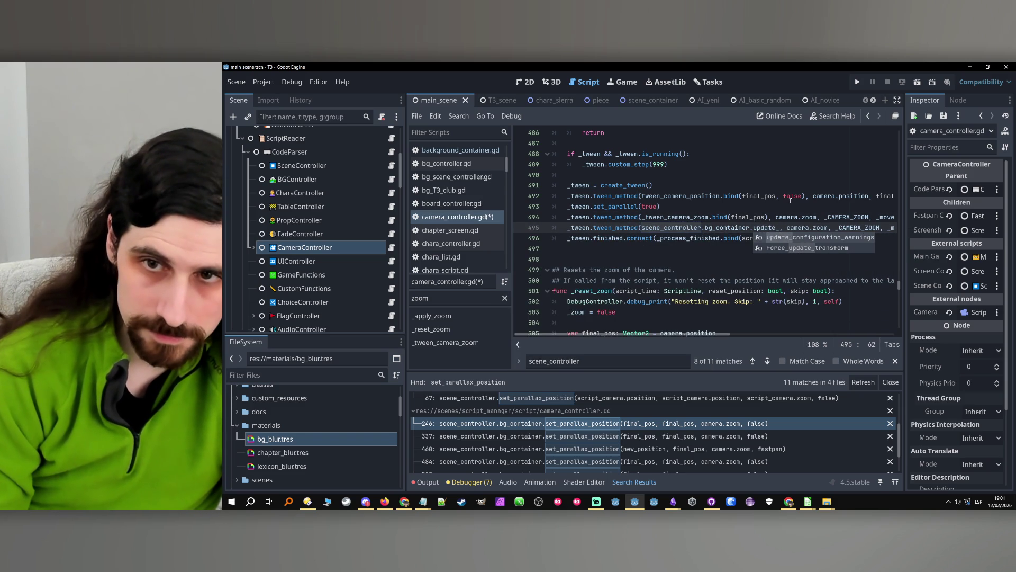
type("blur")
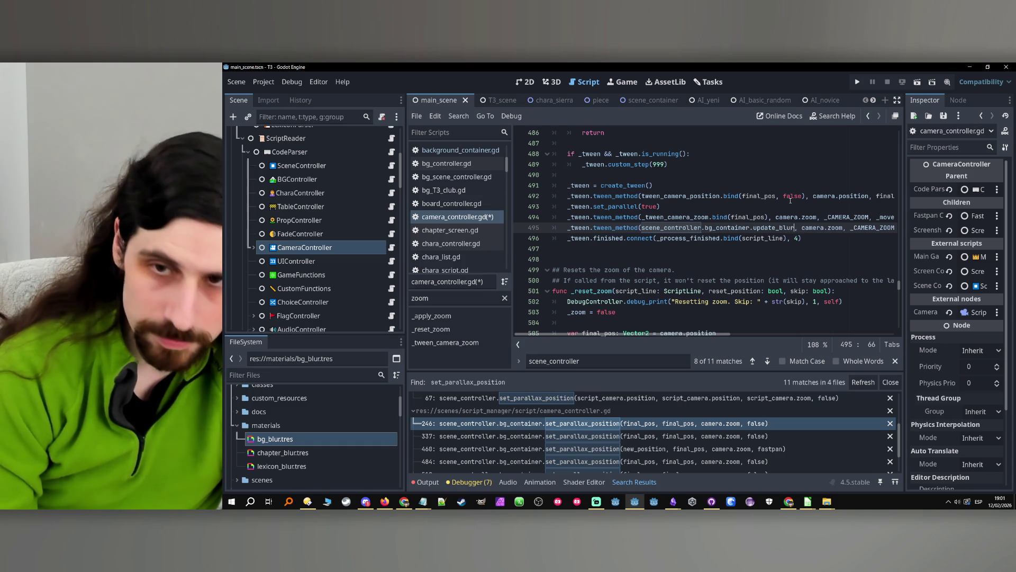
type("()")
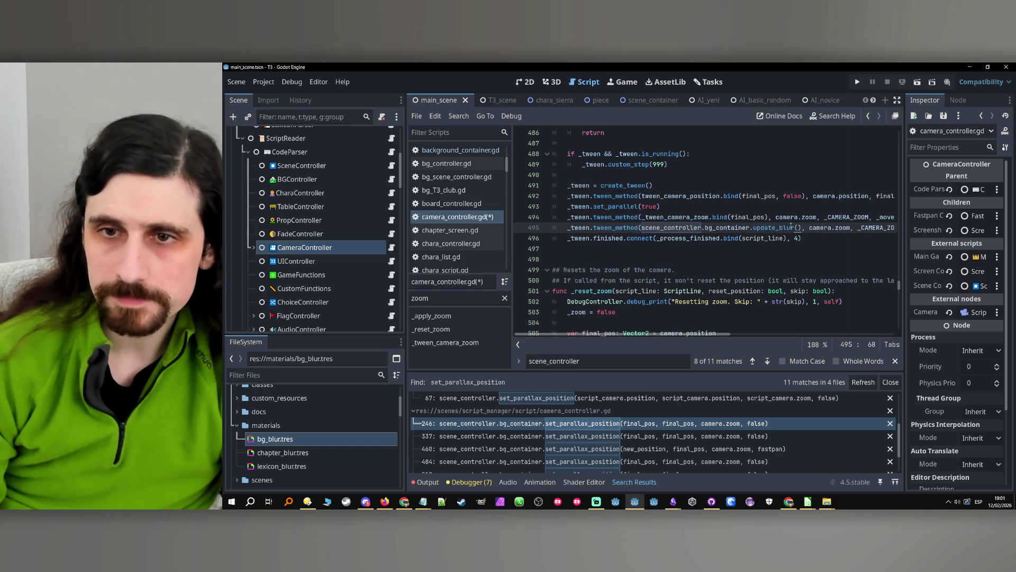
key("BackSpace")
key("BackSpace")
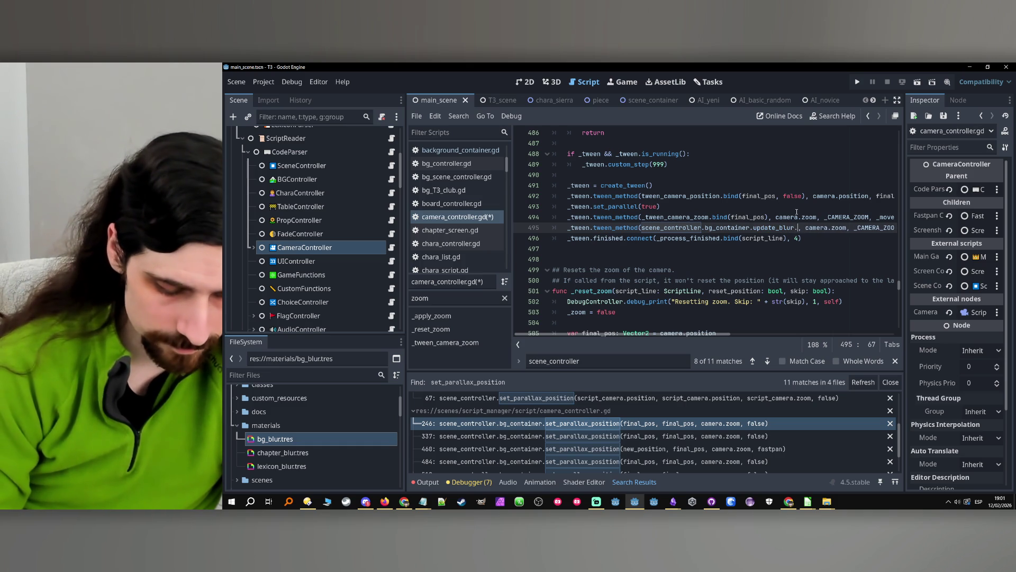
type("nd(")
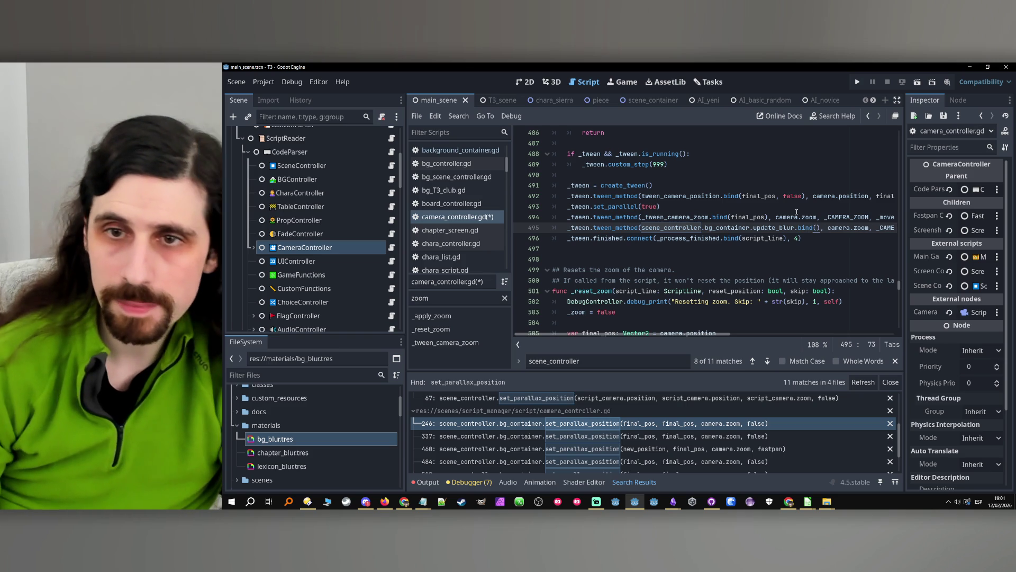
- Remove the bind() call so line 495 passes update_blur directly
scroll(800, 279, "up", 1)
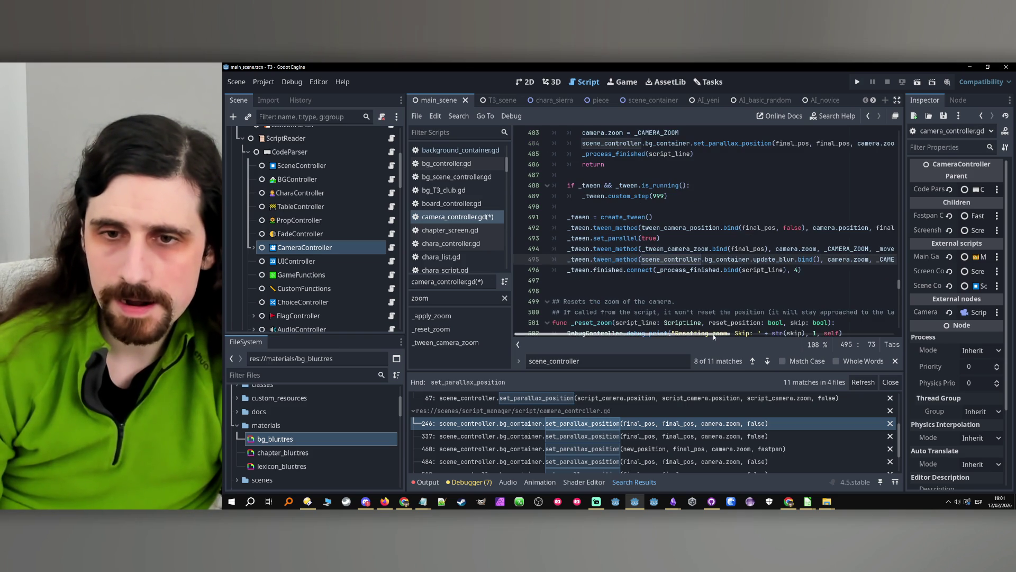
scroll(759, 253, "right", 5)
double_click(736, 259)
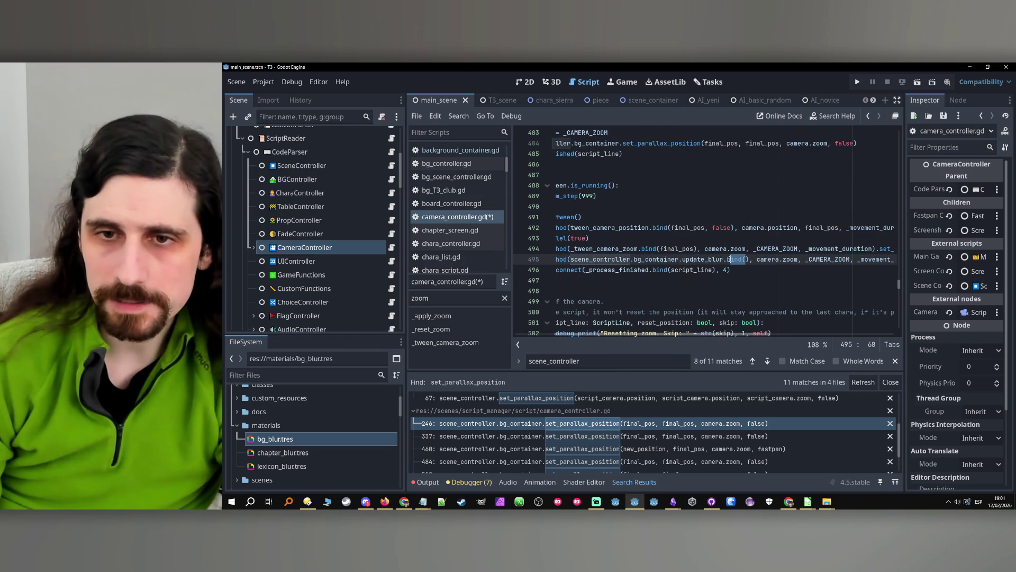
key("BackSpace")
key("BackSpace")
double_click(741, 258)
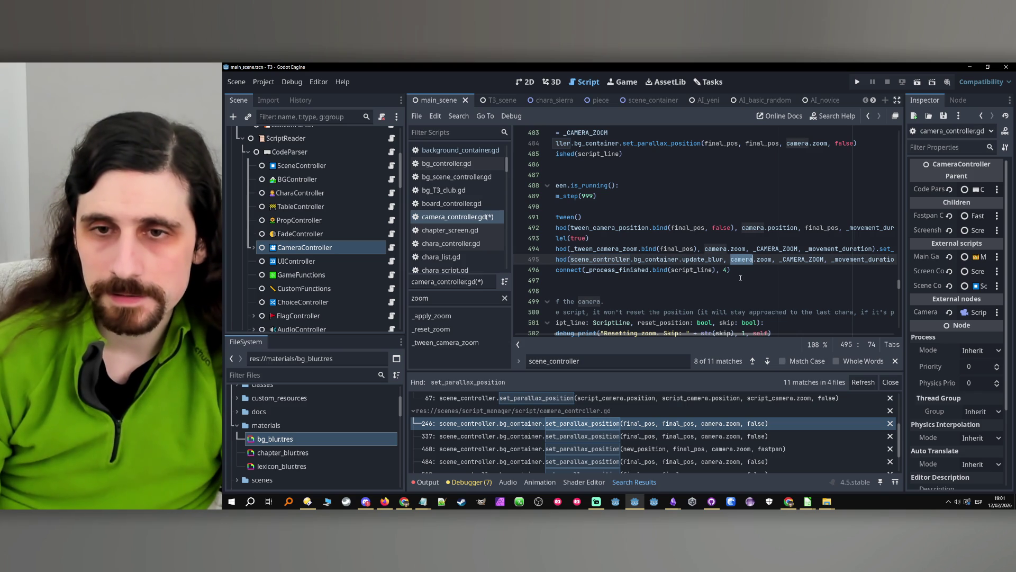
left_click_drag(751, 335, 727, 335)
- Check the tween_method documentation, then run the project with F5 to test
left_click(592, 259)
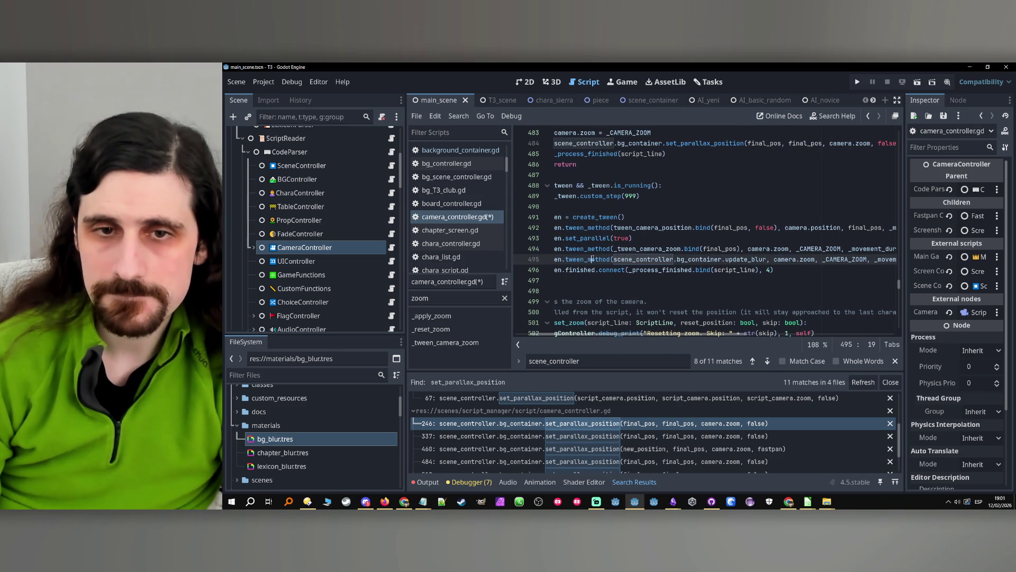
left_click(593, 259, "ctrl")
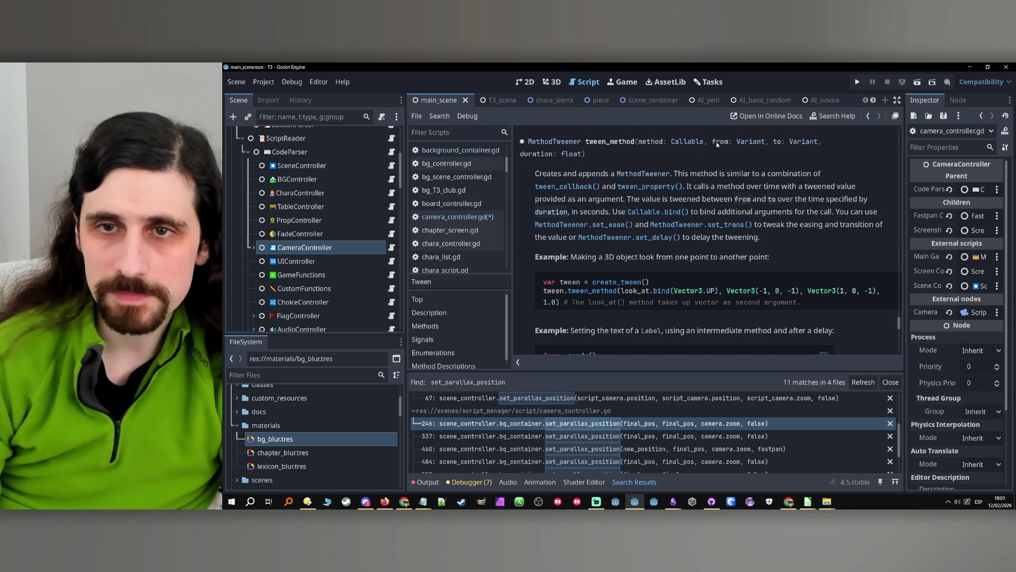
left_click(869, 115)
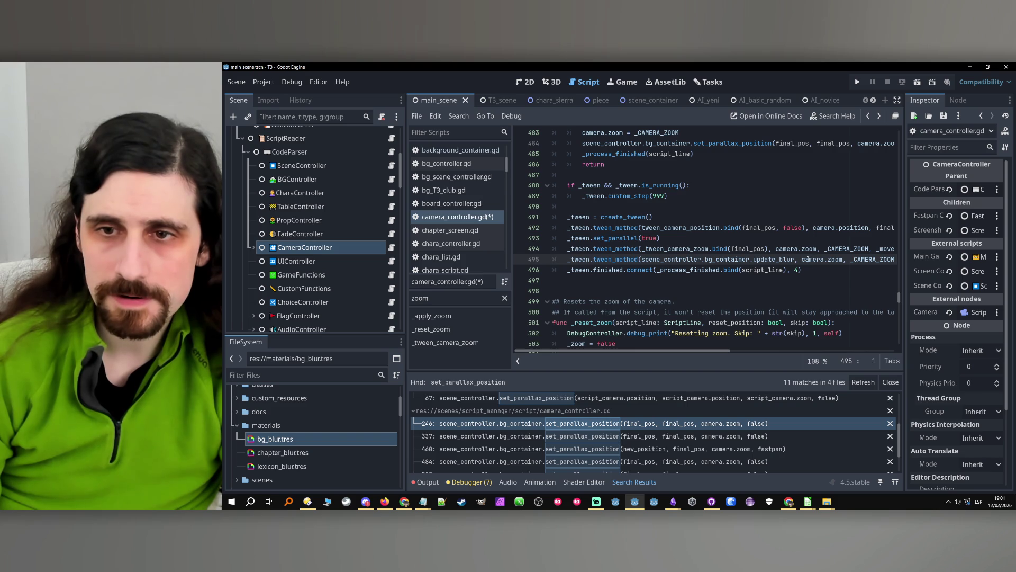
left_click_drag(802, 259, 843, 259)
key("F5")
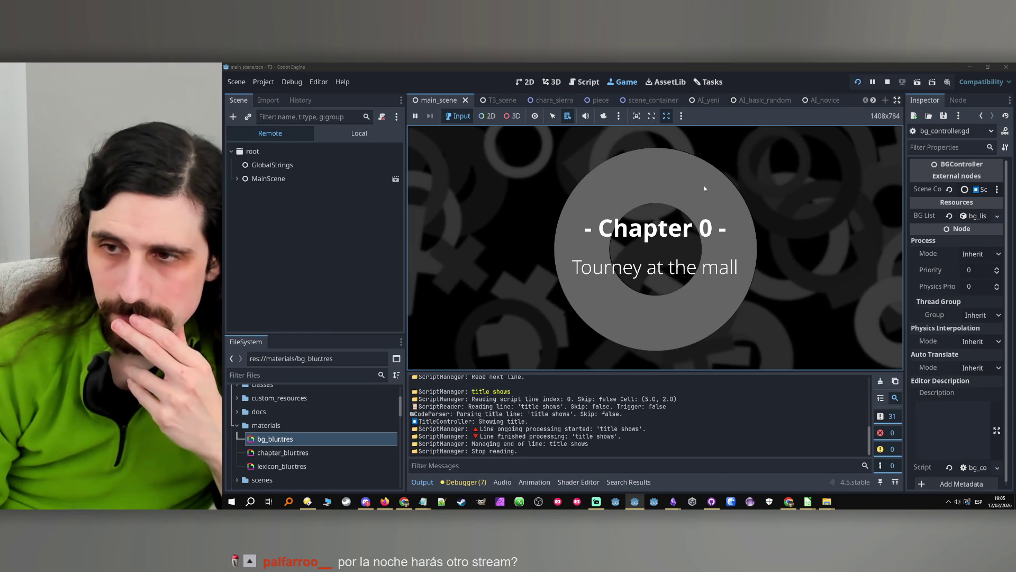
- Stop the game, set ScriptManager's Initial Script to test1, then save and run again
left_click(650, 229)
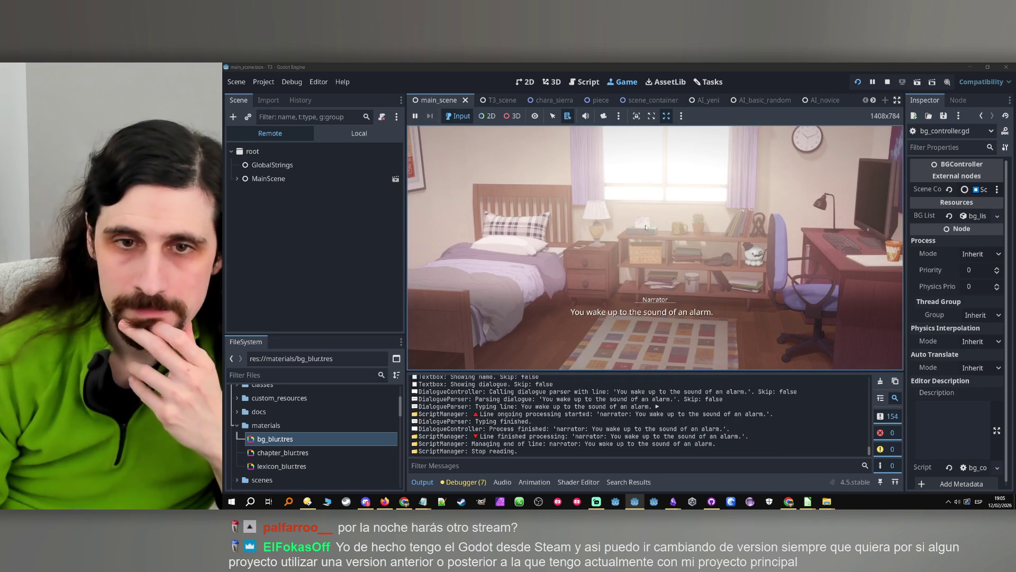
left_click(888, 82)
scroll(311, 182, "up", 5)
left_click(283, 216)
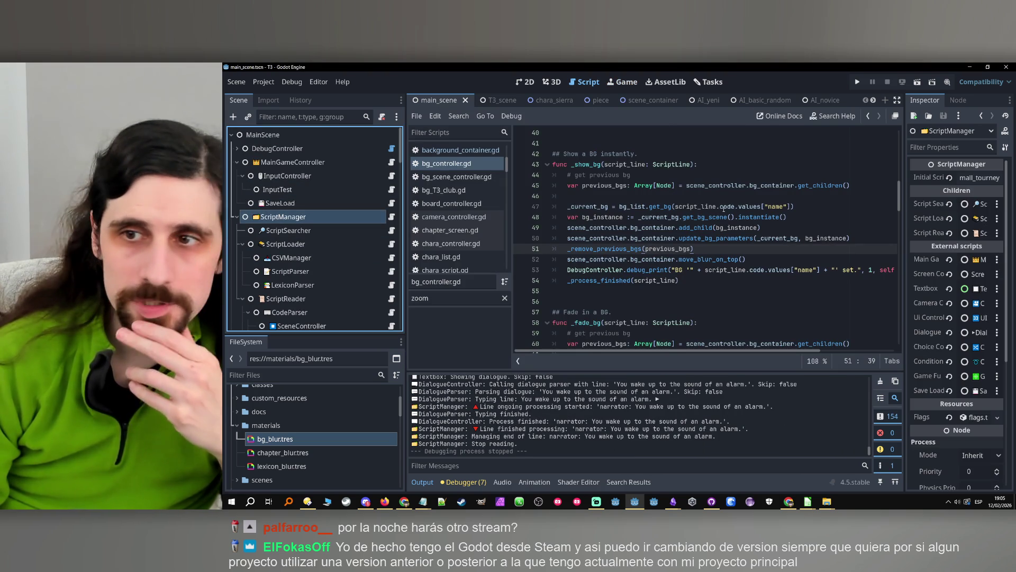
left_click(980, 178)
type("test1")
key("Return")
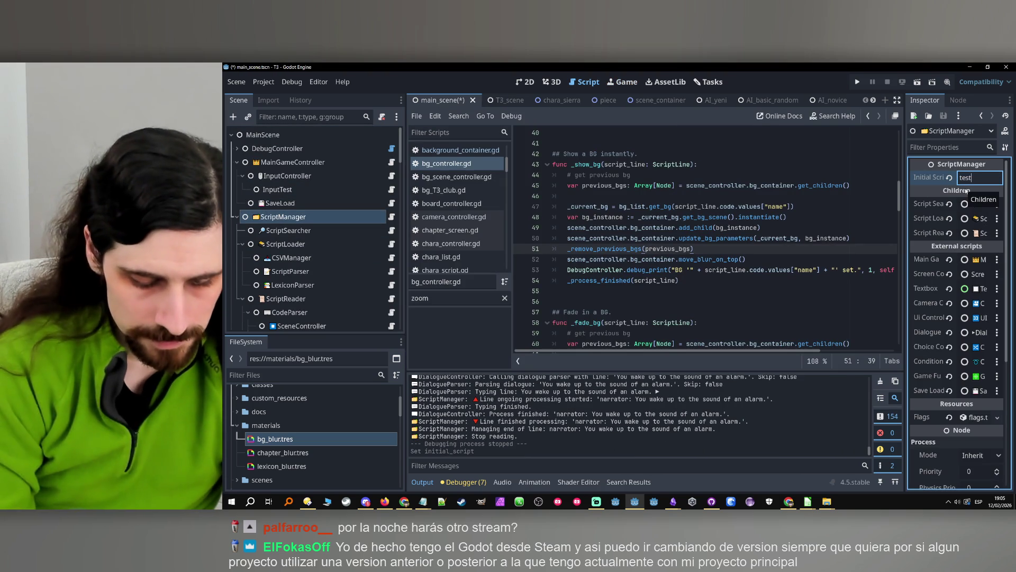
left_click(858, 81)
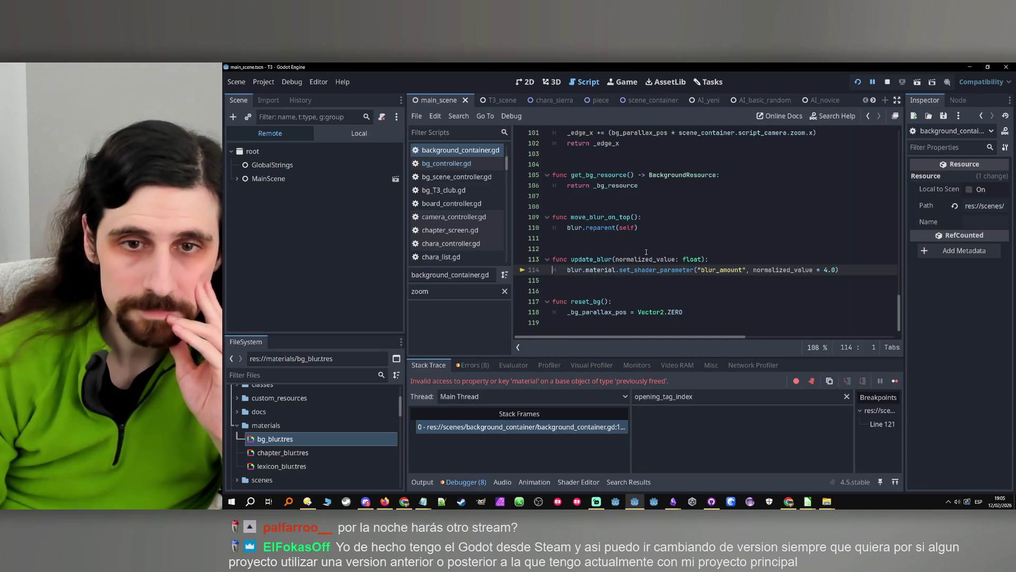
- Stop at the 'previously freed' blur error and open a new line under update_blur's header
mouse_move(575, 270)
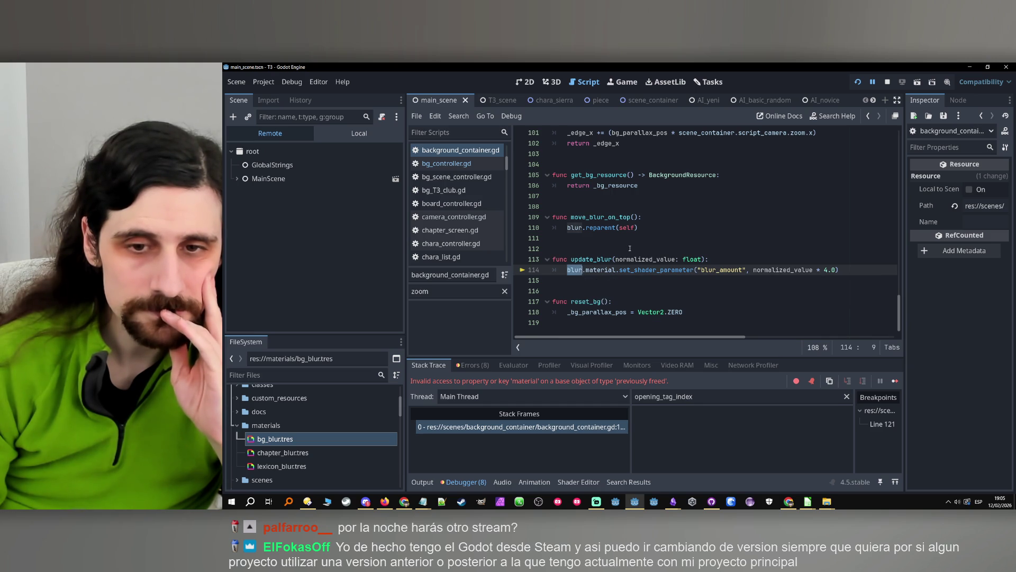
left_click(888, 82)
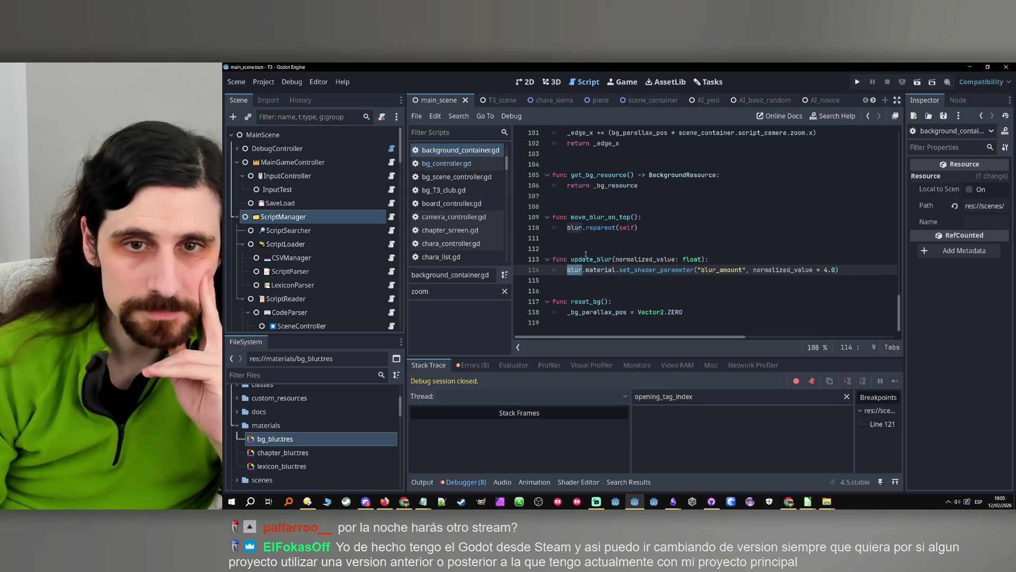
double_click(587, 270)
left_click(668, 259)
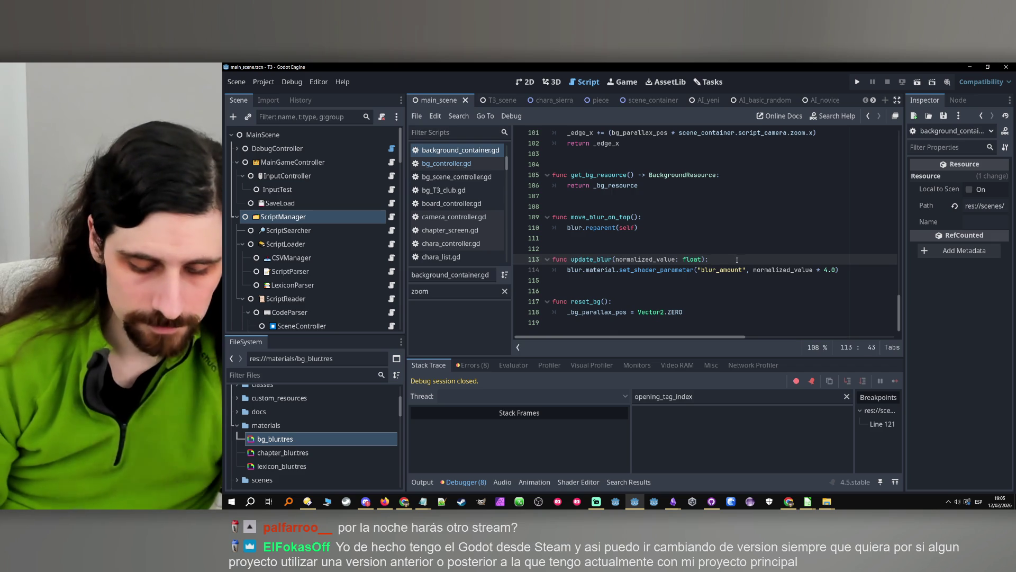
key("Return")
- Write an early 'return' at the top of update_blur, correcting the 'retrun' typo
type("retrun")
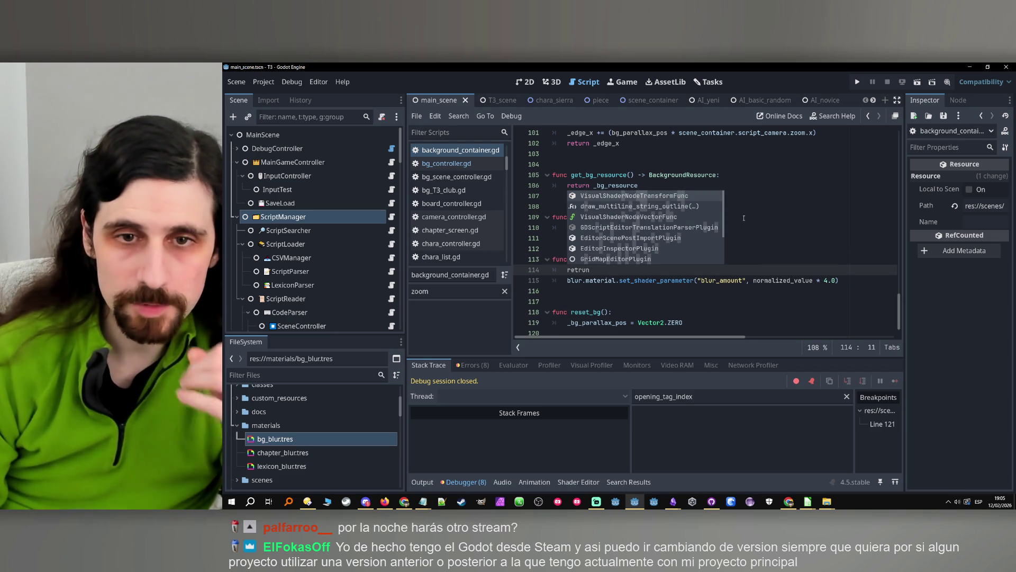
left_click_drag(590, 271, 581, 271)
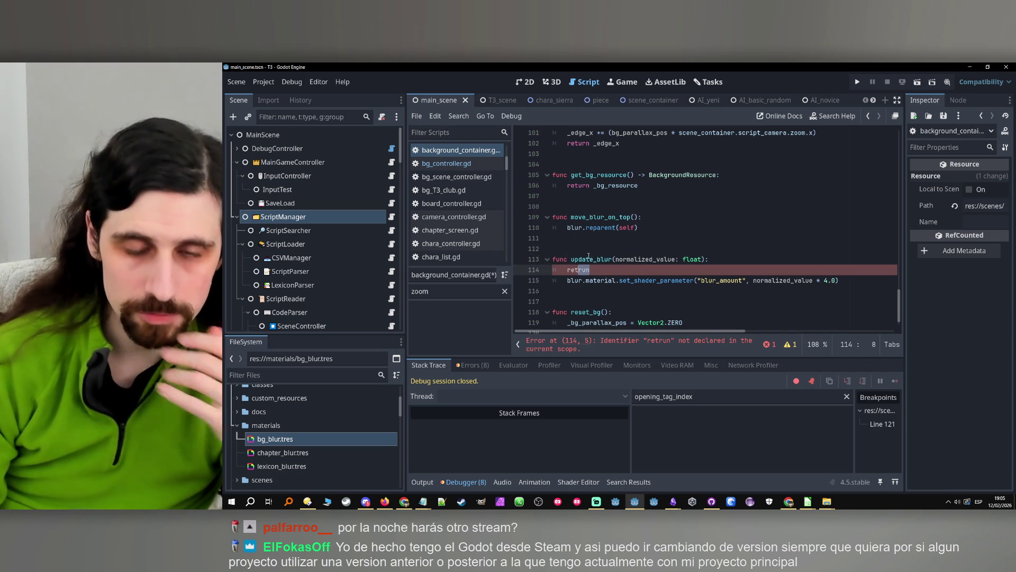
type("urn")
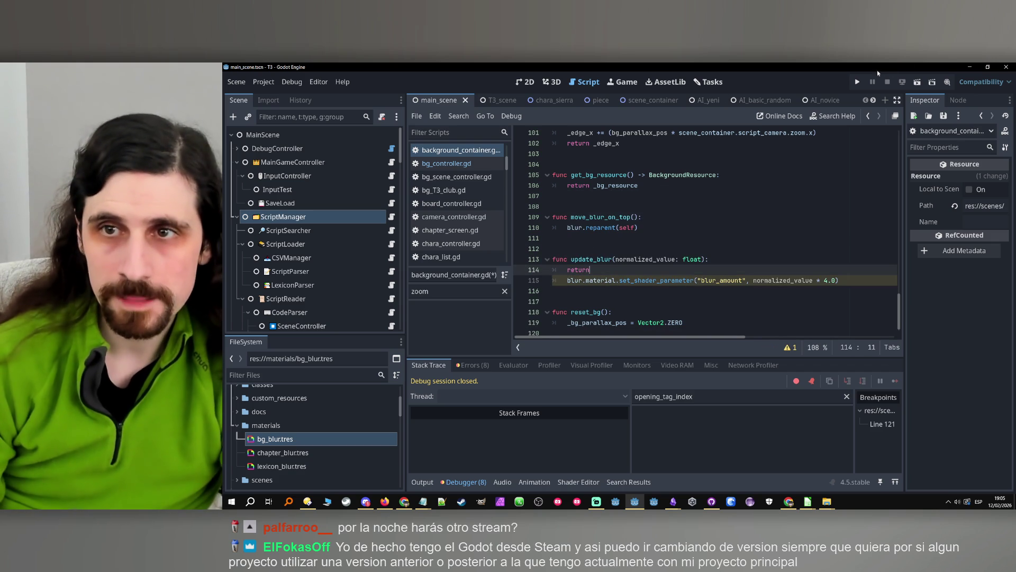
- Run the game and expand the Remote tree from MainScene through ScreenController down to ScreenSV
key("F5")
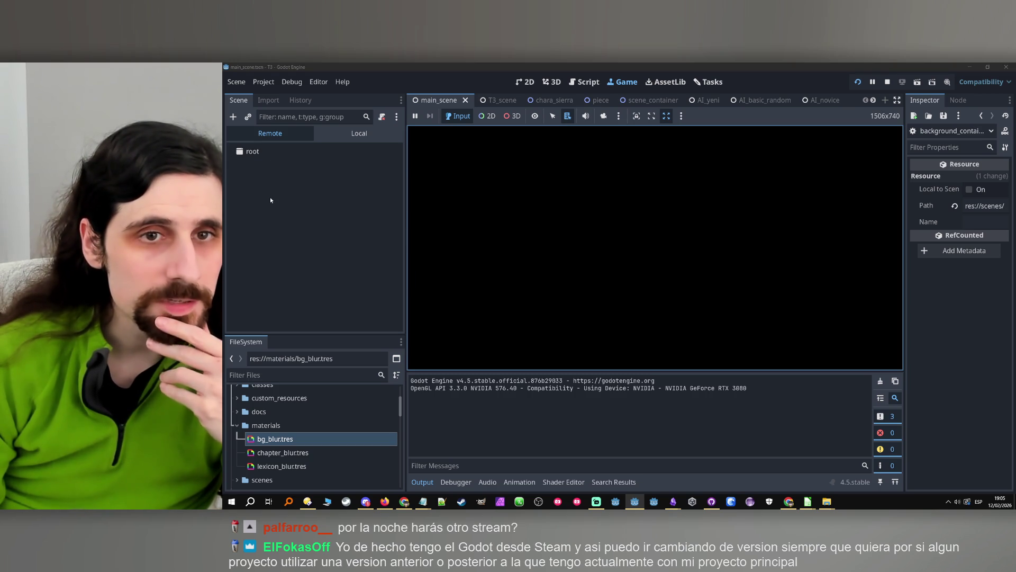
left_click(244, 180)
left_click(237, 179)
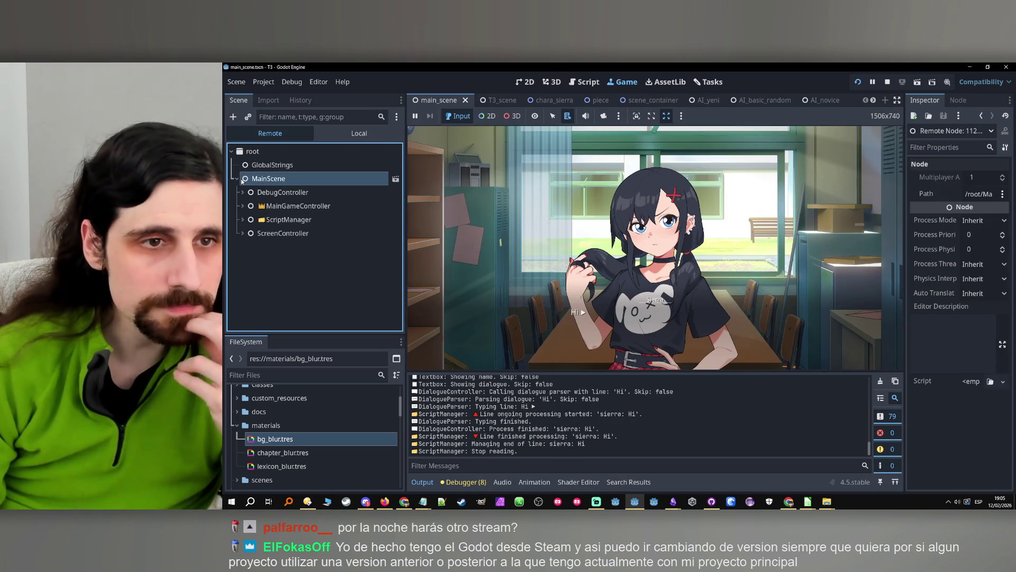
left_click(242, 233)
left_click(248, 247)
left_click(252, 247)
left_click(254, 260)
left_click(259, 274)
left_click(265, 288)
left_click(270, 301)
- Expand SceneContainer_main to BGContainer and T3Club, inspect BGContainer, then stop the game with F8
scroll(270, 301, "down", 2)
left_click(276, 268)
left_click(281, 309)
scroll(281, 309, "down", 3)
left_click(288, 254)
left_click(291, 268)
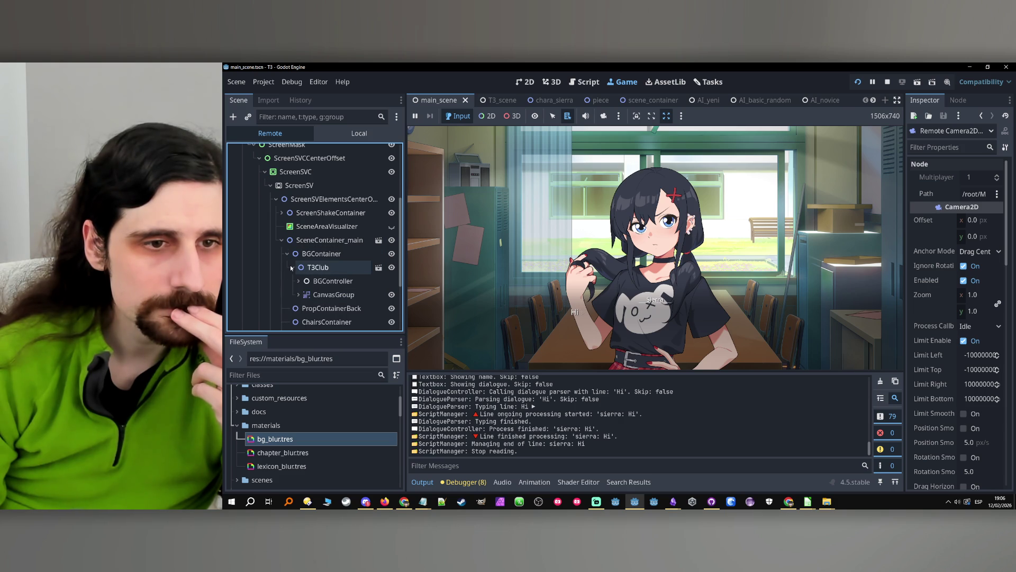
scroll(292, 227, "down", 2)
left_click(293, 221)
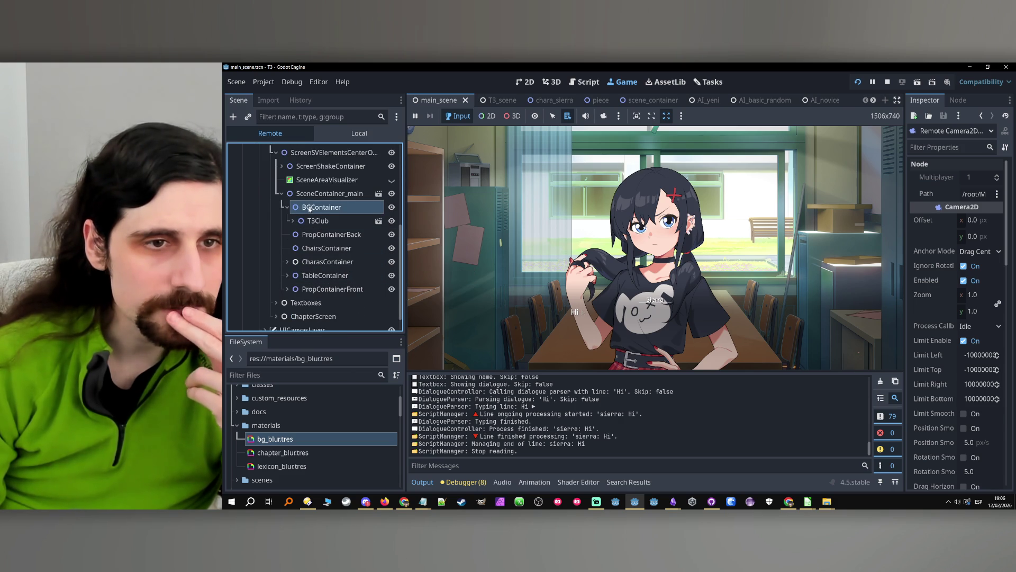
left_click(321, 207)
left_click(475, 182)
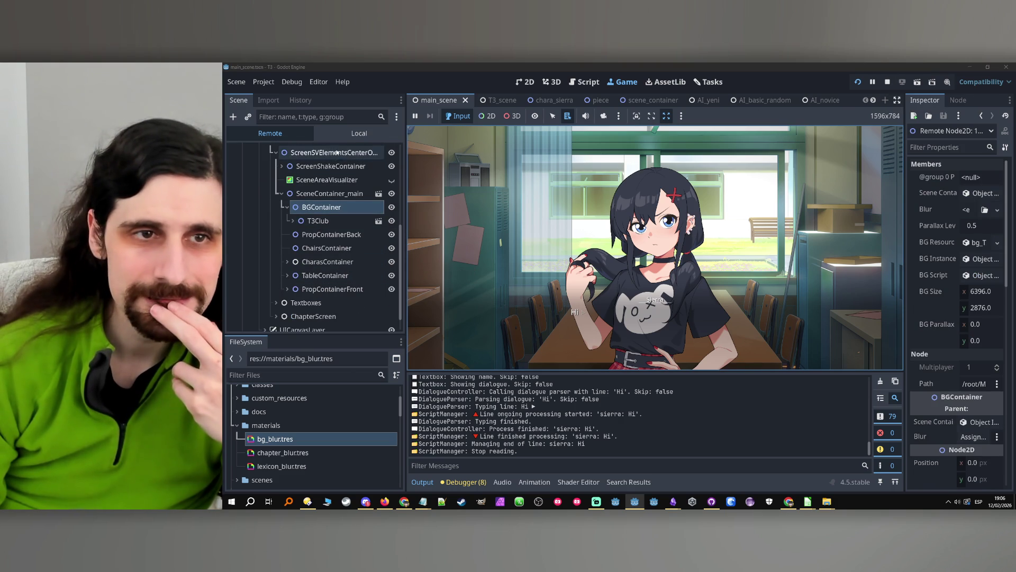
key("F8")
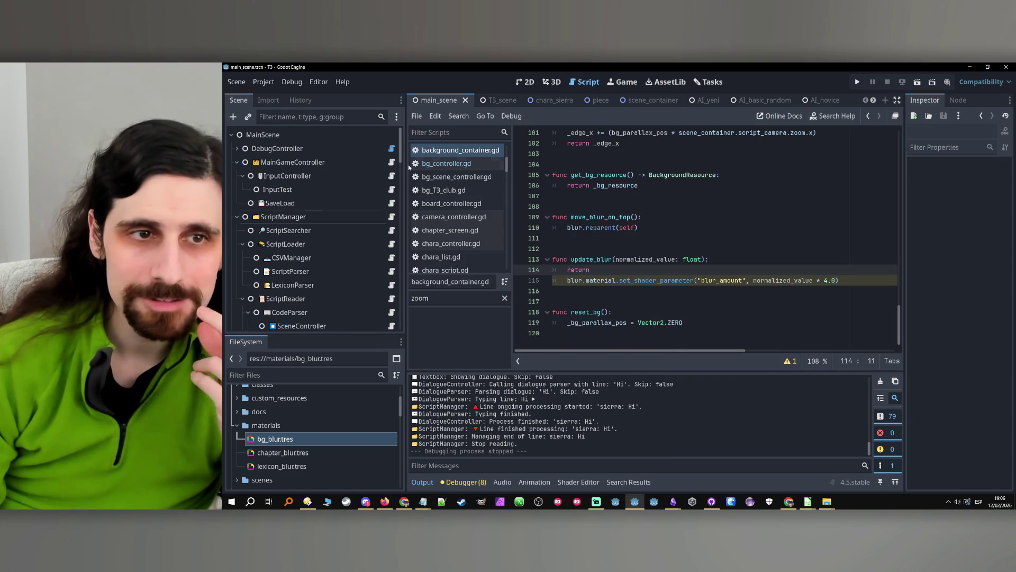
- Review the blur.reparent(self) line, then view BGContainer's Blur child in the scene_container scene
scroll(598, 259, "up", 1)
left_click(564, 258)
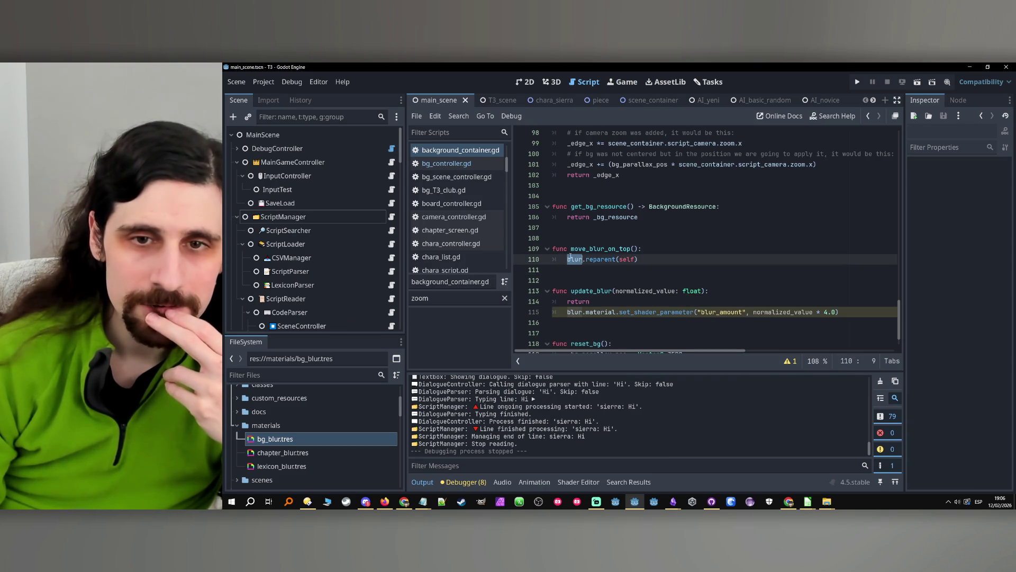
double_click(600, 259)
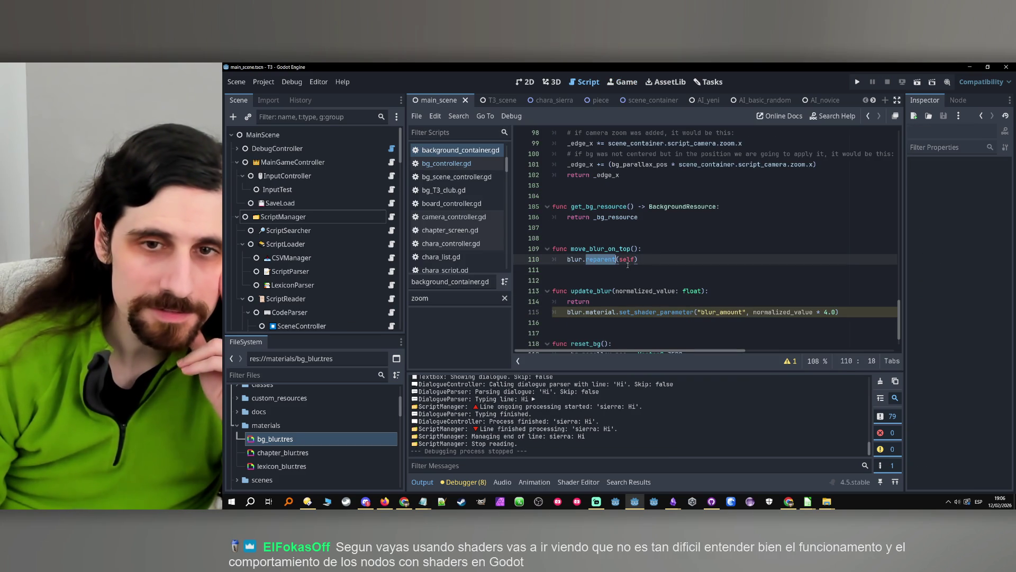
double_click(627, 260)
scroll(662, 263, "up", 20)
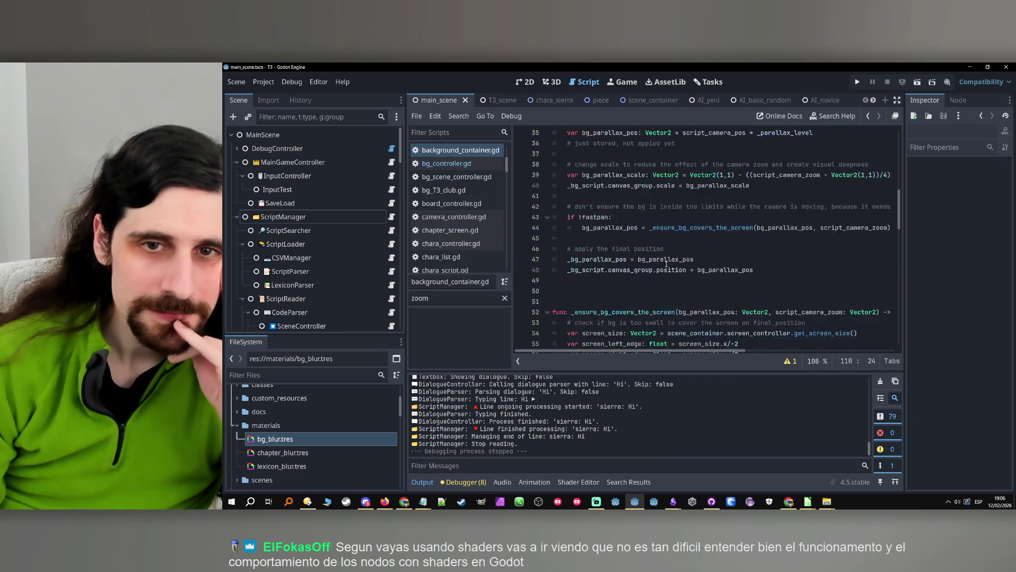
scroll(663, 233, "down", 20)
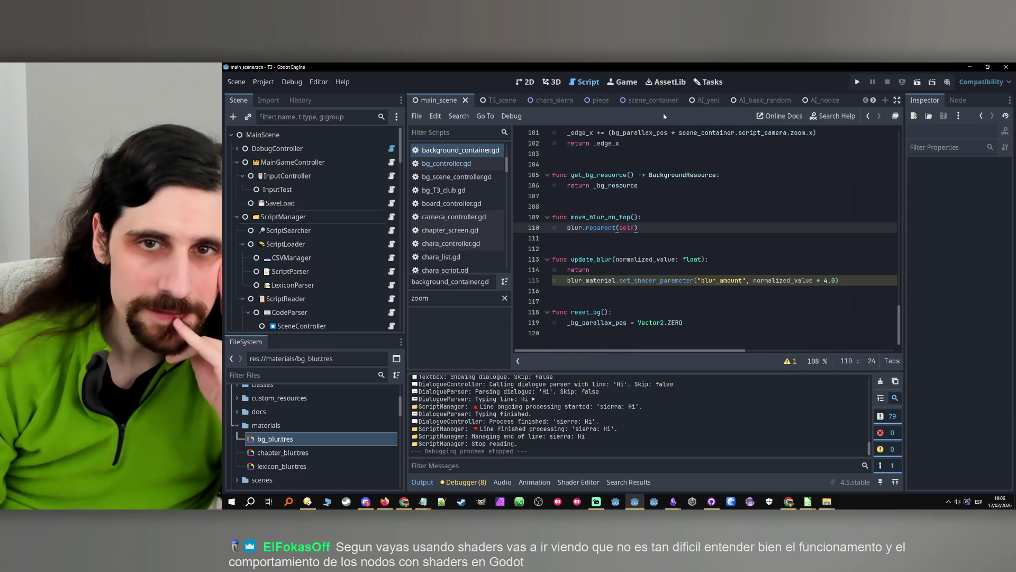
left_click(659, 100)
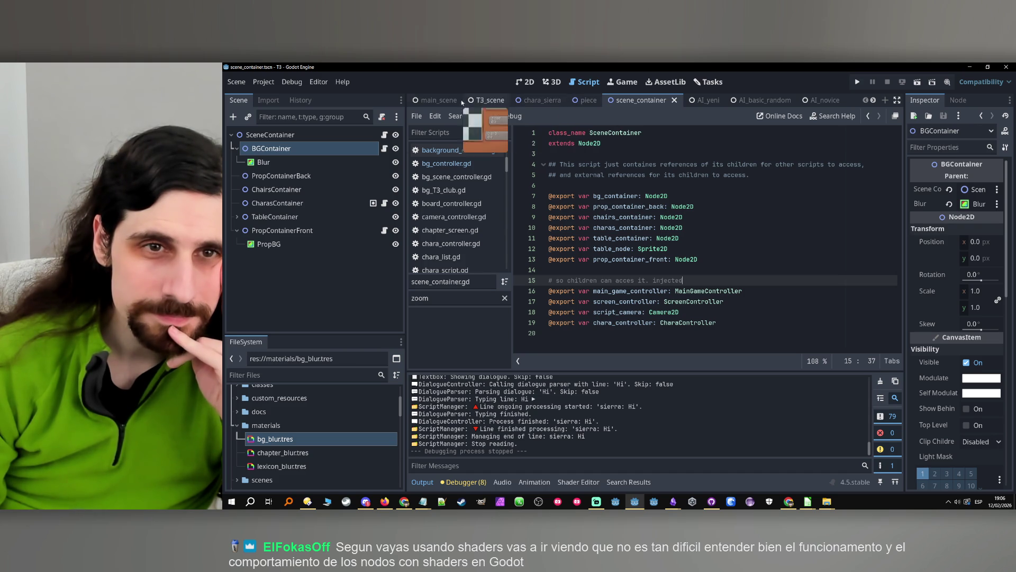
- Back in background_container.gd, check reparent's docs and open a new line inside move_blur_on_top
left_click(384, 149)
double_click(597, 228)
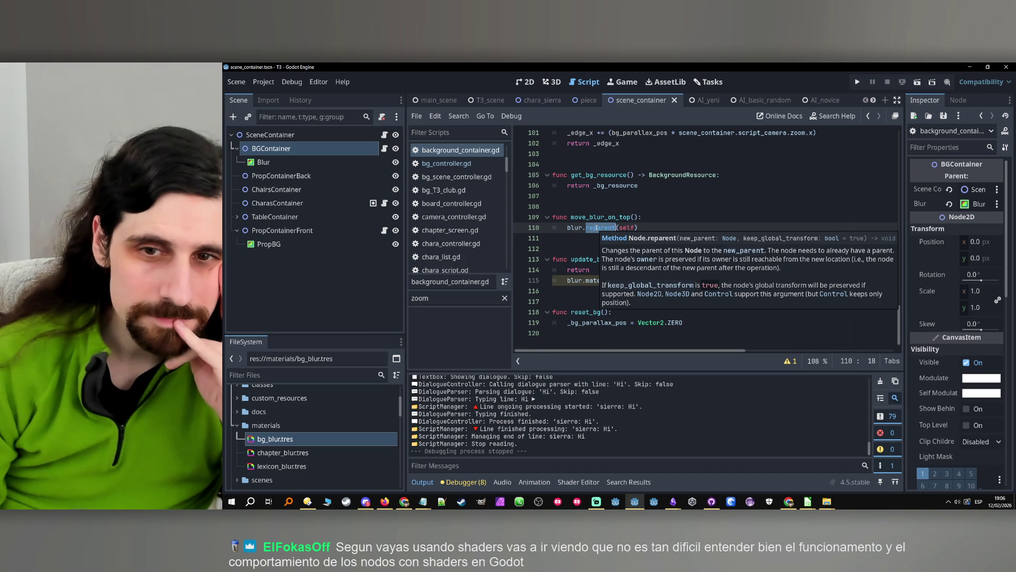
mouse_move(603, 229)
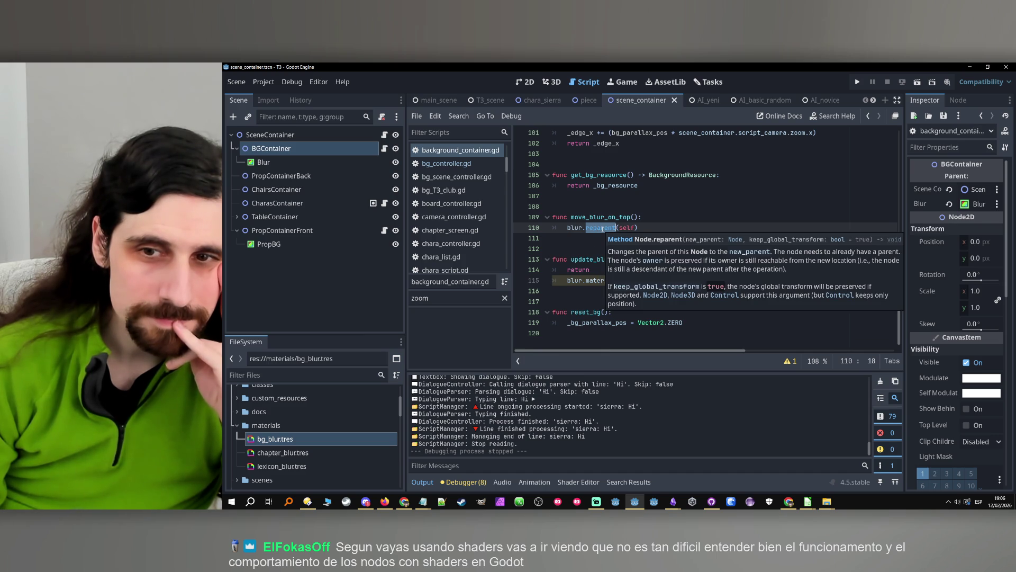
left_click(602, 227)
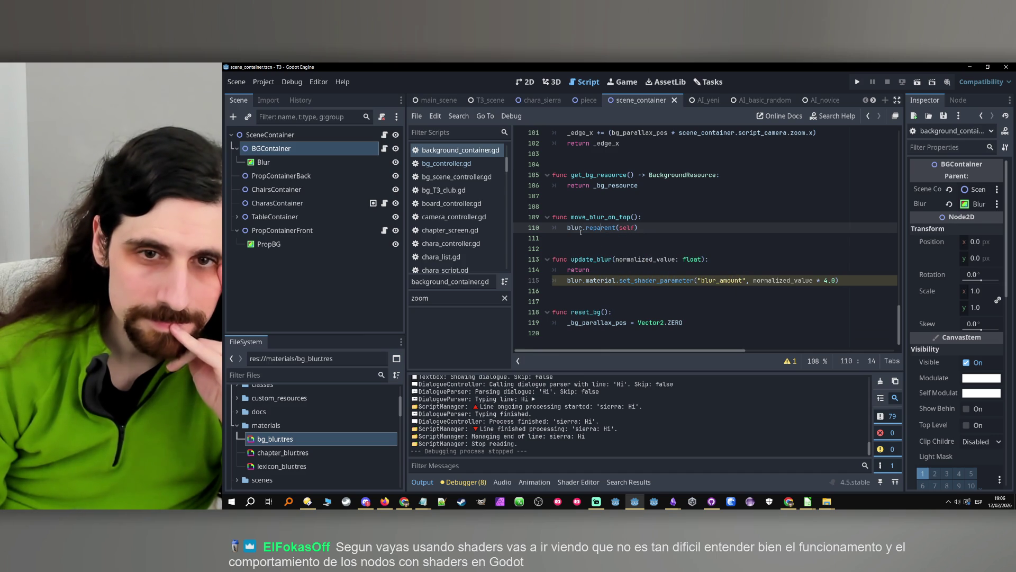
left_click(678, 222)
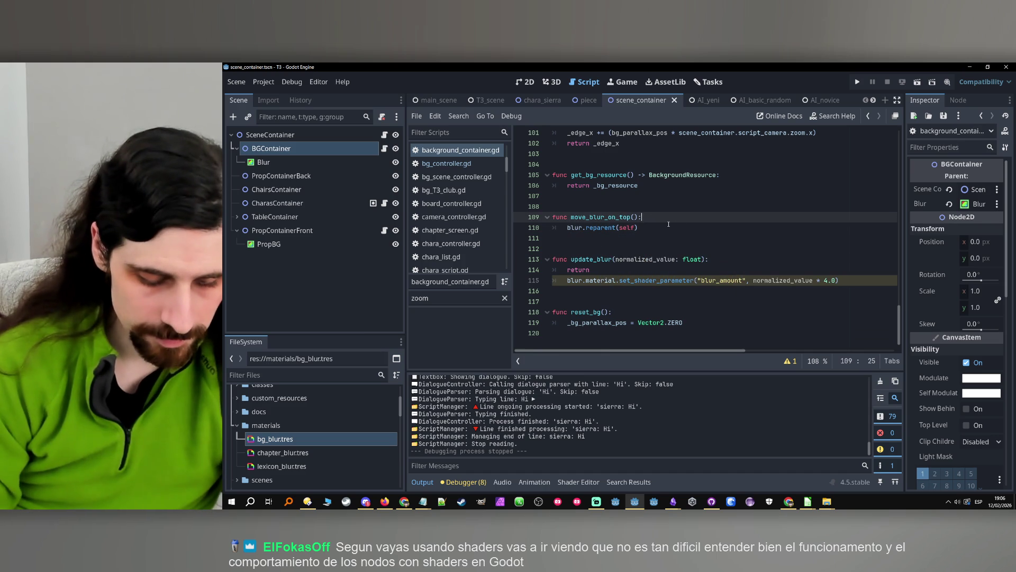
key("Return")
- Add 'return' to move_blur_on_top, run the game, and inspect T3Club's BGController and CanvasGroup
type("return")
left_click(857, 82)
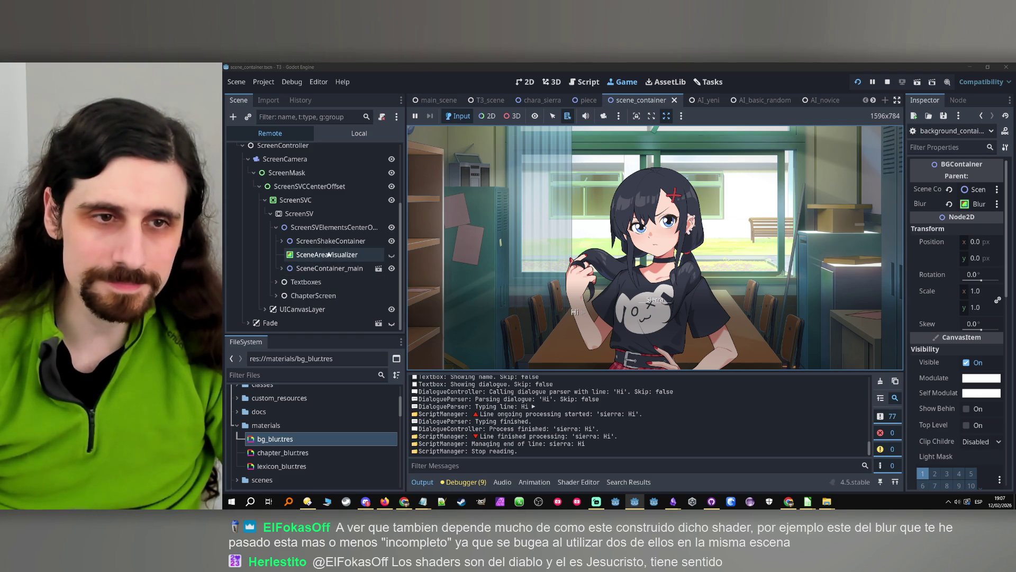
left_click(281, 268)
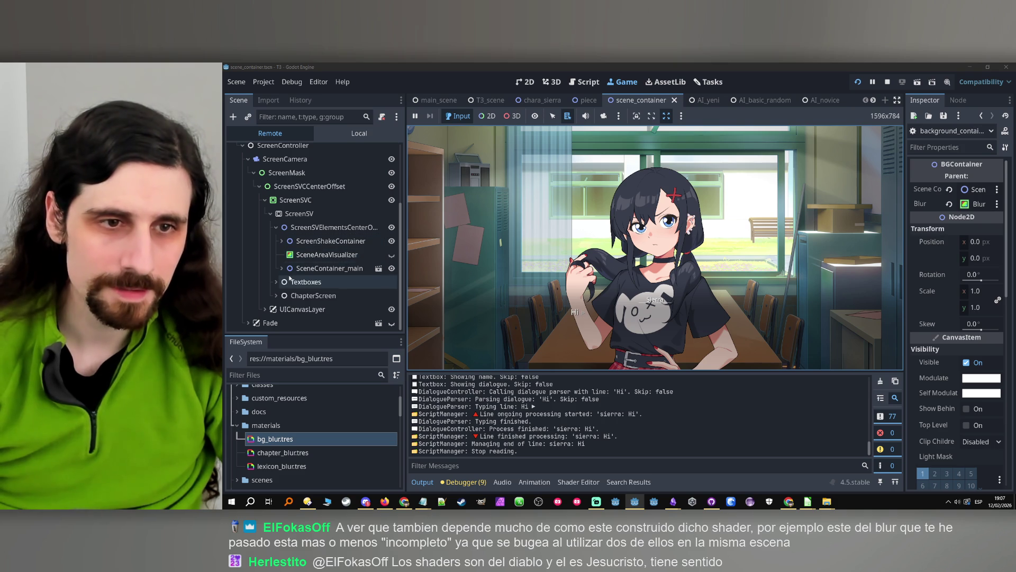
left_click(288, 282)
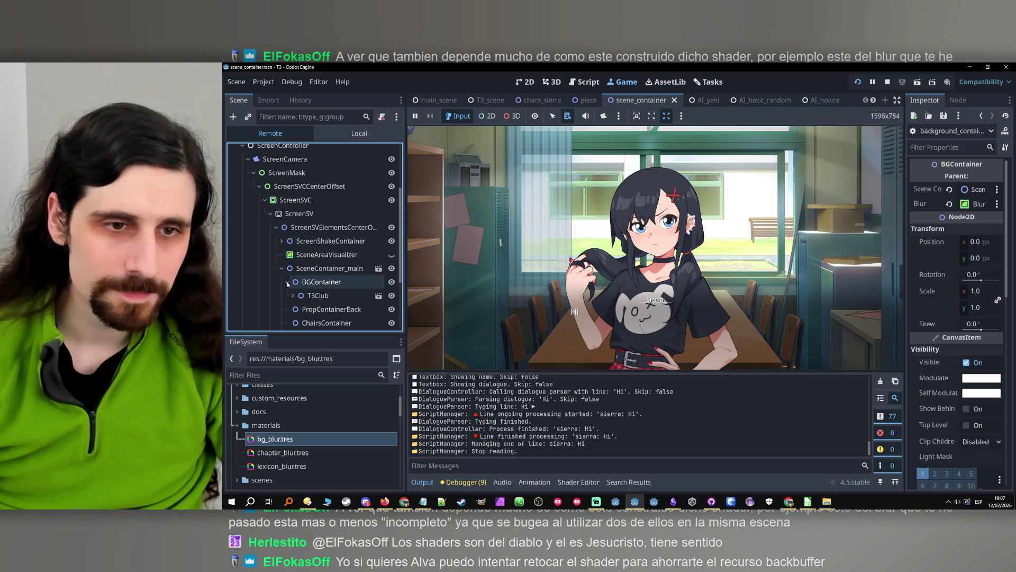
scroll(304, 273, "down", 2)
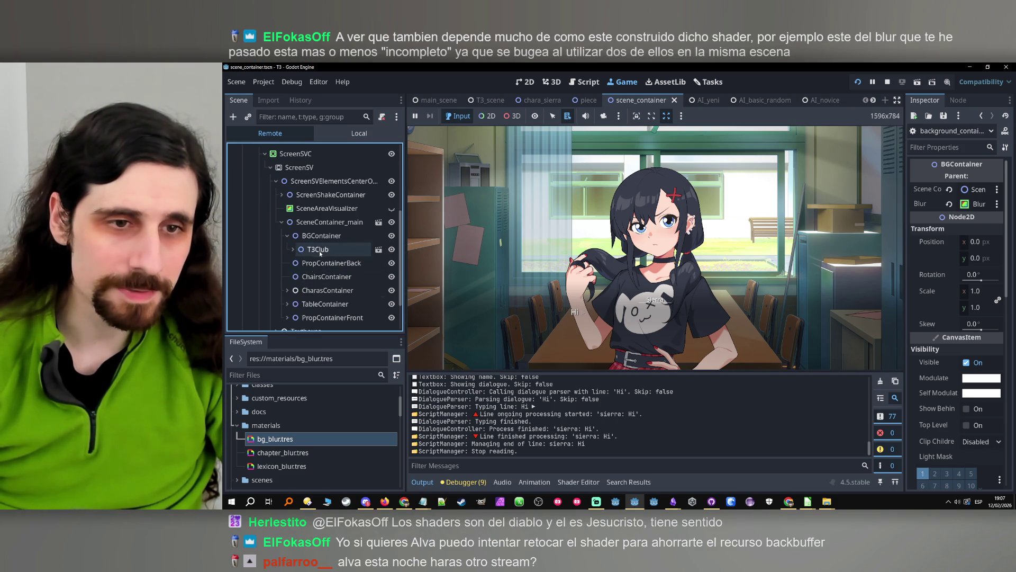
scroll(310, 258, "down", 2)
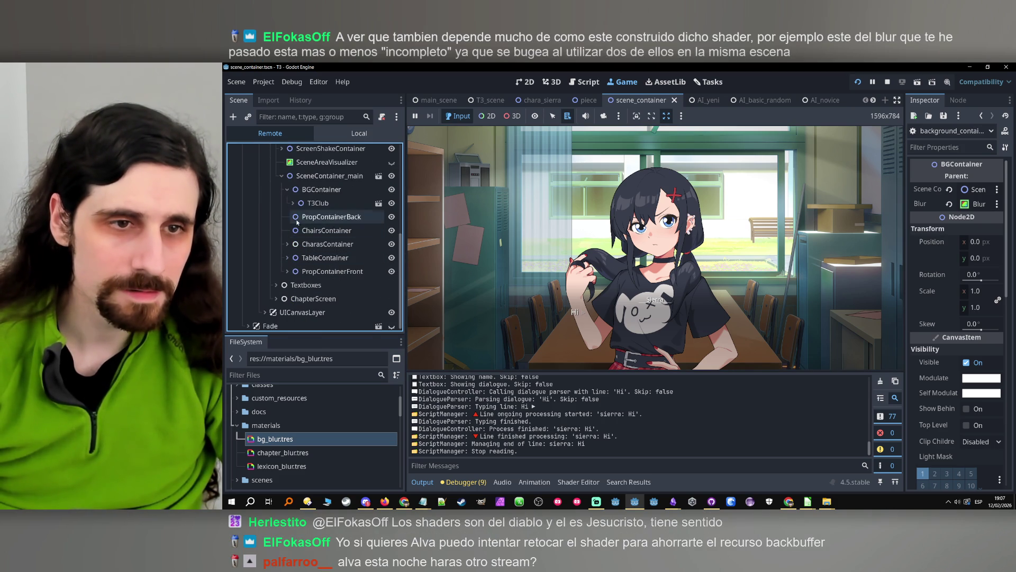
left_click(293, 203)
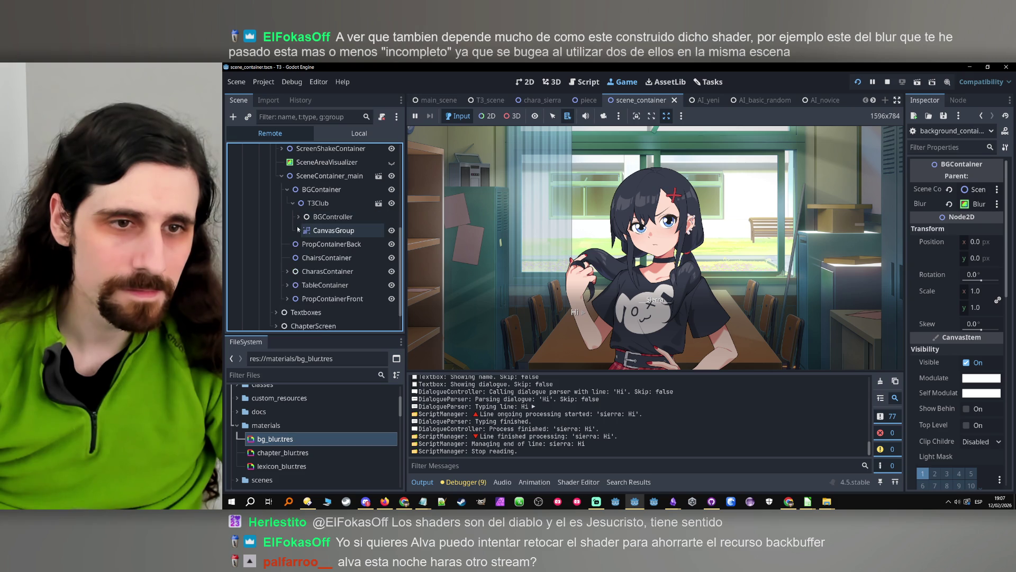
left_click(293, 208)
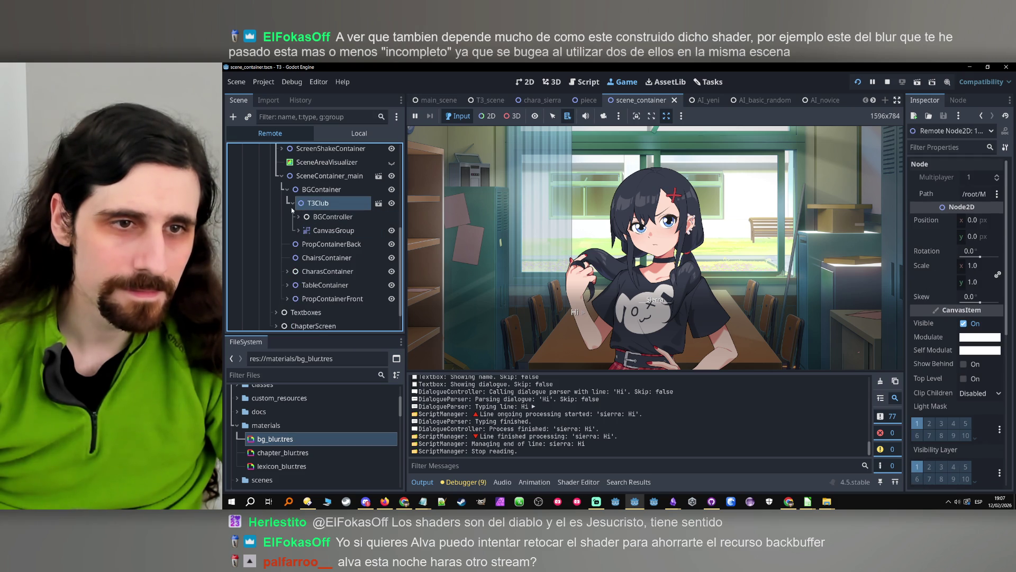
left_click(888, 83)
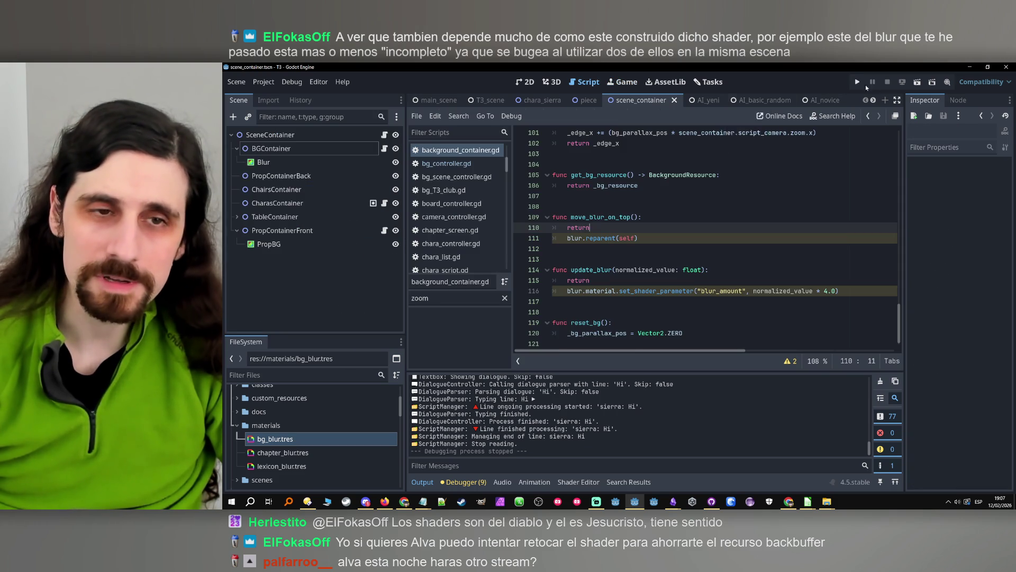
- From main_scene, open the BGController's bg_controller.gd at its _remove_previous_bgs function
left_click(446, 106)
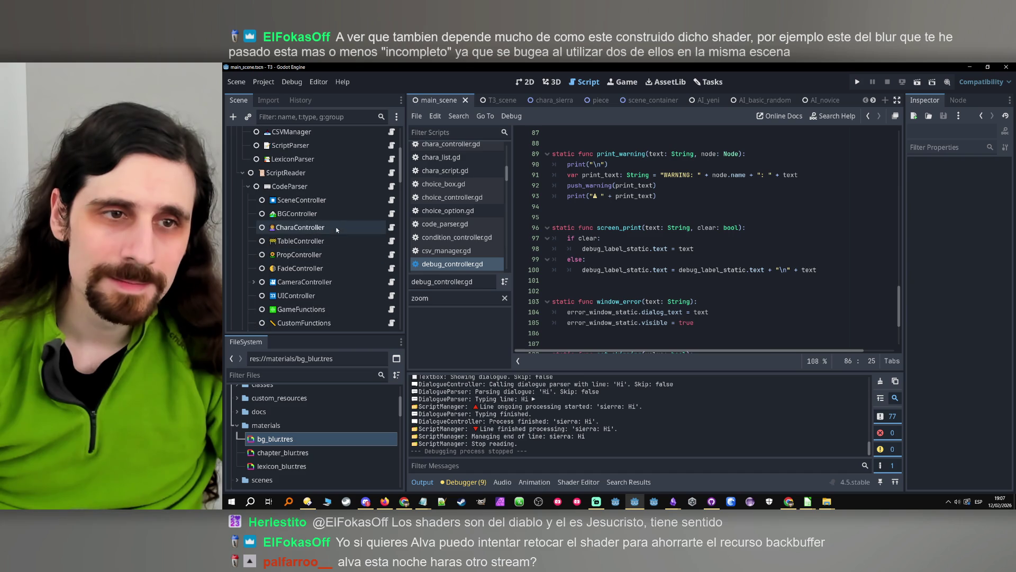
left_click(338, 200)
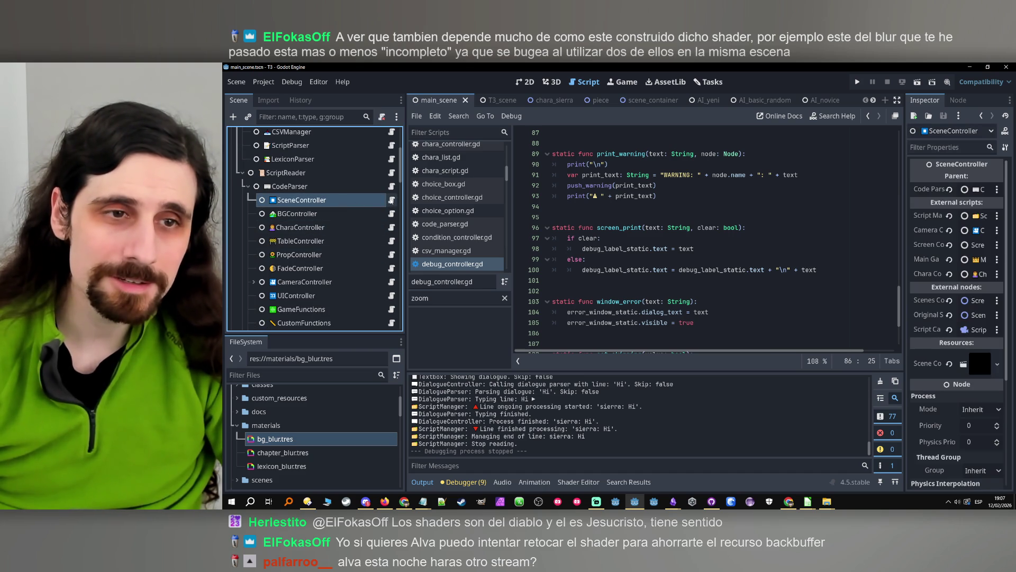
left_click(370, 213)
left_click(392, 213)
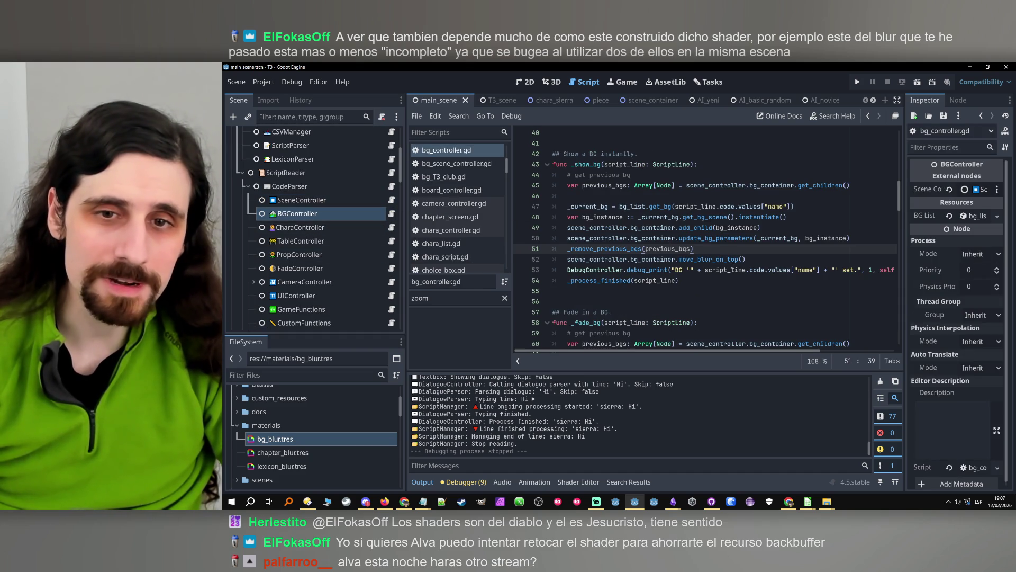
left_click(617, 249, "ctrl")
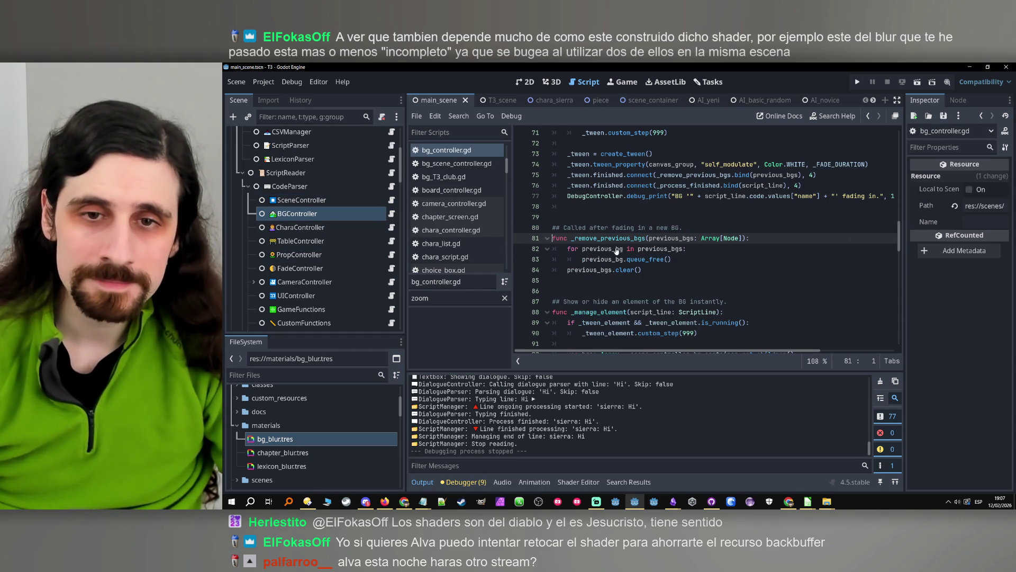
- Begin an 'if previous_bg.type' line inside the loop, above queue_free()
double_click(616, 249)
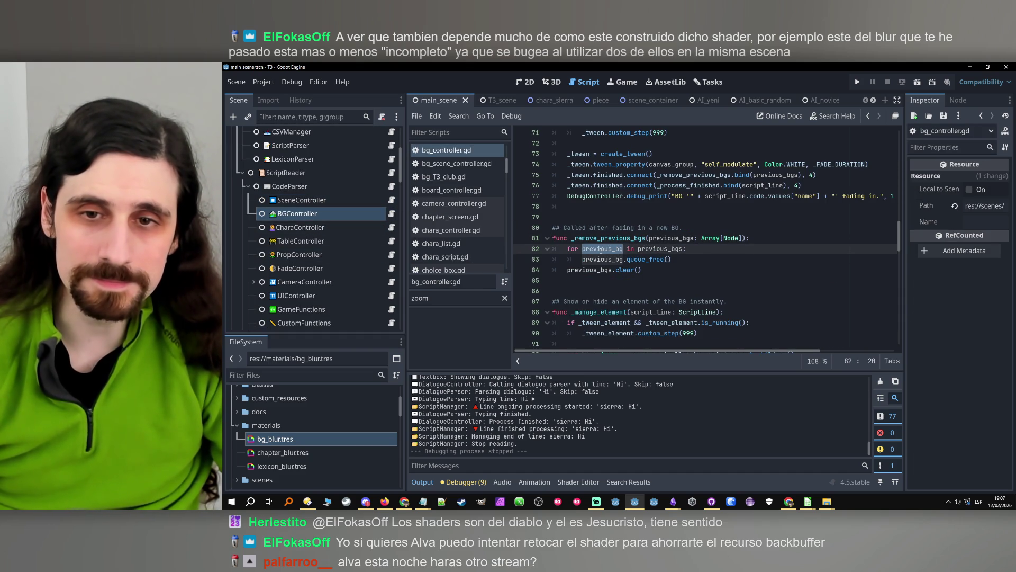
left_click(642, 251)
left_click(649, 271)
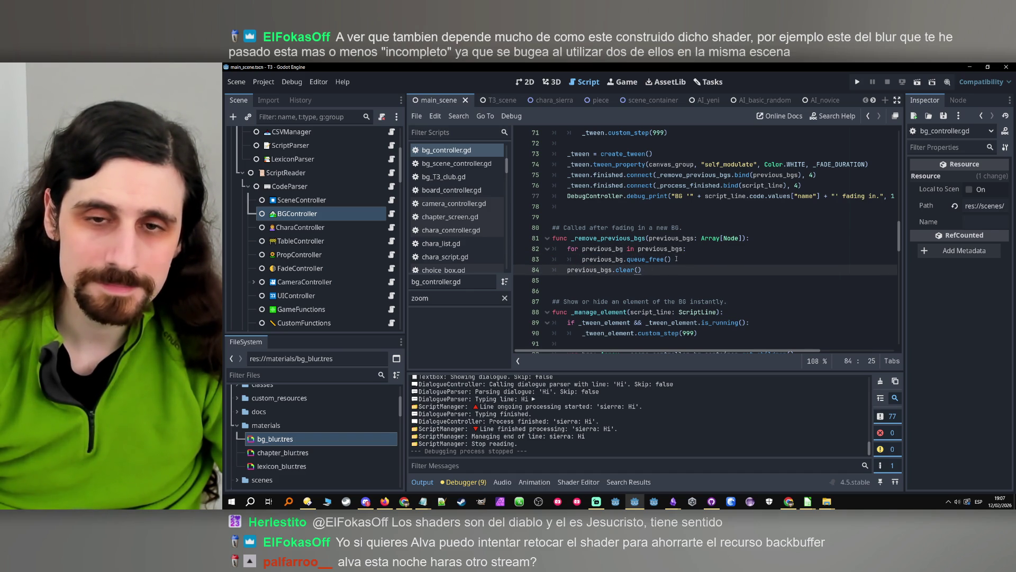
double_click(616, 248)
left_click(735, 247)
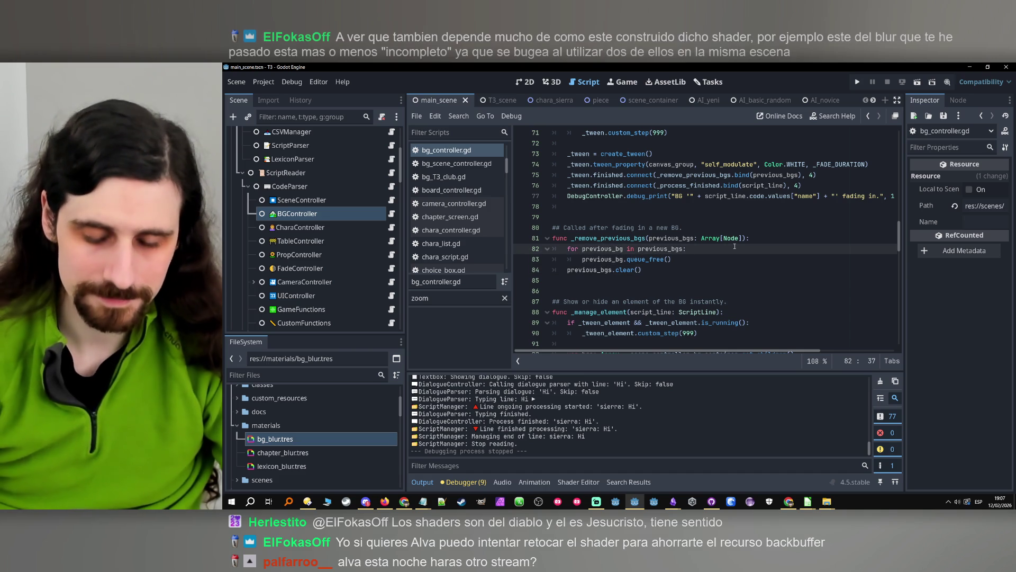
key("Return")
type("if previous_bg")
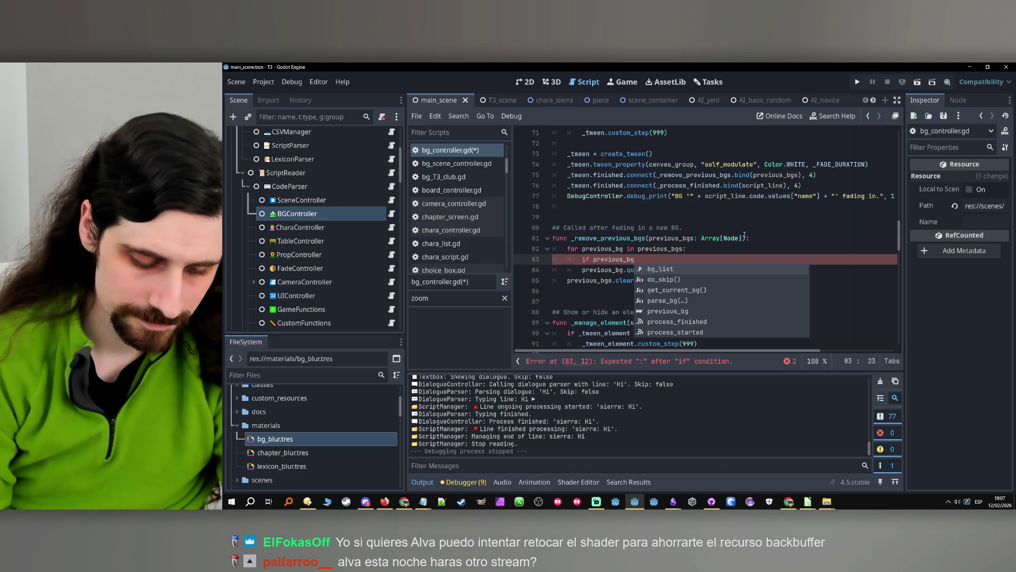
type(".type")
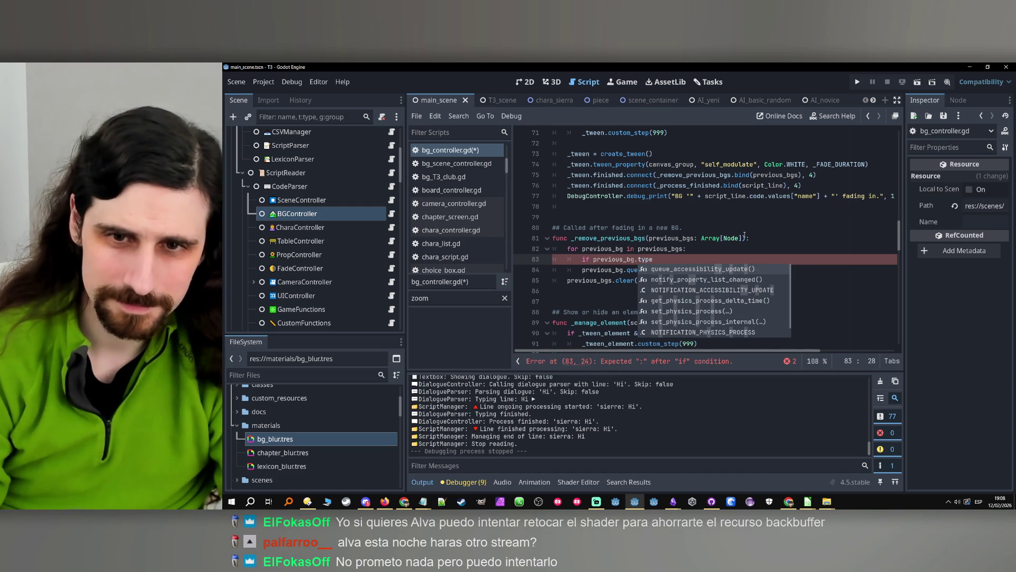
- Try a 'previous_bg.node' check, then delete the unfinished if line
key("BackSpace")
key("BackSpace")
key("BackSpace")
key("BackSpace")
type("node")
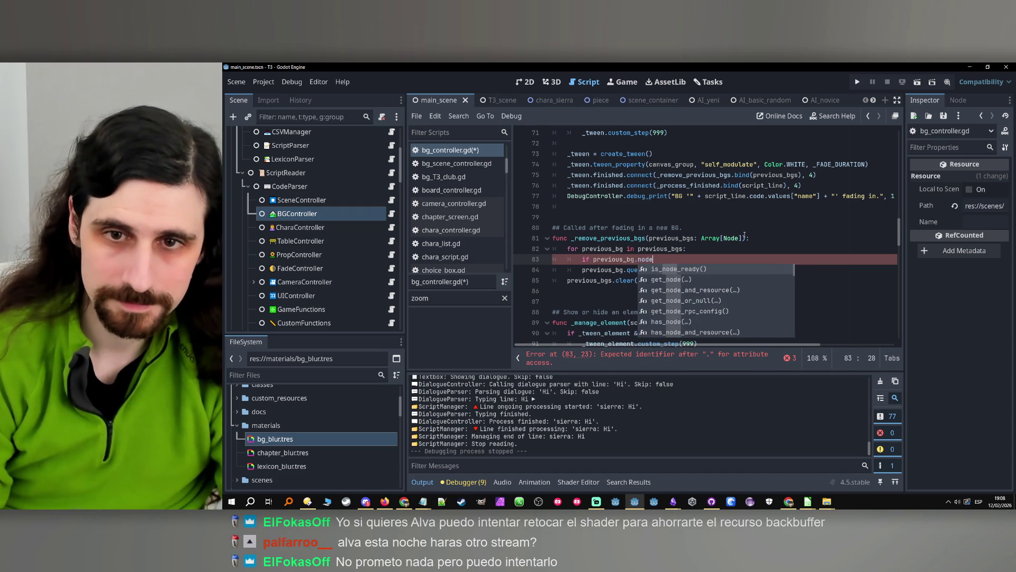
key("Down")
key("Down")
key("Down")
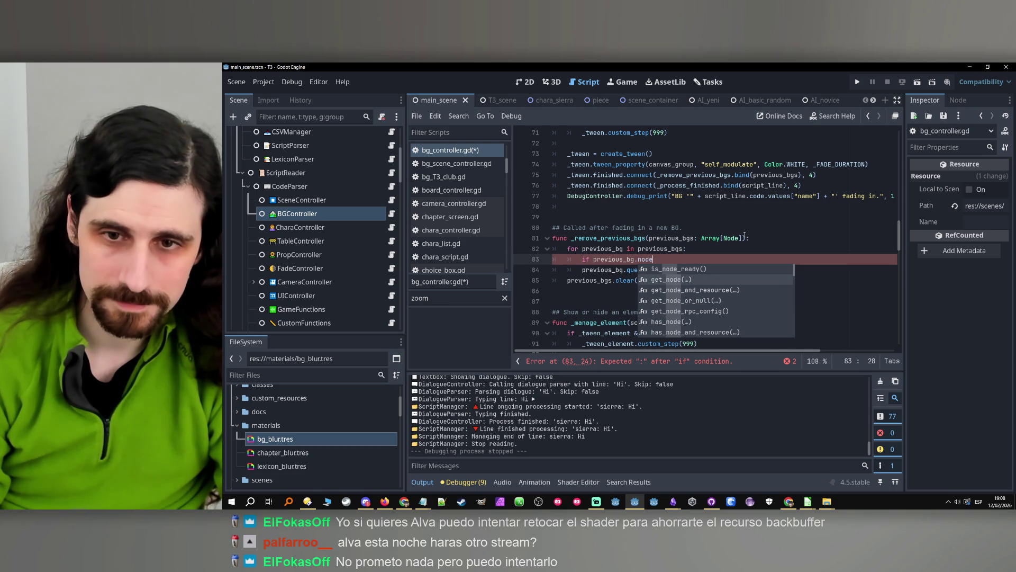
key("Down")
key("Down")
key("Down")
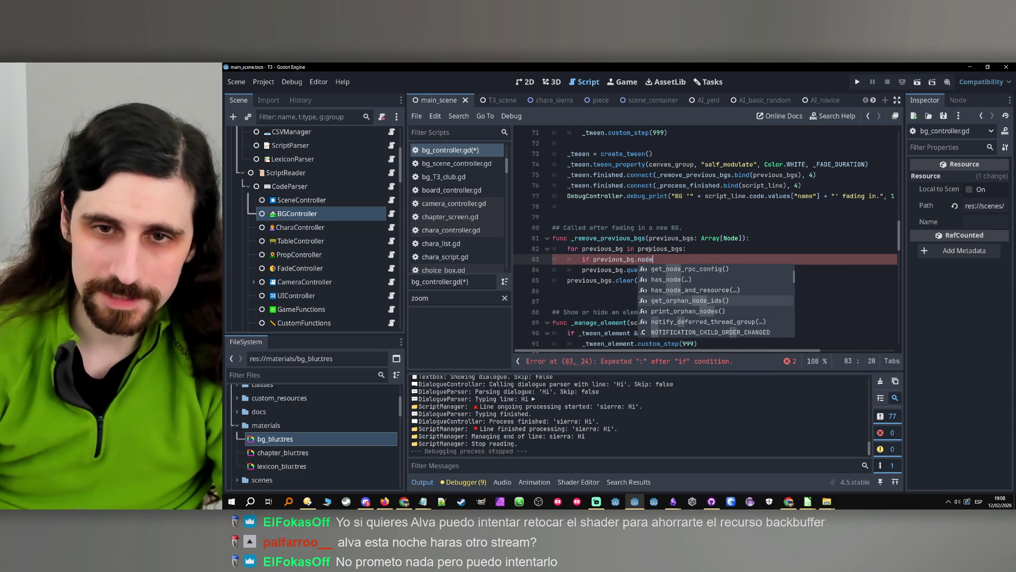
left_click(675, 260)
left_click(637, 259)
key("End")
key("shift+Home")
key("shift+Home")
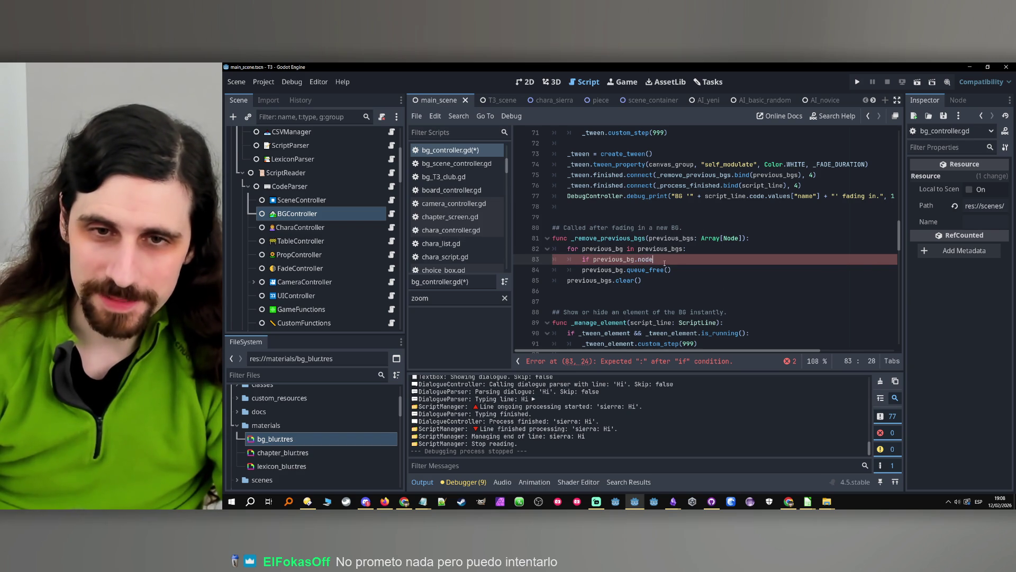
key("BackSpace")
key("BackSpace")
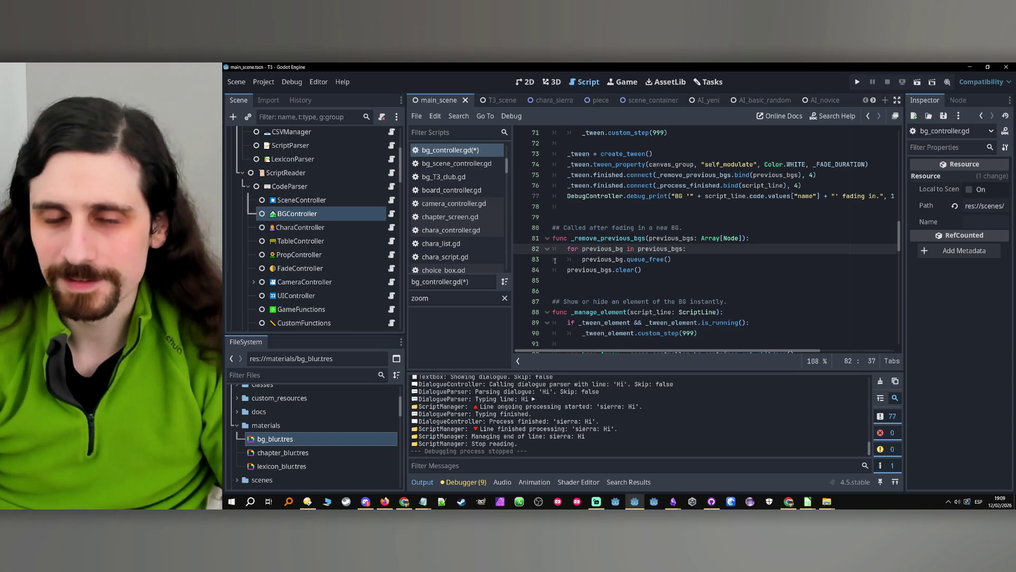
- Add 'if previous_bg is ColorRect:' with an indented 'continue' under the loop header
double_click(603, 249)
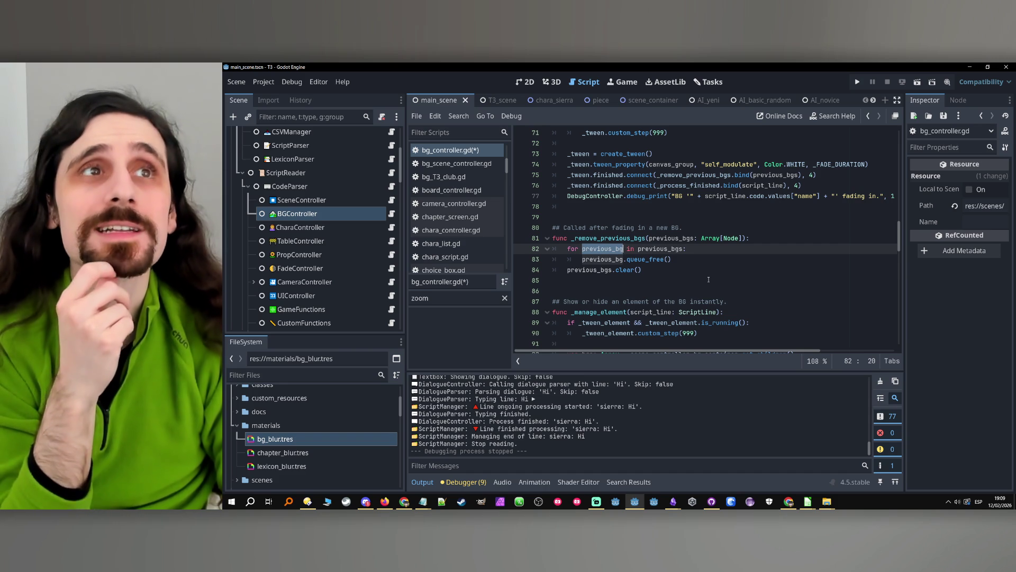
left_click(698, 251)
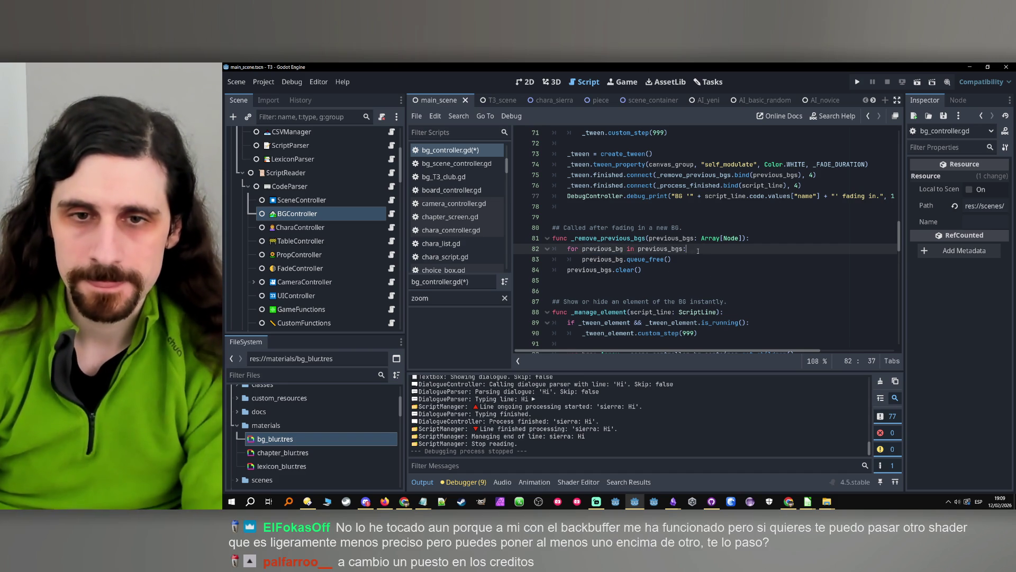
key("Return")
type("if previous_bg is")
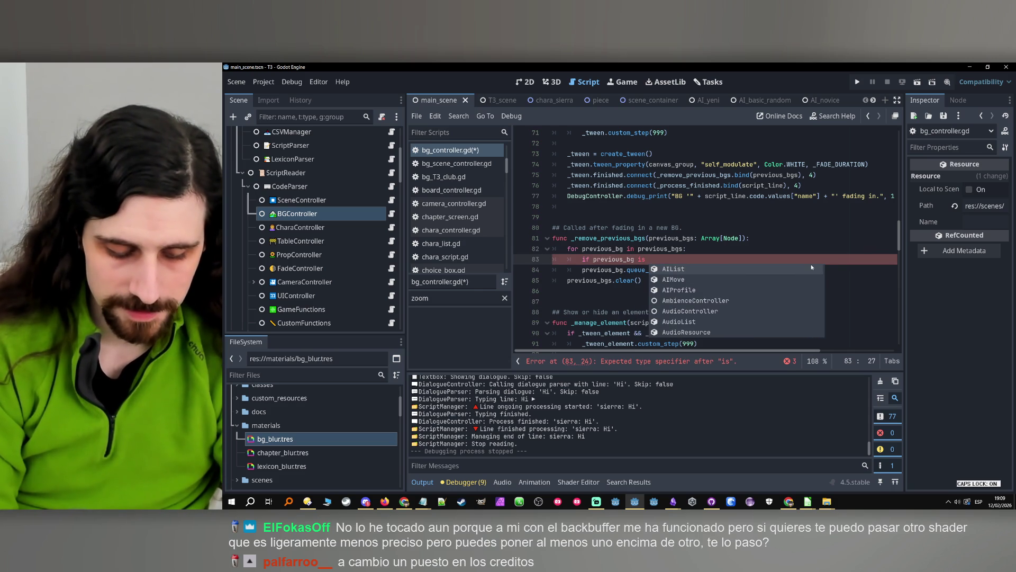
type(" ColorRect")
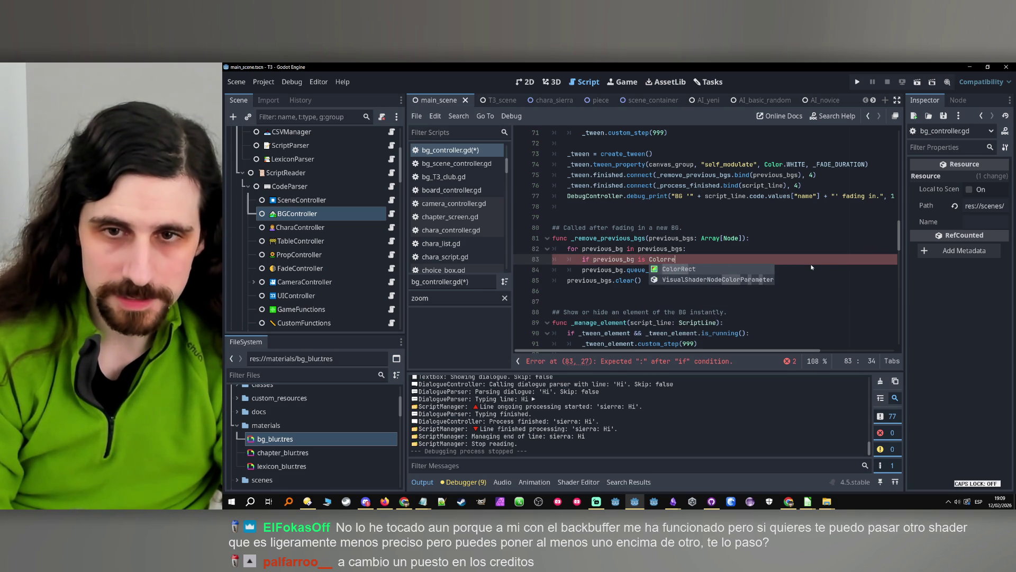
type(":")
key("Return")
type("continue")
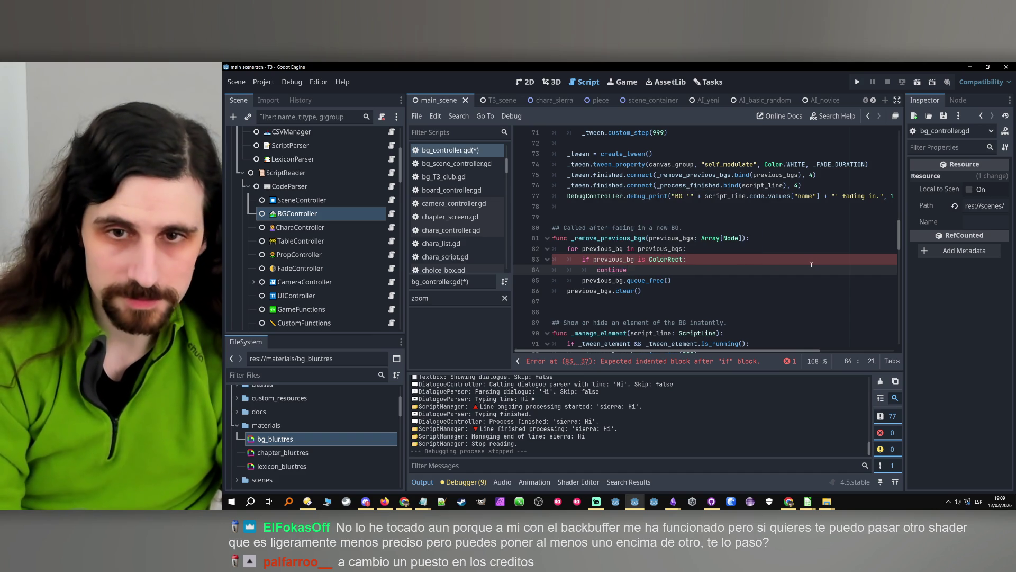
left_click(790, 253)
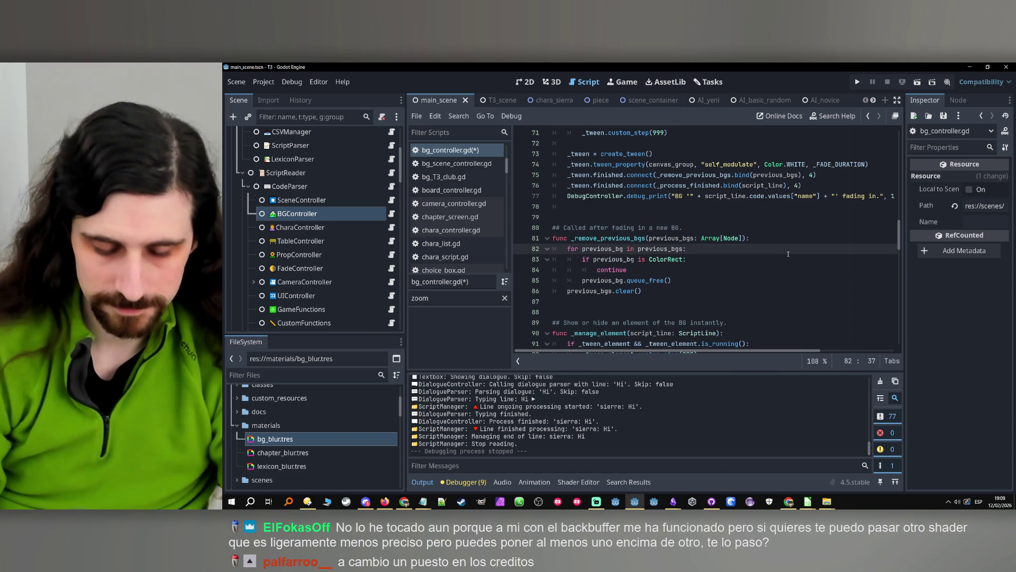